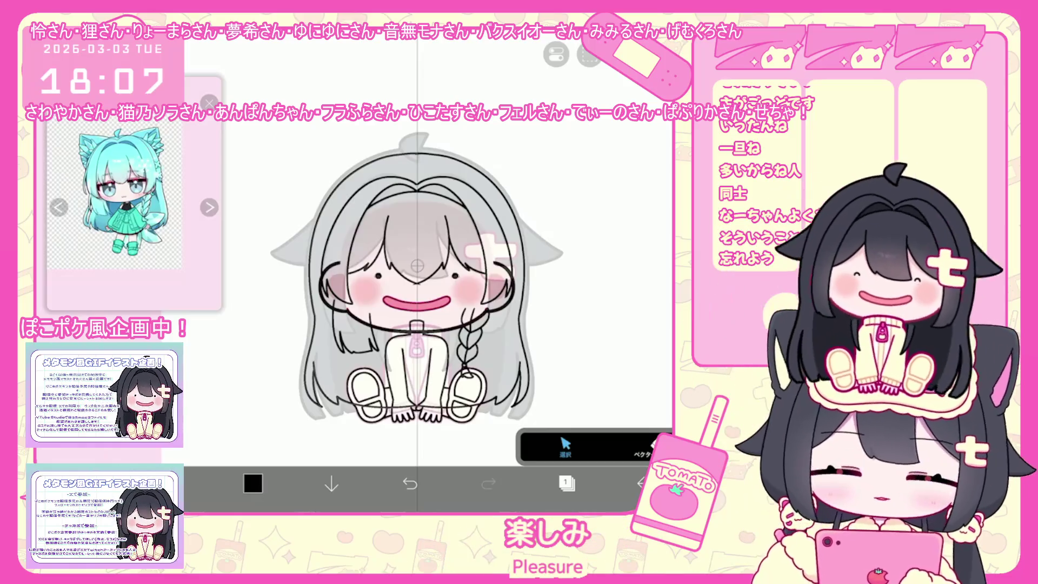
Make layer 2 the working layer and undo the stray antenna tail and earlier ear strokes
left_click(567, 483)
left_click(584, 292)
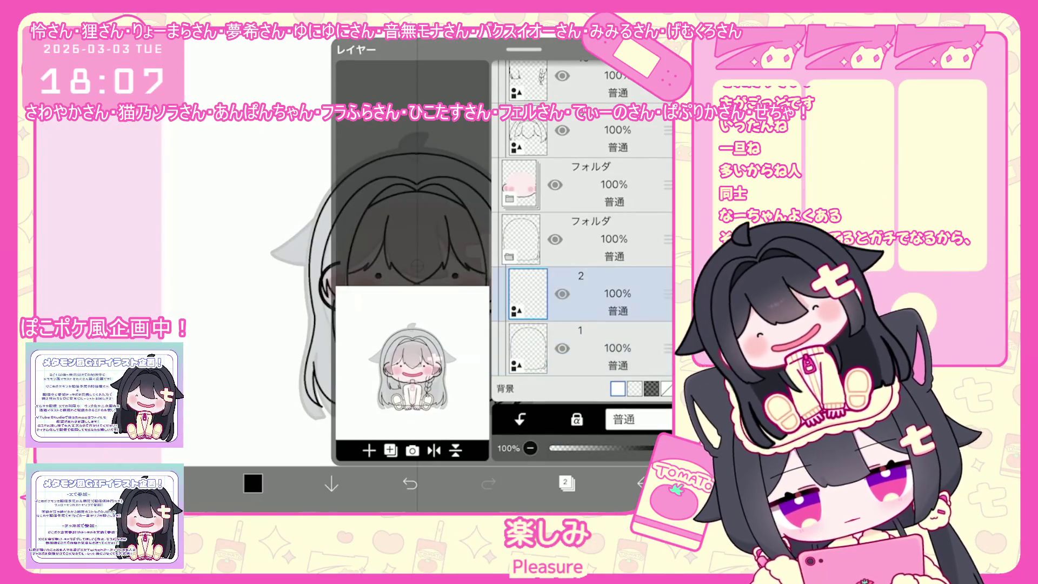
left_click(567, 484)
scroll(508, 324, "up", 3)
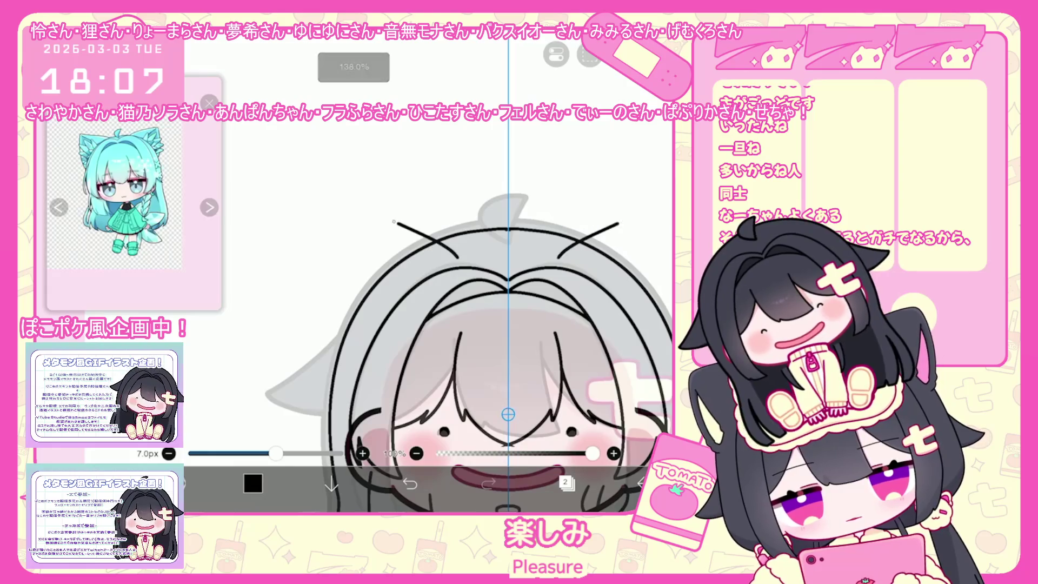
key("ctrl+z")
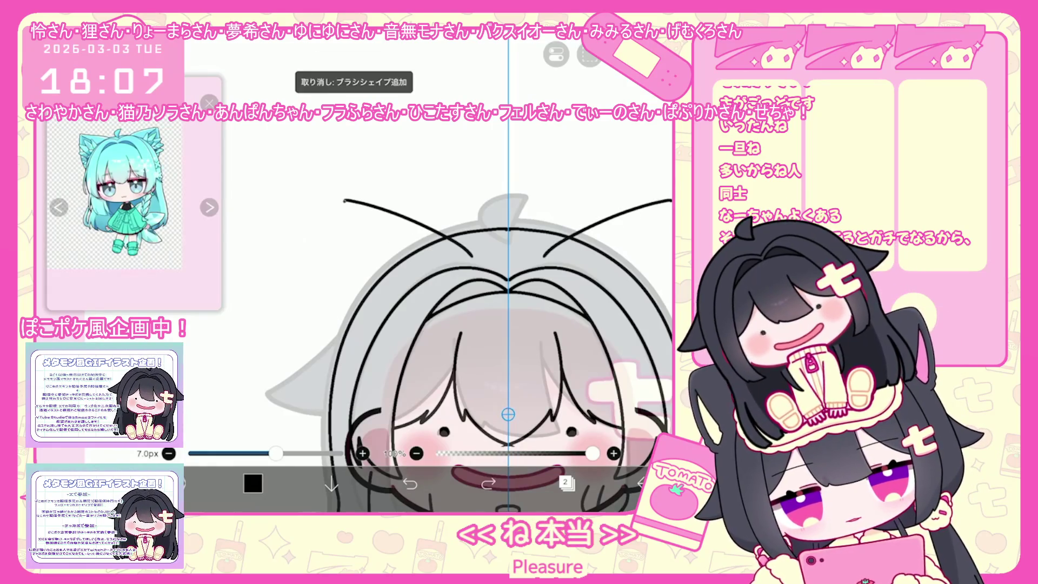
key("ctrl+z")
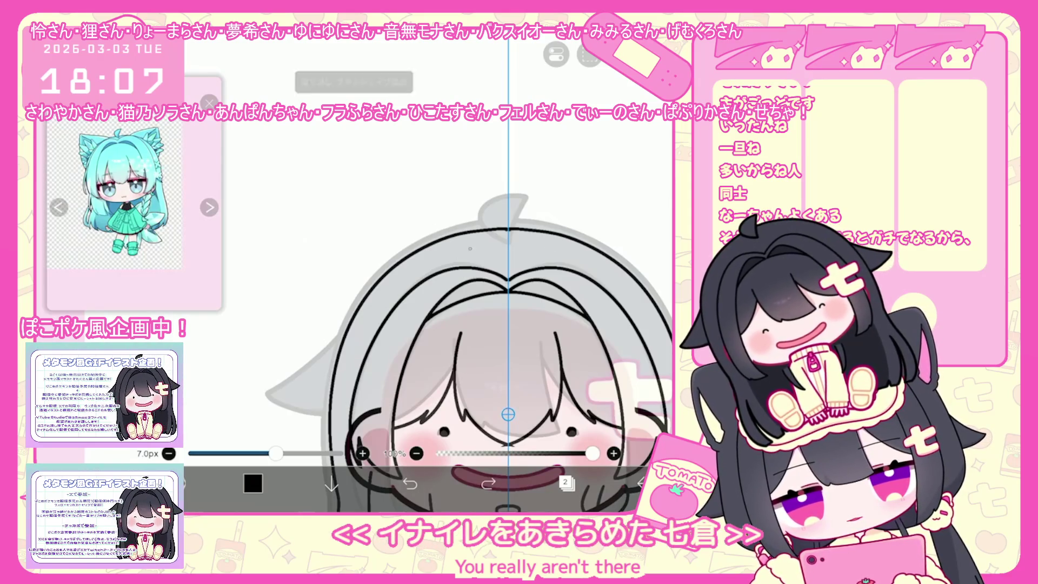
Draw the left cat ear's outline strokes, undoing and redrawing misplaced lines
left_click_drag(326, 215, 446, 243)
left_click_drag(325, 218, 314, 302)
key("ctrl+z")
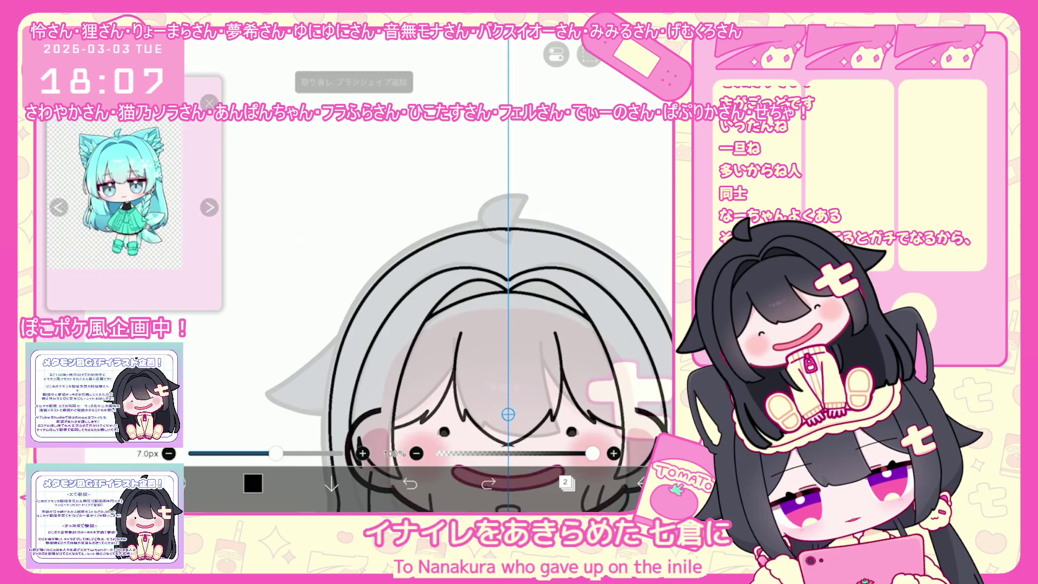
key("ctrl+z")
key("ctrl+z")
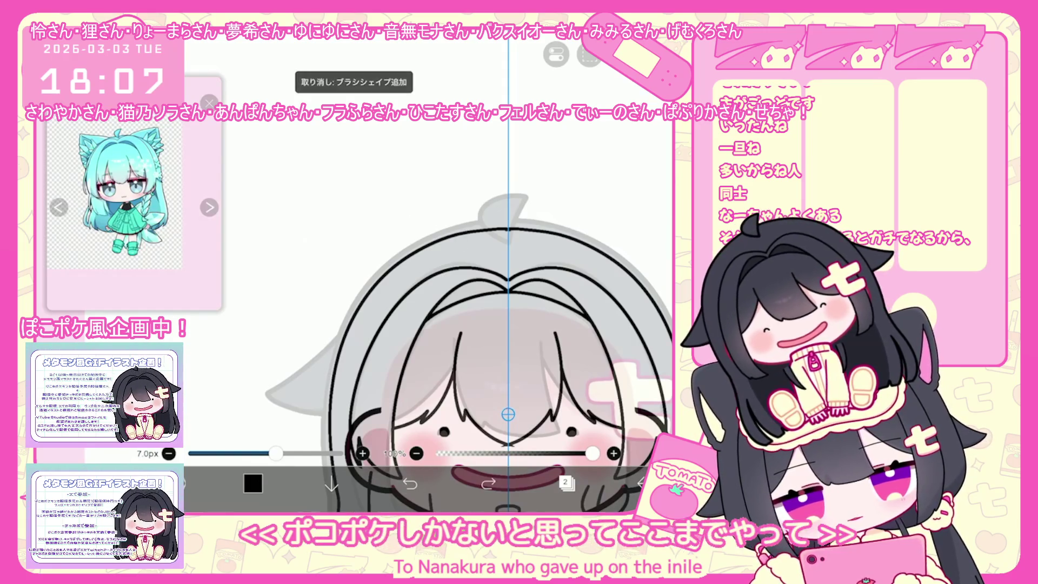
key("ctrl+z")
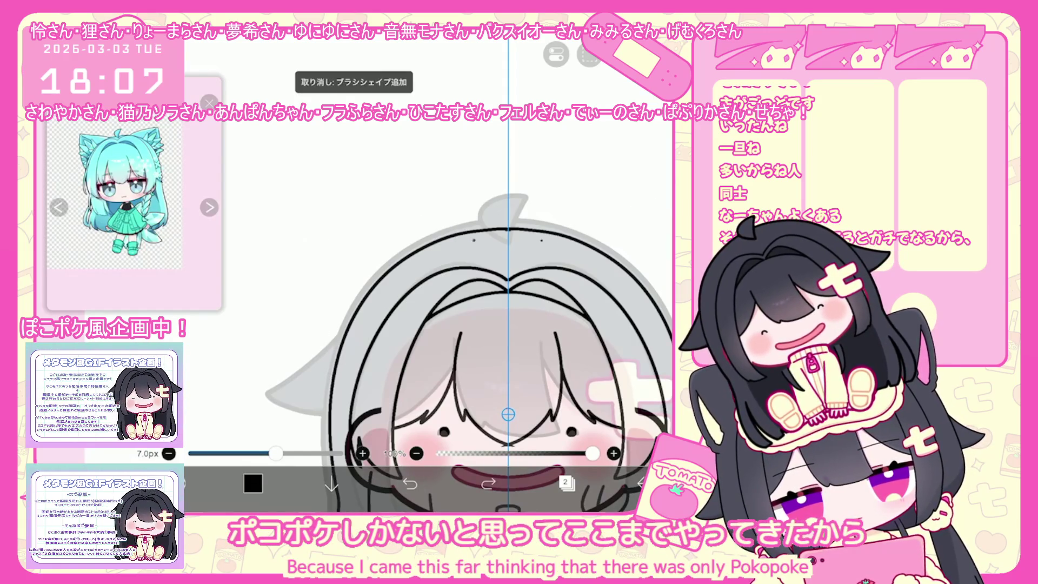
left_click_drag(341, 225, 331, 354)
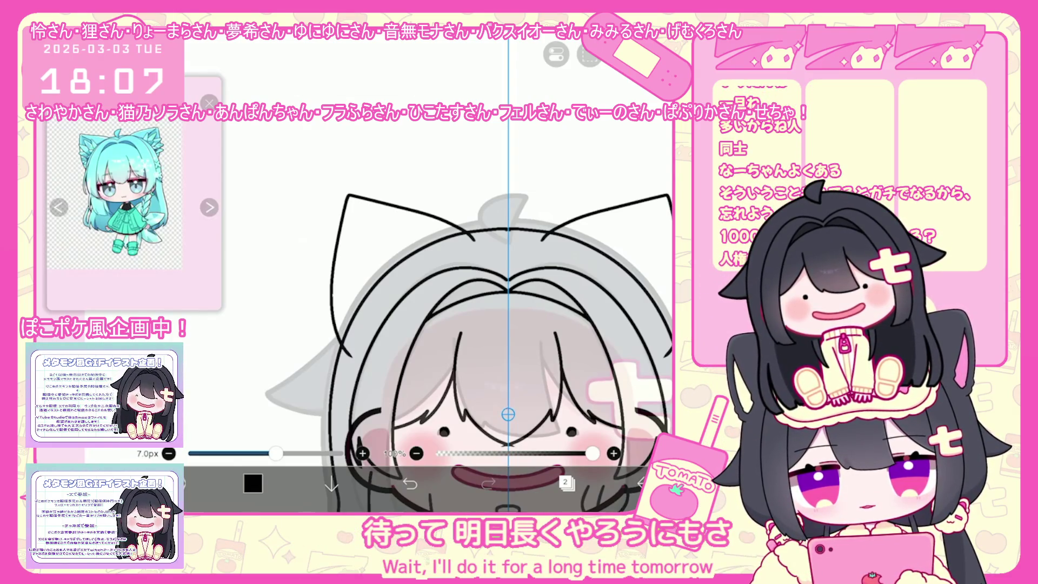
scroll(507, 325, "up", 2)
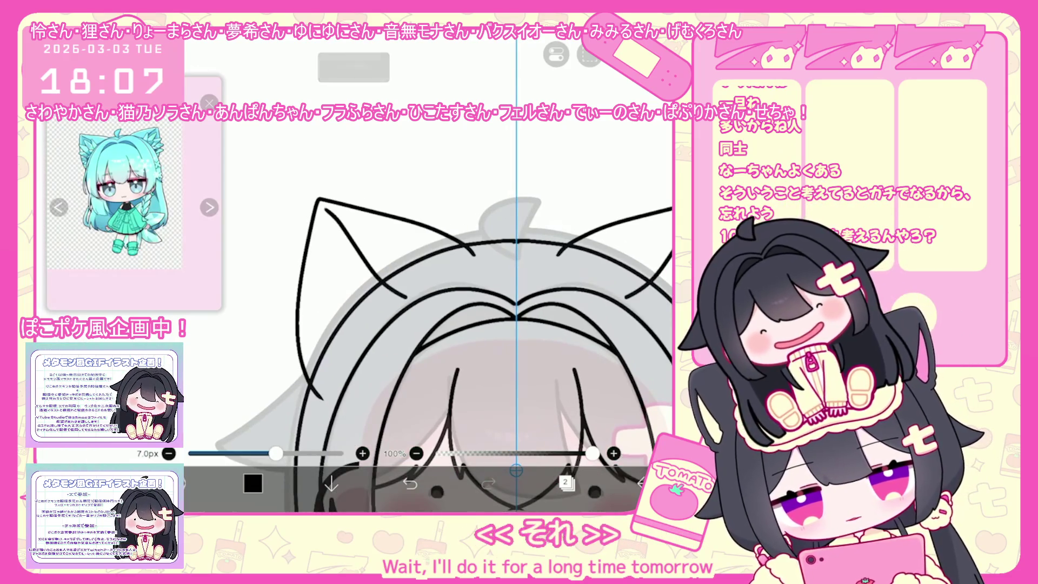
key("ctrl+z")
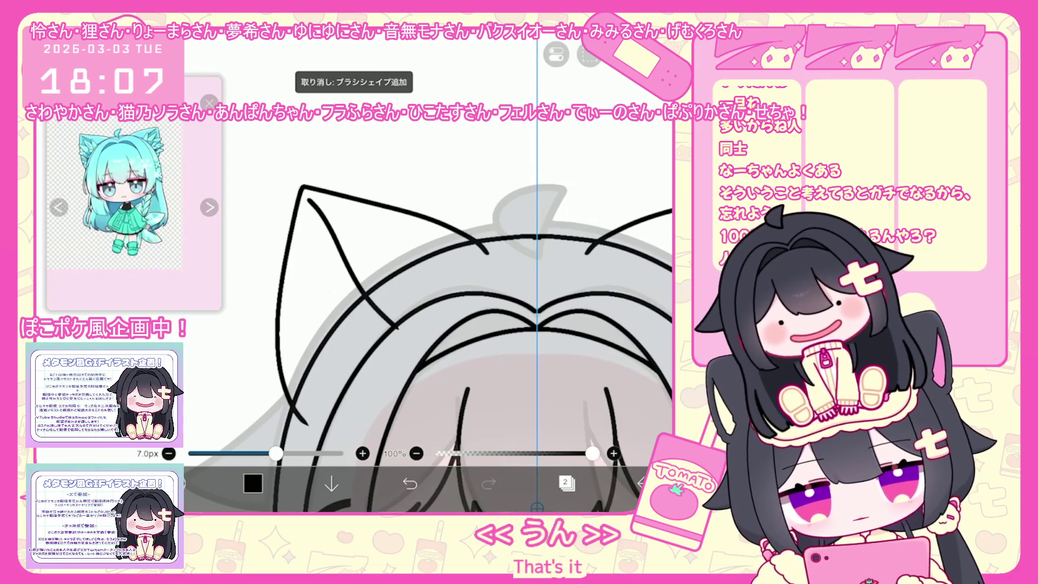
scroll(405, 316, "up", 3)
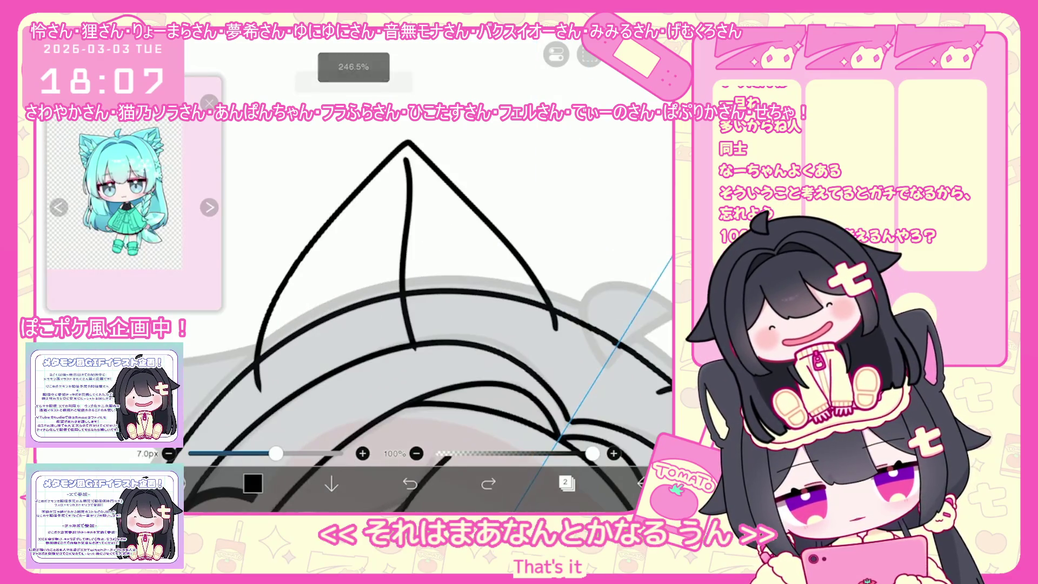
Draw an M-shaped fur tuft inside the left ear, redoing it until it sits right
key("ctrl+z")
mouse_move(332, 360)
left_mouse_down()
mouse_move(336, 320)
mouse_move(369, 344)
mouse_move(401, 345)
left_mouse_up()
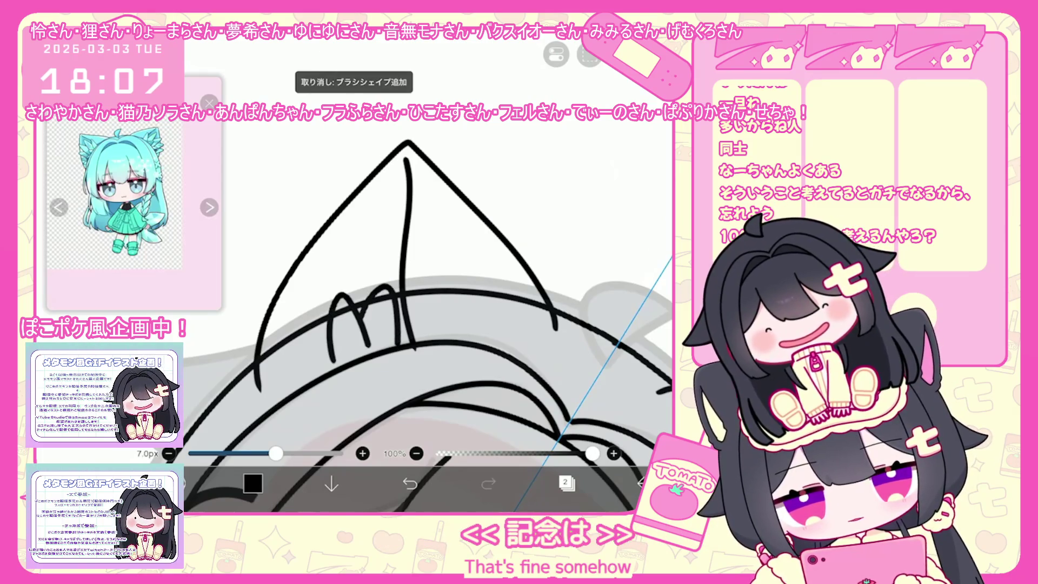
left_click_drag(316, 303, 326, 311)
key("ctrl+z")
key("ctrl+z")
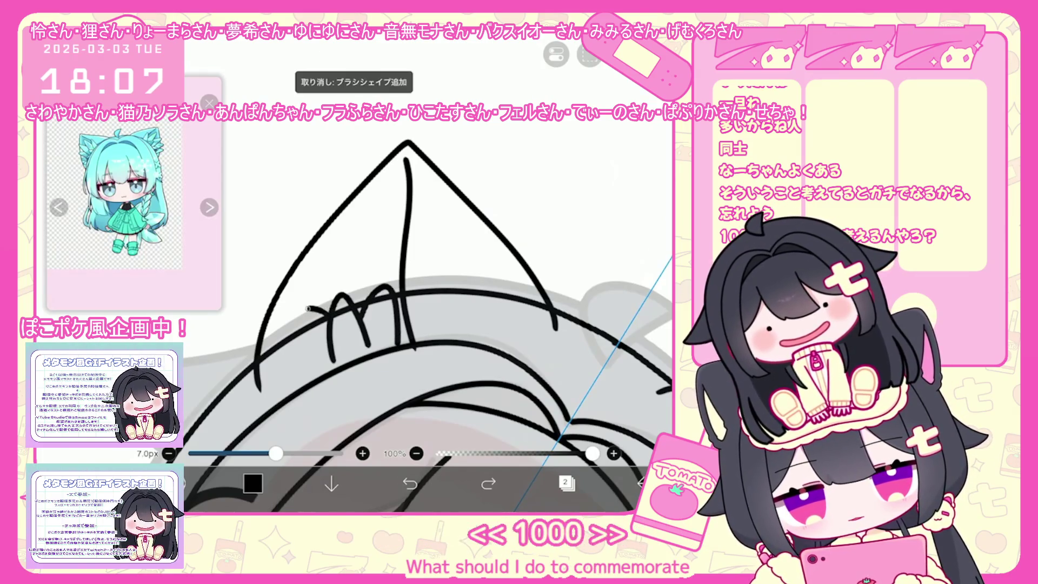
key("ctrl+z")
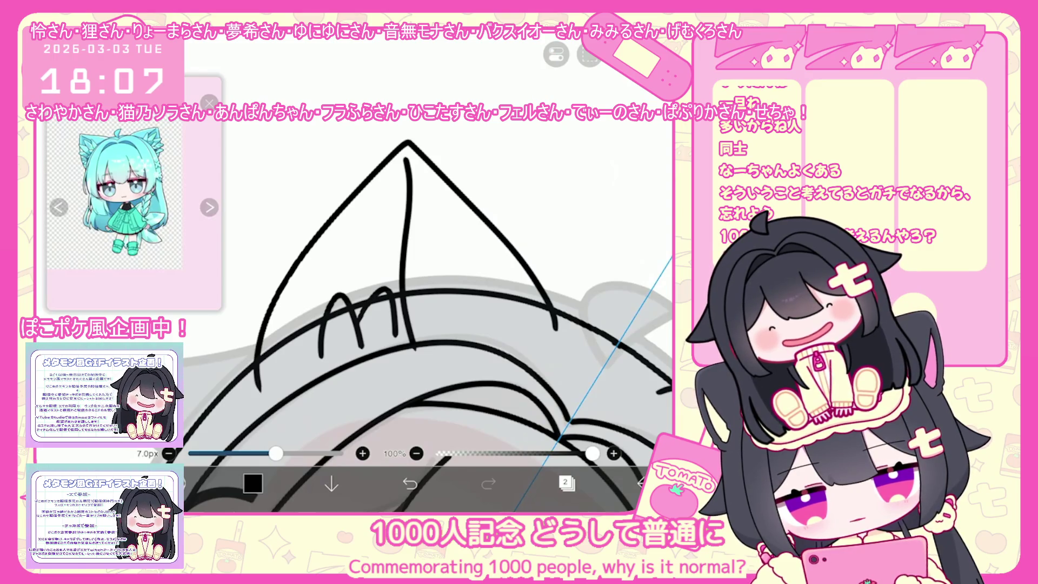
key("ctrl+z")
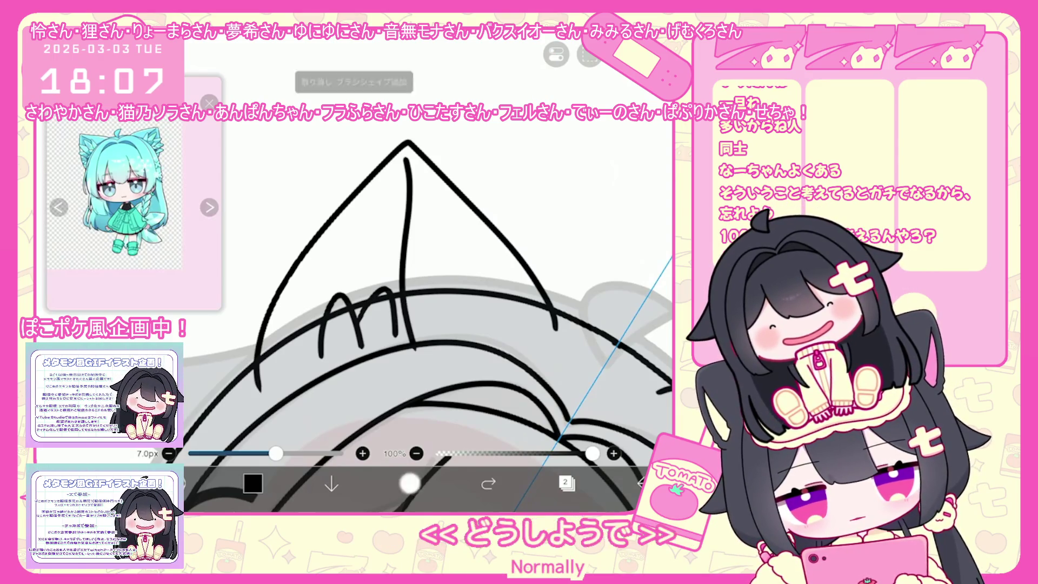
key("ctrl+z")
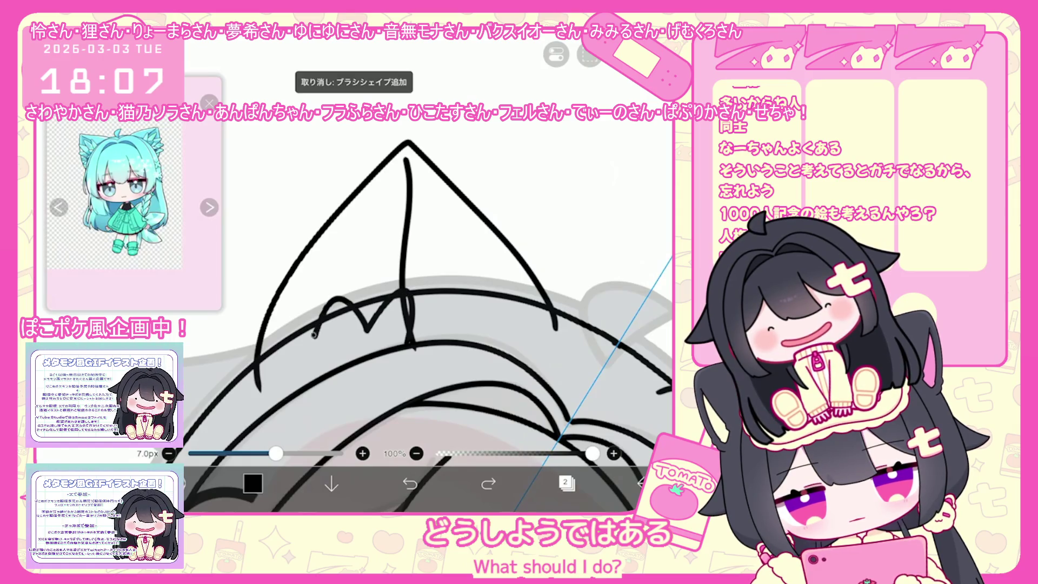
key("ctrl+z")
mouse_move(409, 347)
left_mouse_down()
mouse_move(397, 299)
mouse_move(316, 358)
left_mouse_up()
key("ctrl+z")
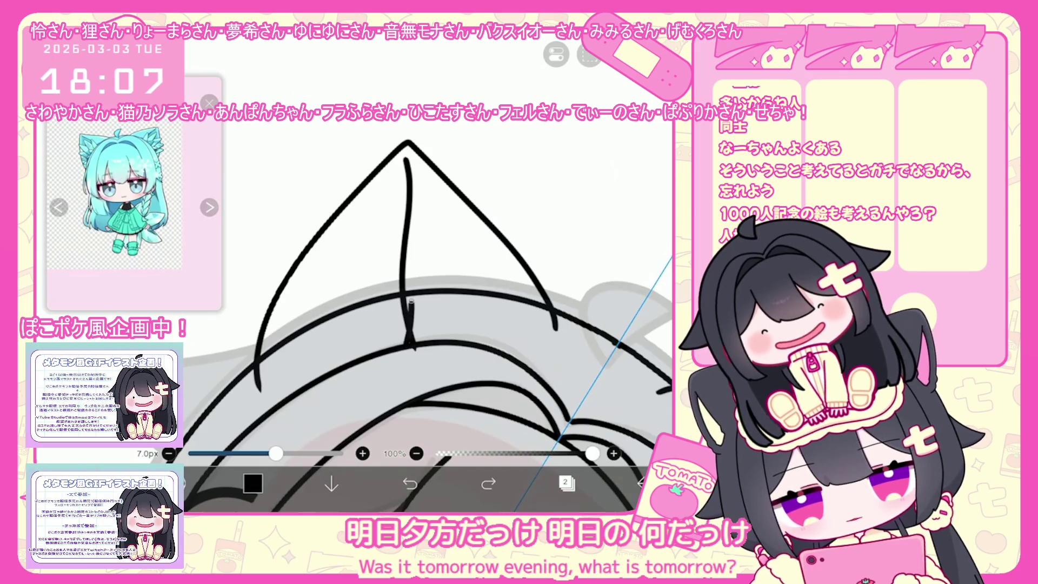
mouse_move(410, 347)
left_mouse_down()
mouse_move(334, 288)
mouse_move(318, 355)
left_mouse_up()
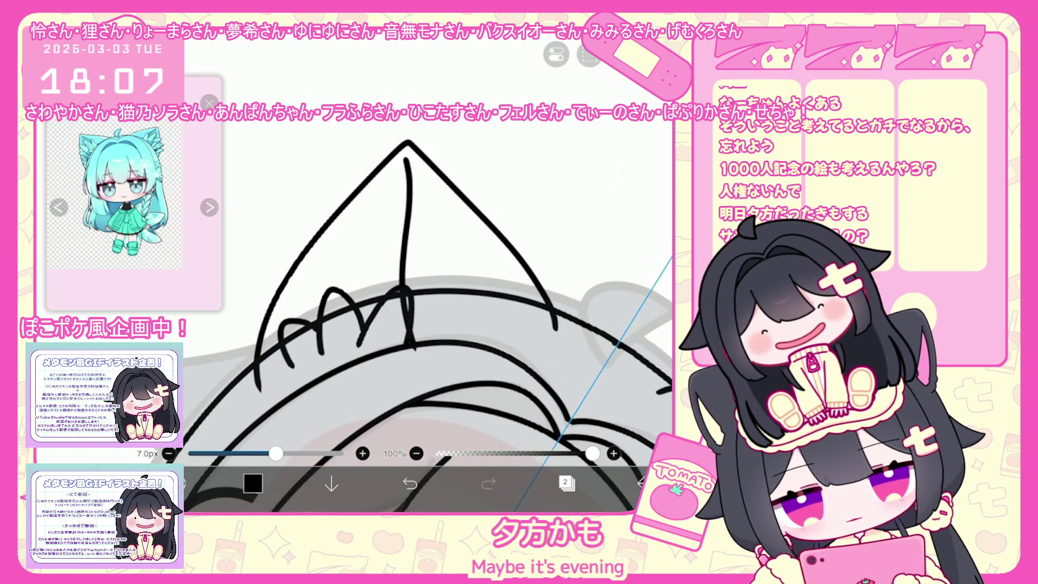
Add layered arch strokes left of the fur tuft, keeping the good ones
mouse_move(354, 283)
left_mouse_down()
mouse_move(324, 256)
mouse_move(301, 318)
left_mouse_up()
left_click_drag(405, 244, 369, 285)
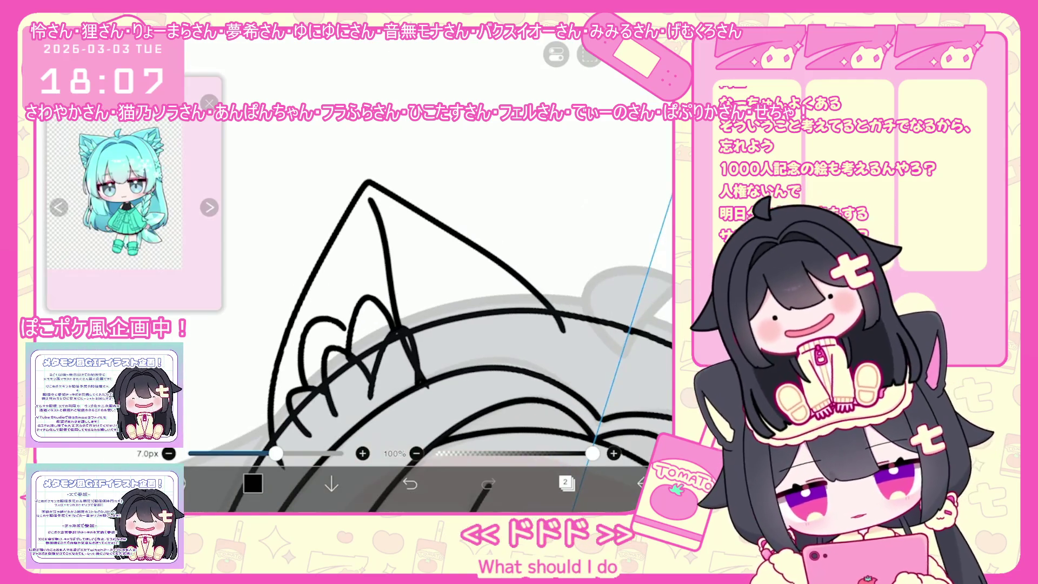
key("ctrl+z")
key("ctrl+y")
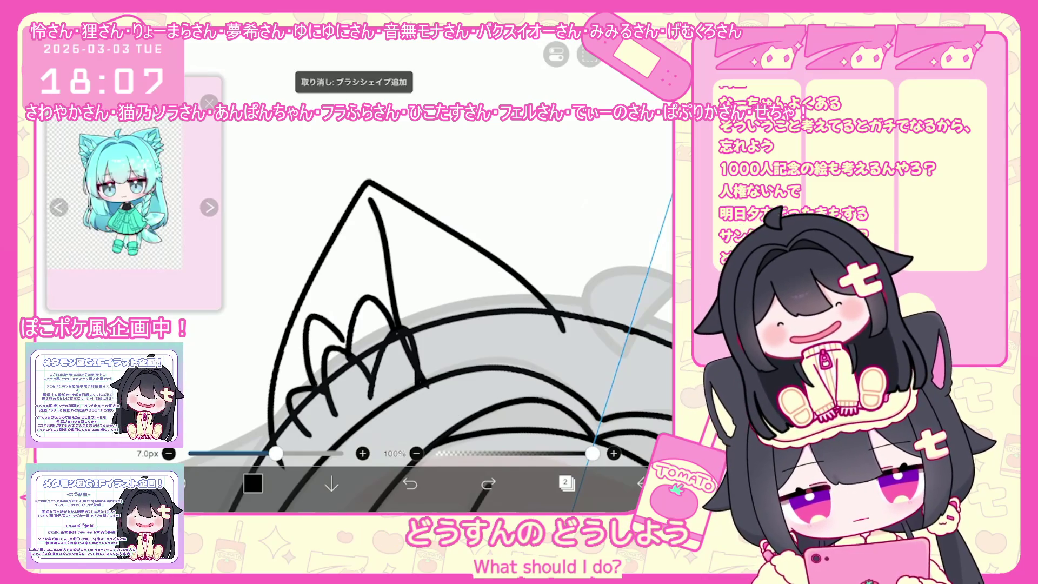
left_click_drag(324, 318, 351, 296)
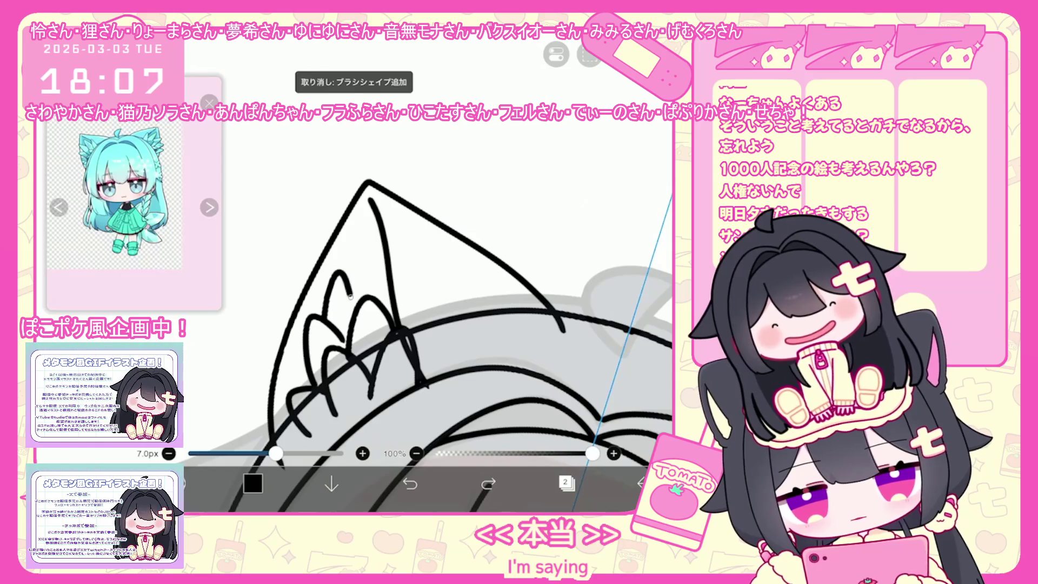
left_click(411, 485)
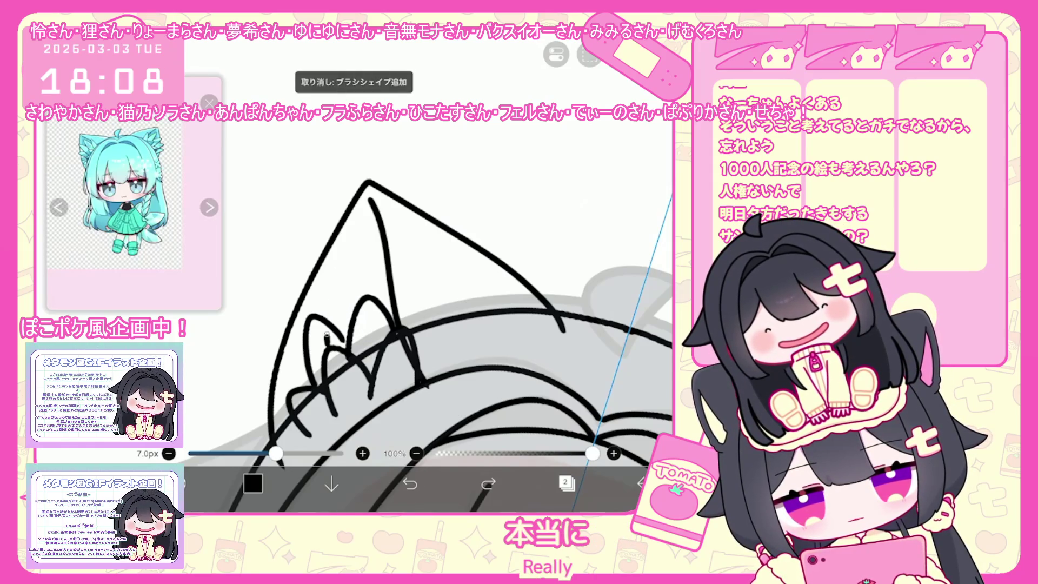
left_click(566, 443)
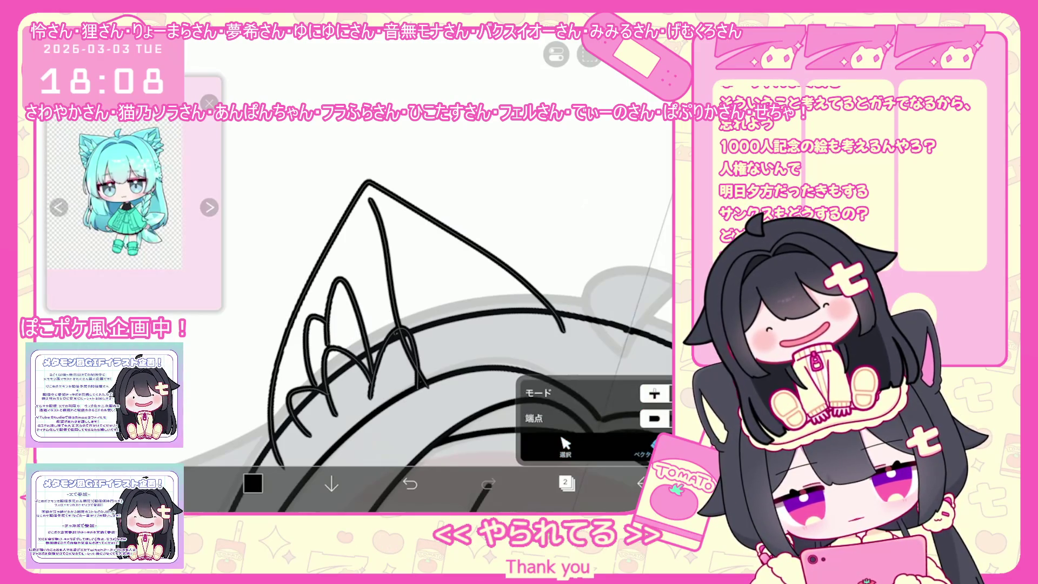
Try short fur strokes inside the ear, undoing each one
left_click_drag(357, 313, 375, 296)
key("ctrl+z")
scroll(426, 317, "down", 5)
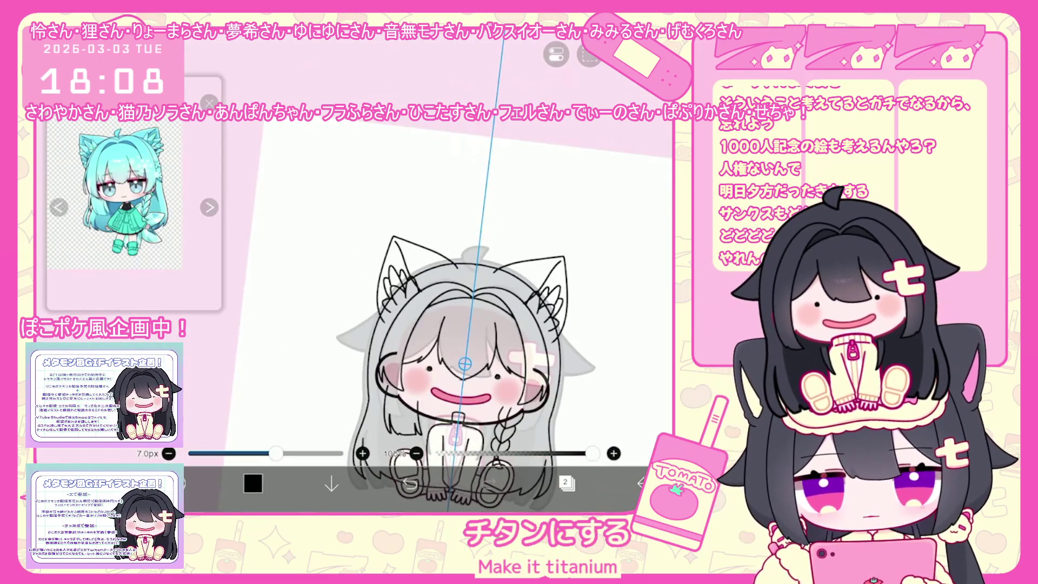
scroll(477, 373, "up", 1)
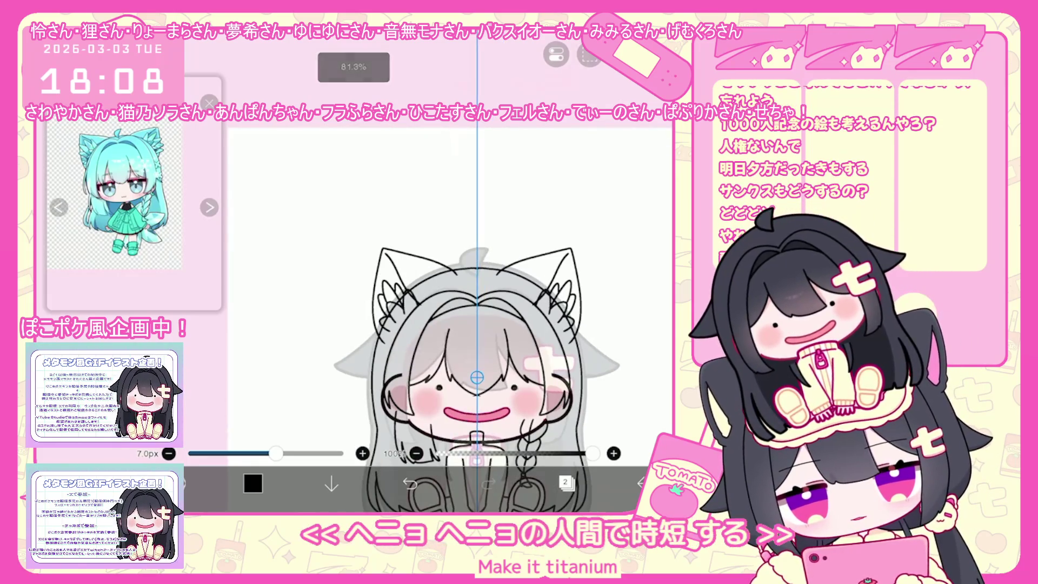
scroll(477, 377, "up", 2)
scroll(498, 382, "up", 2)
left_click_drag(363, 266, 370, 334)
scroll(444, 313, "up", 1)
key("ctrl+z")
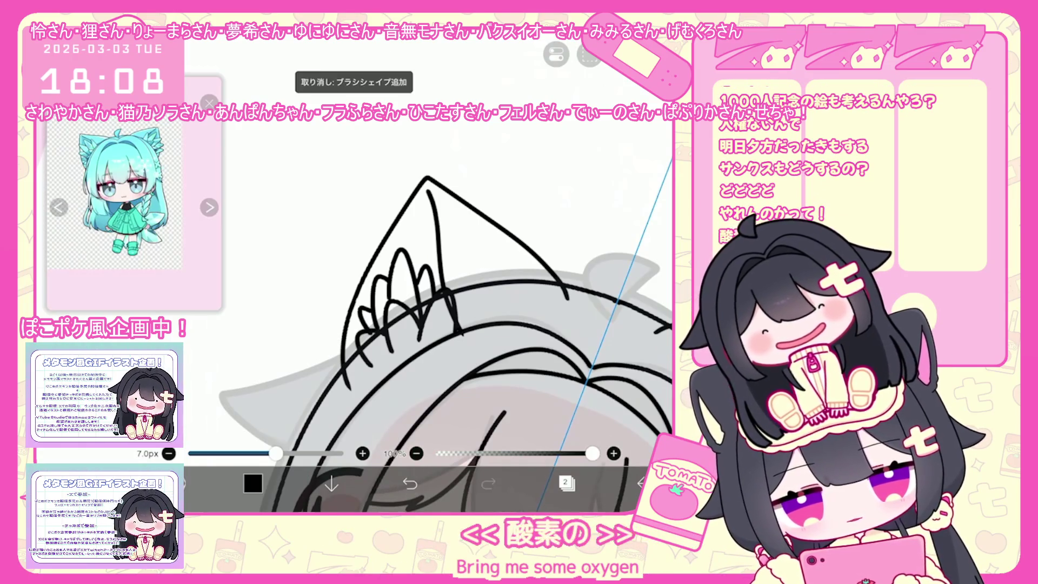
scroll(365, 328, "up", 1)
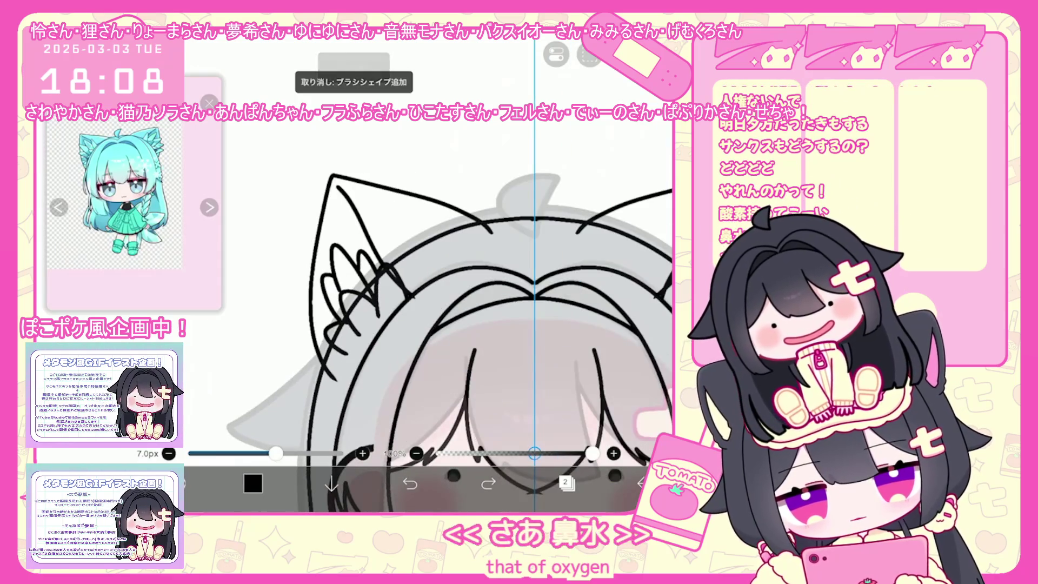
Trim overlapping ear lines with the vector tool, undo one erase, then bring up the layer list
left_click_drag(534, 453, 494, 434)
left_click(564, 442)
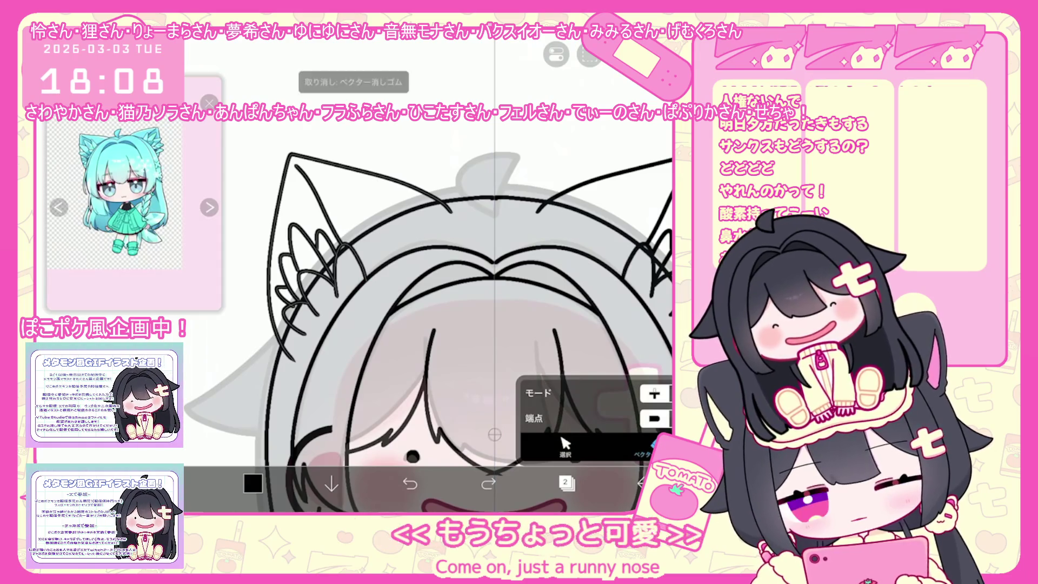
key("ctrl+z")
scroll(384, 295, "up", 3)
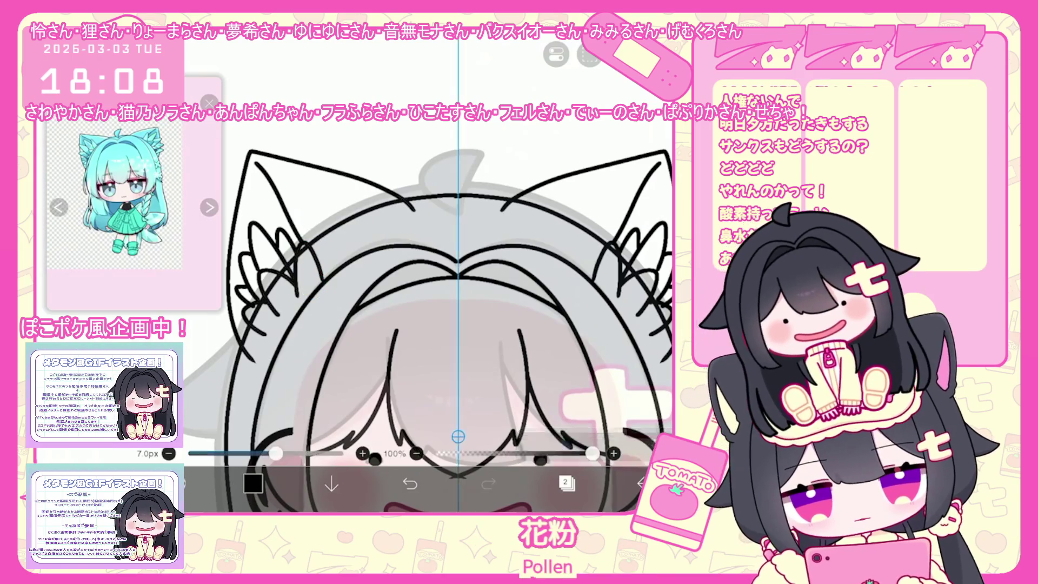
scroll(429, 316, "down", 3)
left_click(566, 484)
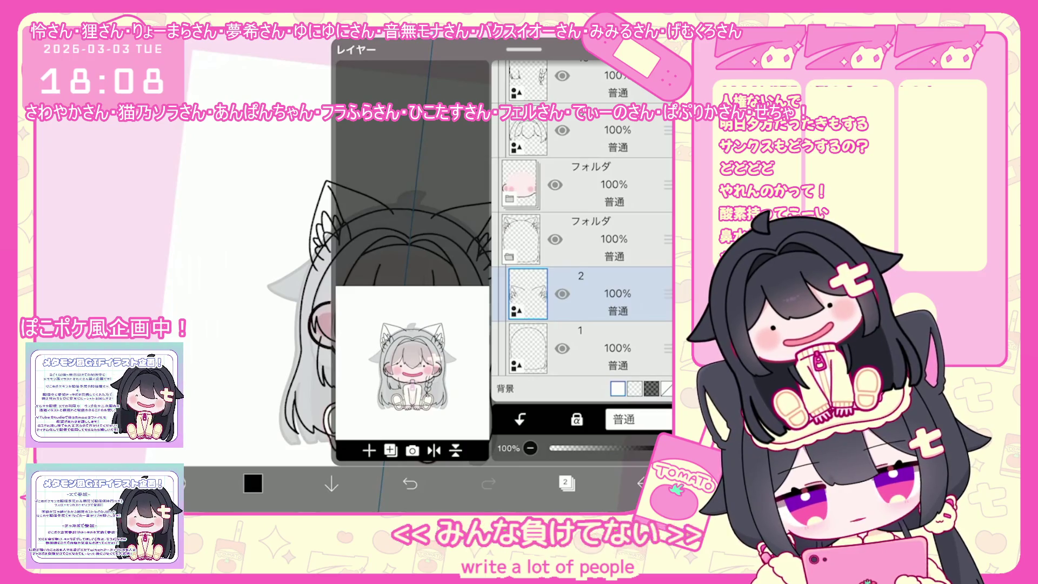
scroll(583, 260, "up", 1)
scroll(582, 243, "up", 2)
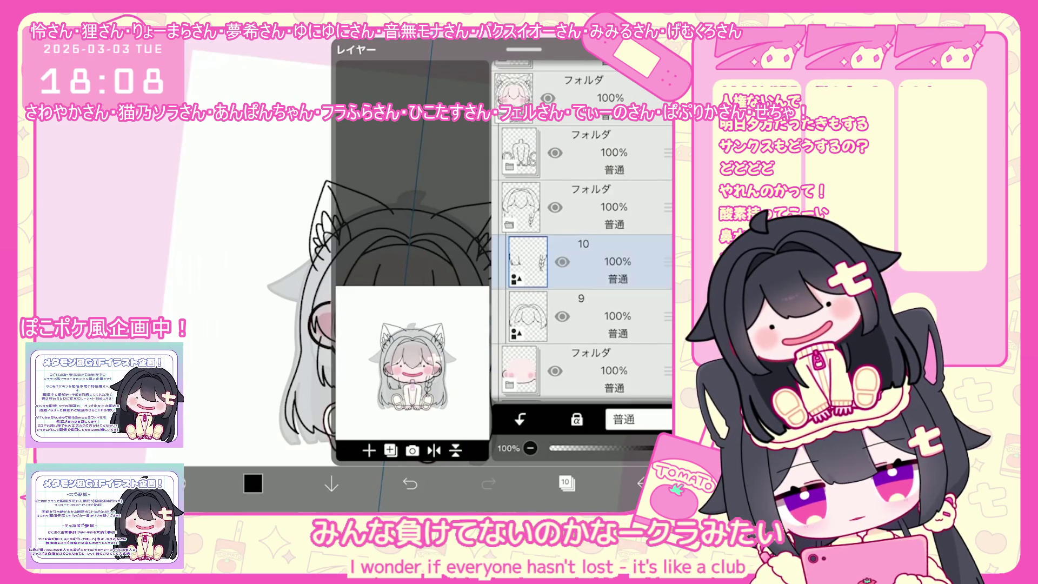
Expand the line-art folder and make layer 12 the working layer
left_click(584, 234)
left_click(510, 244)
left_click(584, 280)
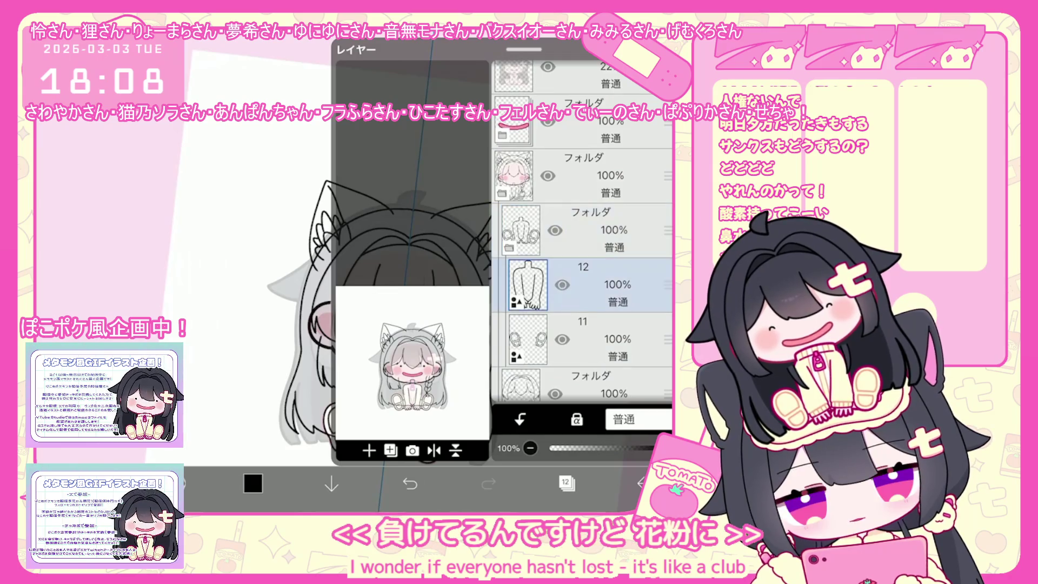
left_click(368, 450)
left_click(243, 244)
scroll(401, 312, "up", 5)
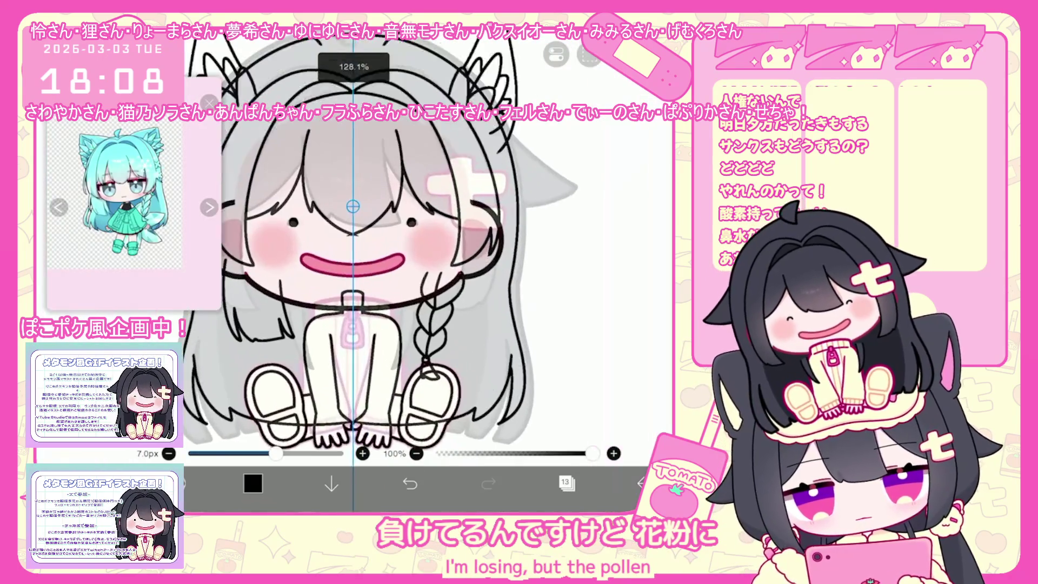
scroll(357, 309, "up", 2)
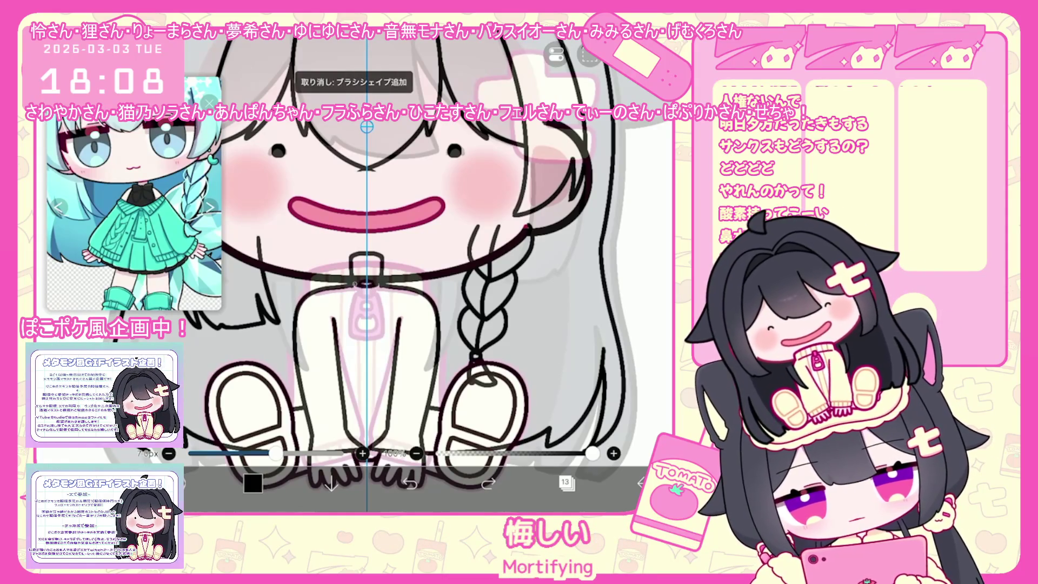
Sketch a ribbon bow at the collar, undoing the strokes that miss
mouse_move(361, 297)
left_mouse_down()
mouse_move(344, 334)
mouse_move(388, 341)
left_mouse_up()
scroll(426, 262, "down", 1)
key("ctrl+z")
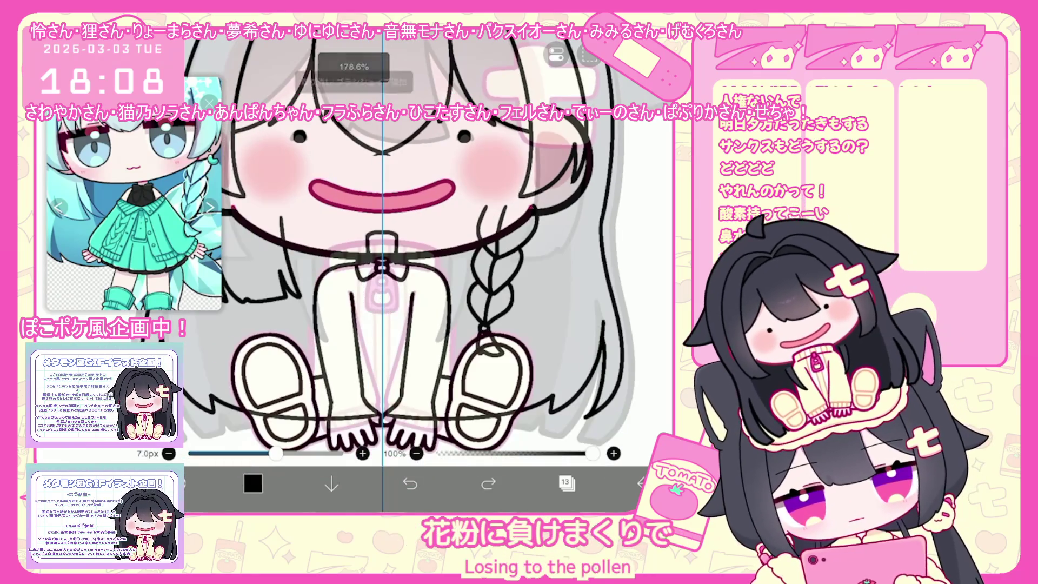
key("ctrl+z")
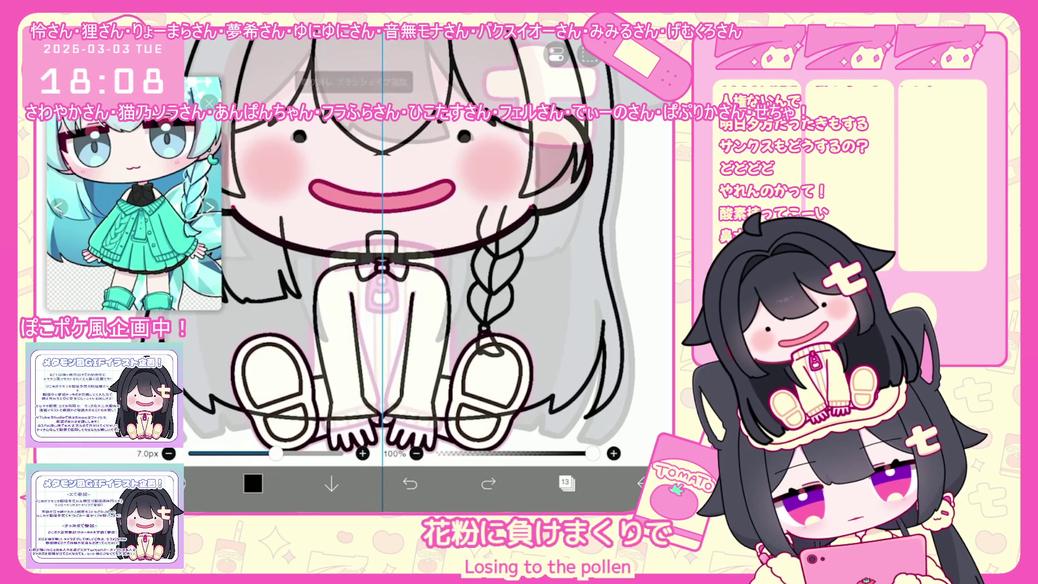
left_click_drag(362, 292, 402, 294)
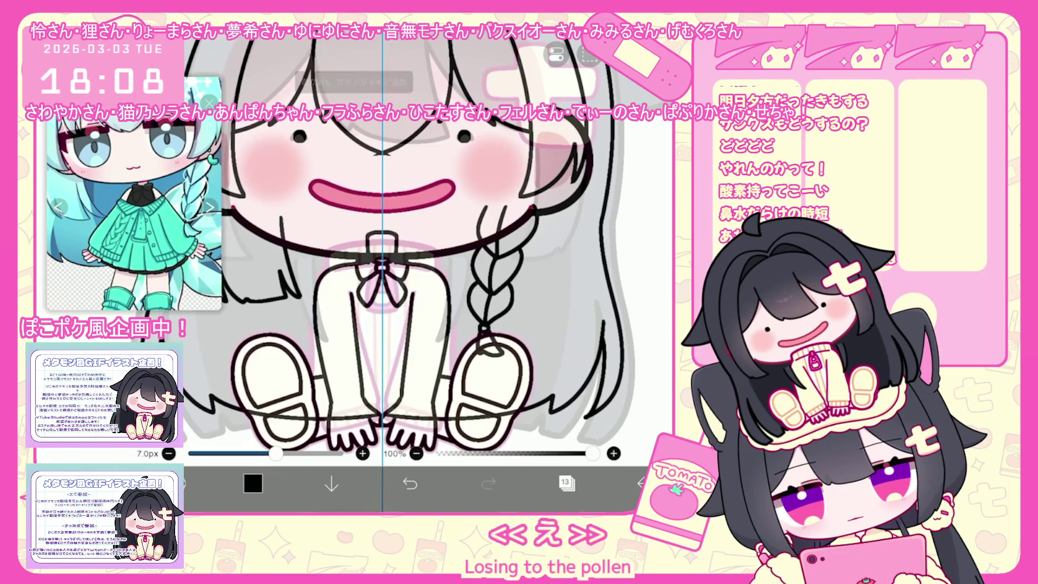
scroll(381, 267, "up", 2)
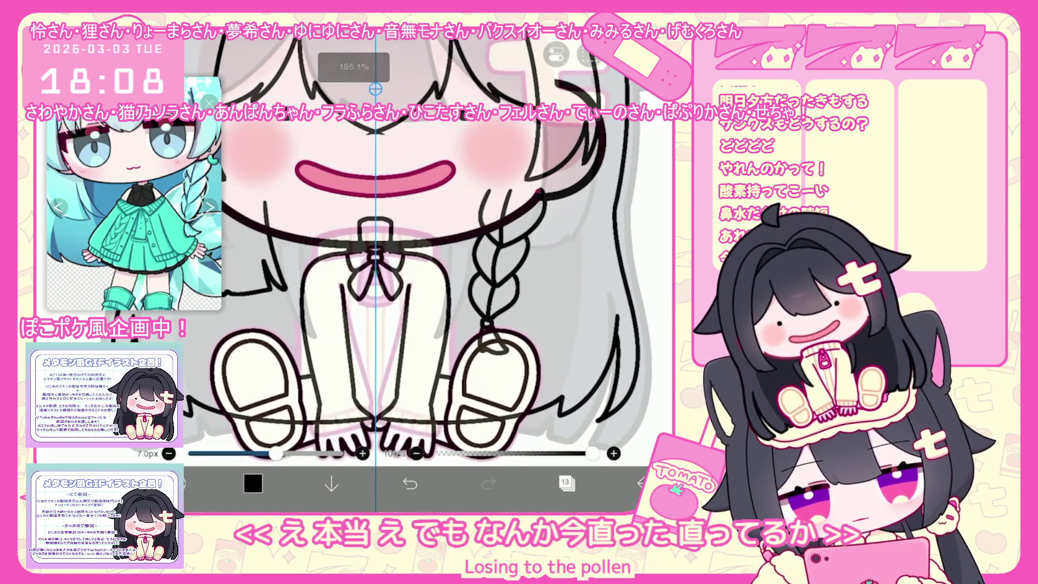
key("ctrl+z")
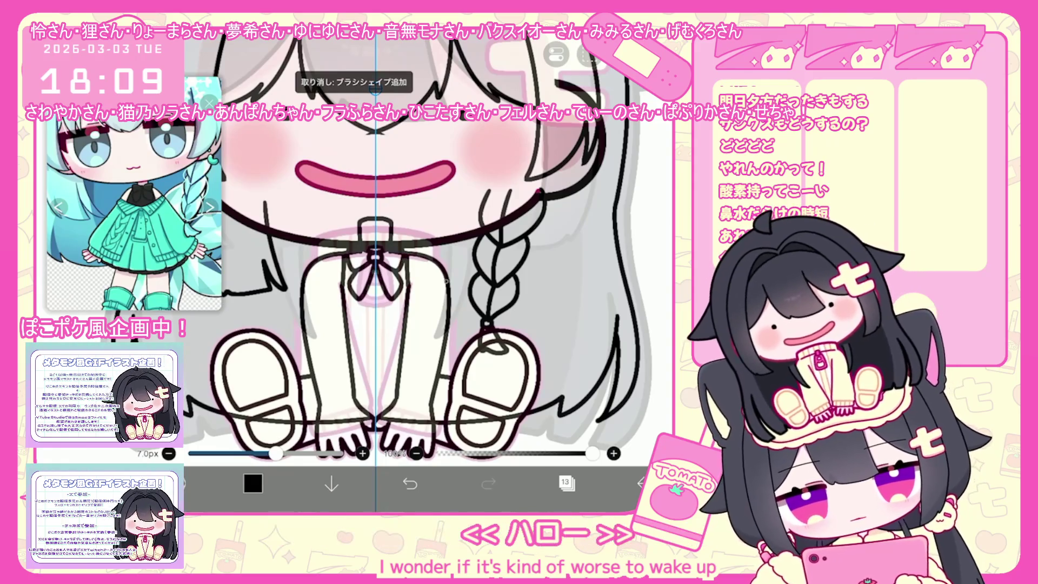
left_click(409, 484)
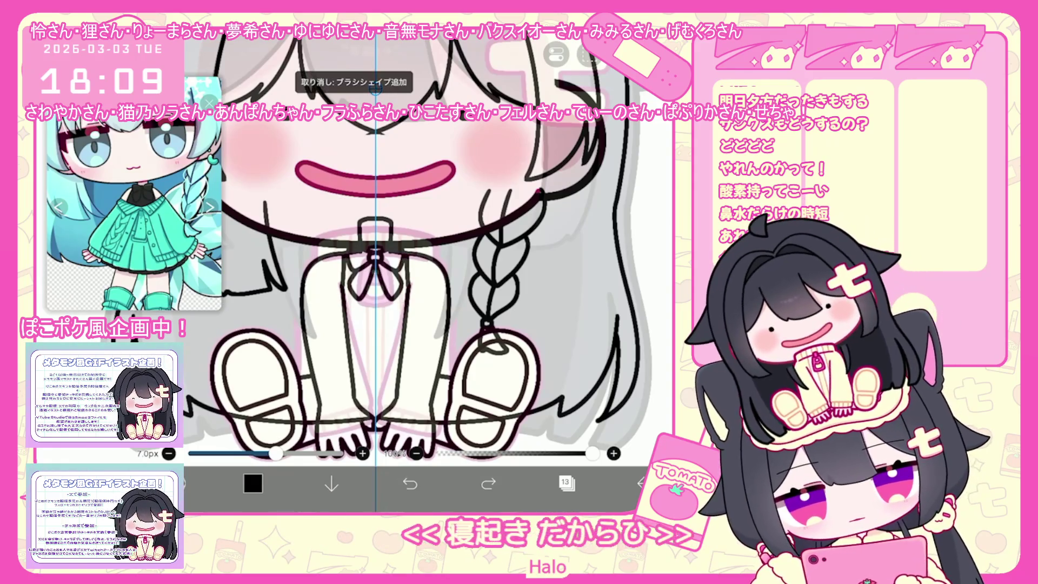
left_click(410, 484)
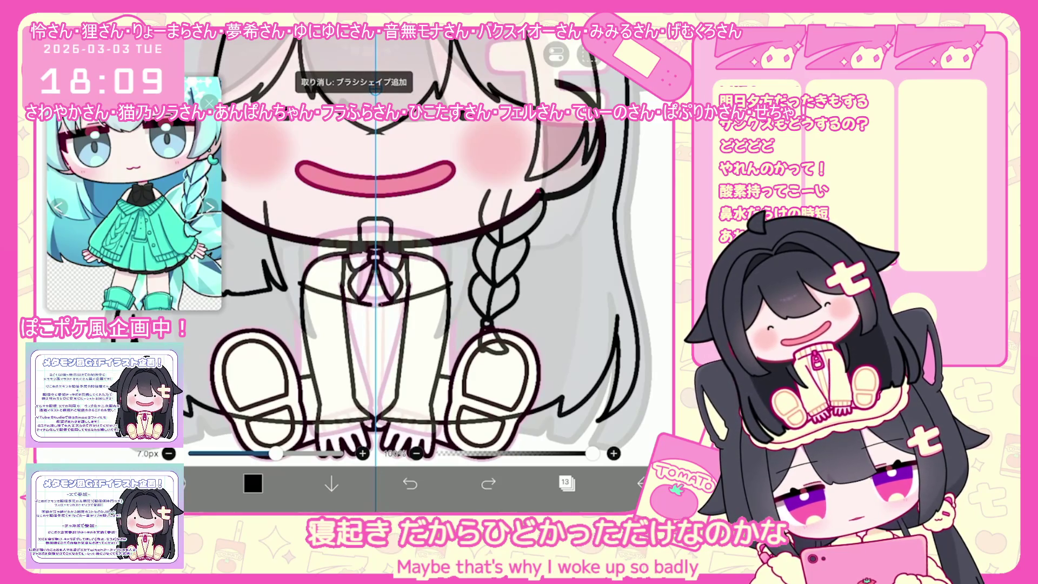
Draw knee and leg lines, rotating the canvas and undoing misplaced strokes
left_click_drag(348, 332, 403, 333)
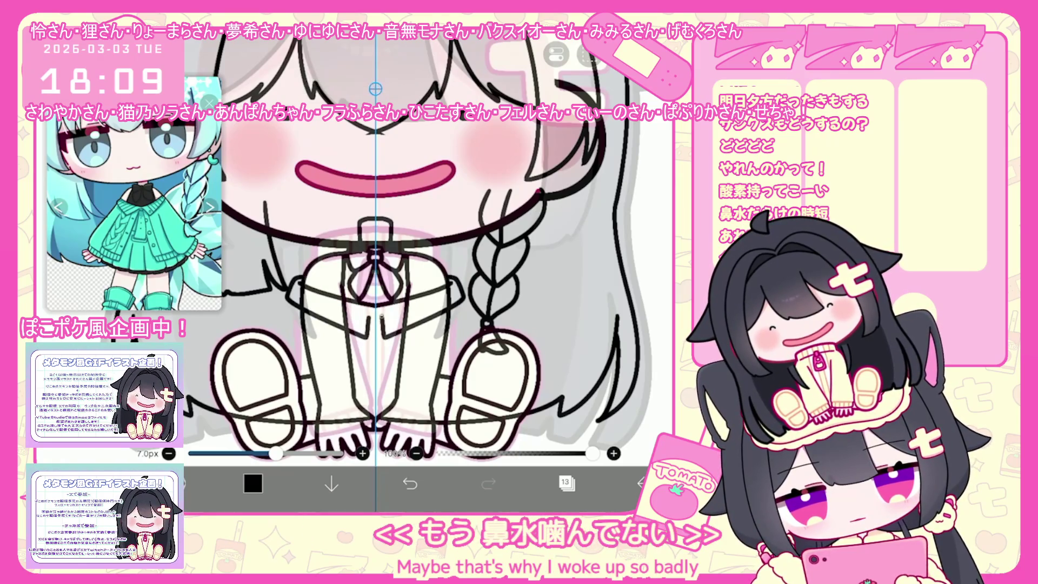
left_click(410, 484)
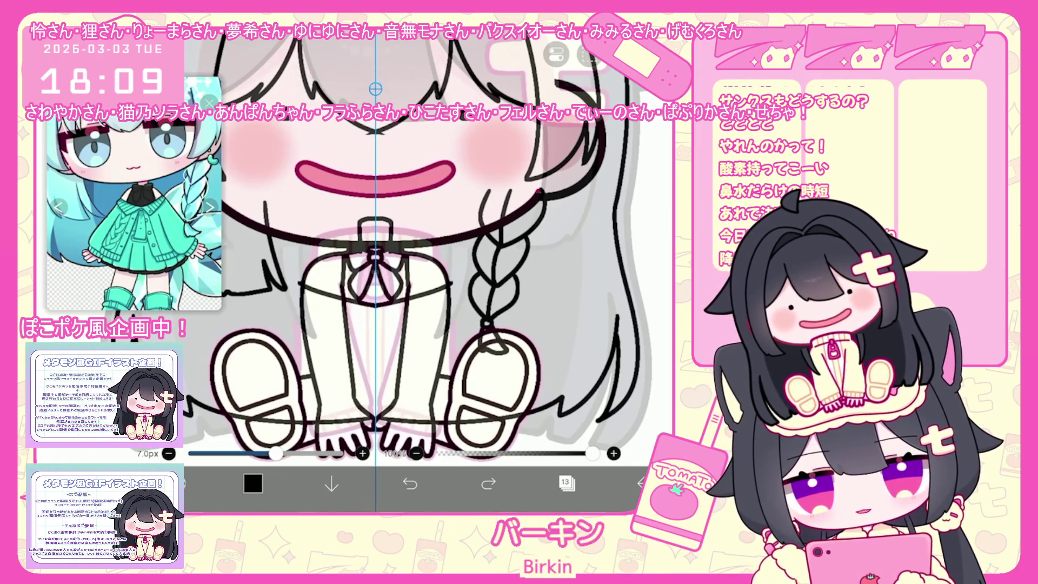
scroll(378, 292, "up", 1)
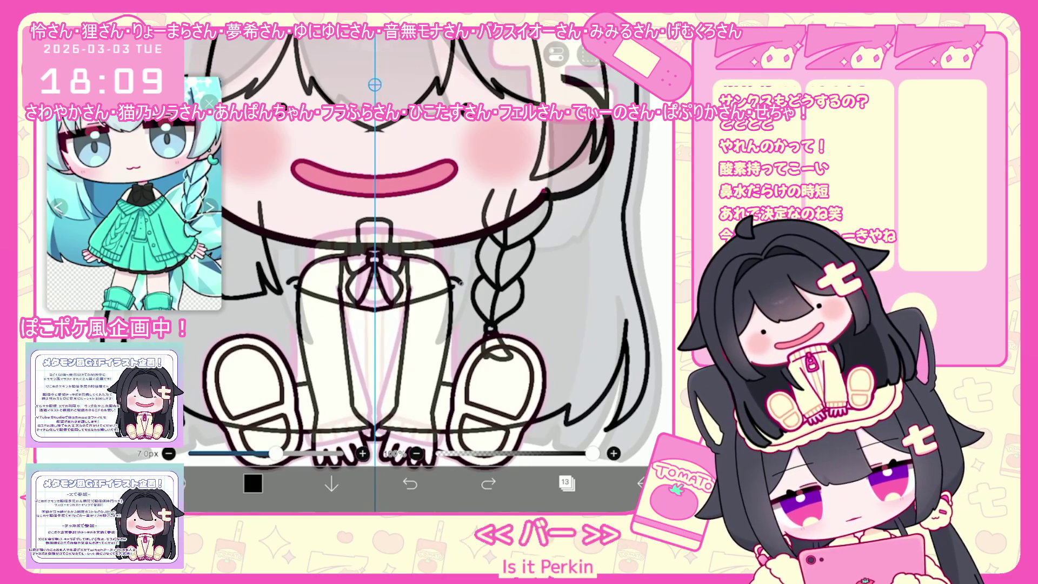
key("ctrl+z")
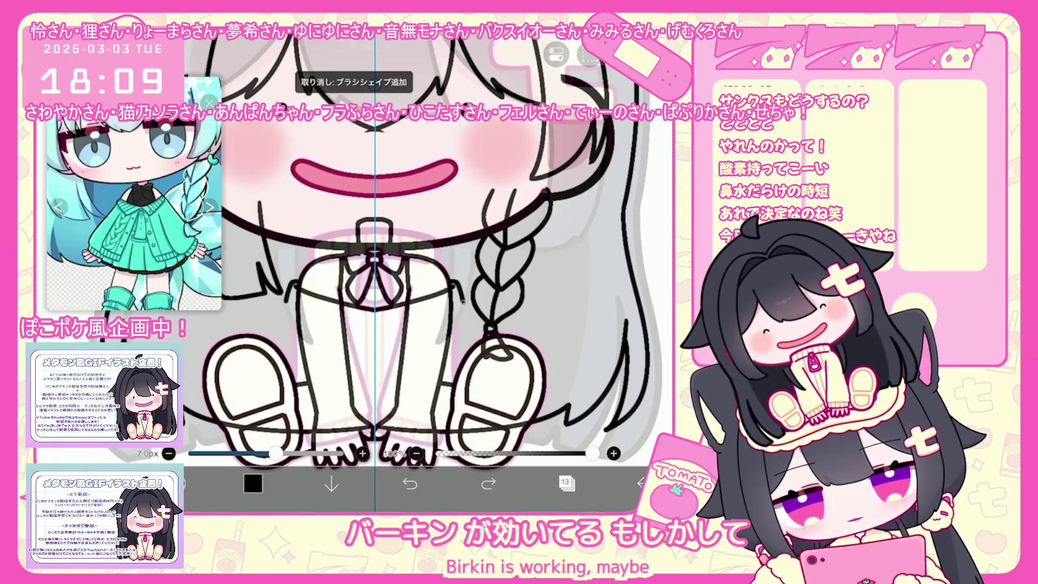
left_click_drag(367, 312, 387, 344)
scroll(377, 291, "up", 1)
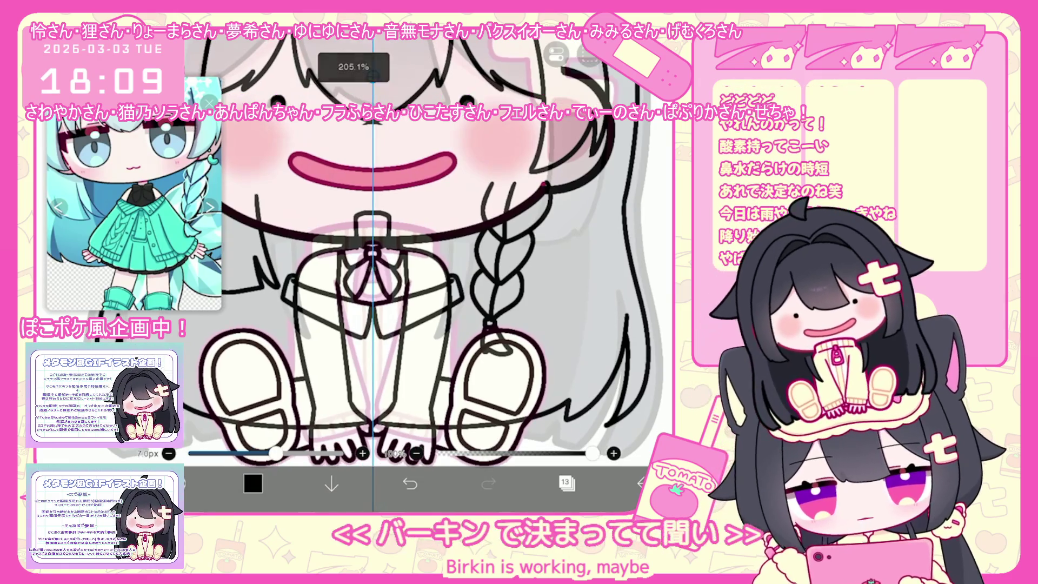
scroll(378, 292, "up", 2)
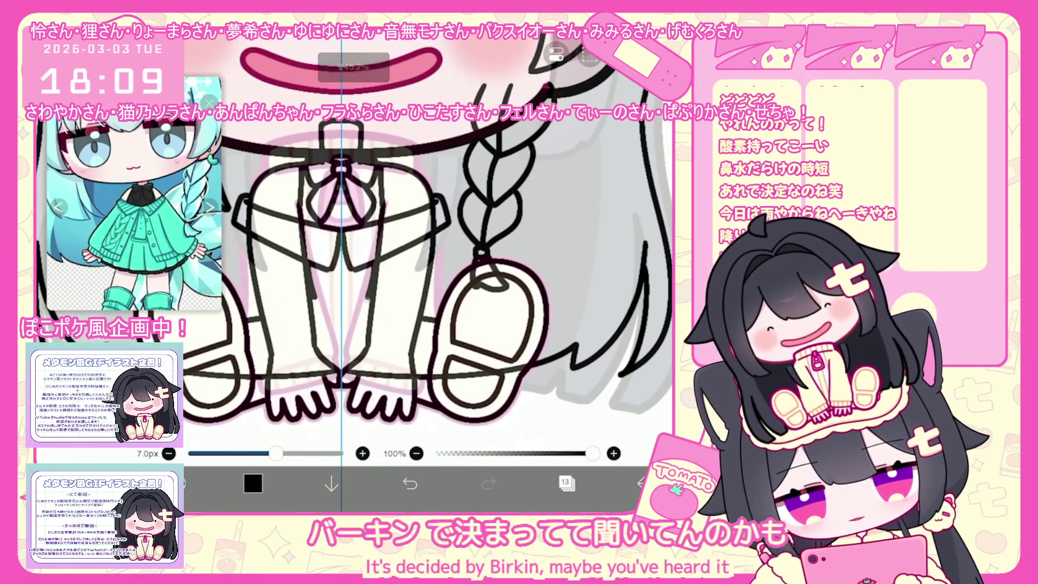
key("ctrl+z")
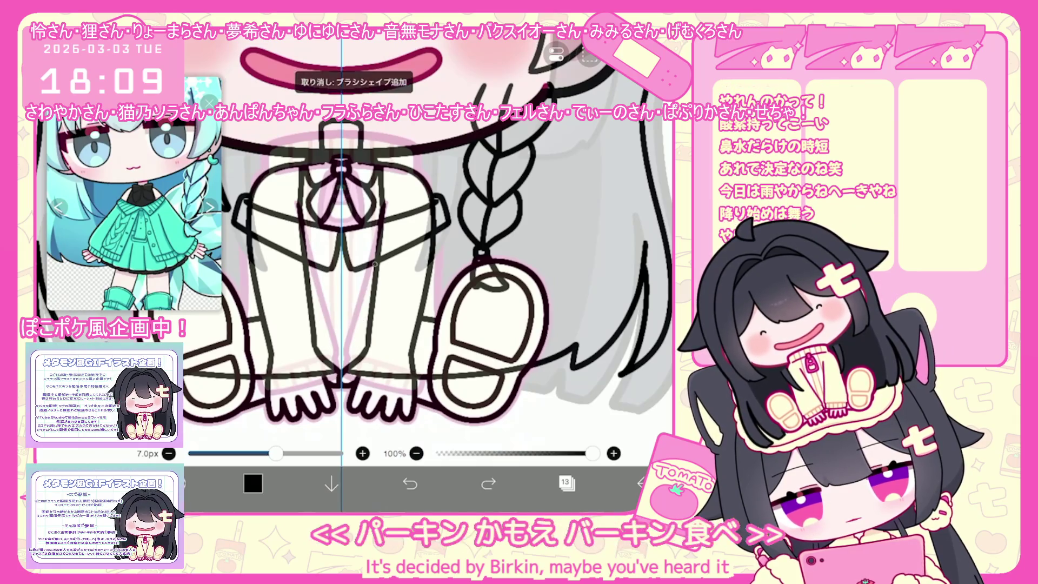
left_click_drag(495, 324, 471, 300)
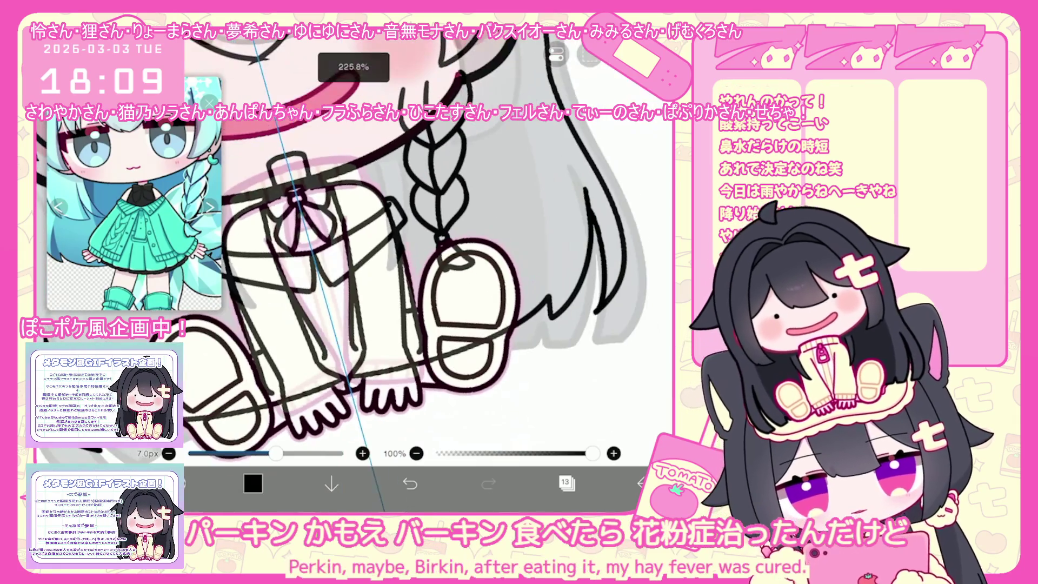
key("ctrl+z")
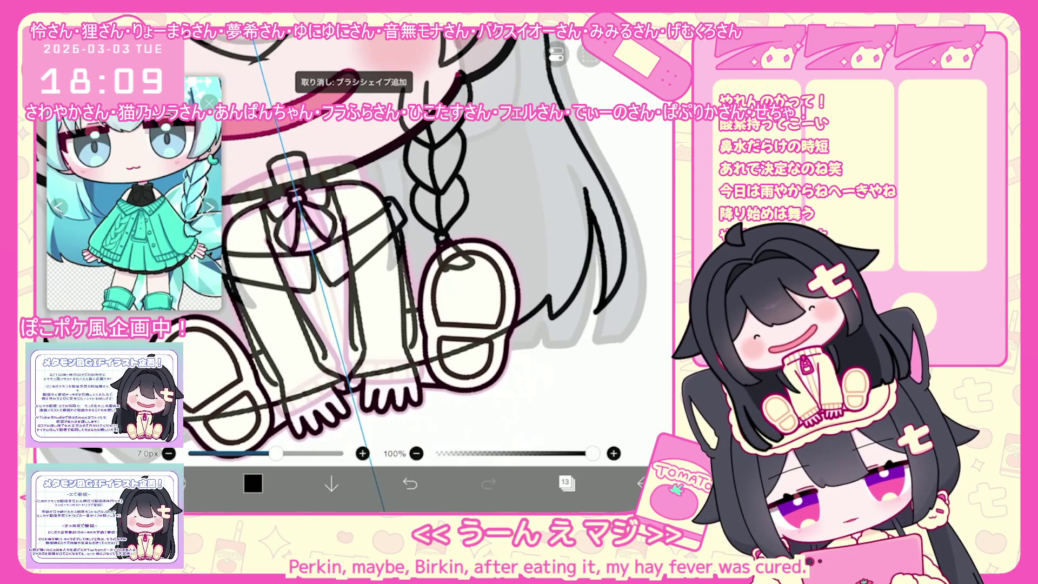
scroll(413, 268, "up", 2)
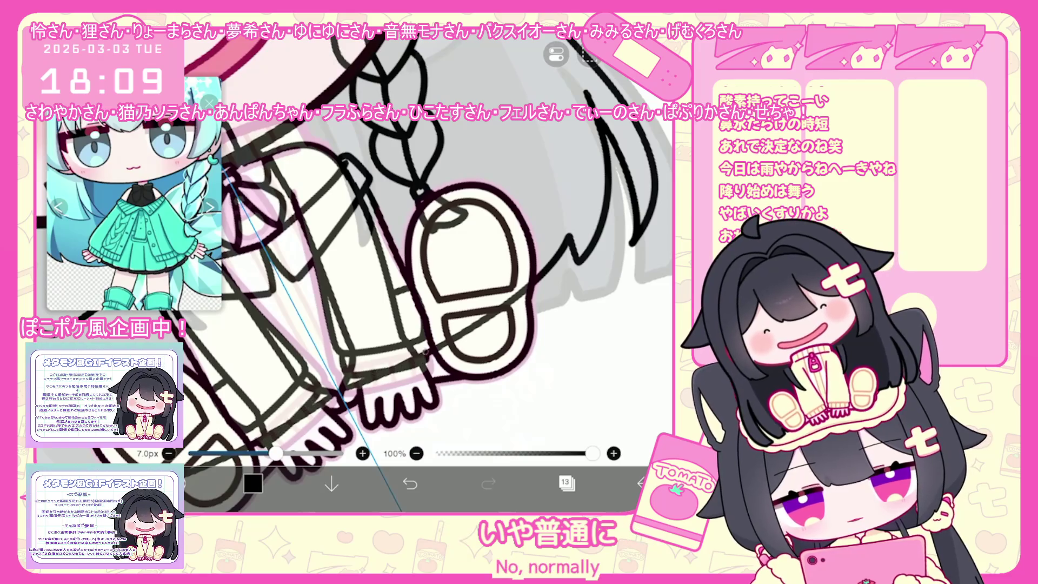
scroll(414, 267, "down", 3)
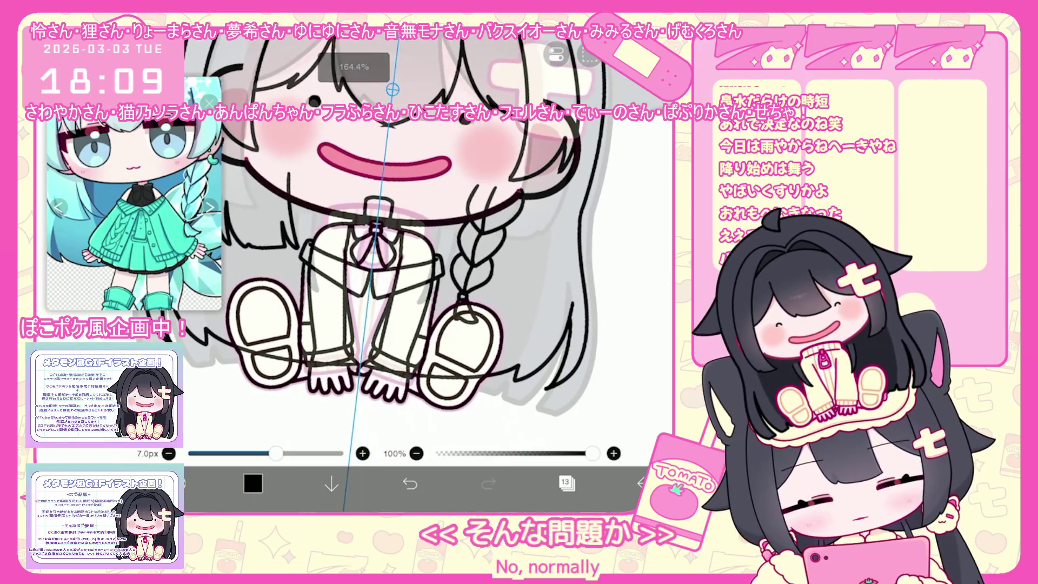
scroll(414, 268, "up", 2)
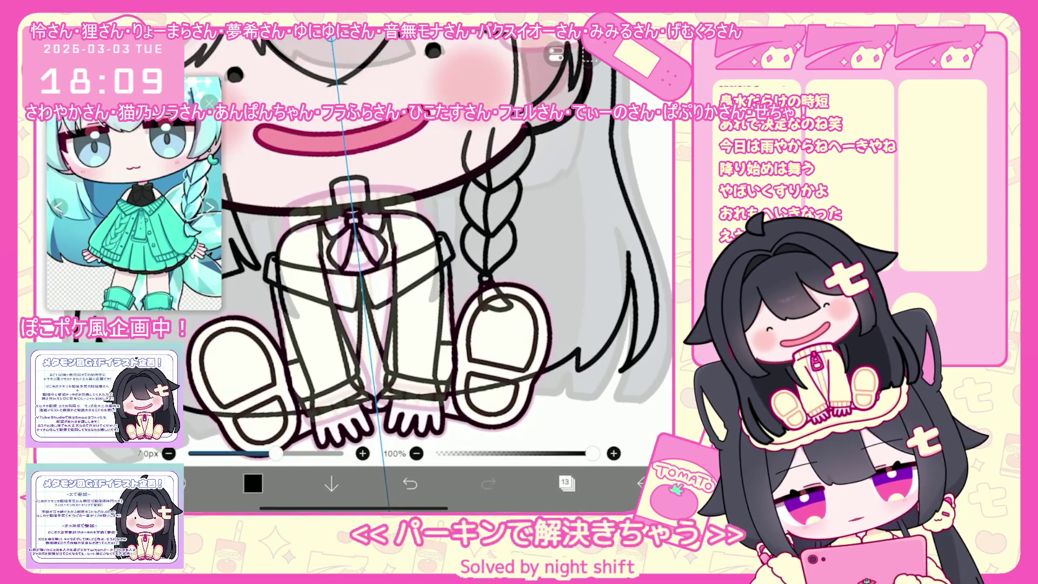
Retry short leg and collar lines, turn off the symmetry ruler, then bring up the layer list
key("ctrl+z")
left_click_drag(381, 359, 381, 369)
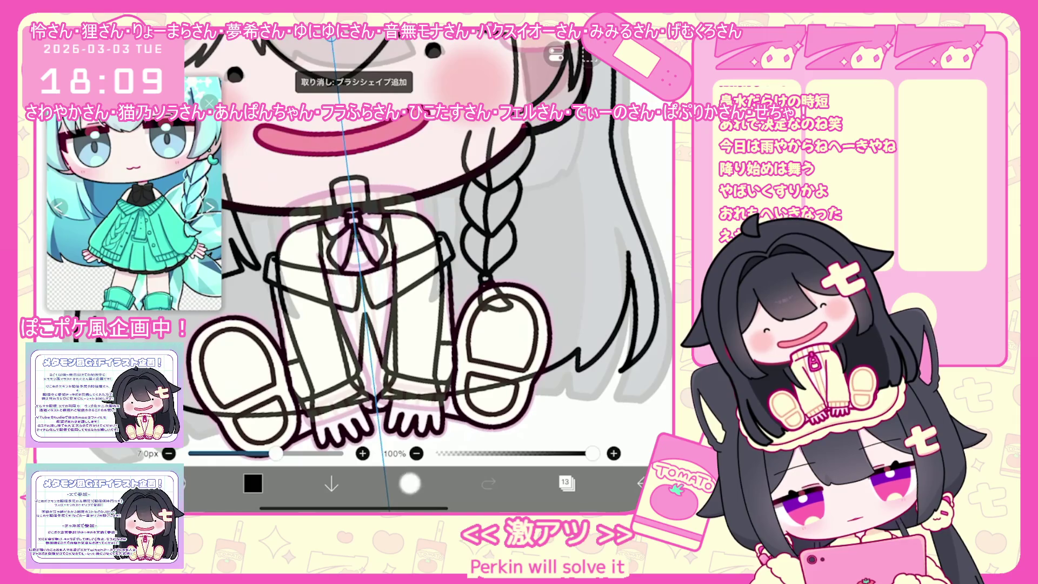
left_click(409, 484)
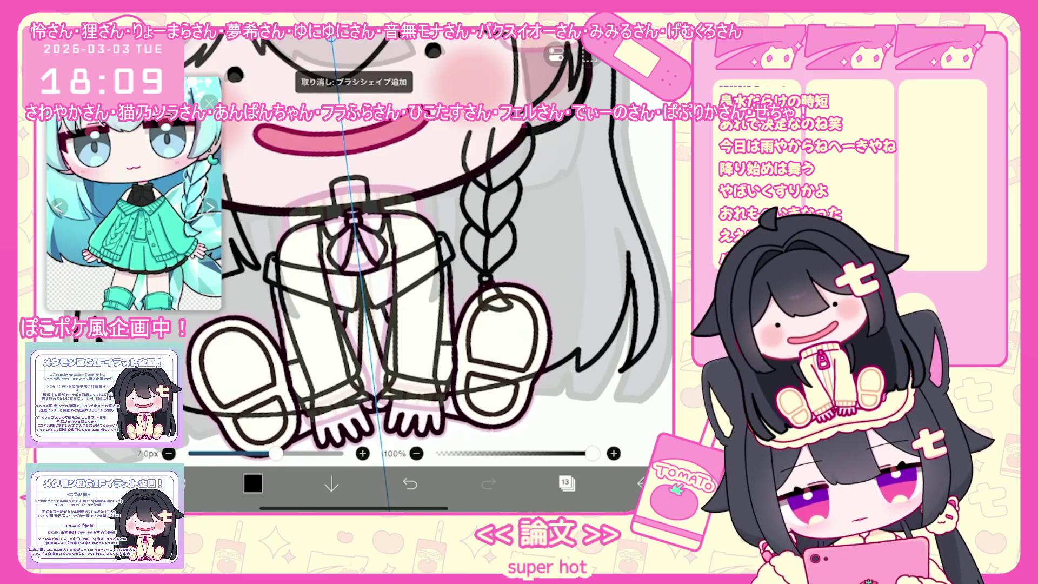
key("ctrl+z")
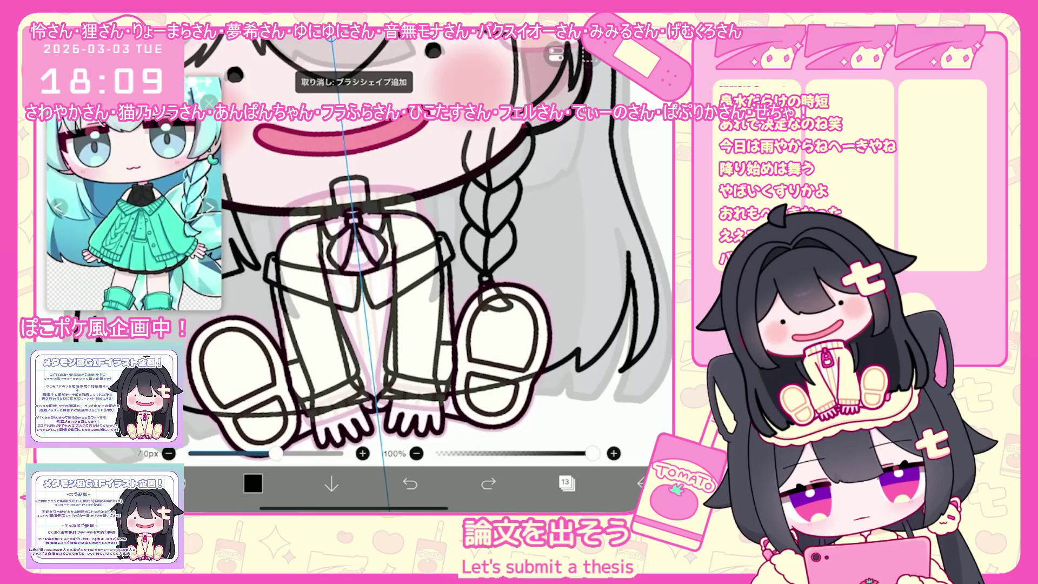
left_click(556, 55)
left_click(543, 148)
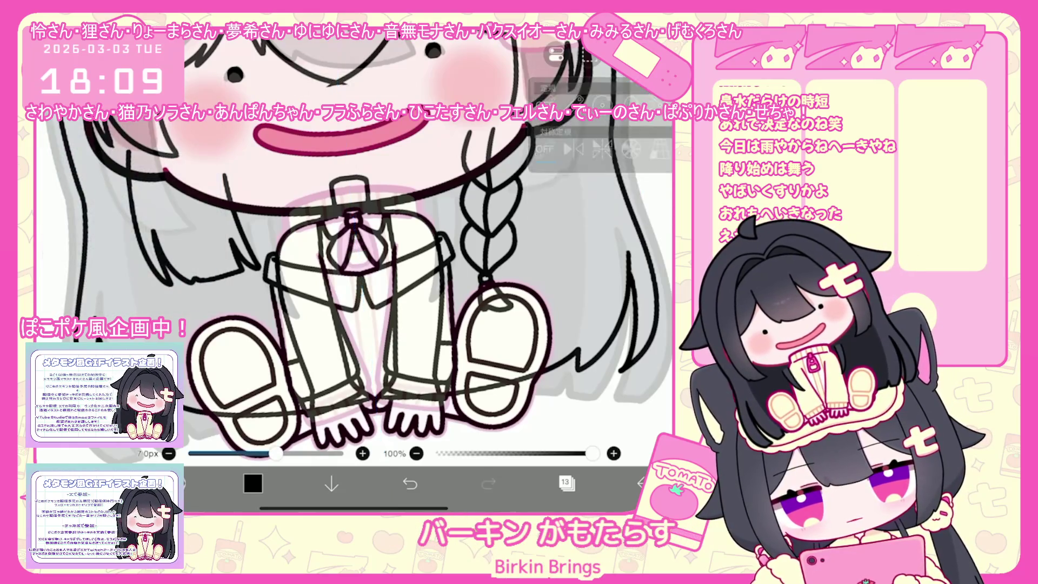
left_click(557, 55)
left_click(409, 484)
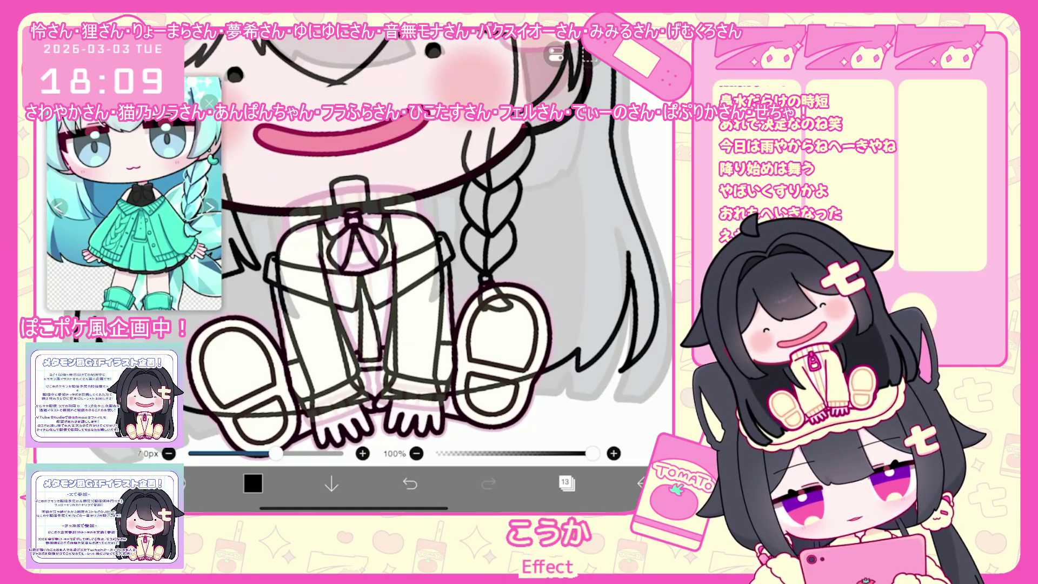
left_click(566, 484)
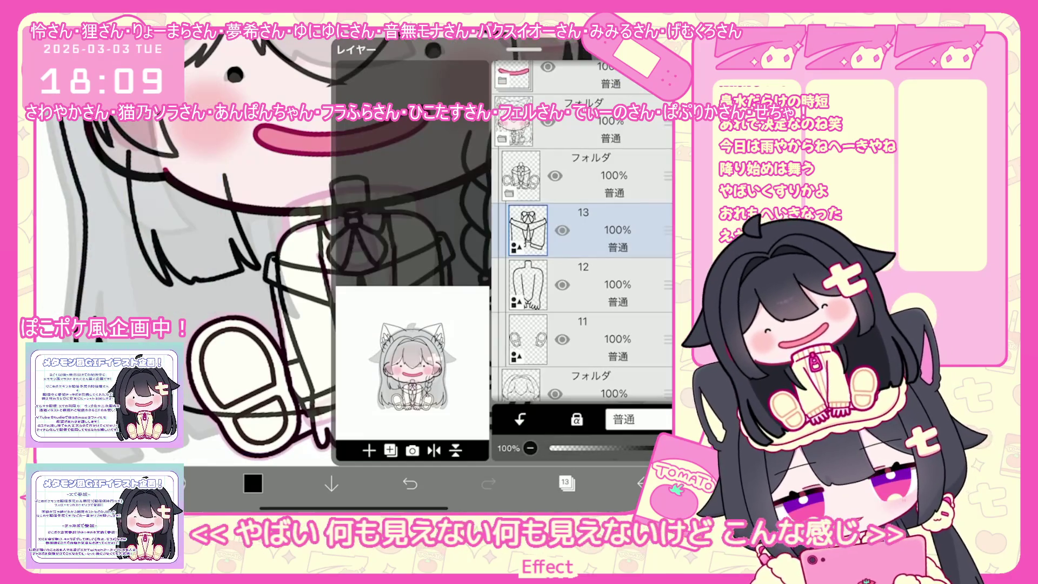
Merge the leg line art down into layer 12 and return to the canvas
left_click(600, 283)
left_click(566, 484)
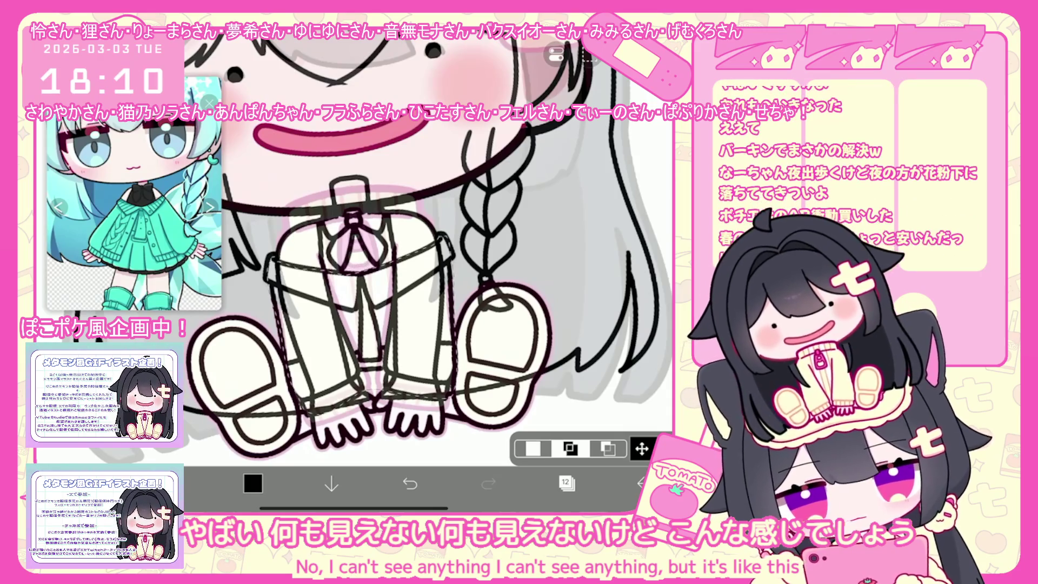
left_click(566, 483)
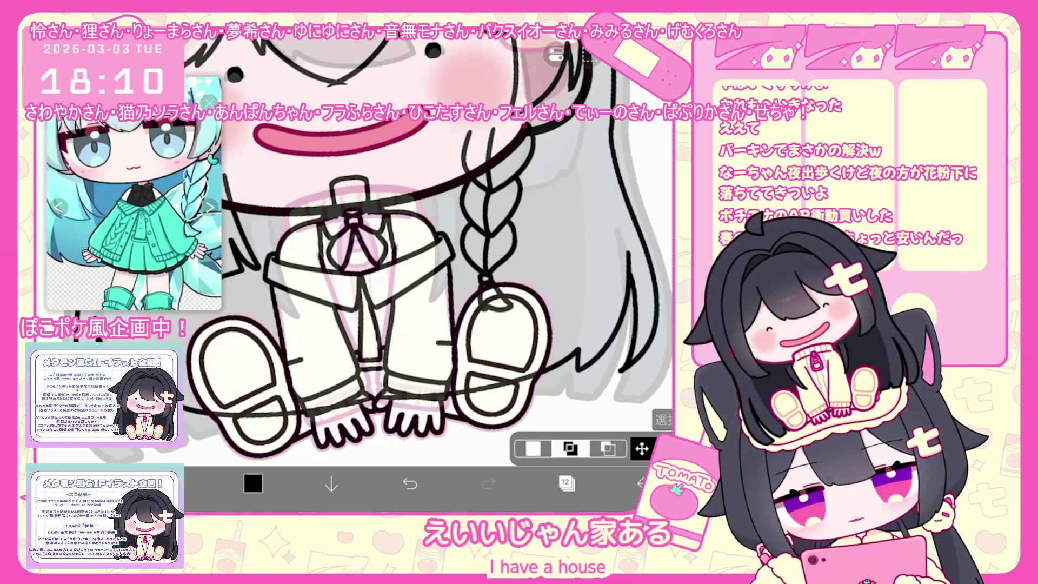
left_click(566, 484)
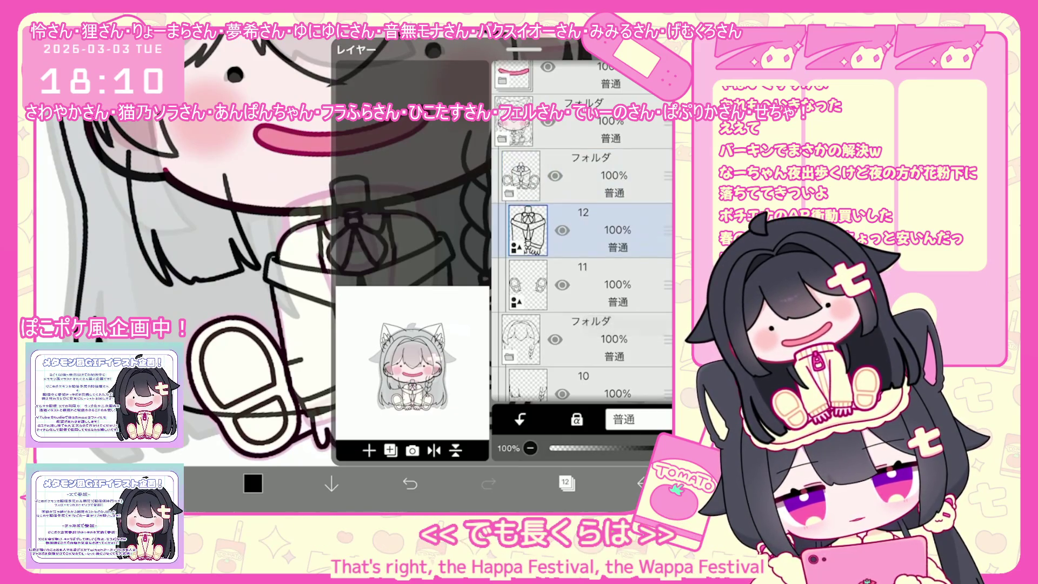
left_click(566, 483)
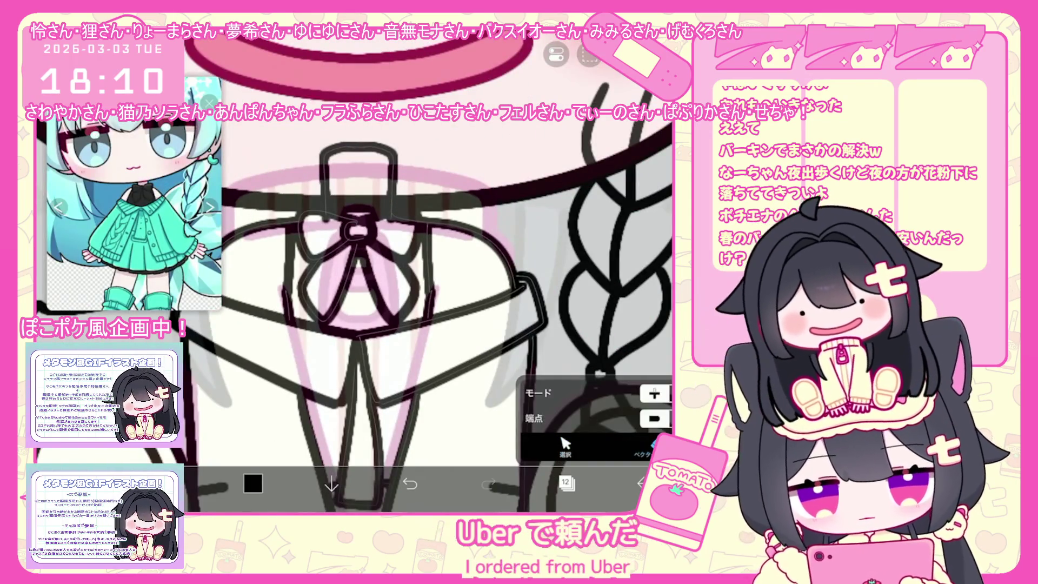
Switch to vector line selection and make shoe line-art layer 11 active
left_click(565, 446)
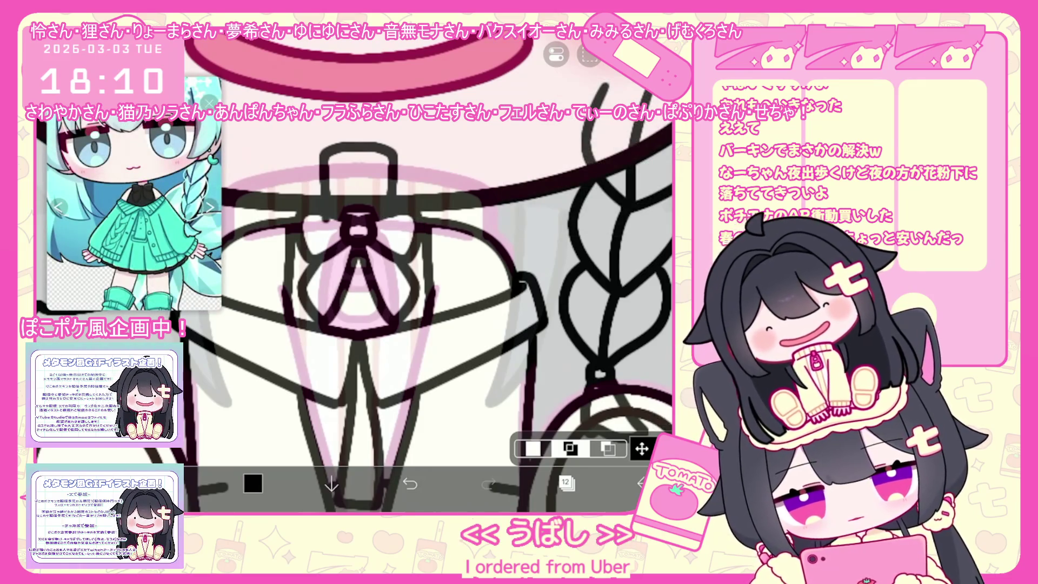
left_click(410, 484)
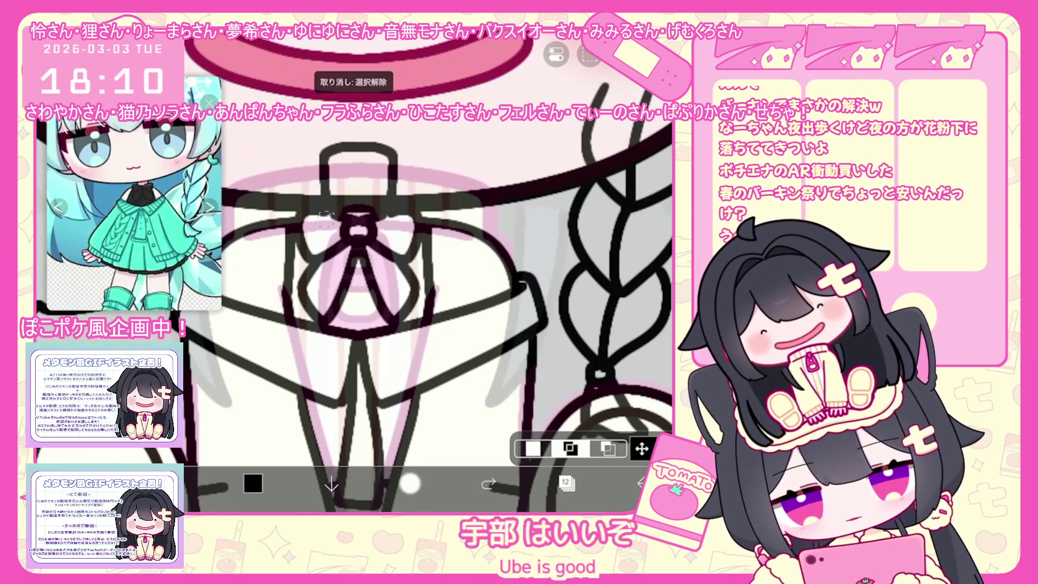
scroll(405, 308, "up", 3)
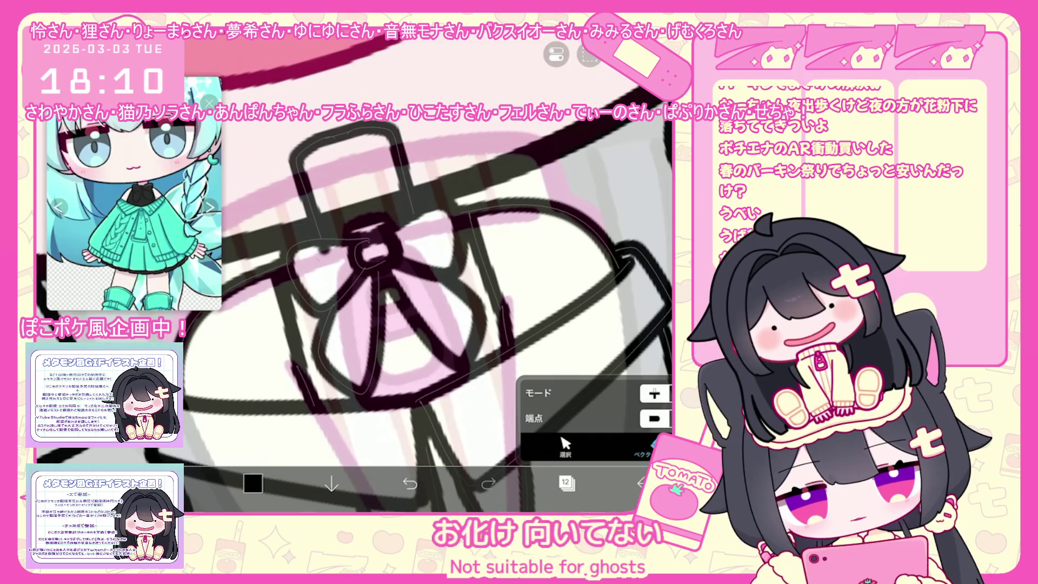
scroll(405, 308, "down", 5)
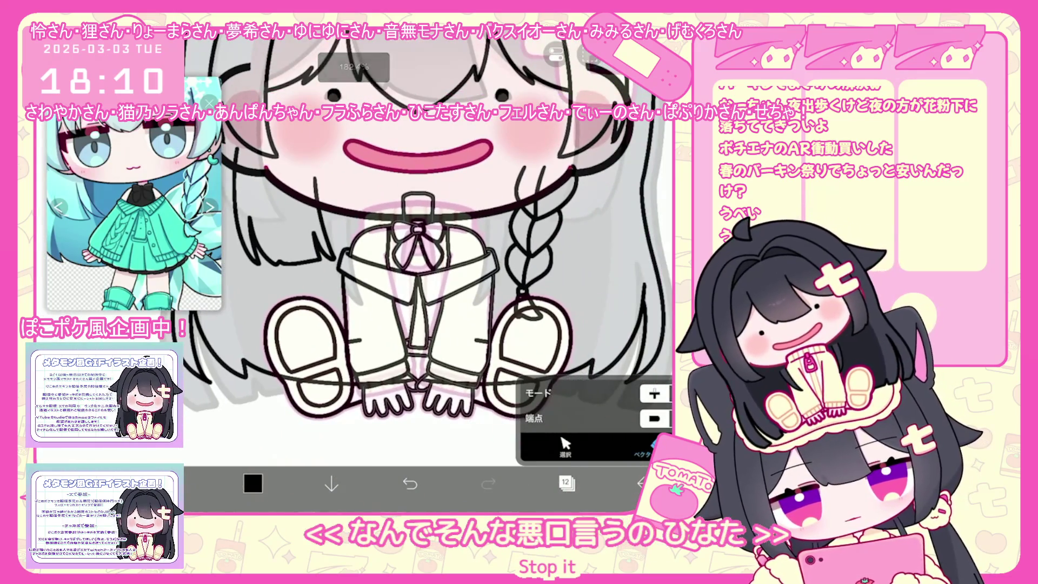
left_click(566, 484)
left_click(521, 278)
left_click(565, 484)
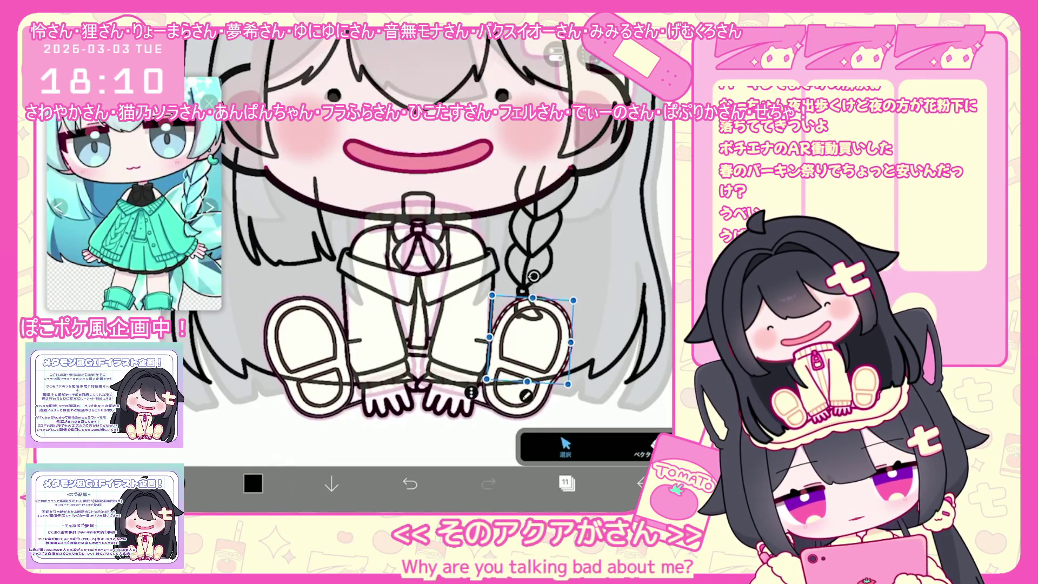
Select the stray horizontal line between the shoes and delete it
left_click_drag(341, 331, 469, 359)
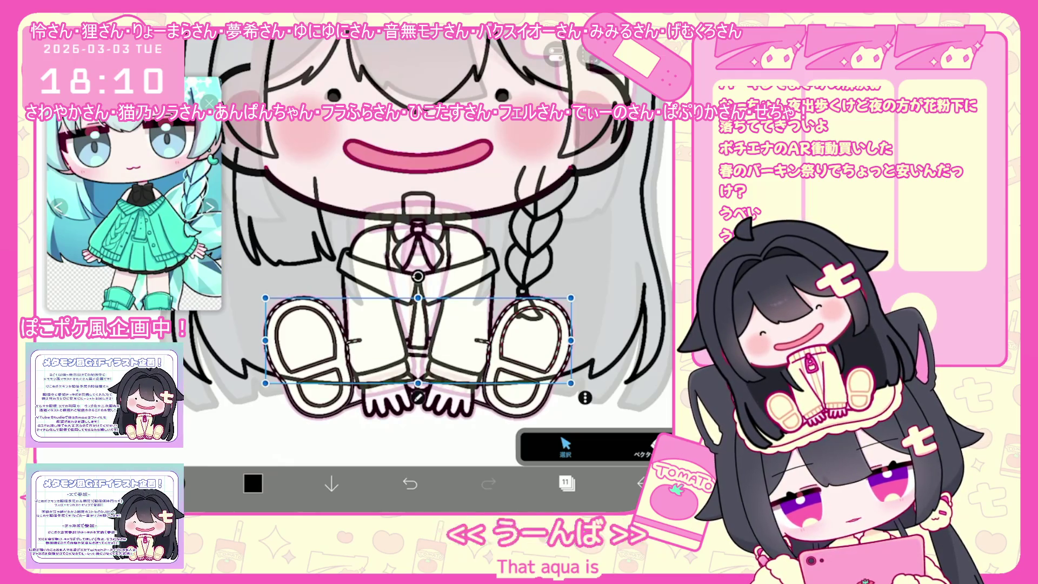
left_click(418, 341)
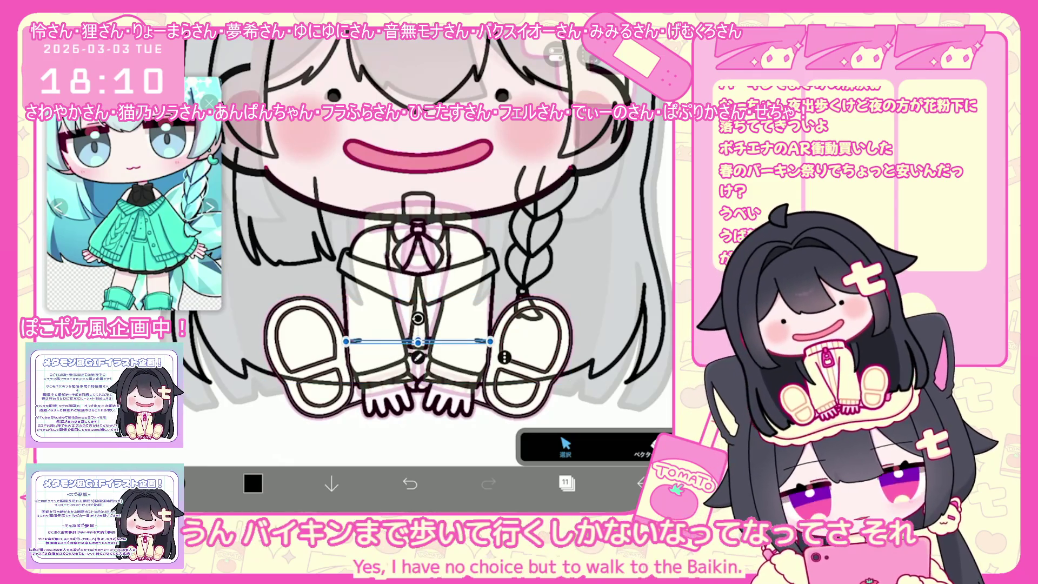
key("Delete")
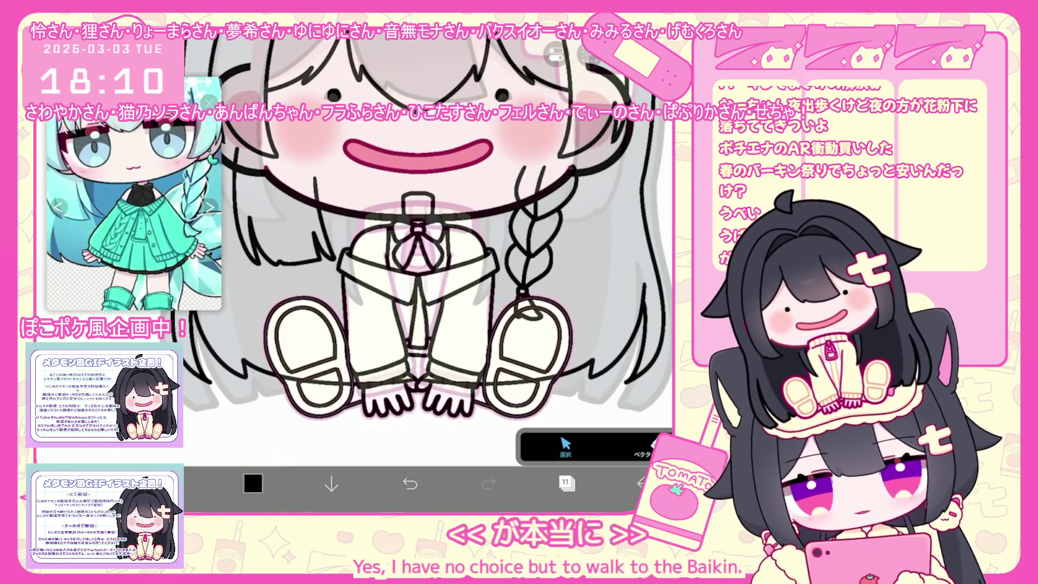
scroll(428, 225, "down", 3)
left_click(566, 484)
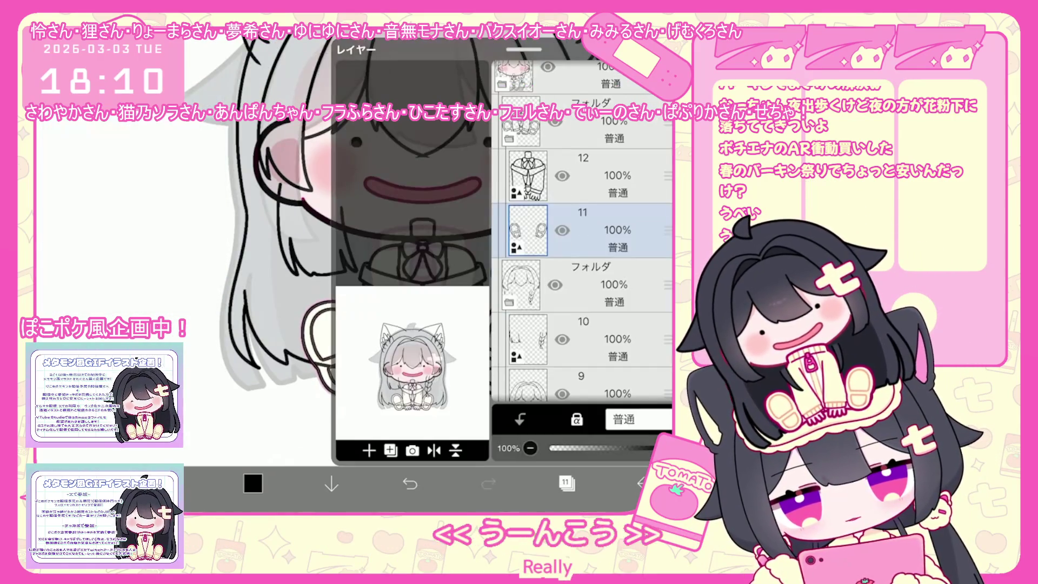
Add empty layer 12 and fill the jacket collar and body with mint green, switching to lasso fill
left_click(369, 450)
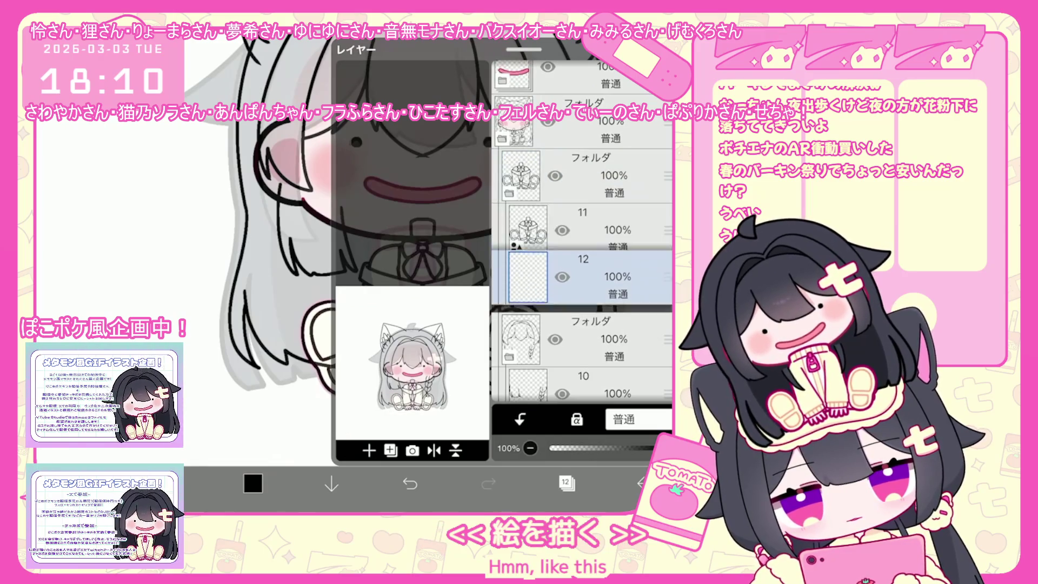
left_click(566, 483)
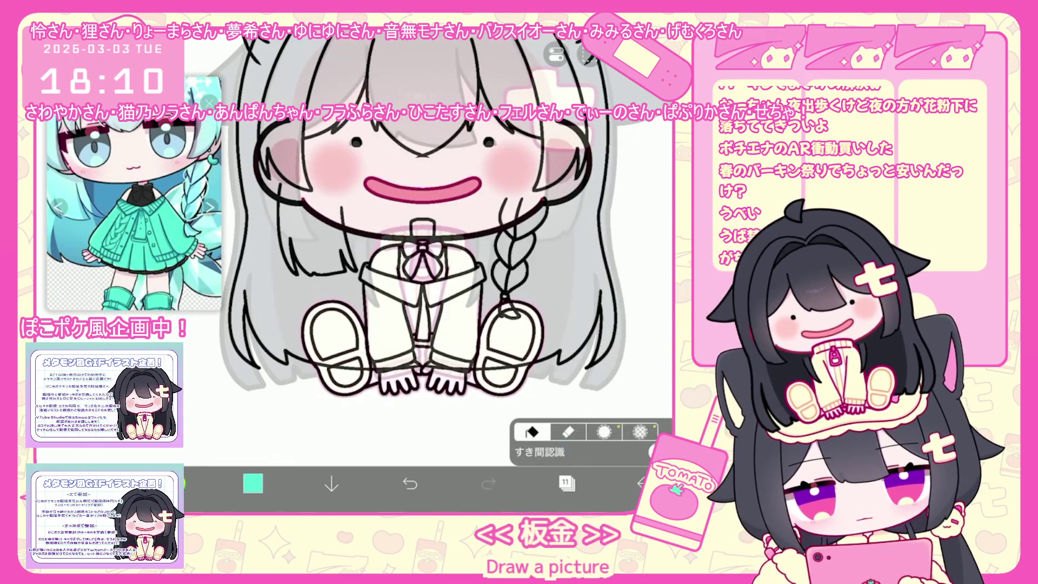
left_click(566, 484)
scroll(600, 243, "up", 5)
left_click(600, 258)
left_click(566, 483)
left_click(454, 276)
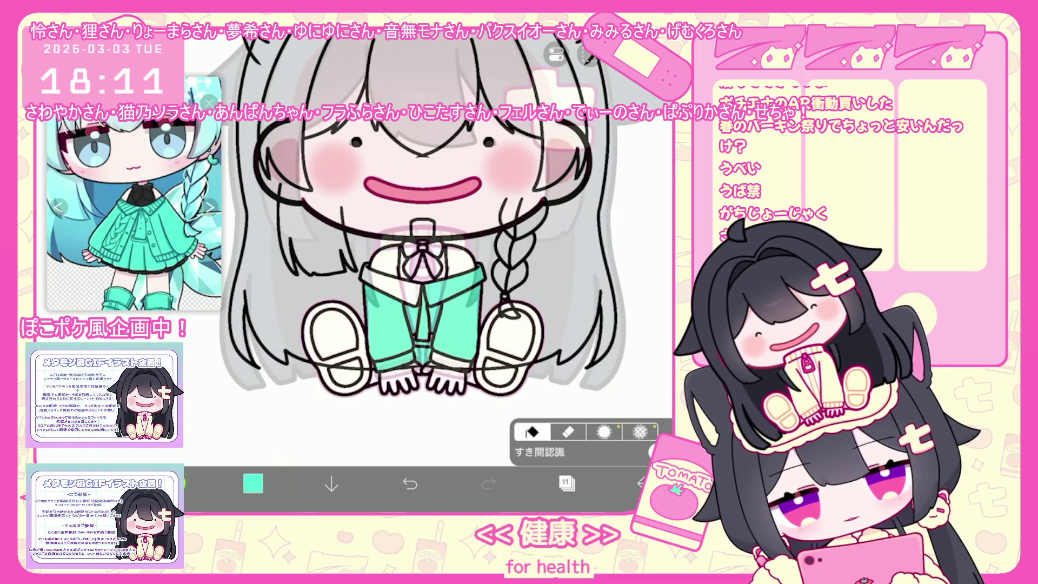
left_click(639, 431)
scroll(429, 257, "up", 5)
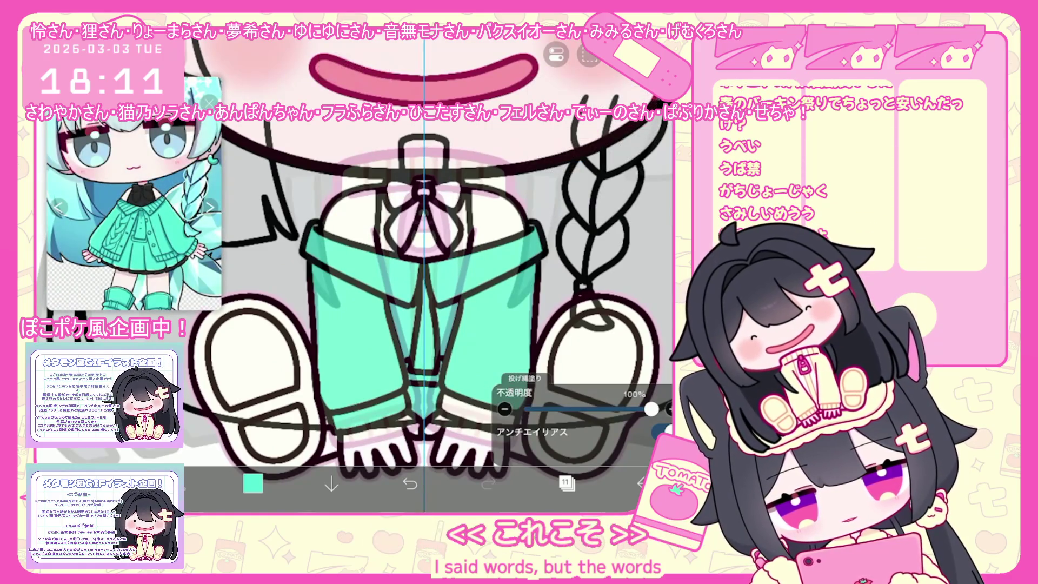
Add a new layer and bucket-fill the shoes mint green on layer 11
left_click(567, 483)
left_click(369, 424)
left_click(566, 483)
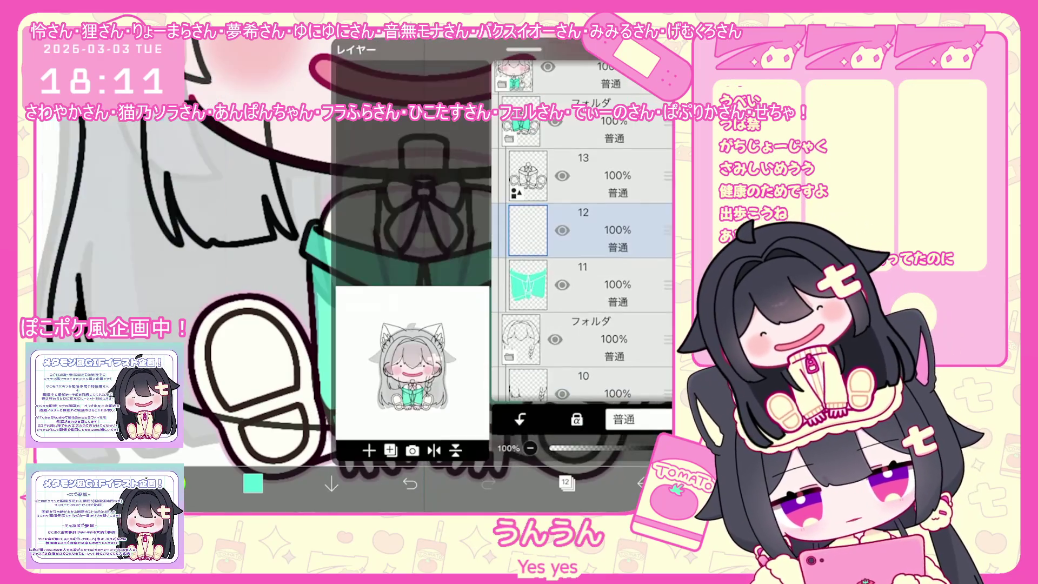
left_click(566, 483)
left_click(584, 284)
left_click(566, 483)
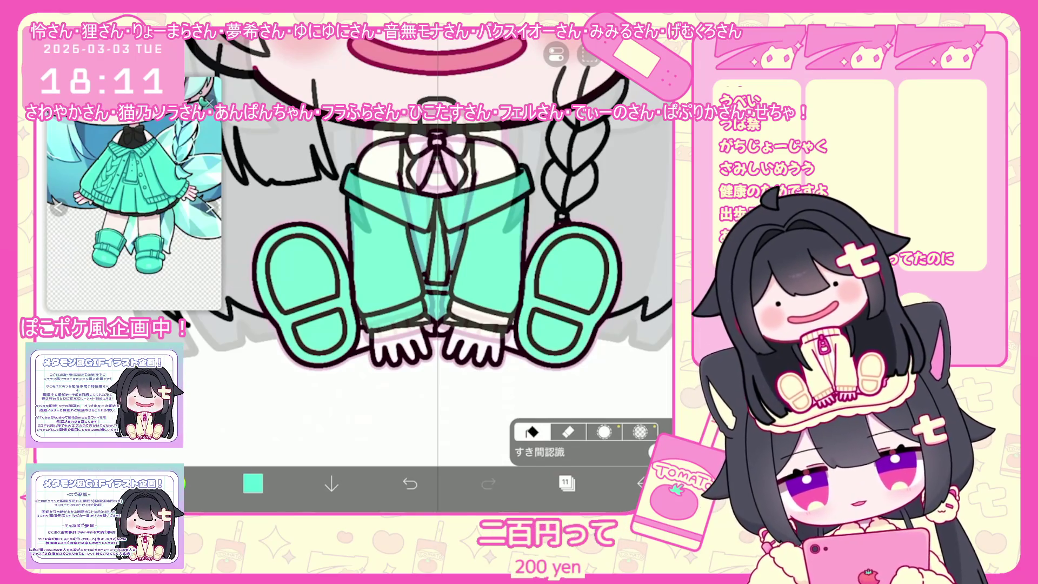
left_click(567, 483)
left_click(566, 483)
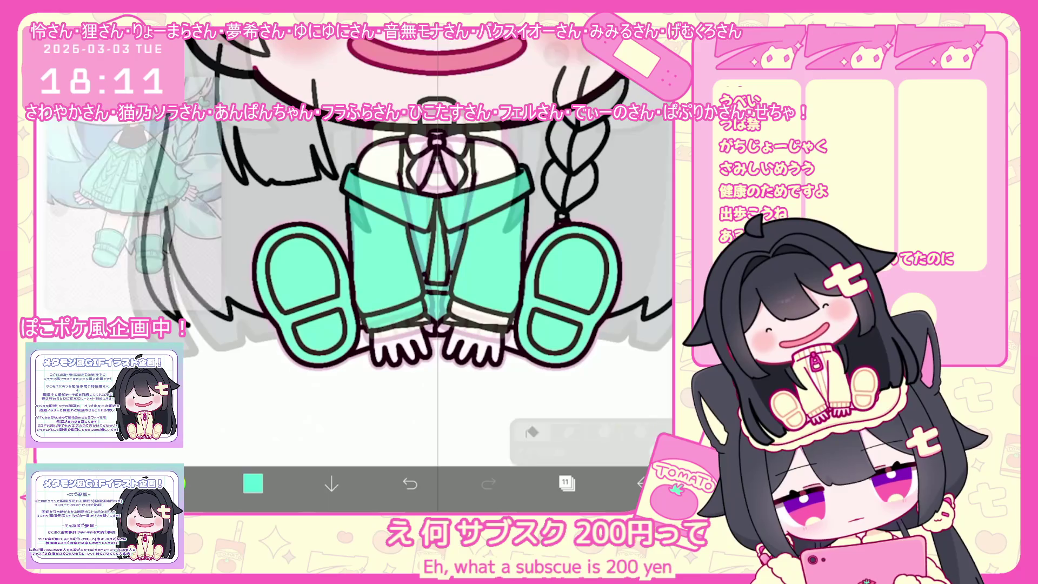
left_click(566, 484)
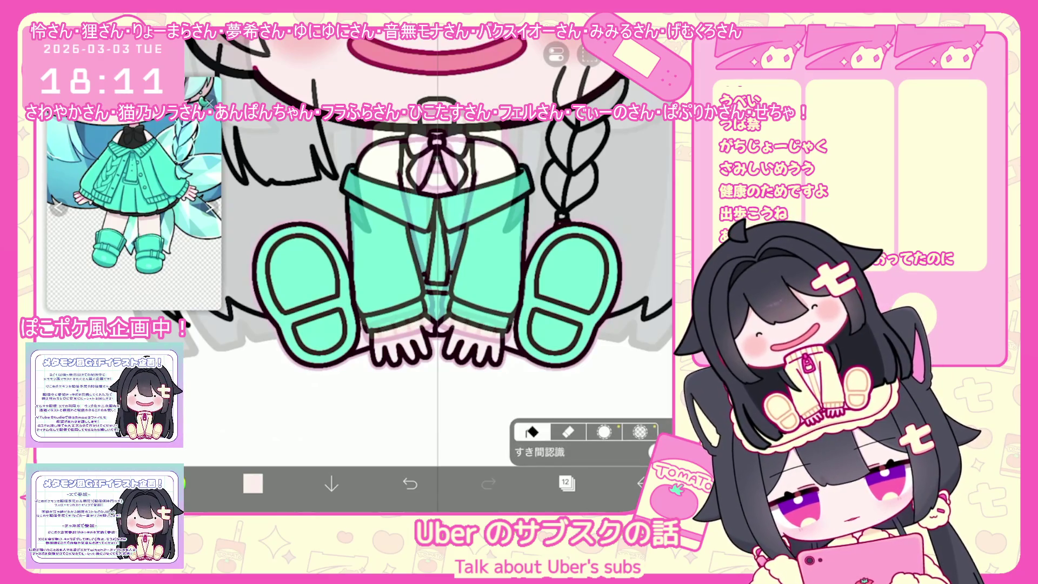
scroll(430, 251, "down", 2)
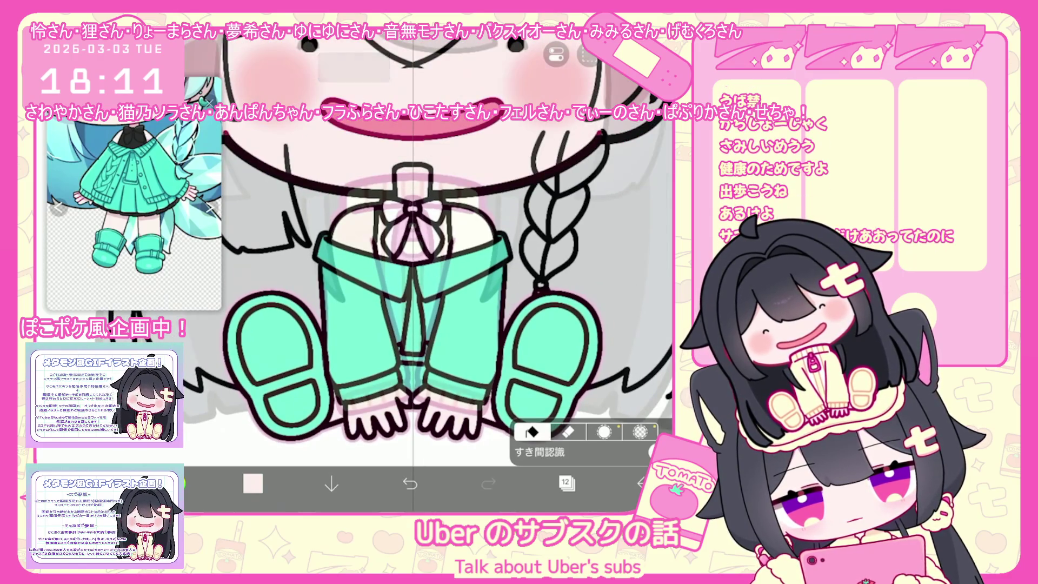
Add layer 13 and lasso-fill the inner shirt at the collar with black
left_click(566, 483)
left_click(347, 423)
left_click(566, 484)
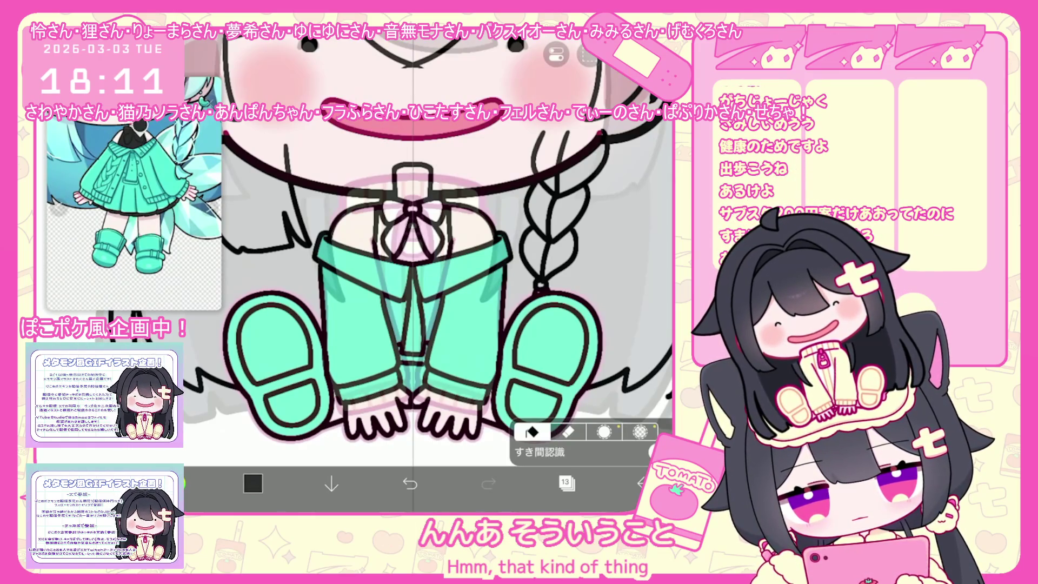
left_click(415, 236)
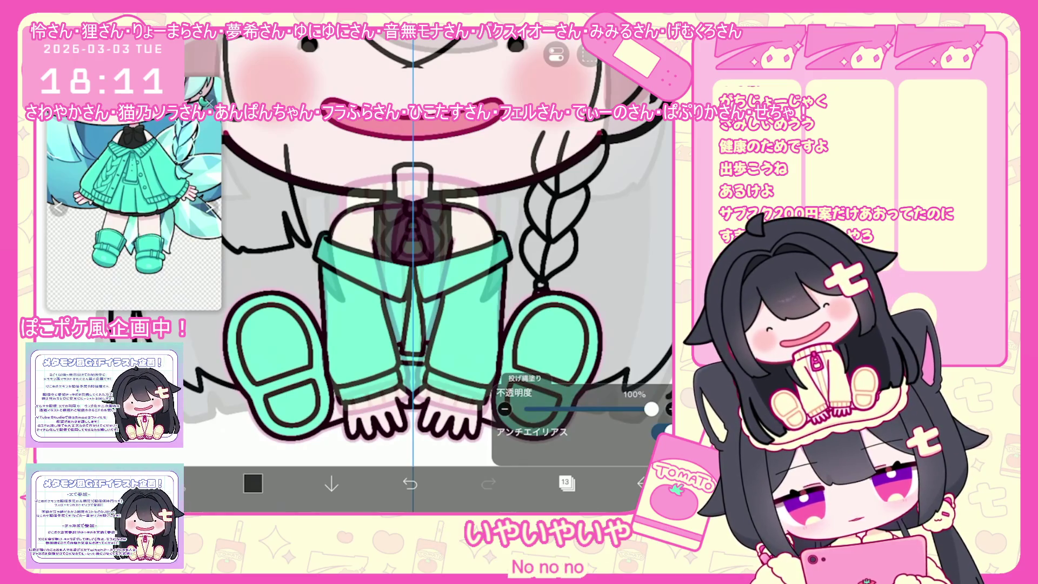
left_click(567, 484)
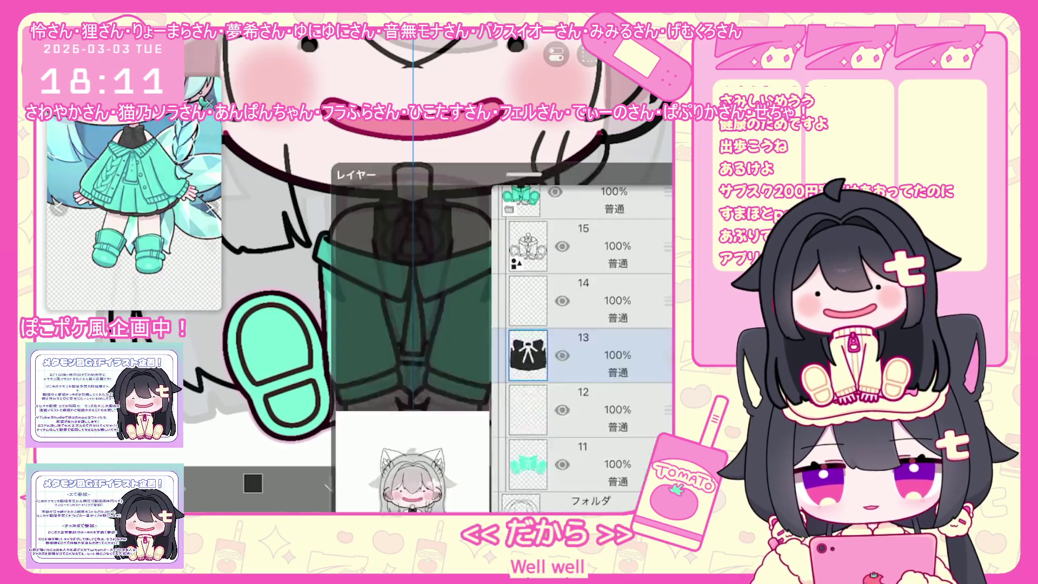
scroll(583, 244, "up", 3)
Open the colour-layer folder and make layer 16 the working layer
left_click(583, 219)
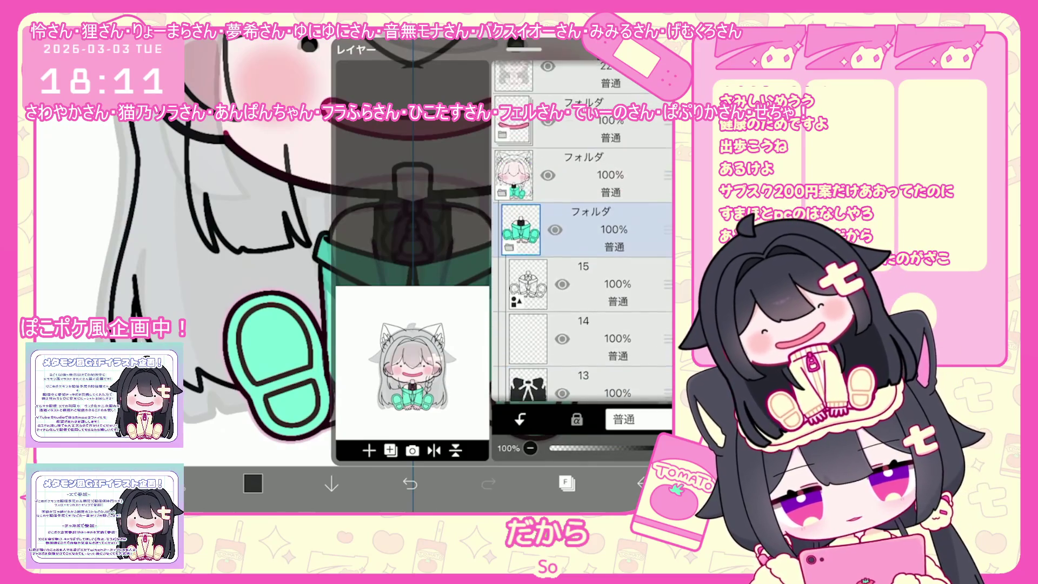
left_click_drag(523, 49, 523, 364)
scroll(421, 243, "down", 3)
scroll(423, 243, "down", 2)
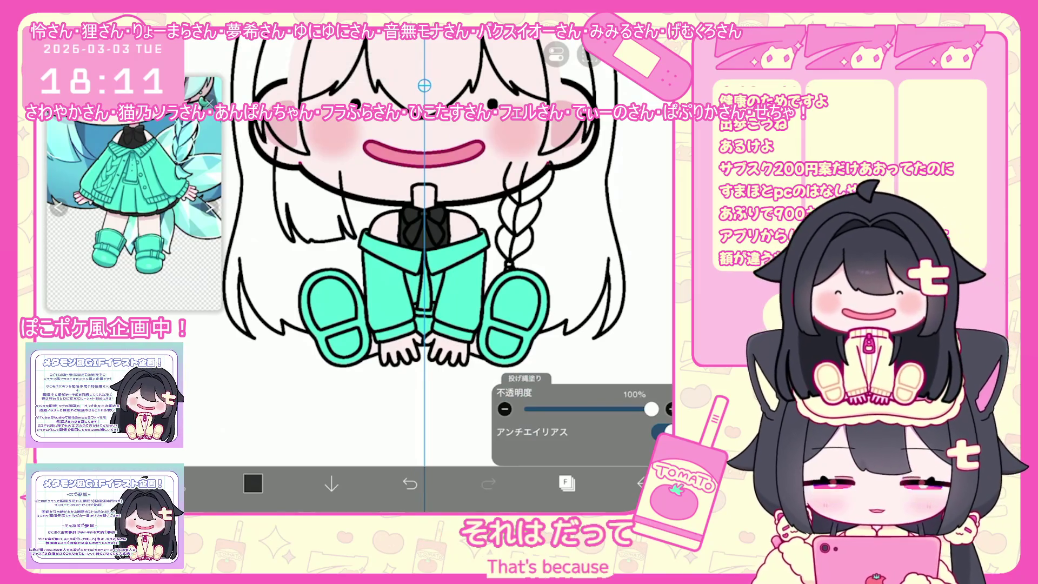
left_click(566, 483)
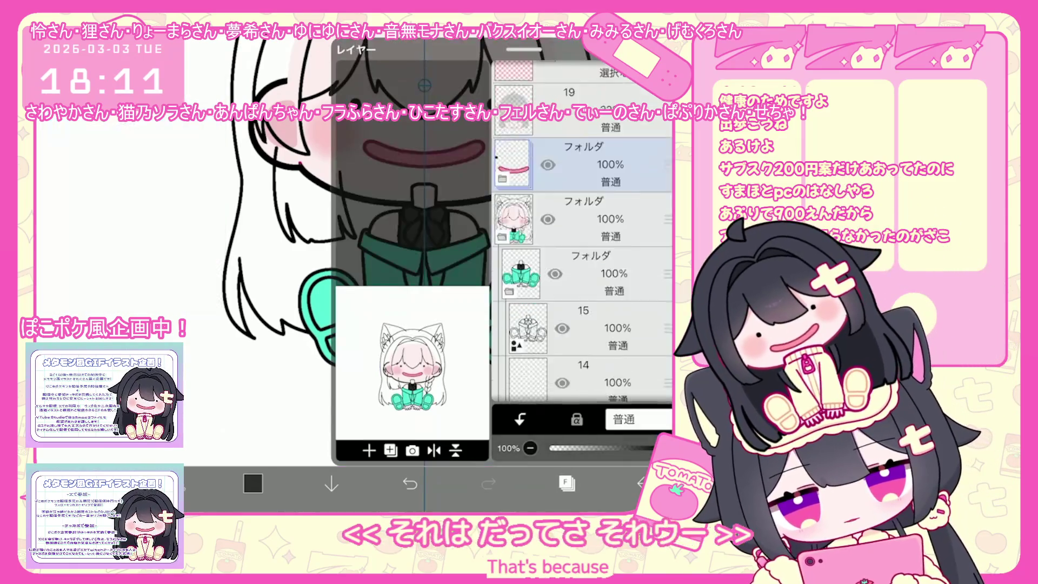
scroll(582, 244, "down", 1)
left_click(600, 357)
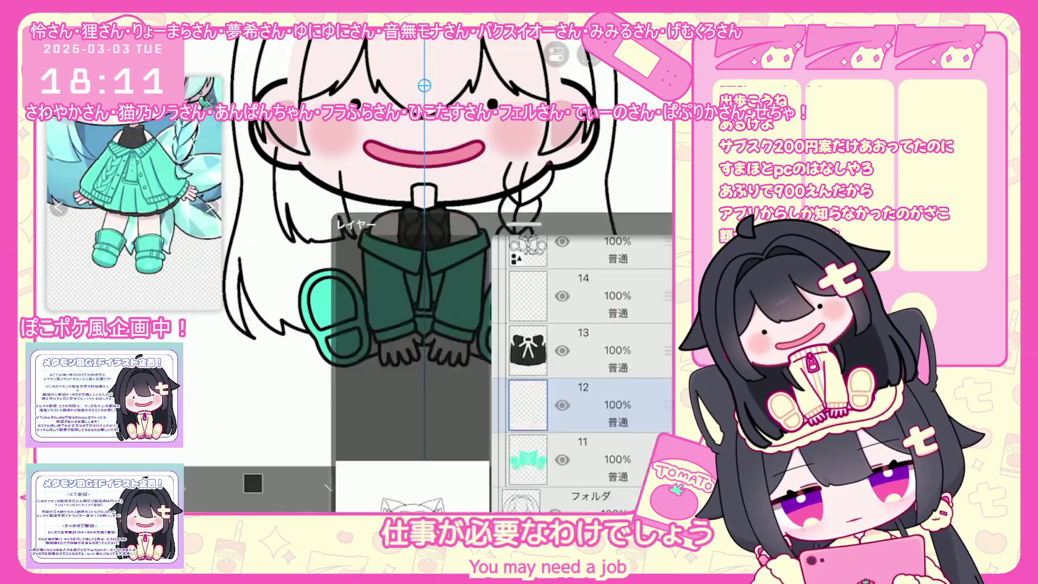
scroll(582, 243, "up", 2)
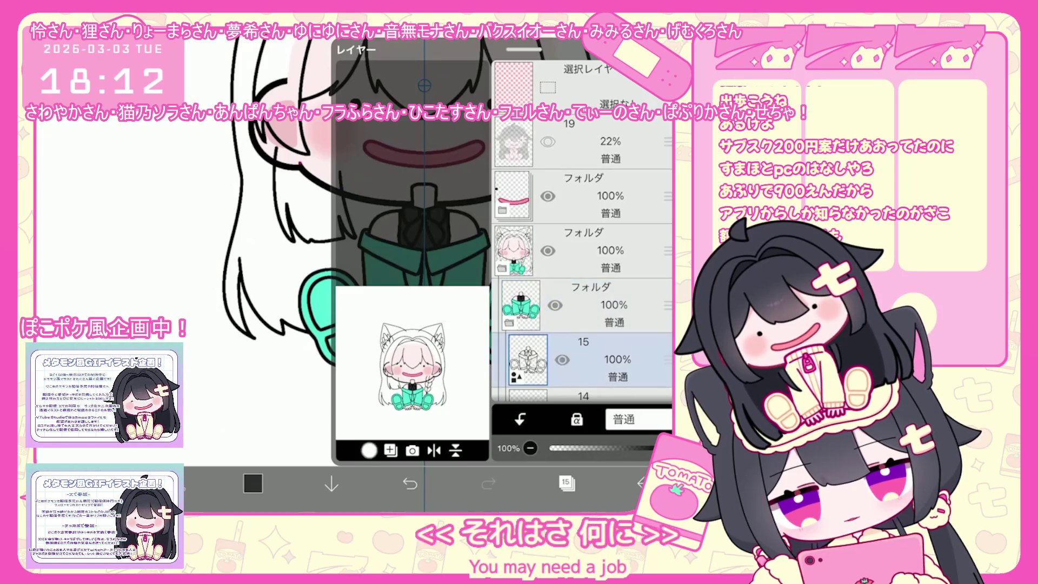
left_click(600, 219)
left_click(566, 482)
Pick teal and lasso-fill the shoe soles' inner lines with it
left_click(254, 484)
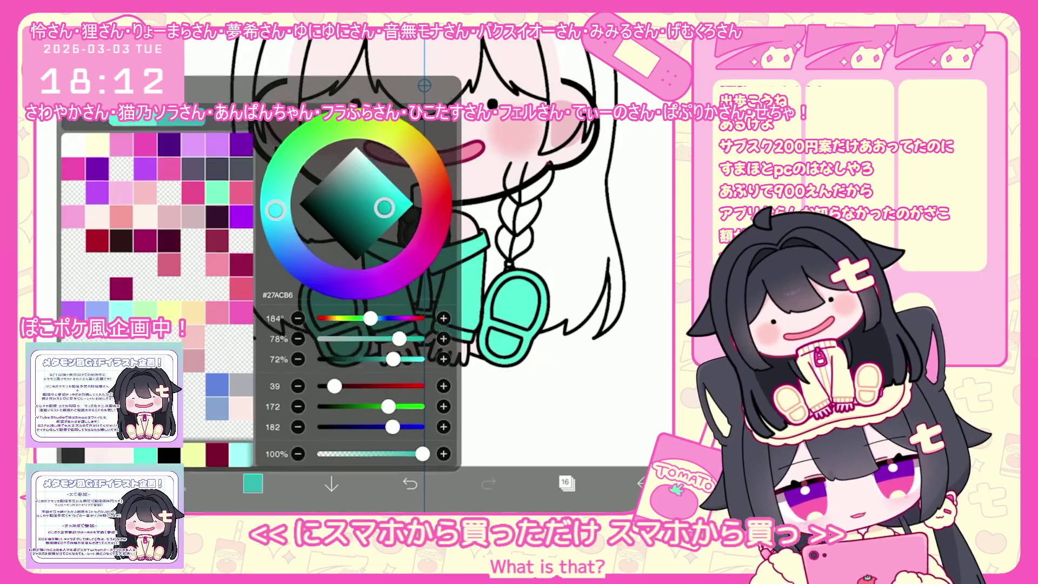
left_click(253, 483)
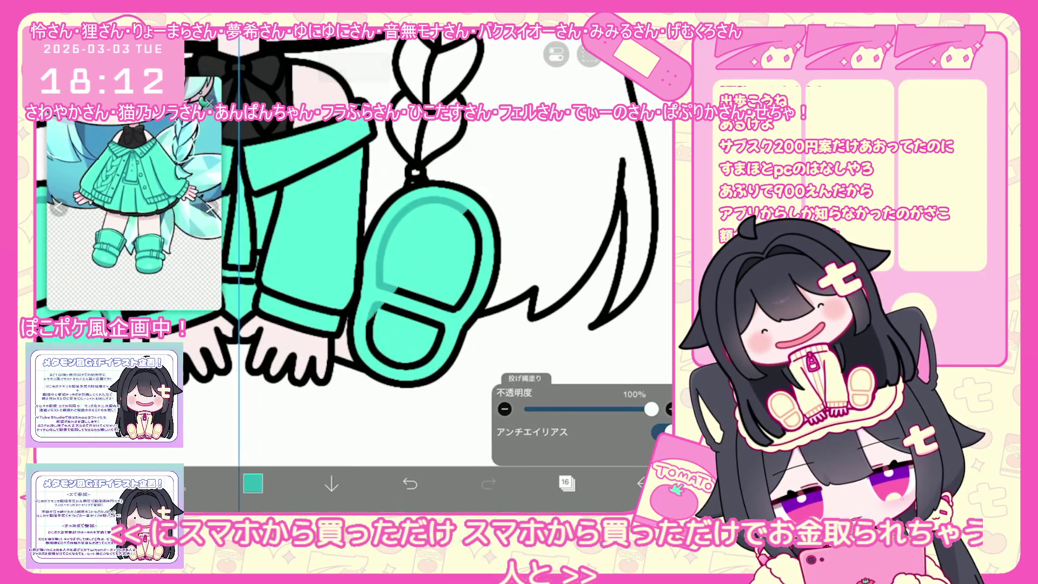
left_click_drag(369, 312, 426, 370)
left_click_drag(474, 215, 482, 300)
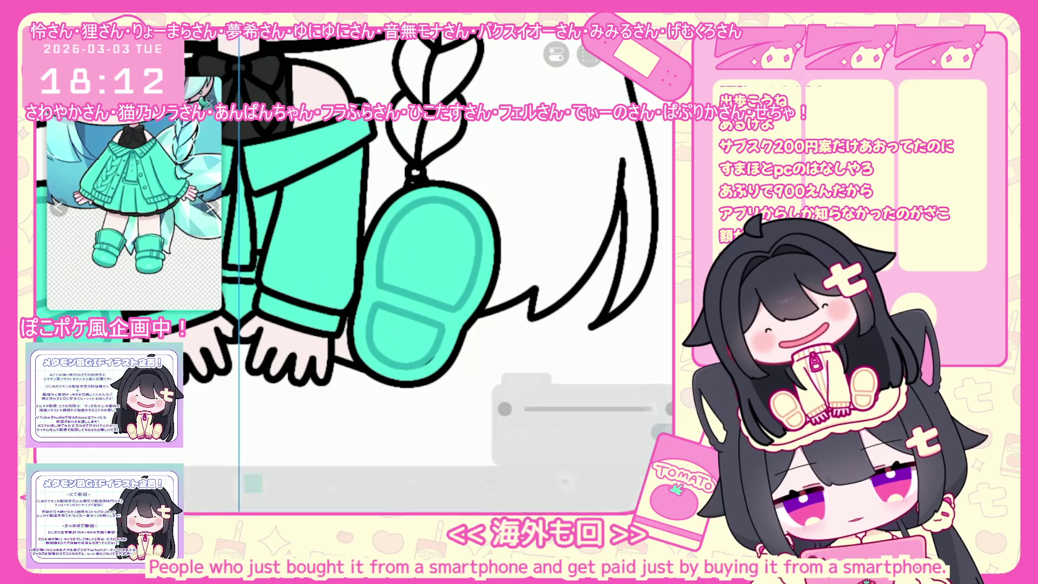
scroll(428, 274, "down", 3)
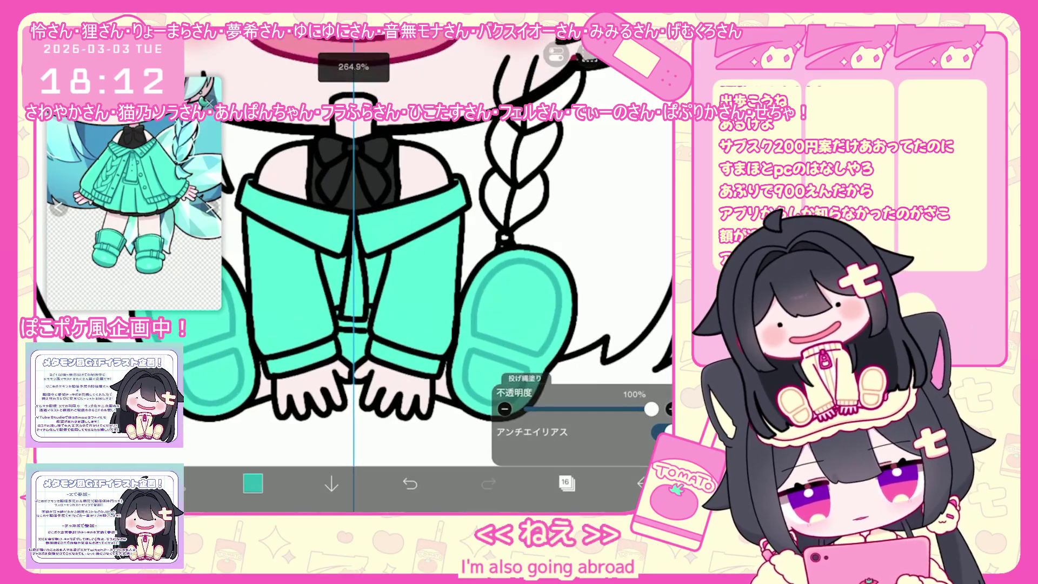
scroll(428, 271, "up", 2)
scroll(427, 272, "down", 3)
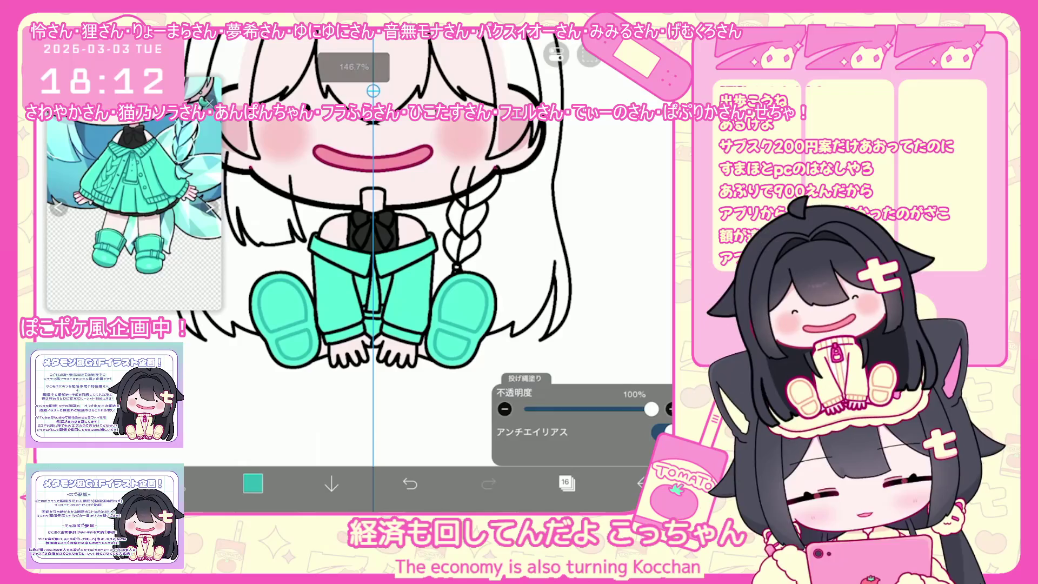
Choose black and lasso-fill over the teal bow lines
left_click(252, 483)
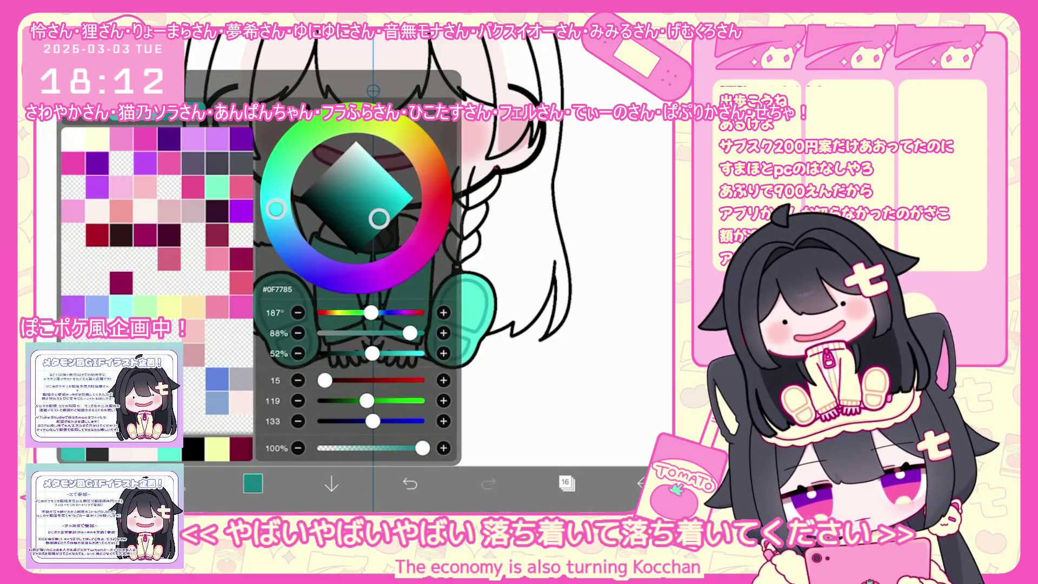
left_click(252, 483)
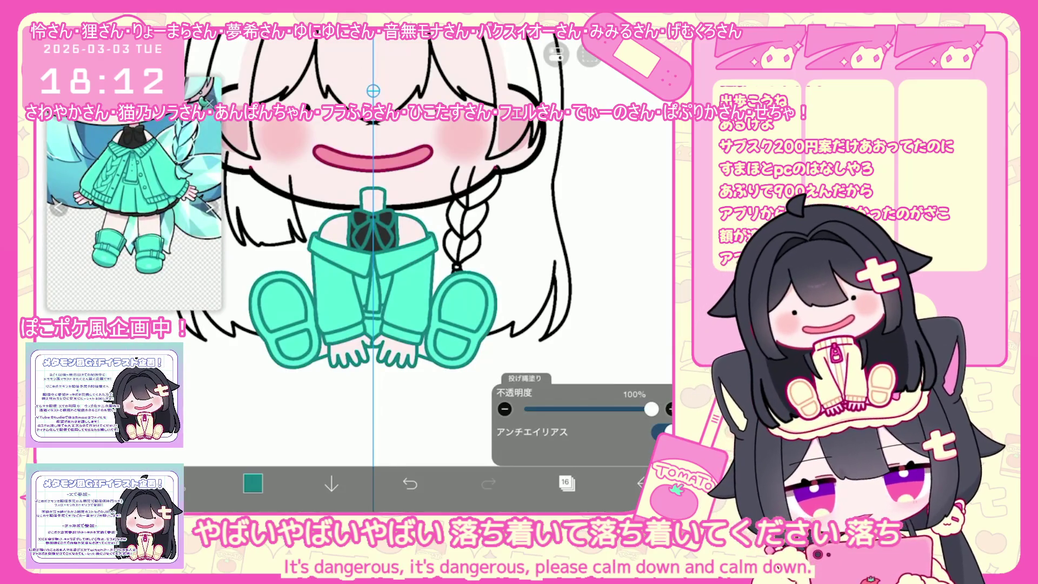
left_click(252, 484)
left_click(253, 483)
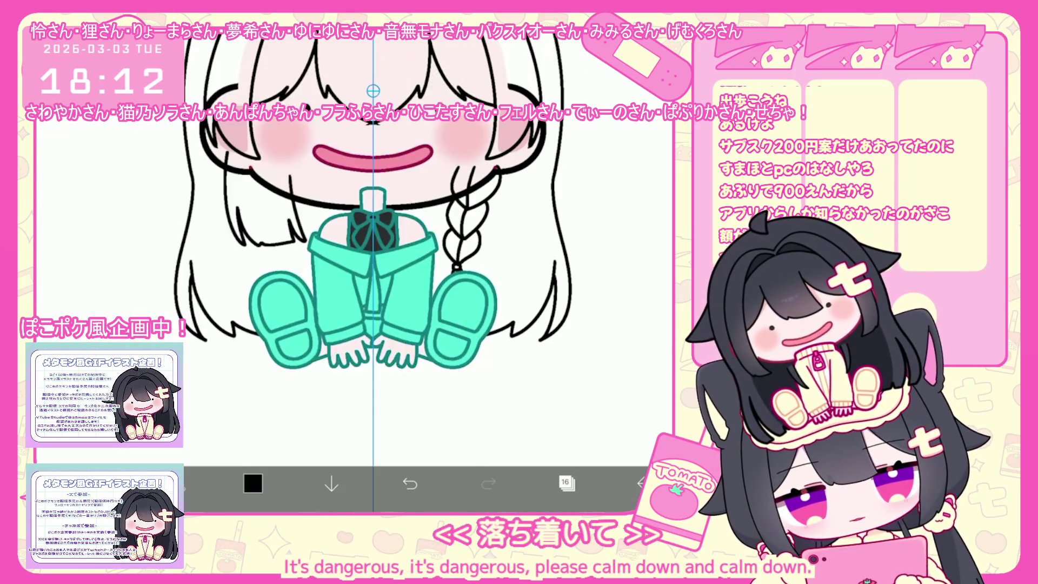
scroll(381, 268, "up", 5)
scroll(382, 267, "up", 2)
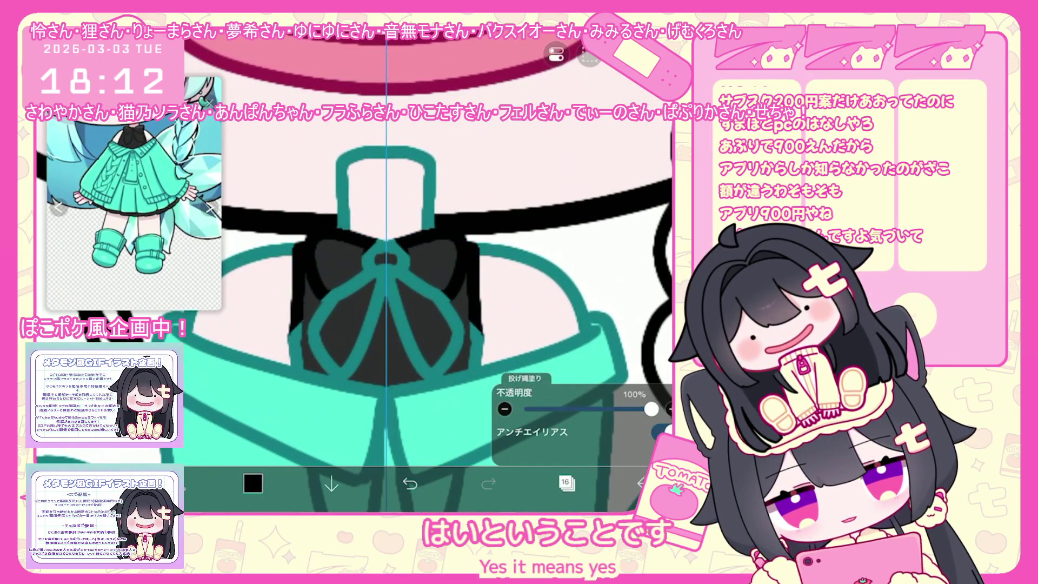
left_click_drag(324, 243, 446, 373)
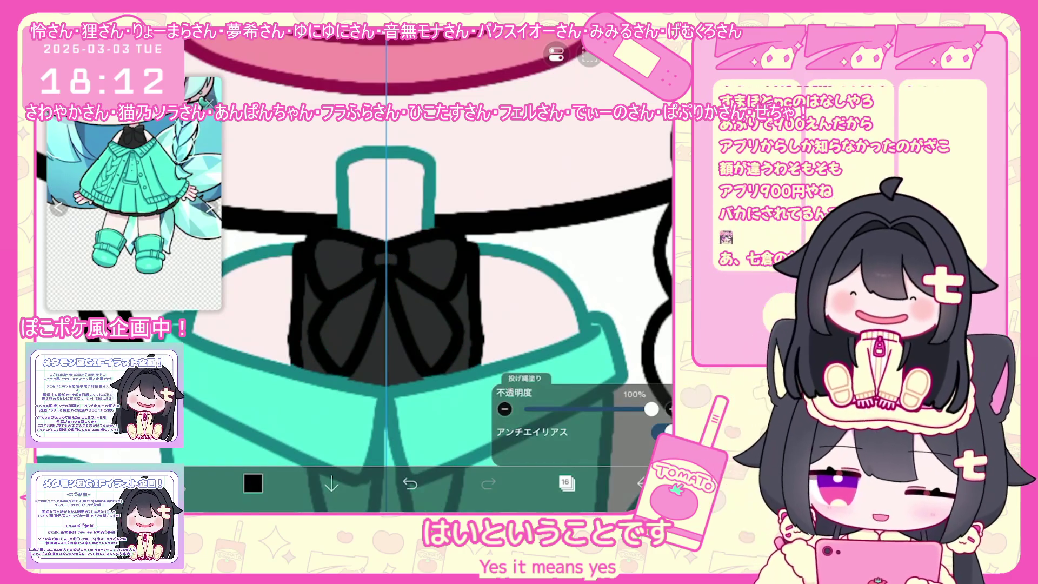
scroll(382, 268, "down", 1)
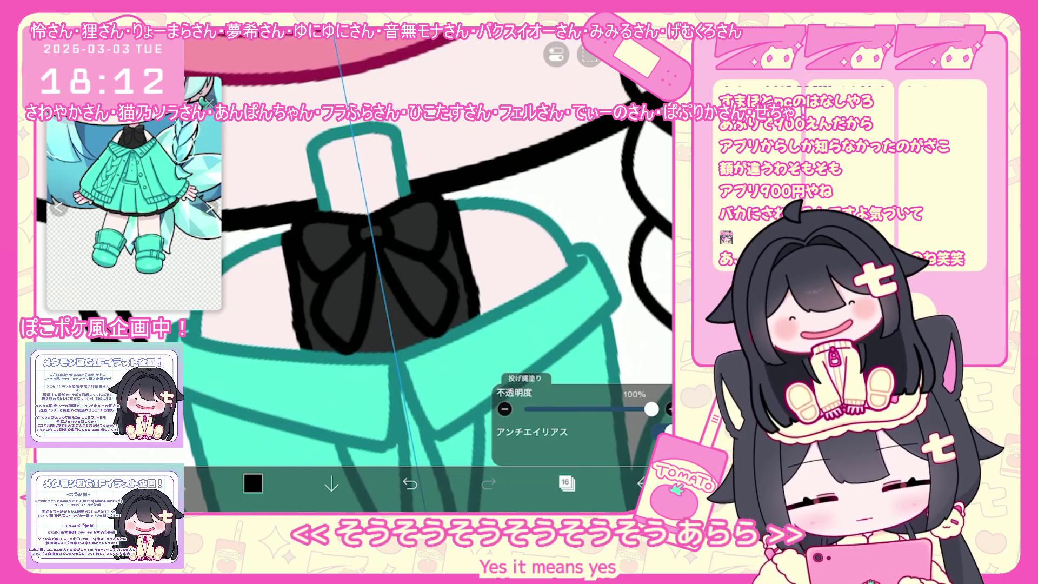
Pick a dark crimson swatch and recolour the hand outlines with it
left_click(253, 483)
left_click(241, 348)
left_click(252, 484)
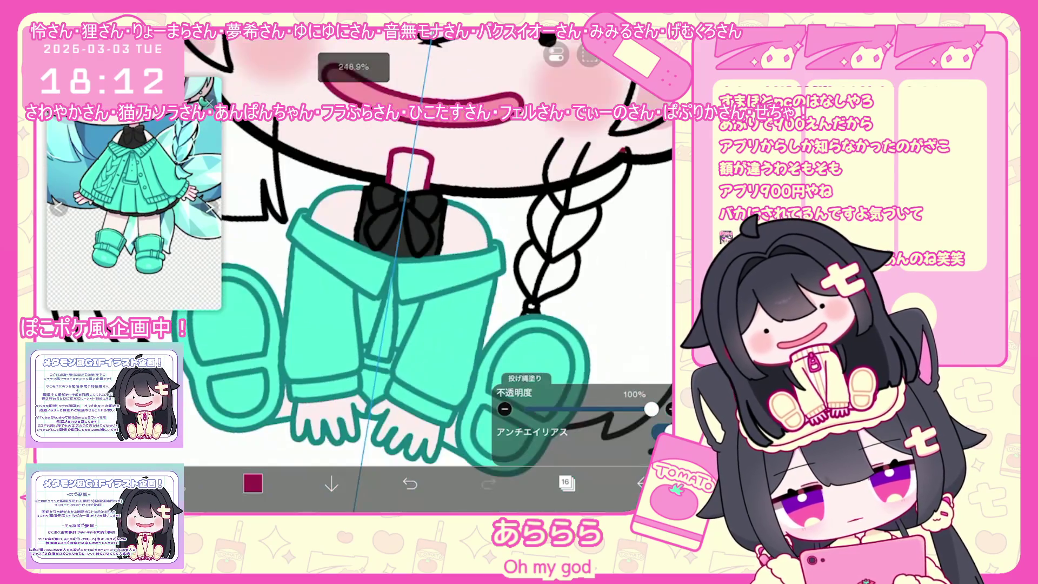
scroll(422, 272, "down", 5)
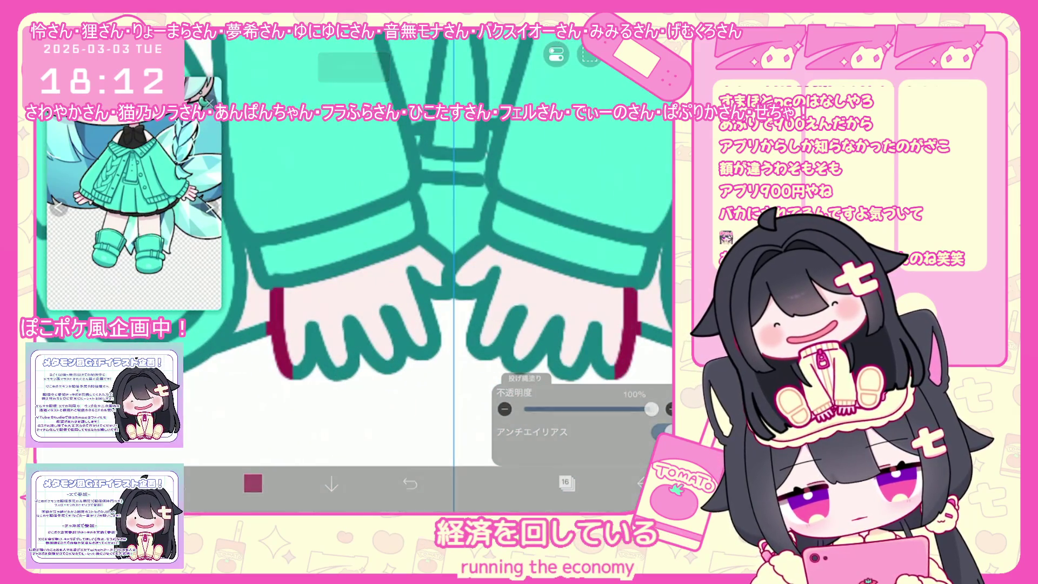
left_click_drag(275, 381, 600, 243)
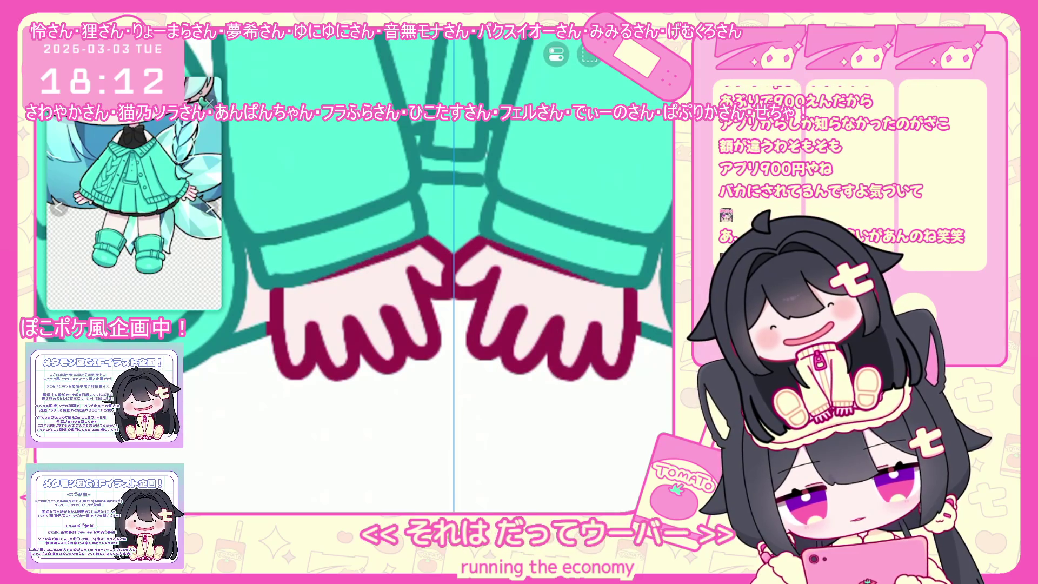
scroll(354, 271, "down", 3)
scroll(421, 268, "down", 3)
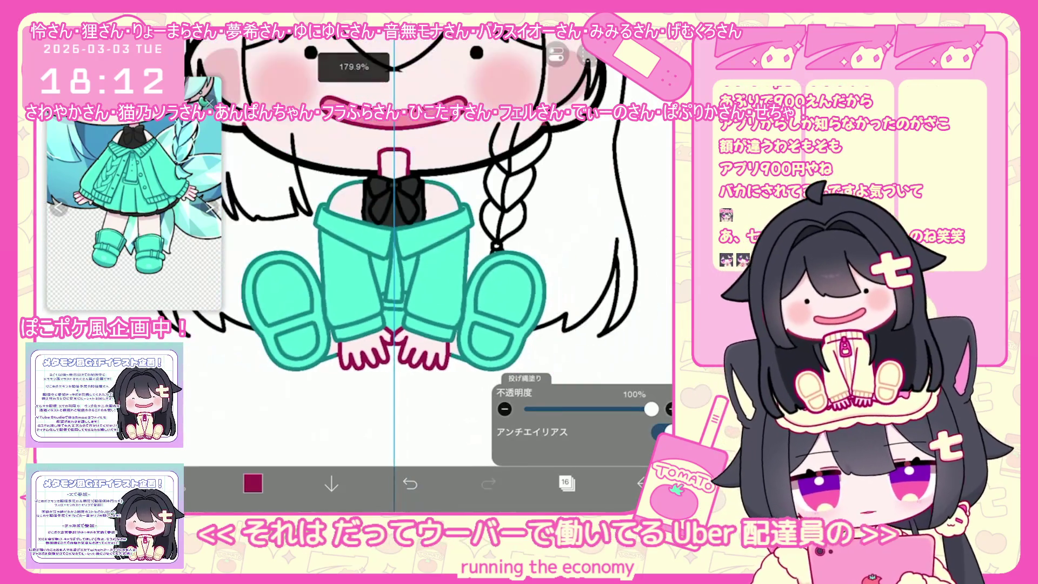
left_click(566, 484)
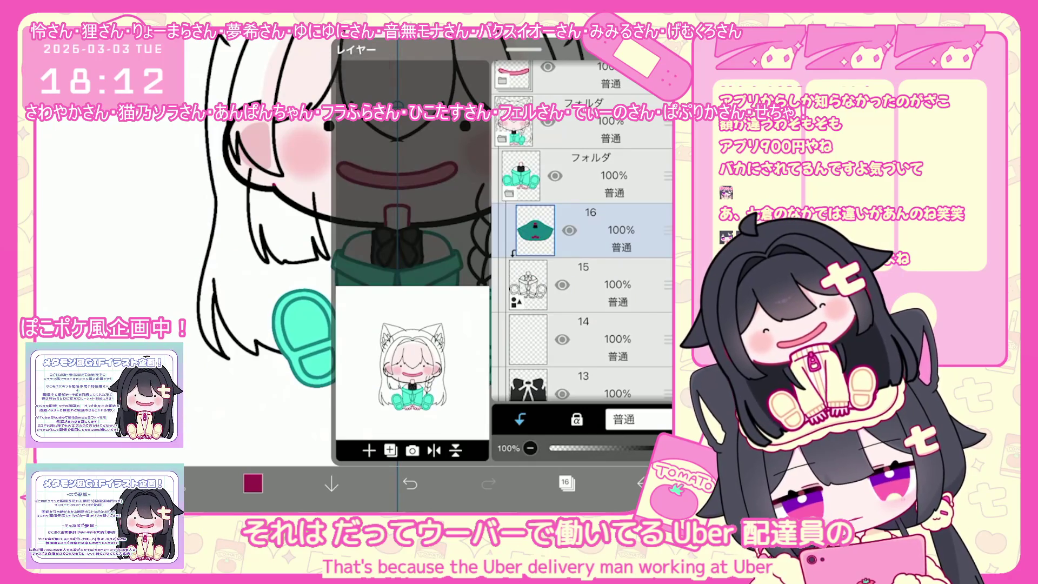
Duplicate line-art layer 15 and make the new layer 17 the working layer
left_click(584, 284)
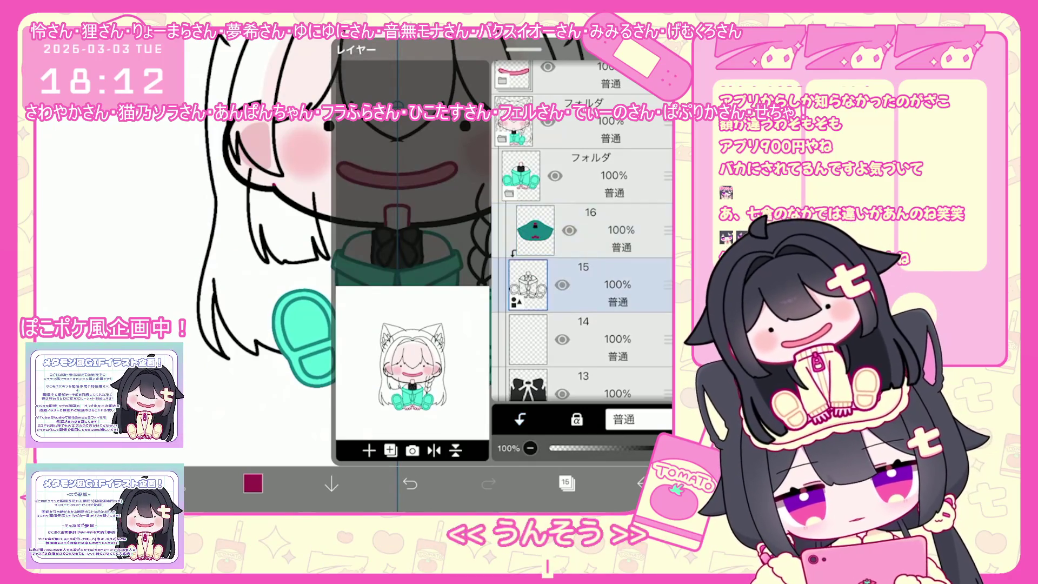
left_click(369, 450)
left_click(389, 403)
left_click(584, 174)
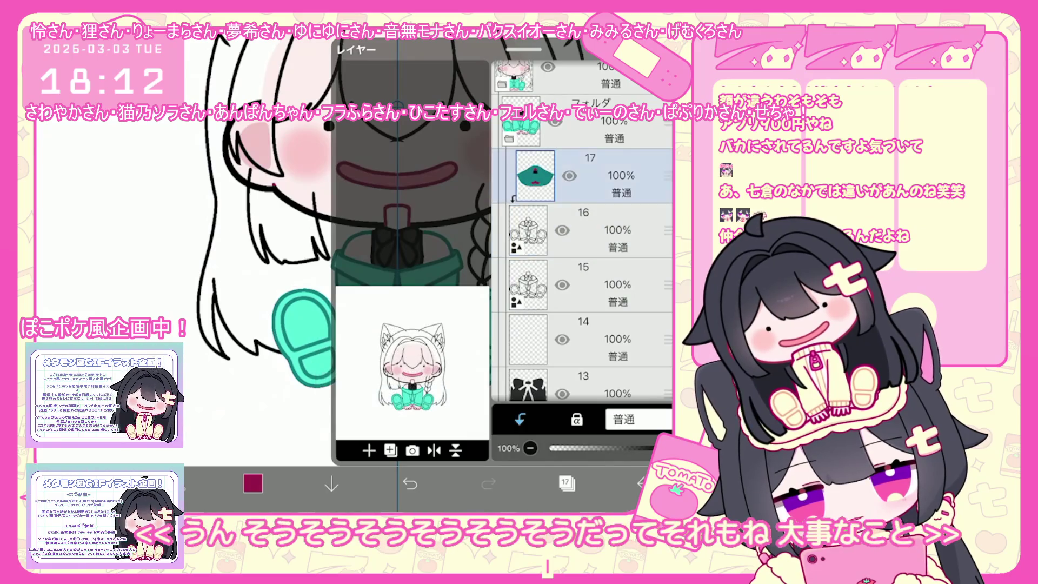
left_click(567, 483)
scroll(422, 268, "up", 5)
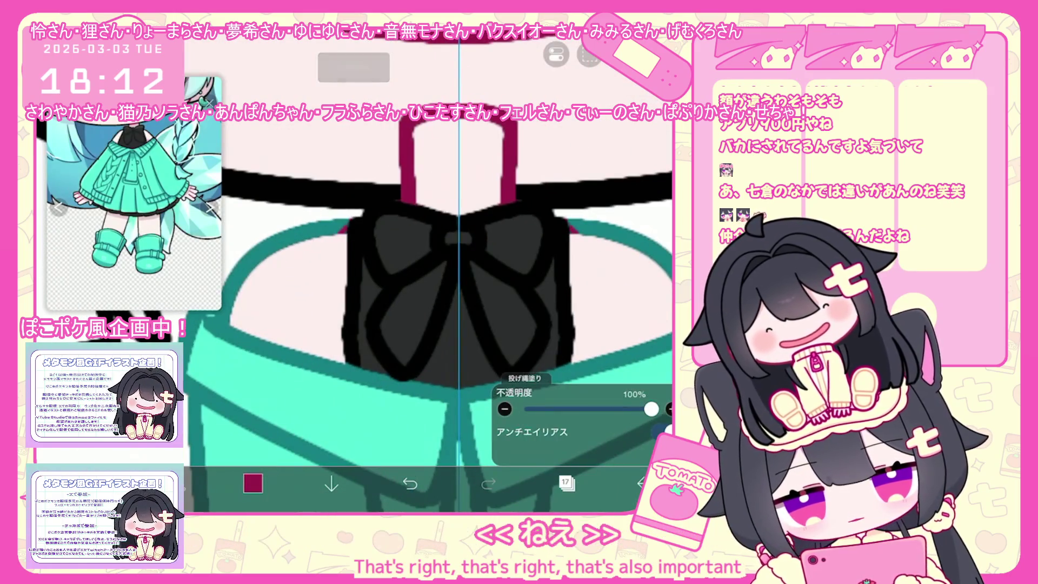
scroll(422, 268, "down", 3)
Lasso-fill the neck and inner collar lines crimson on layer 17, undoing one stray fill
left_click(566, 484)
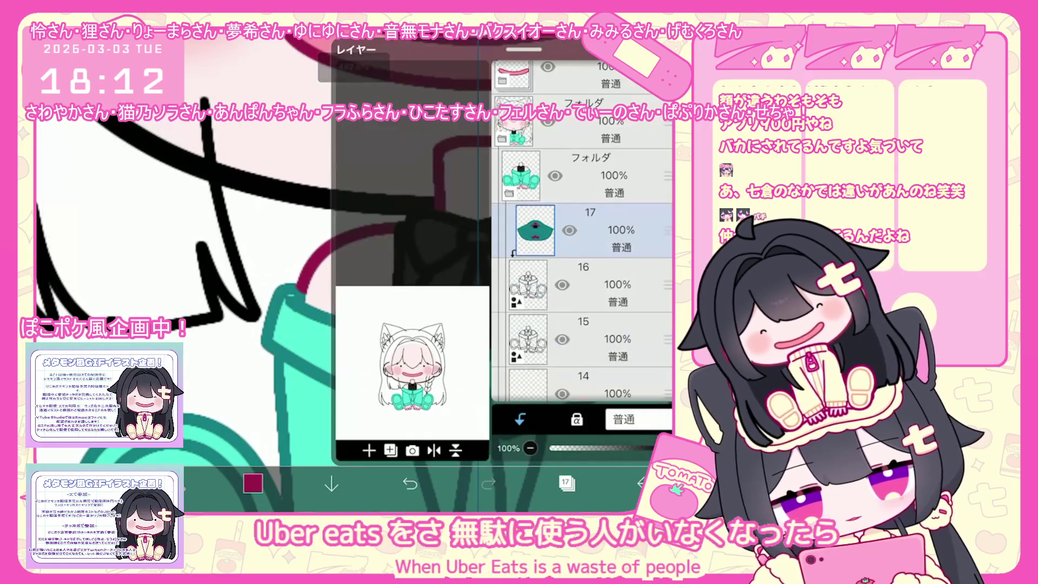
left_click(600, 292)
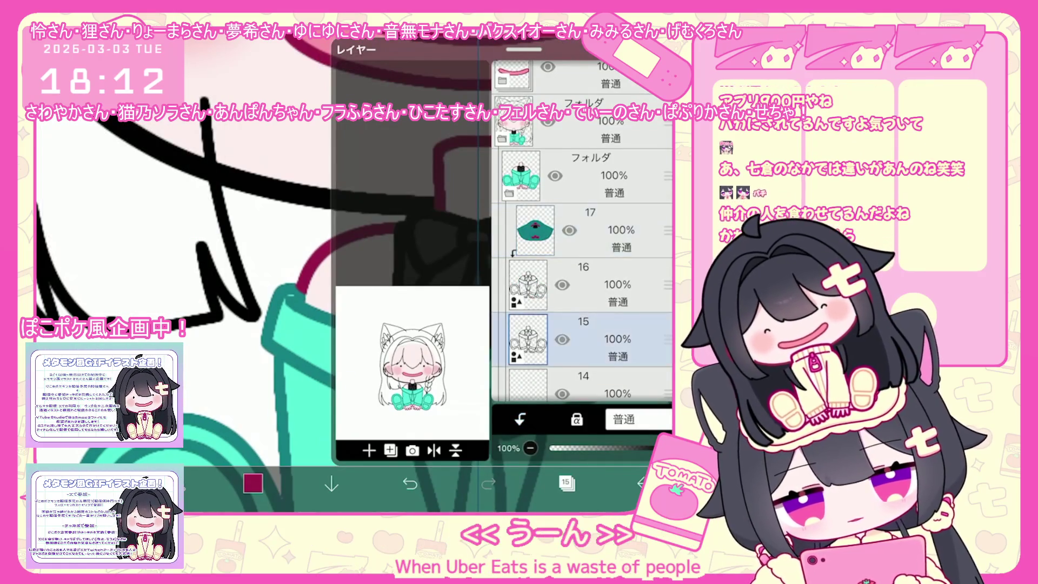
left_click(601, 229)
left_click(566, 484)
scroll(503, 243, "up", 3)
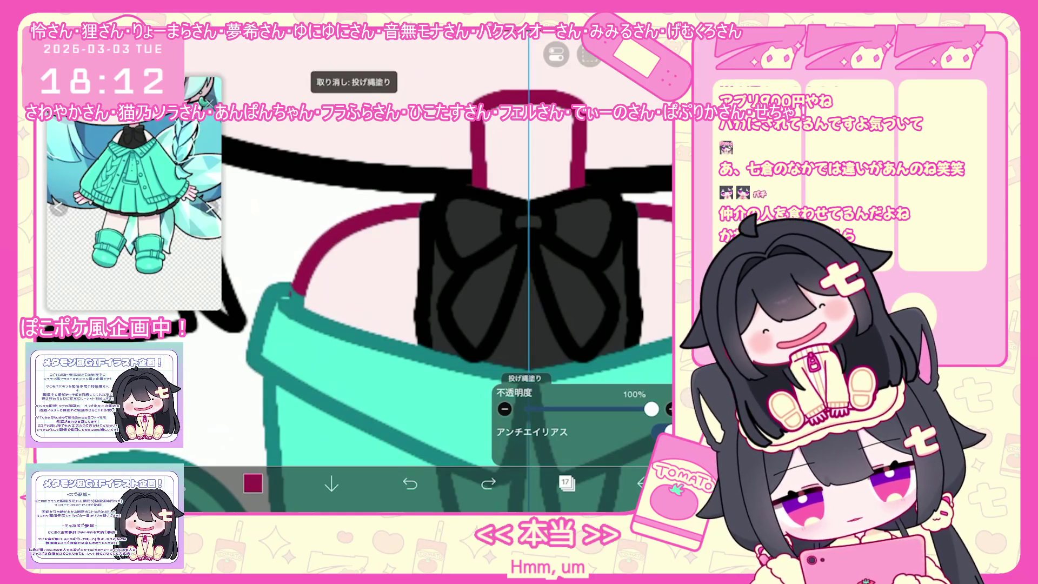
key("ctrl+shift+z")
scroll(422, 268, "down", 3)
scroll(422, 268, "down", 3)
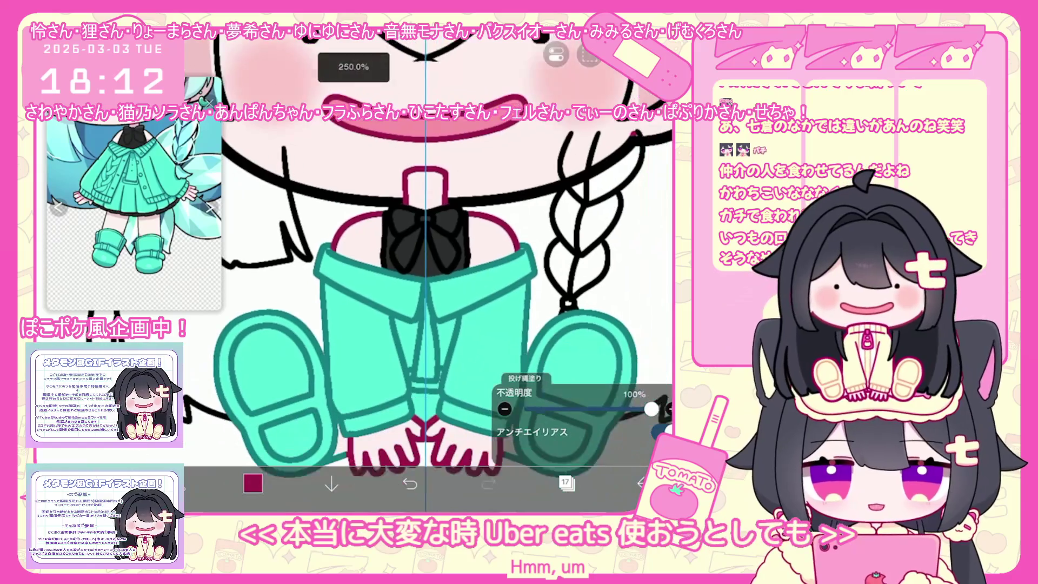
scroll(422, 267, "down", 1)
Move the line-art copy lower in the stack, below layer 9
left_click(566, 483)
mouse_move(584, 254)
left_mouse_down()
mouse_move(584, 358)
mouse_move(584, 203)
left_mouse_up()
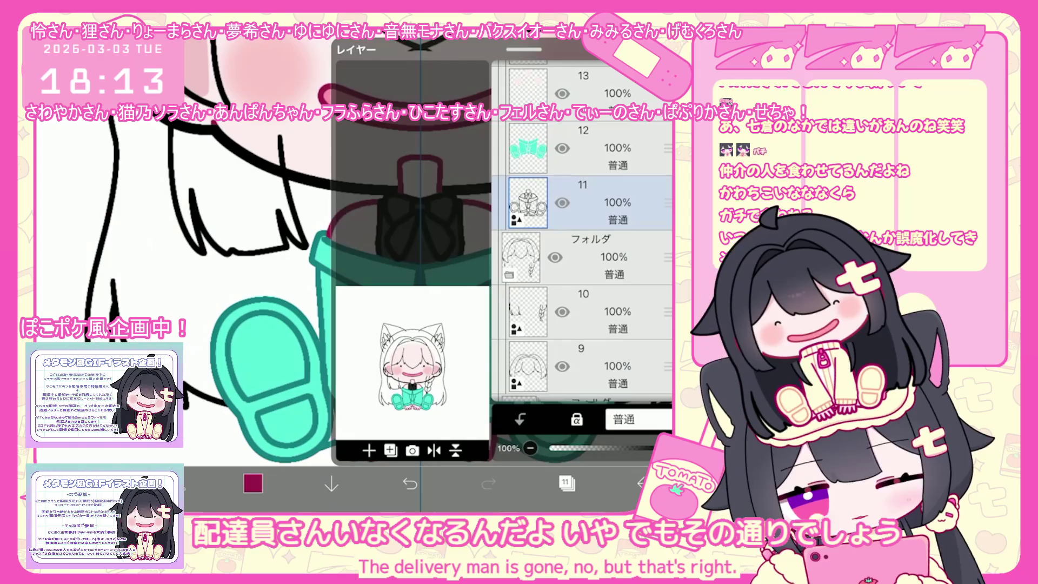
left_click(566, 483)
scroll(429, 267, "down", 2)
scroll(429, 268, "down", 1)
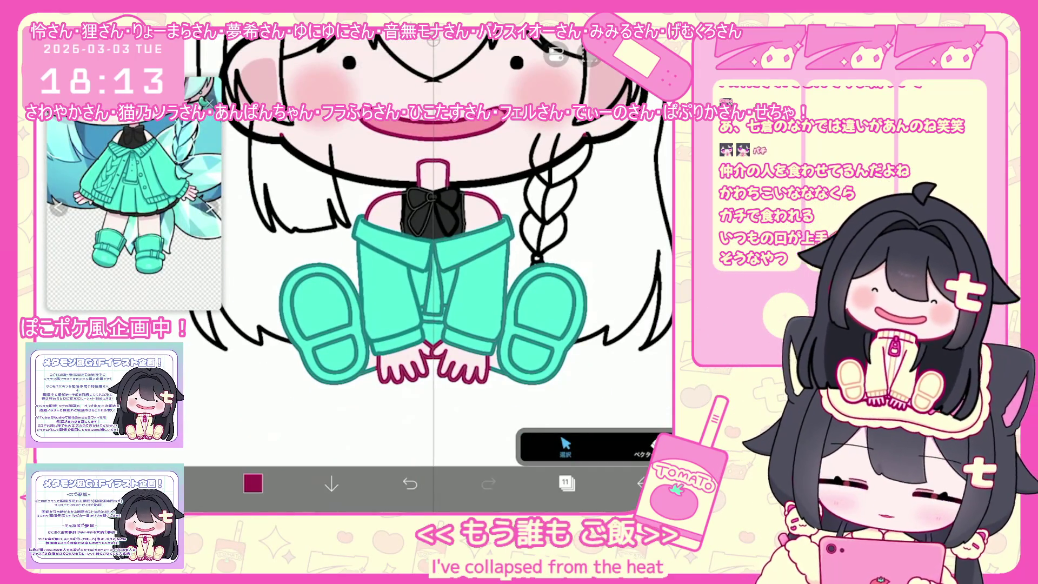
scroll(430, 268, "down", 1)
Thicken the teal clothing shape's outline, sample the jacket teal and add a layer above layer 11
left_click(415, 284)
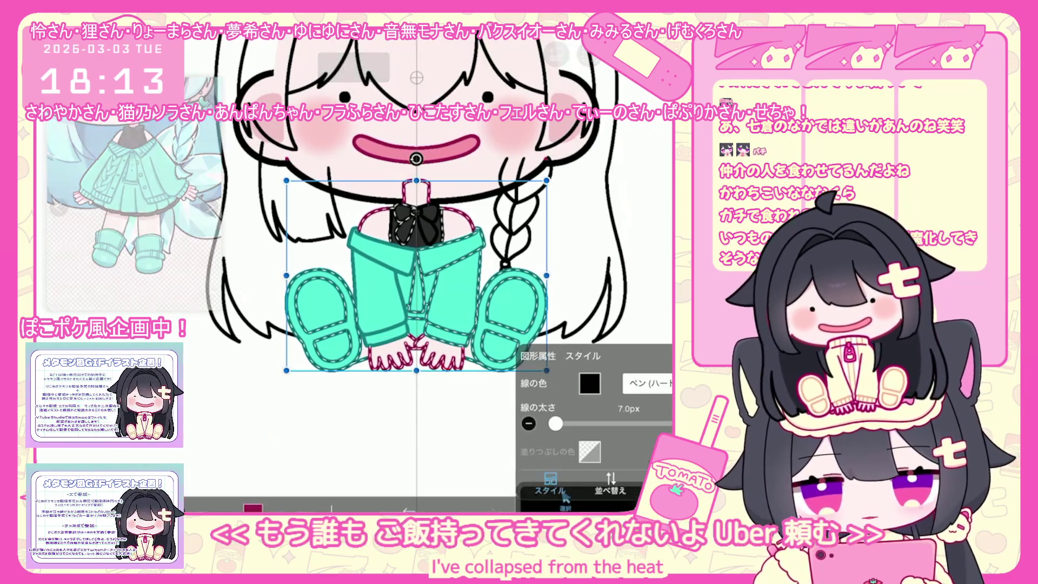
left_click_drag(560, 423, 562, 424)
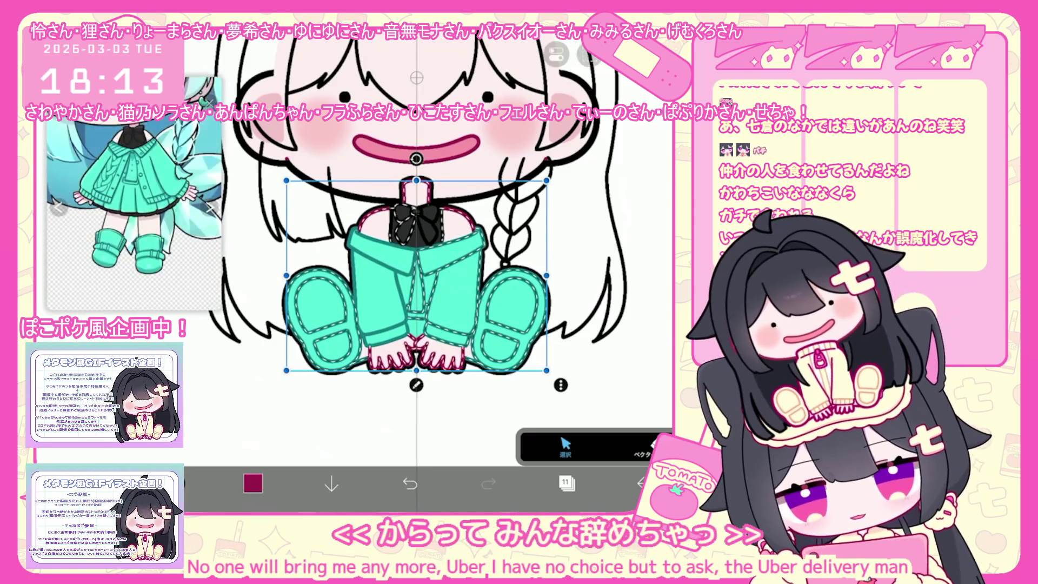
left_click(358, 294)
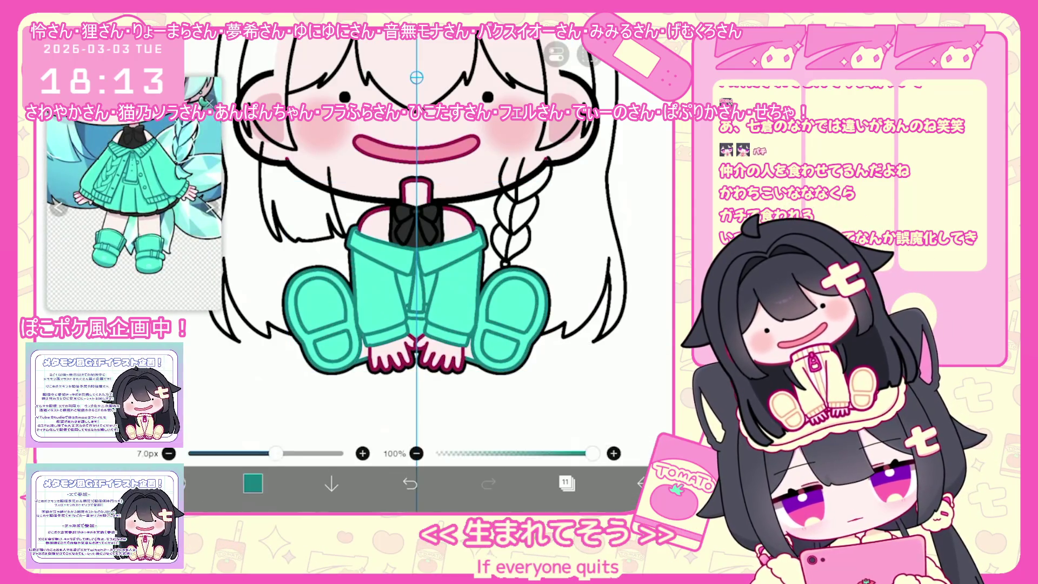
left_click(566, 483)
left_click(368, 451)
left_click(566, 483)
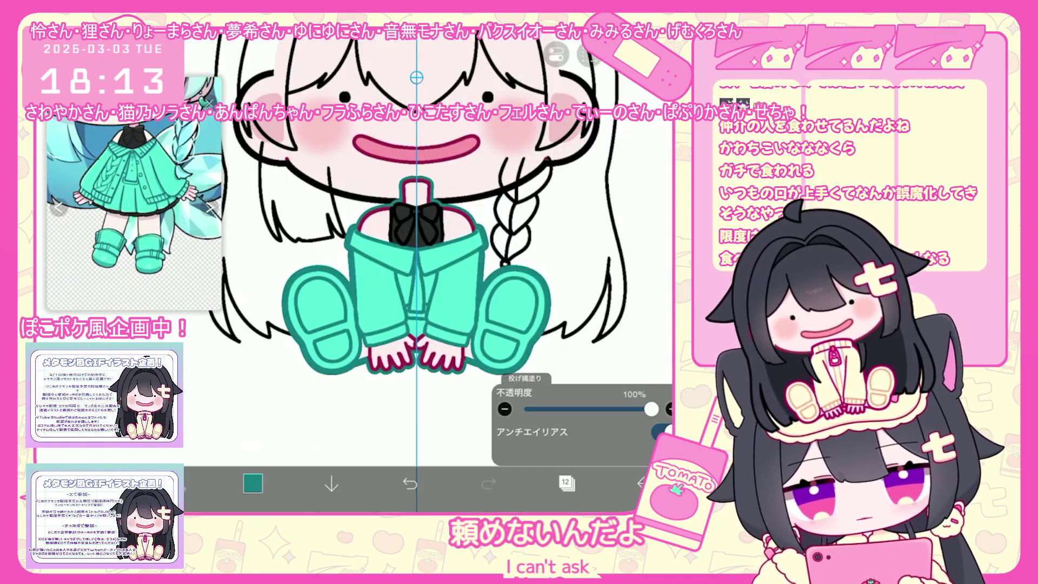
scroll(428, 252, "up", 3)
scroll(428, 268, "up", 3)
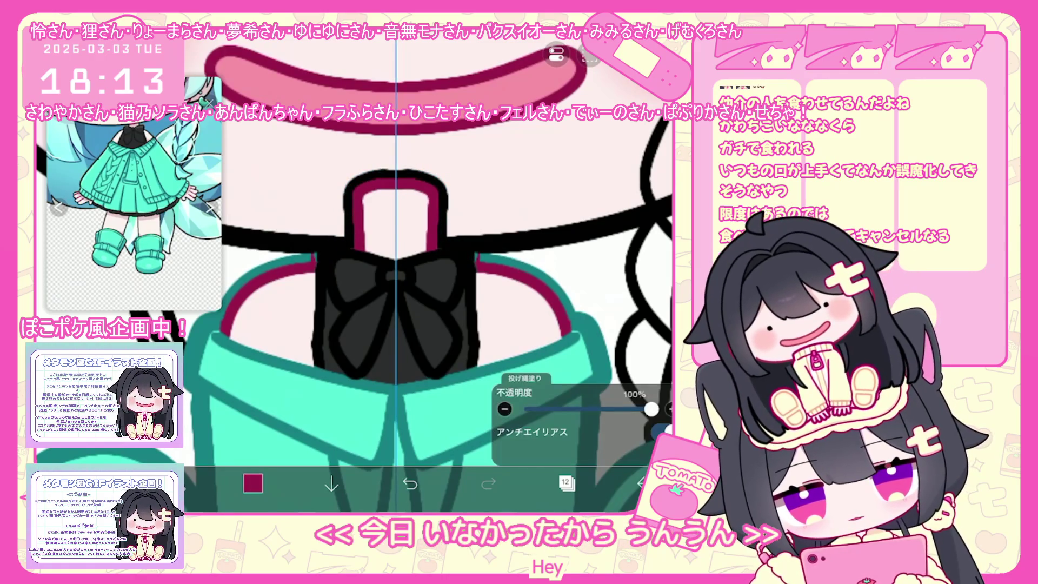
scroll(354, 271, "up", 2)
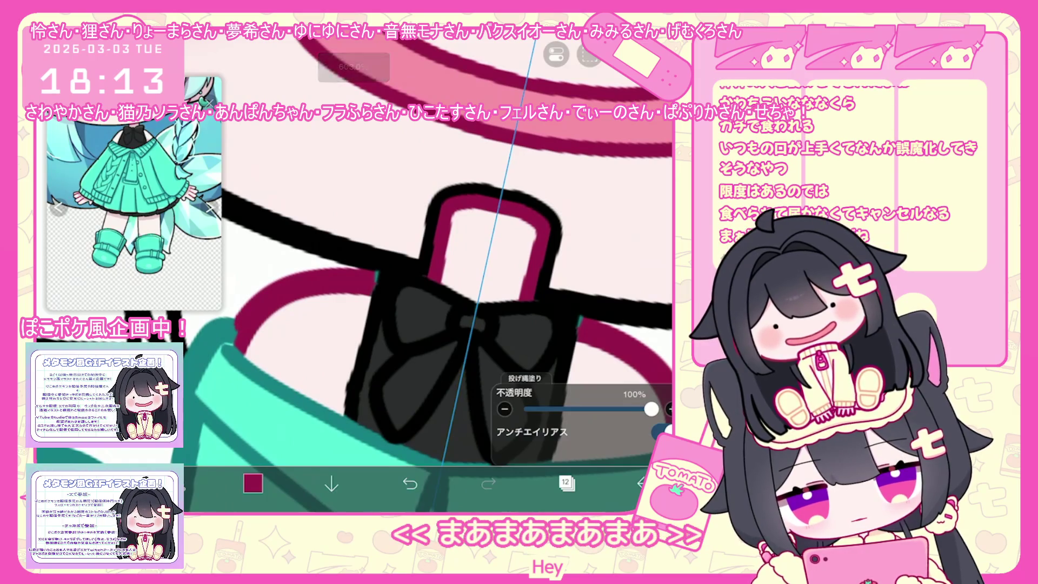
Lasso-fill the neck and collar outline maroon, undoing one mistaken fill
key("ctrl+z")
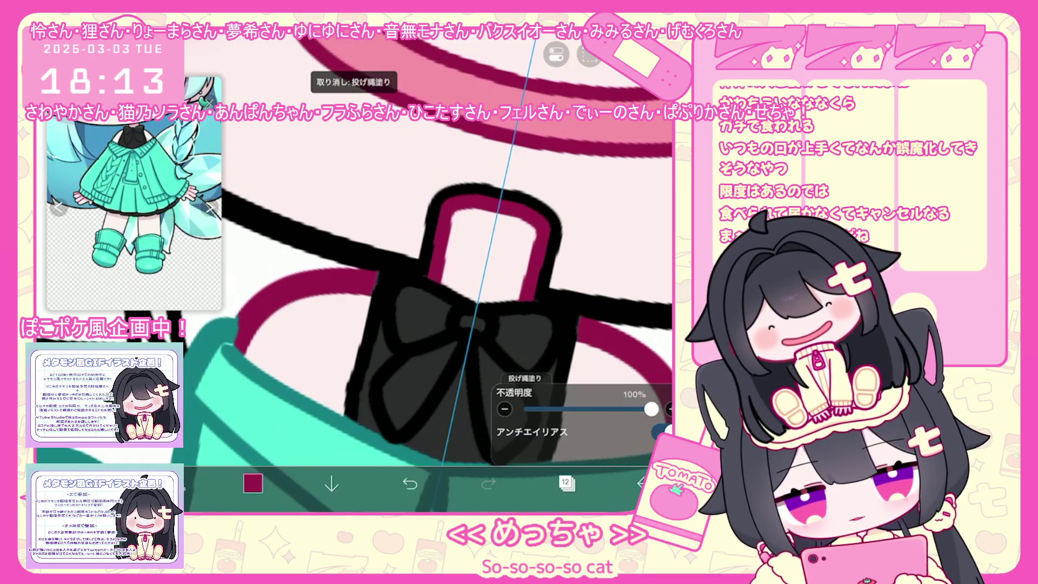
scroll(418, 271, "down", 1)
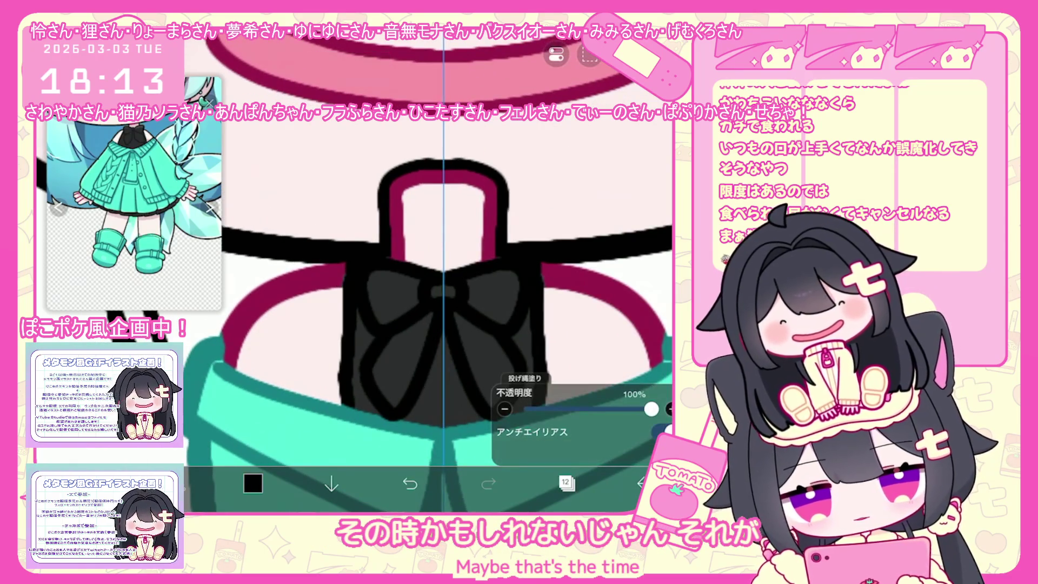
key("x")
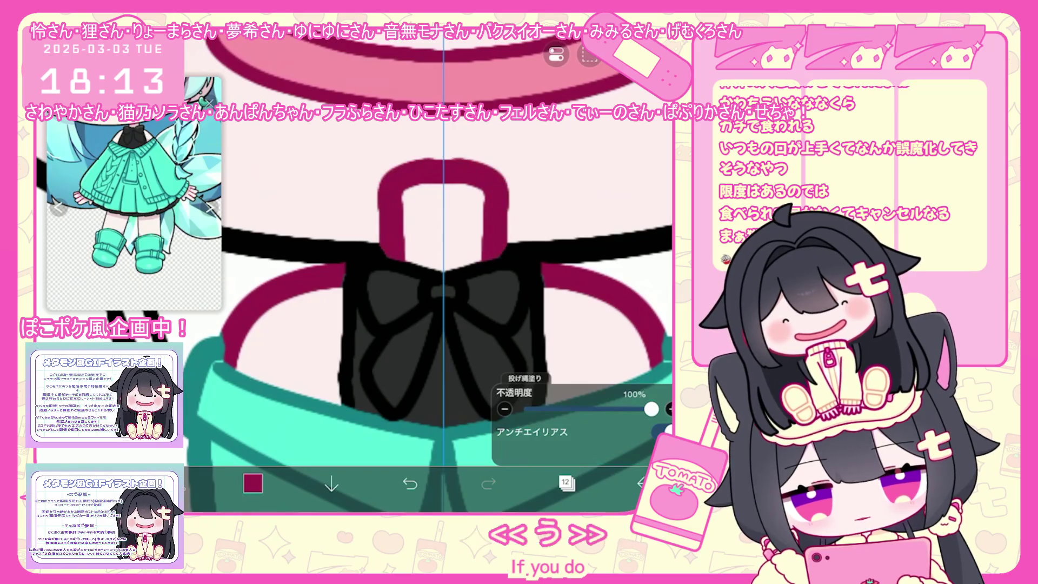
scroll(426, 271, "down", 2)
scroll(426, 272, "down", 2)
scroll(426, 272, "down", 2)
scroll(426, 272, "down", 2)
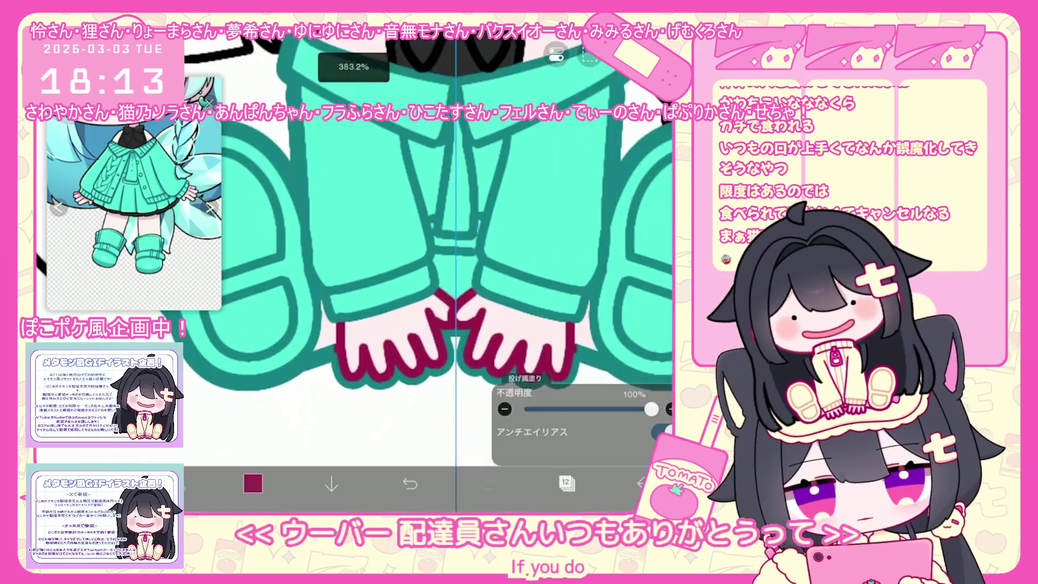
scroll(365, 357, "up", 3)
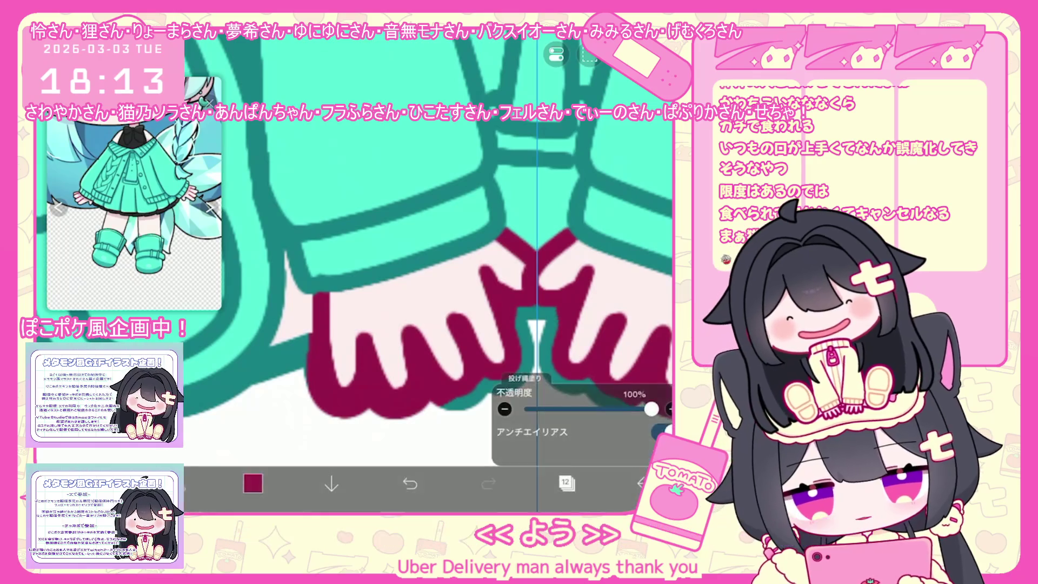
scroll(428, 268, "down", 5)
scroll(428, 268, "down", 3)
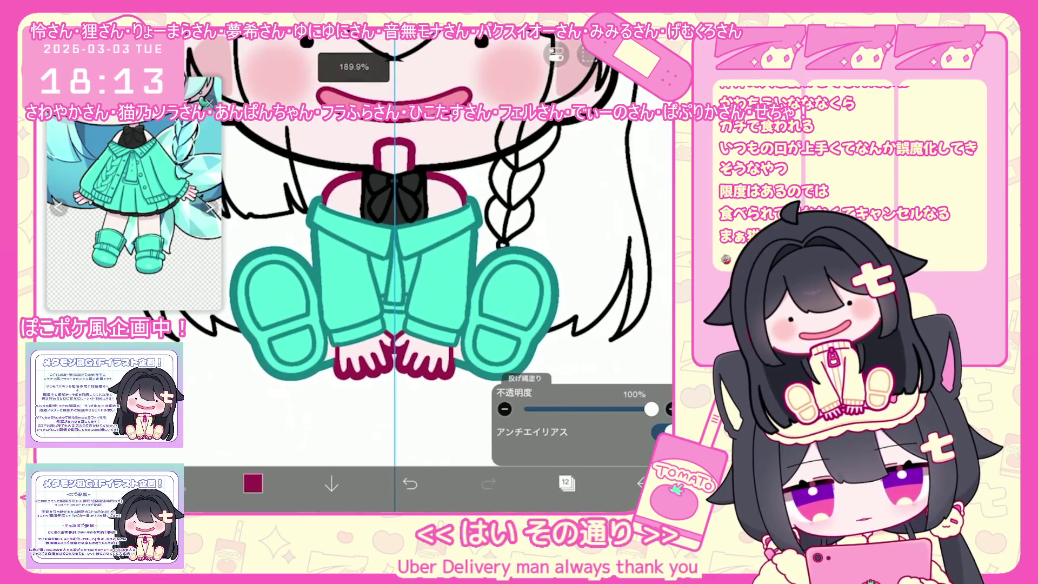
left_click(566, 483)
scroll(583, 243, "up", 5)
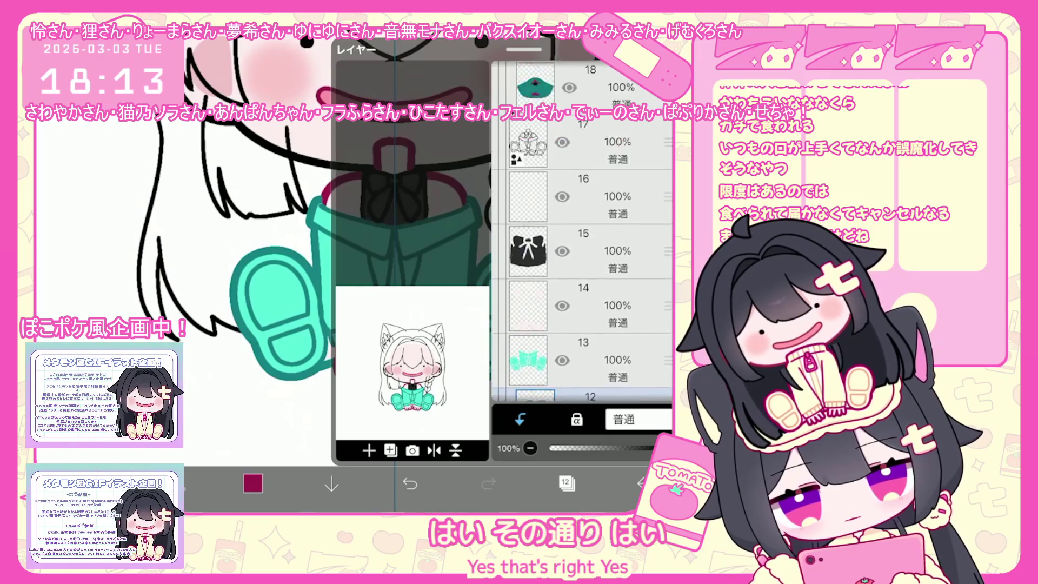
Move the teal clothing folder below the line-art and face folders
left_click(584, 174)
left_click(583, 239)
left_click(566, 484)
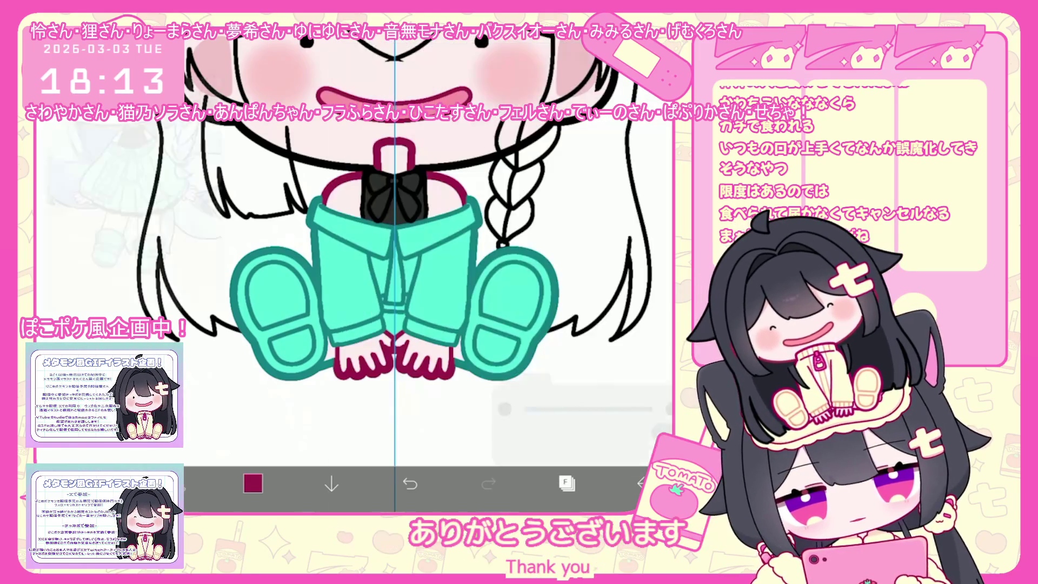
scroll(325, 244, "down", 2)
left_click(566, 483)
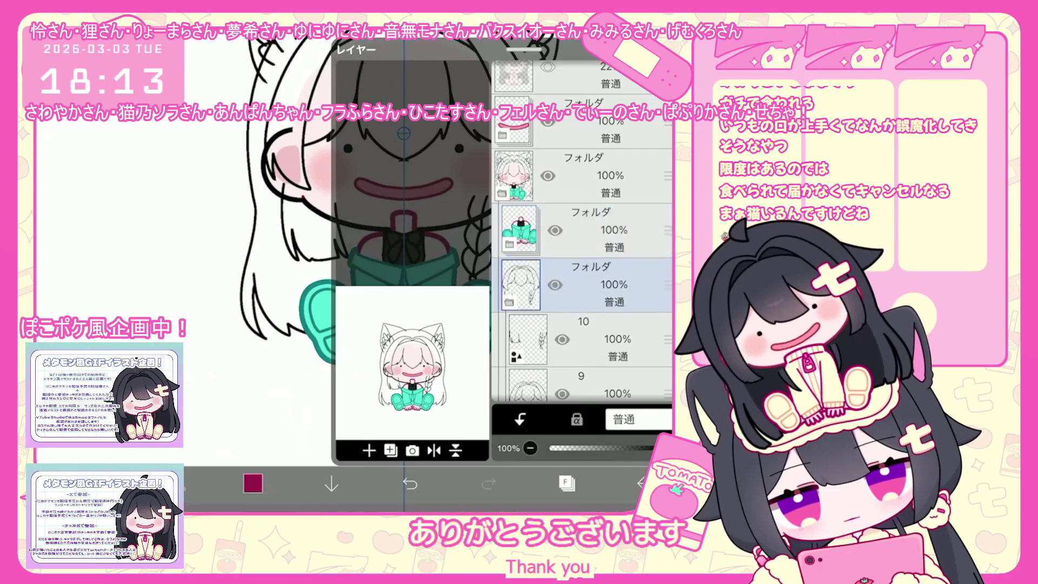
left_click_drag(666, 229, 666, 285)
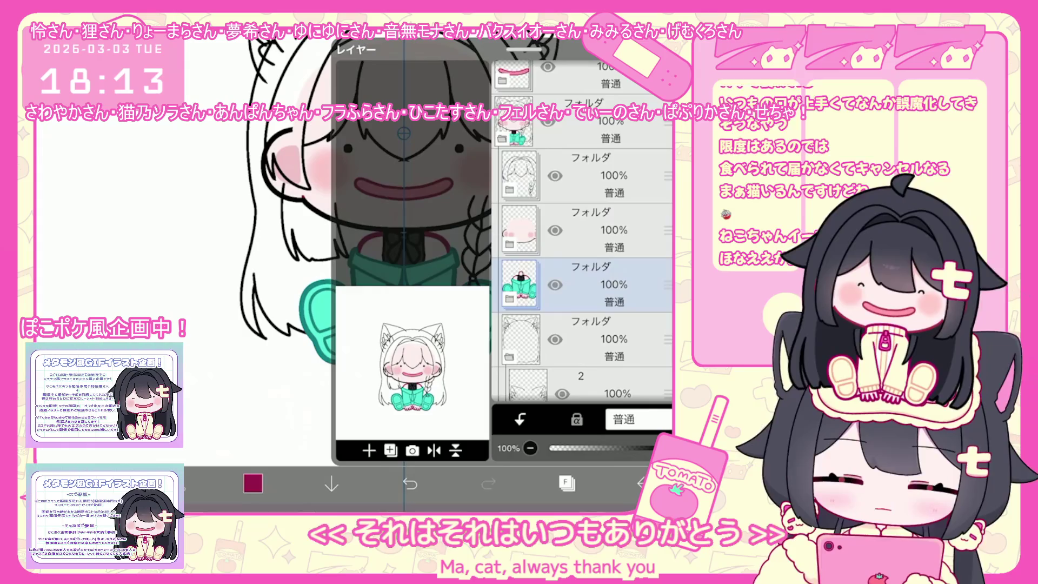
scroll(582, 244, "down", 2)
Add a new empty layer above the bottom layer 1
left_click(582, 370)
left_click(370, 450)
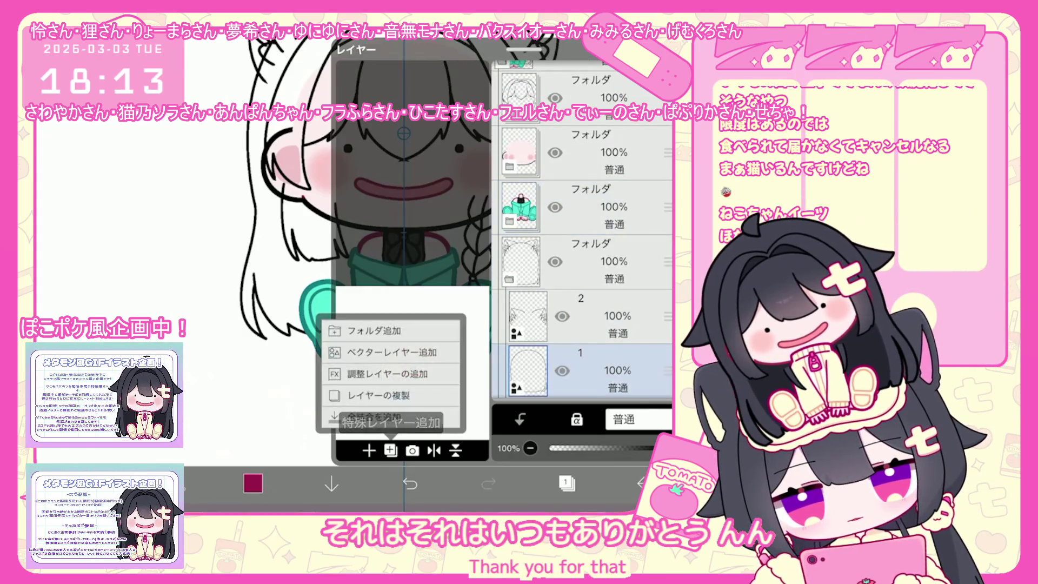
left_click(381, 371)
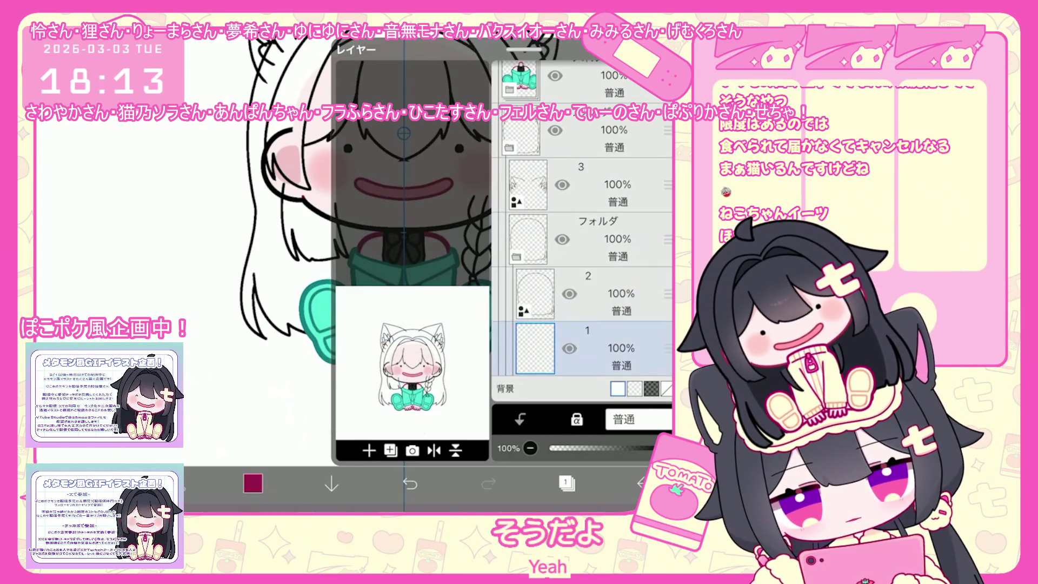
left_click(567, 483)
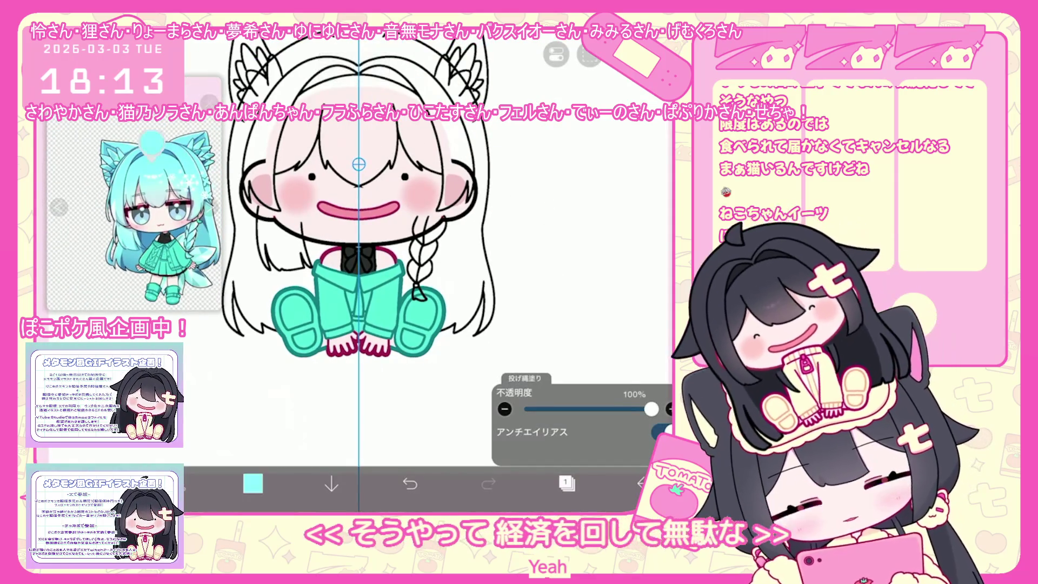
Bucket-fill the girl's hair with flat cyan on layer 2
left_click(253, 484)
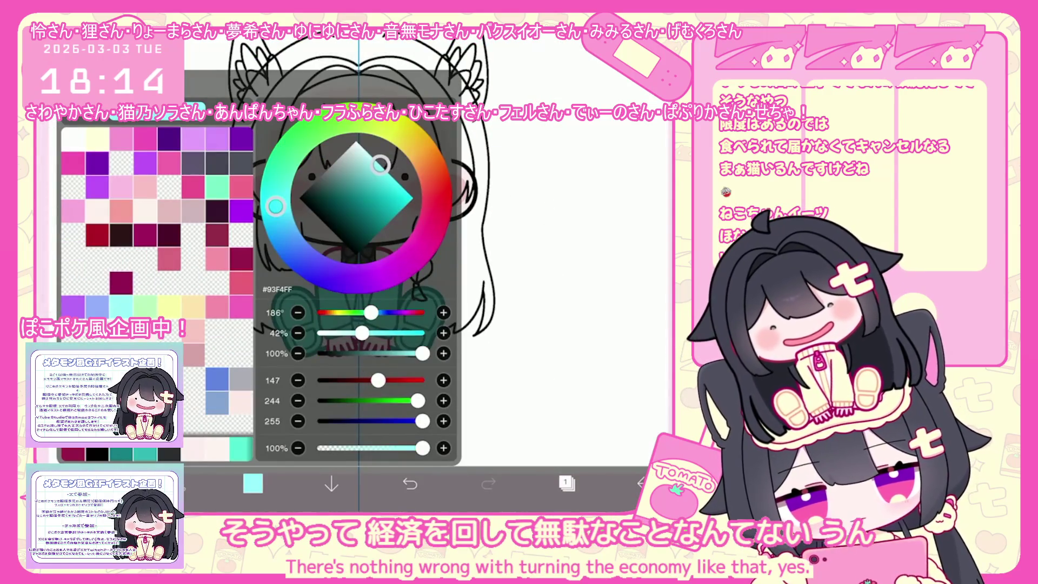
left_click(251, 484)
left_click(567, 484)
scroll(598, 244, "down", 3)
left_click(598, 324)
left_click(567, 483)
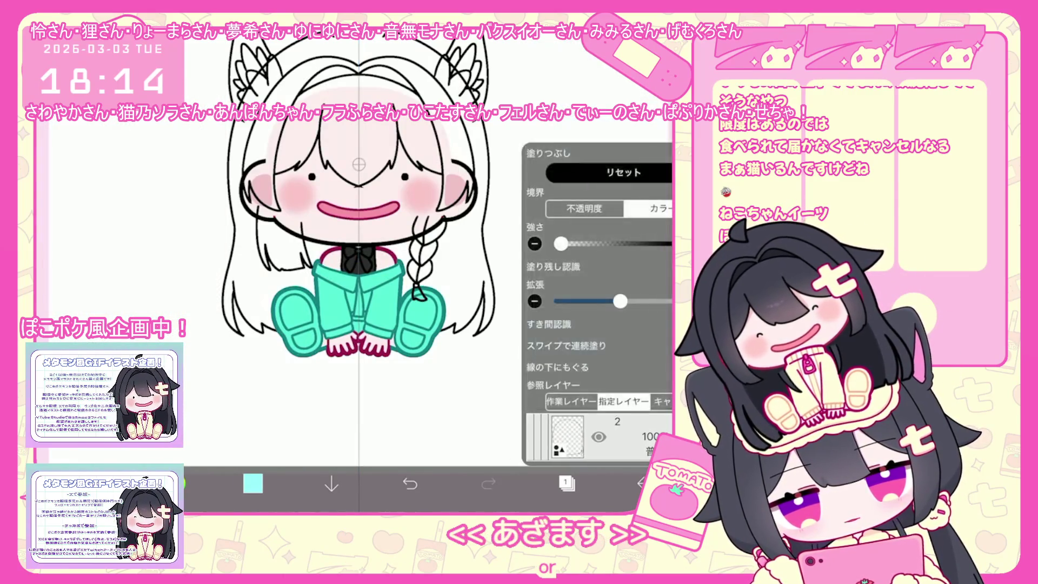
left_click(260, 97)
Switch the working layer to the lower hair vector-shape layer
left_click(567, 483)
left_click(370, 450)
left_click(601, 239)
left_click(598, 293)
left_click(567, 484)
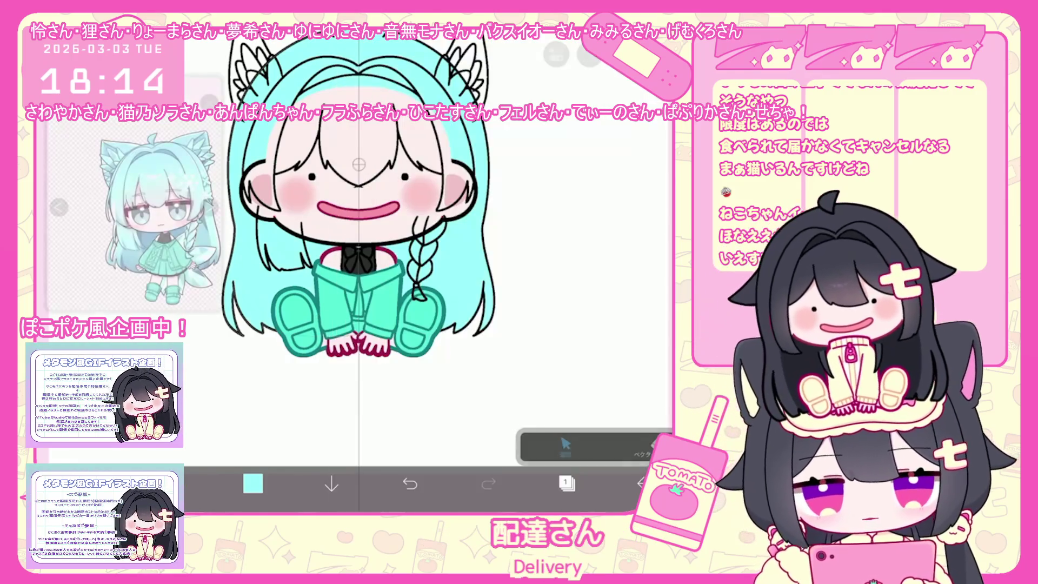
scroll(420, 243, "down", 2)
Widen the hair shape's outline to 20 px and start choosing its line colour
left_click(641, 446)
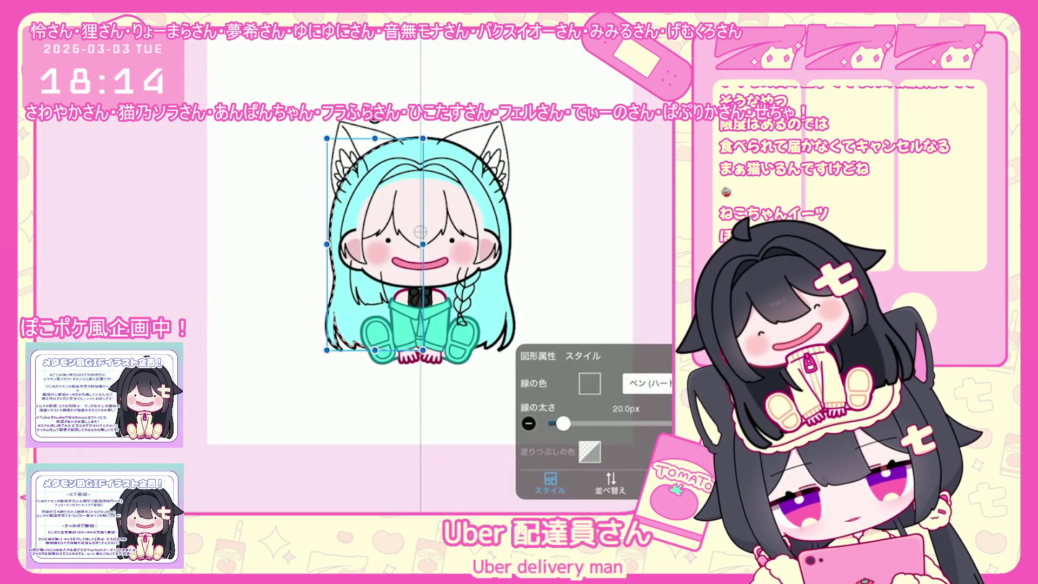
left_click(589, 383)
left_click(589, 347)
left_click(529, 348)
left_click(556, 293)
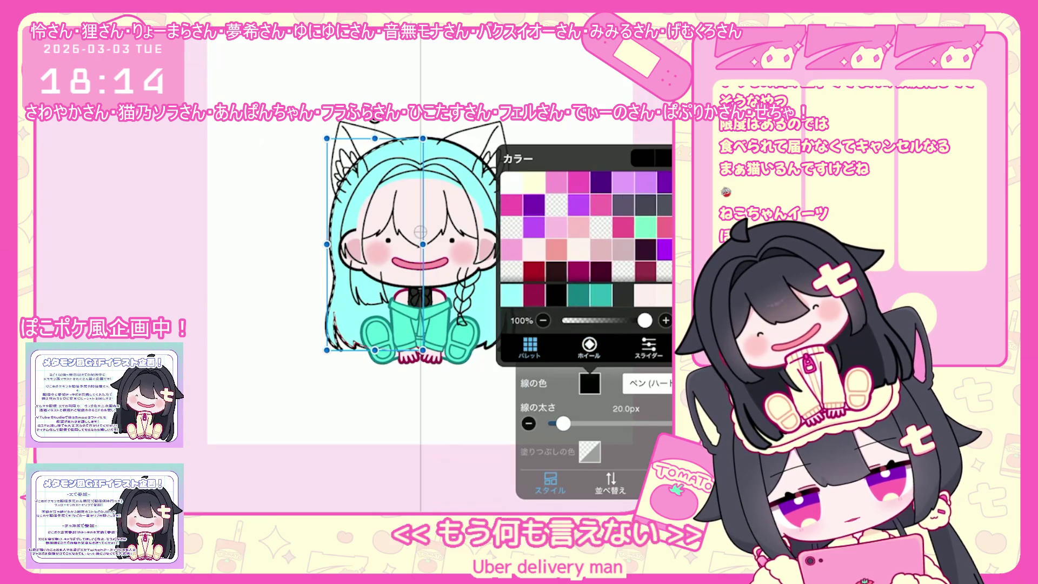
Set the hair shape's line colour to blue #3A9EE1 via the colour wheel
left_click(515, 294)
left_click(588, 347)
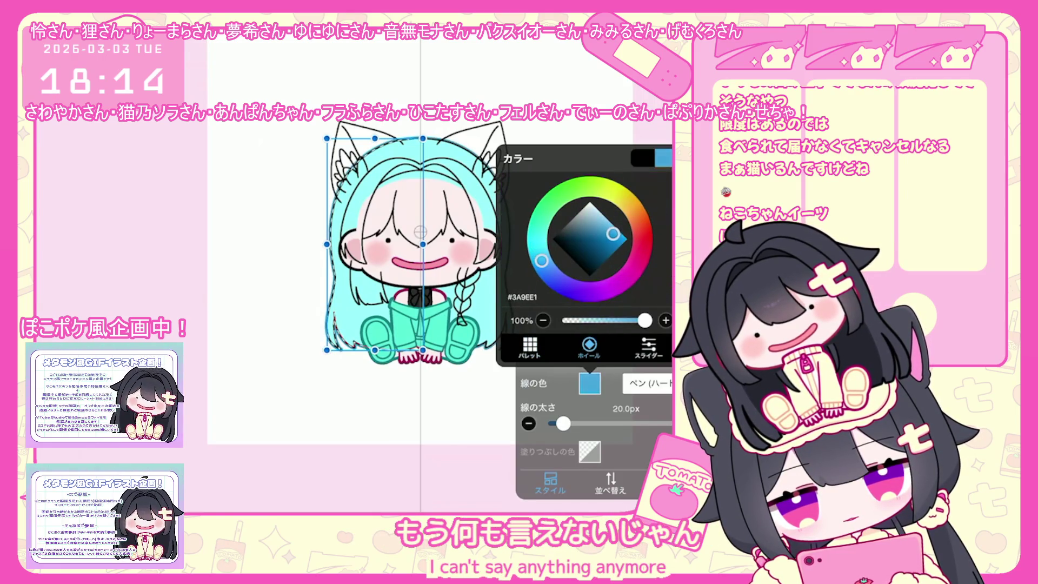
left_click(588, 384)
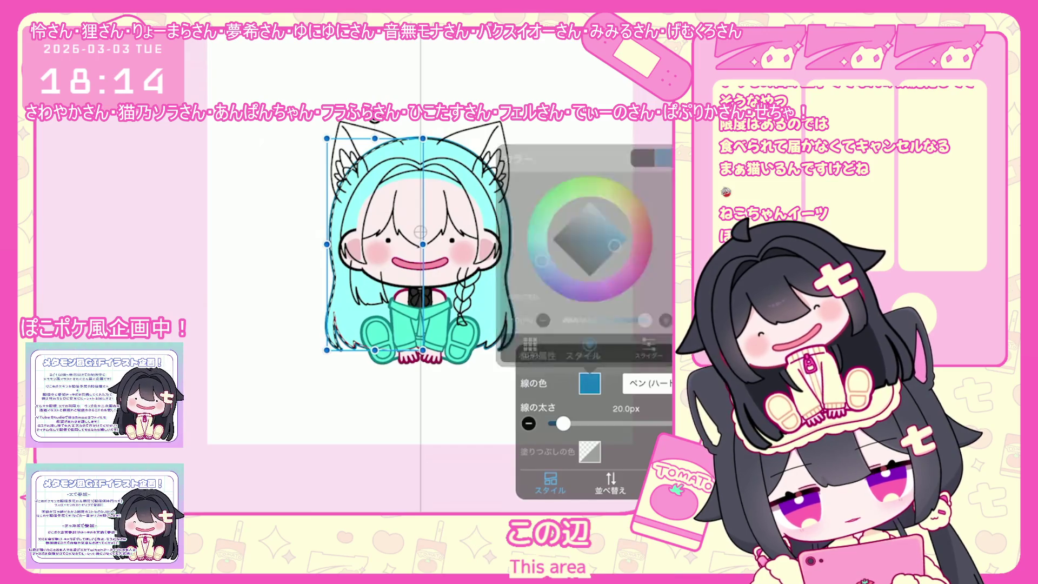
left_click(268, 244)
From layer 3, recheck the hair outline's colour choices and return to the layer list
left_click(566, 483)
left_click(592, 239)
left_click(565, 484)
left_click(373, 244)
left_click(588, 384)
left_click(530, 347)
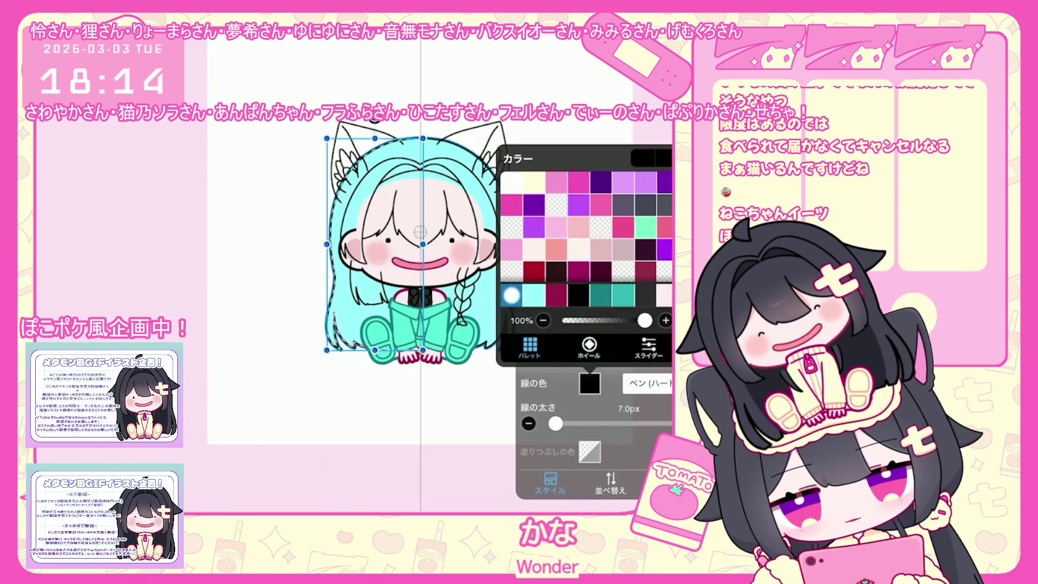
left_click(588, 383)
left_click(267, 243)
left_click(566, 484)
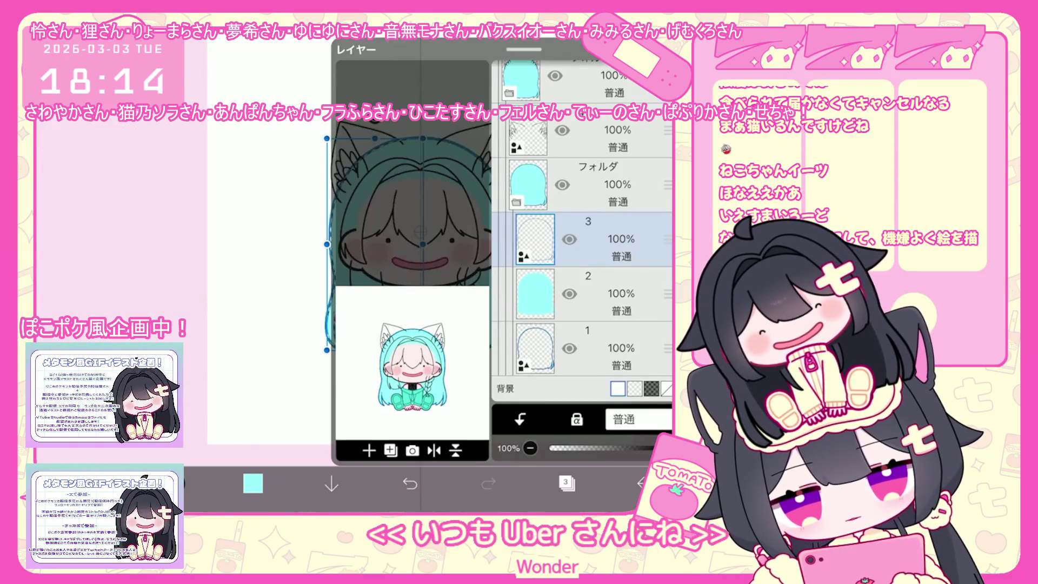
Add a clipped layer 3, pick a light blue drawing colour, and undo the last lasso fill
left_click(369, 450)
left_click(519, 419)
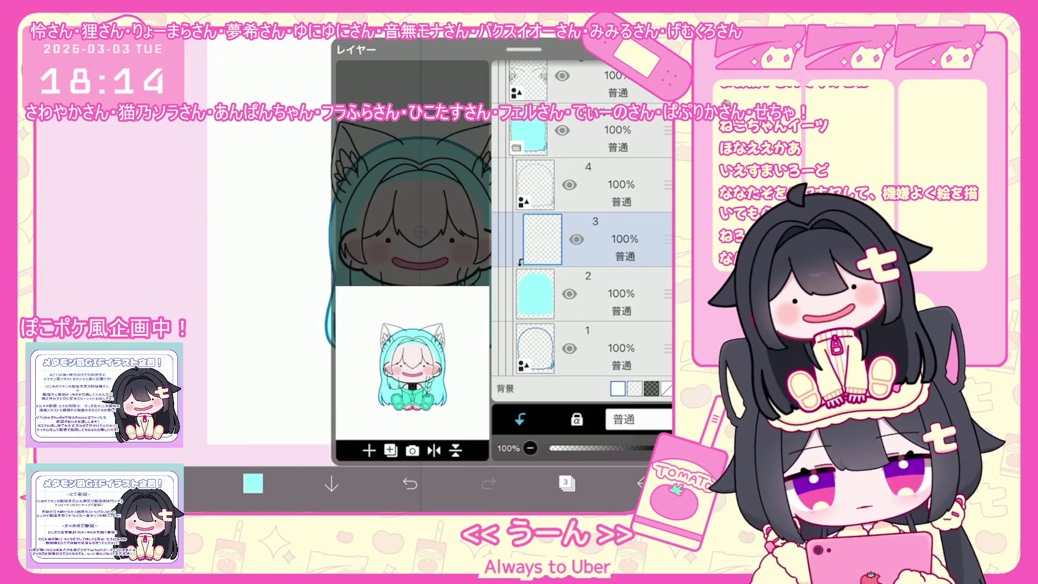
left_click(566, 483)
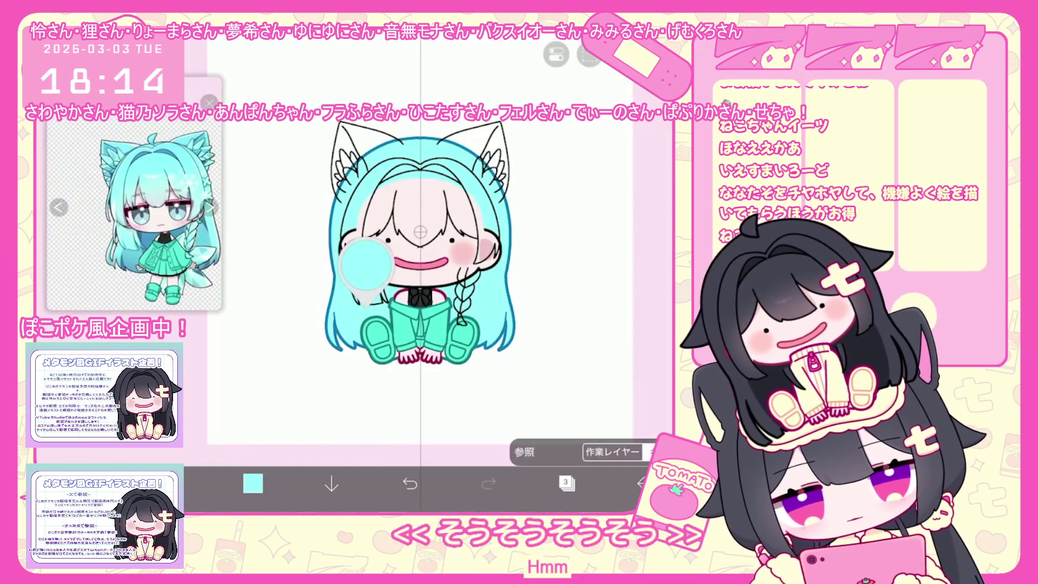
left_click(252, 484)
left_click_drag(380, 165, 386, 174)
left_click_drag(275, 205, 279, 222)
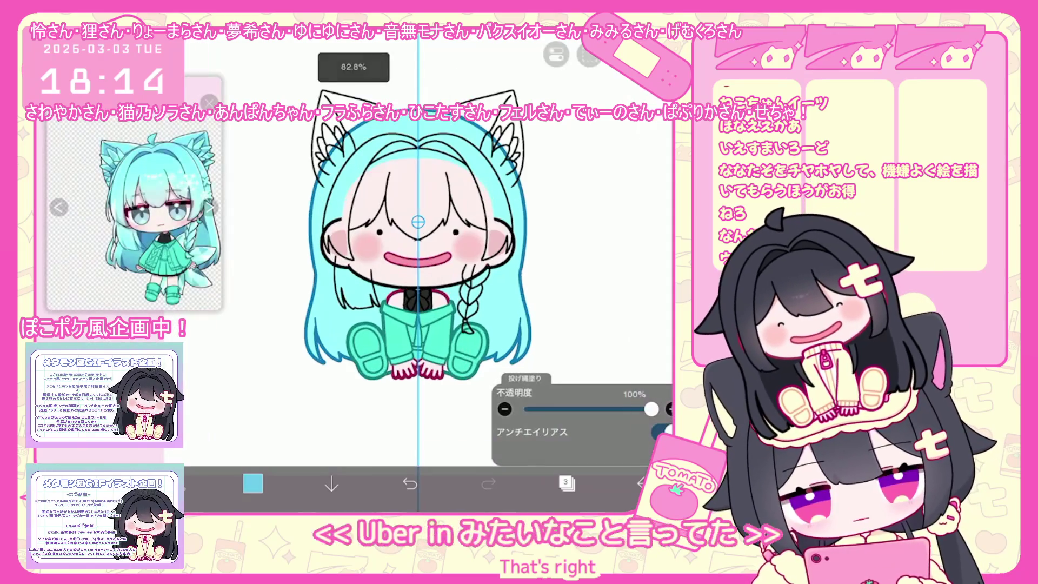
left_click(409, 483)
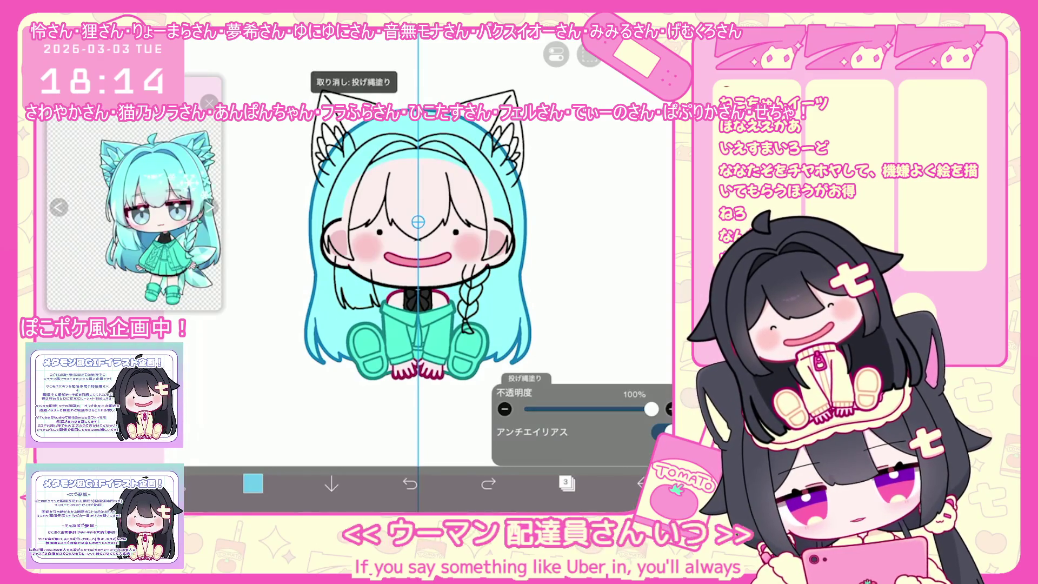
scroll(417, 244, "down", 1)
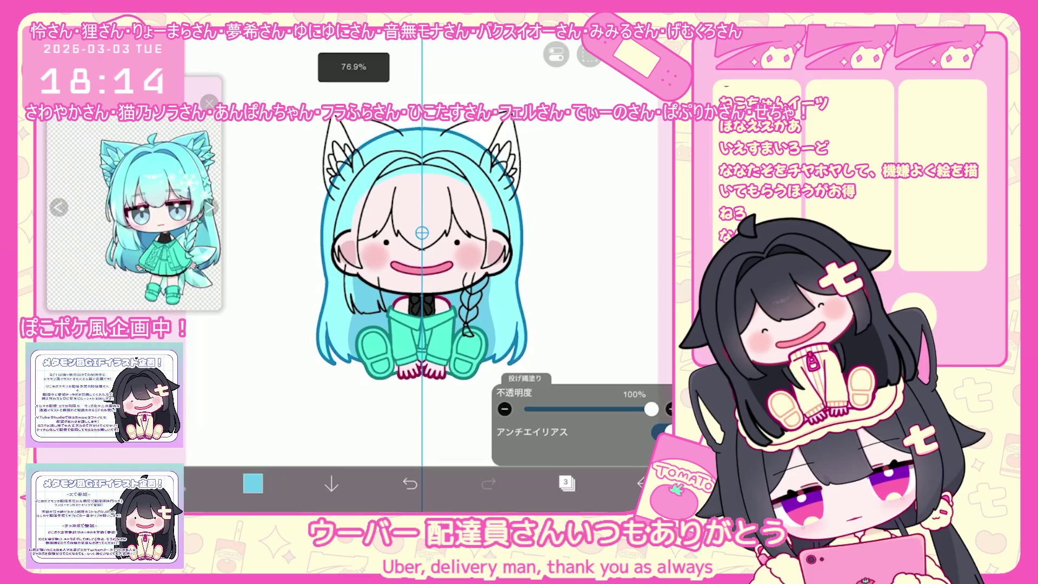
scroll(419, 233, "up", 1)
scroll(419, 232, "up", 1)
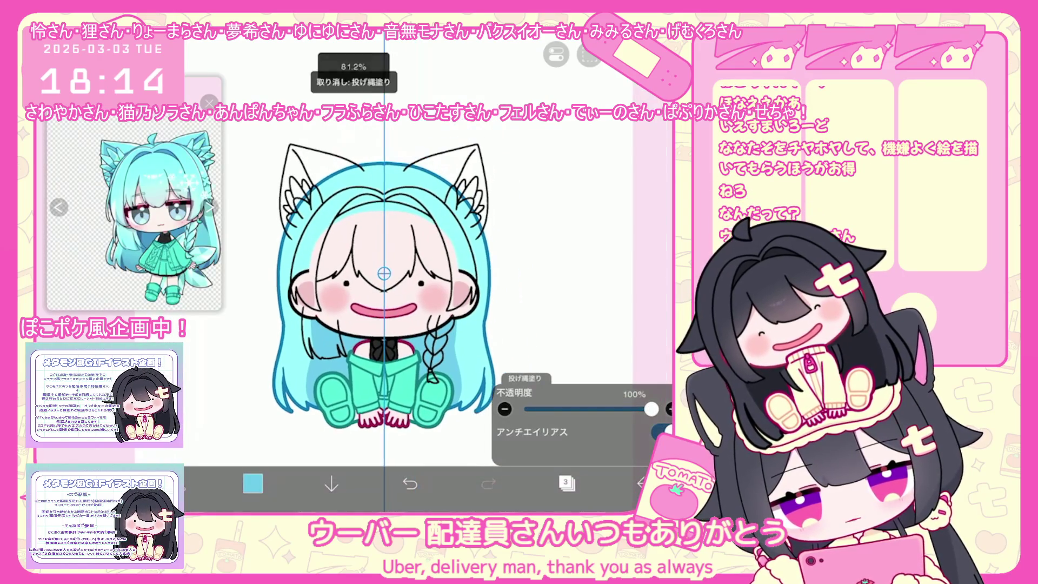
Add a new empty folder above layer 5 and make layer 5 the working layer
left_click(566, 483)
scroll(581, 243, "up", 2)
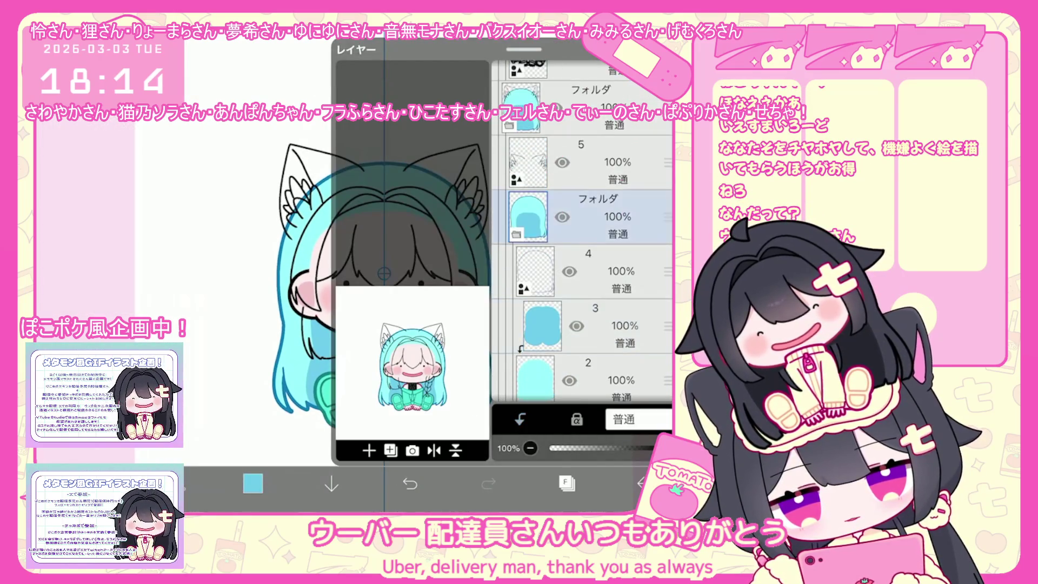
scroll(582, 243, "up", 2)
left_click(368, 450)
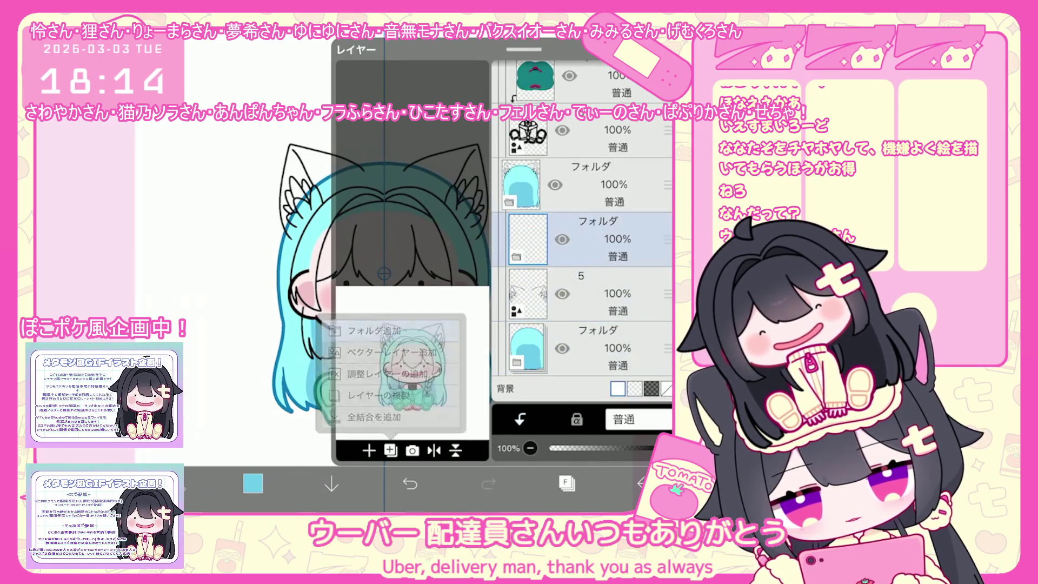
left_click(581, 292)
left_click(566, 483)
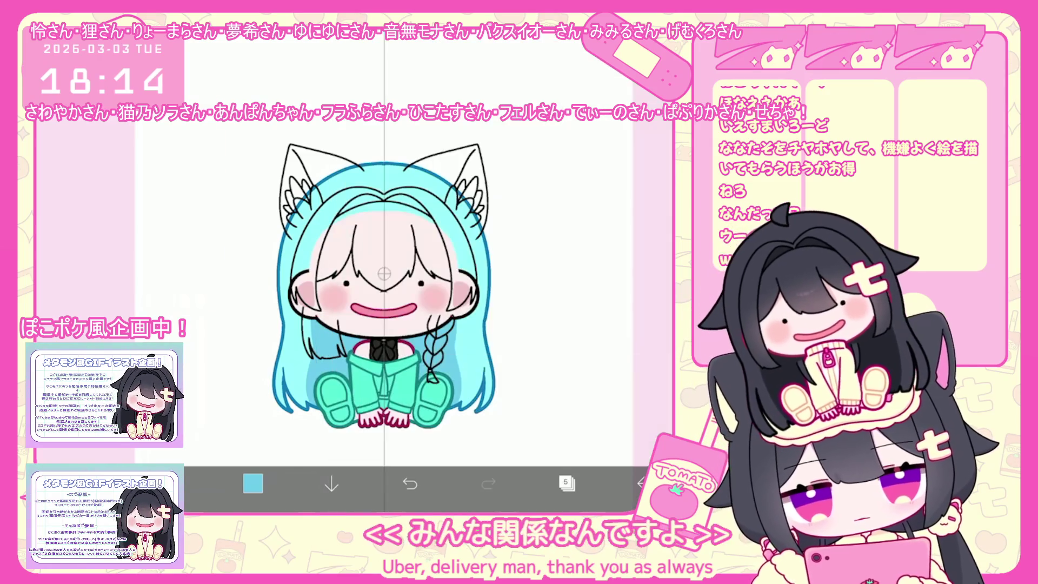
scroll(384, 273, "up", 5)
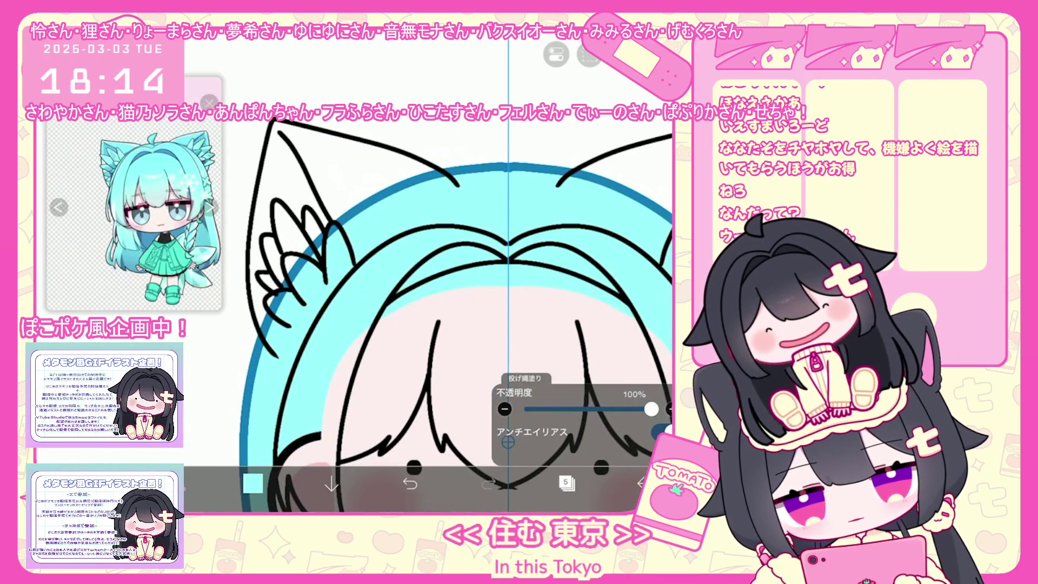
Lasso-fill the white gaps inside both cat ears cyan, then add layer 6 above layer 5
left_click_drag(578, 158, 641, 202)
left_click_drag(310, 134, 401, 223)
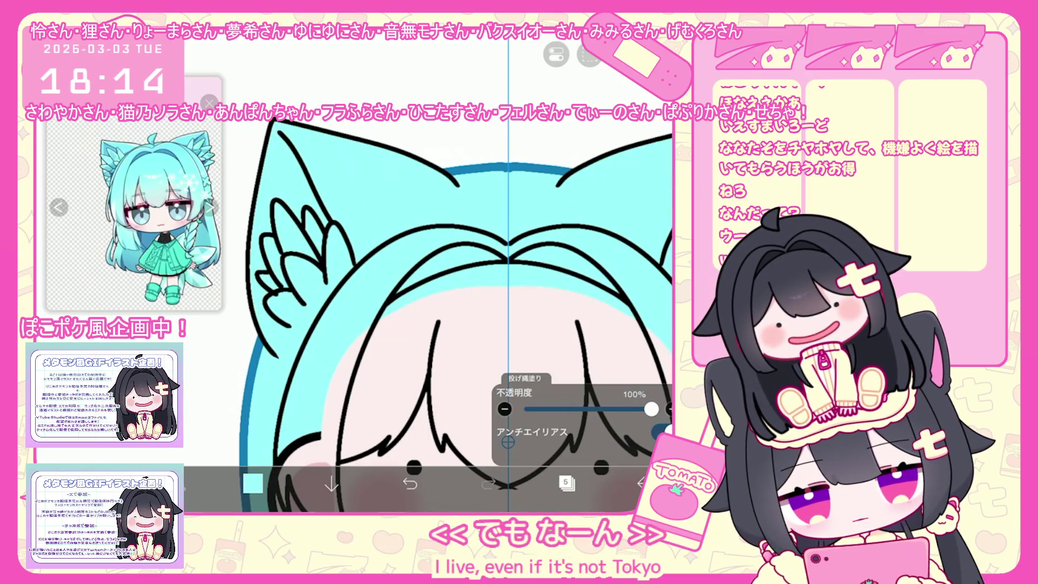
left_click(566, 483)
left_click(370, 451)
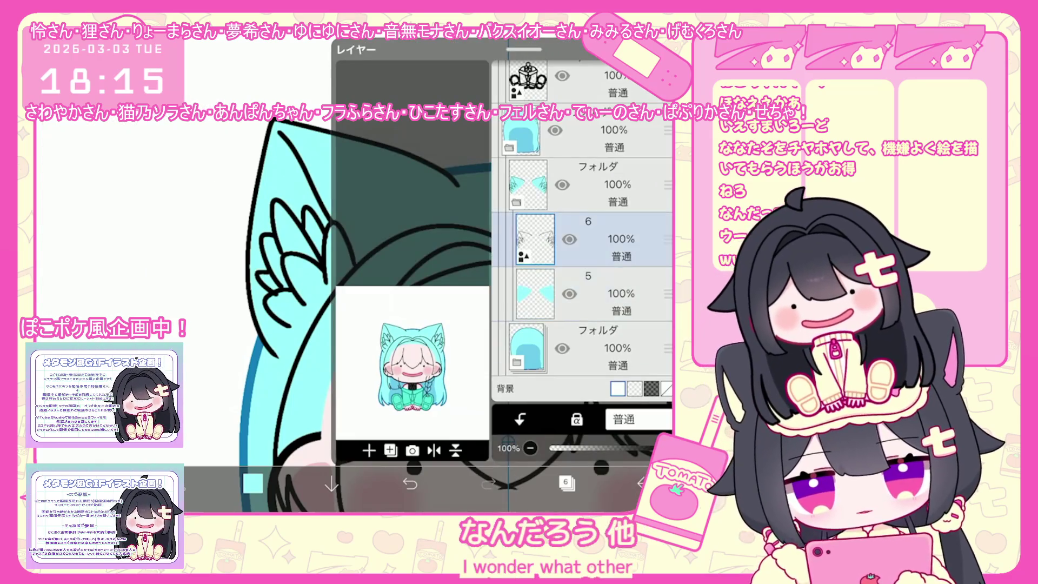
left_click(567, 483)
scroll(492, 325, "down", 2)
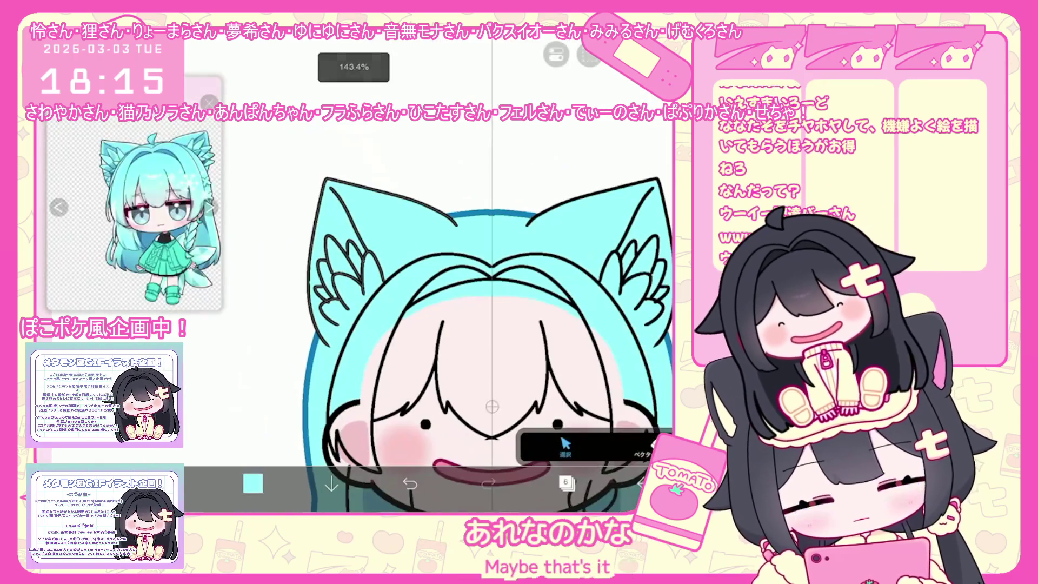
Inspect the left ear shape's style and add a new vector layer 7
left_click_drag(324, 180, 454, 345)
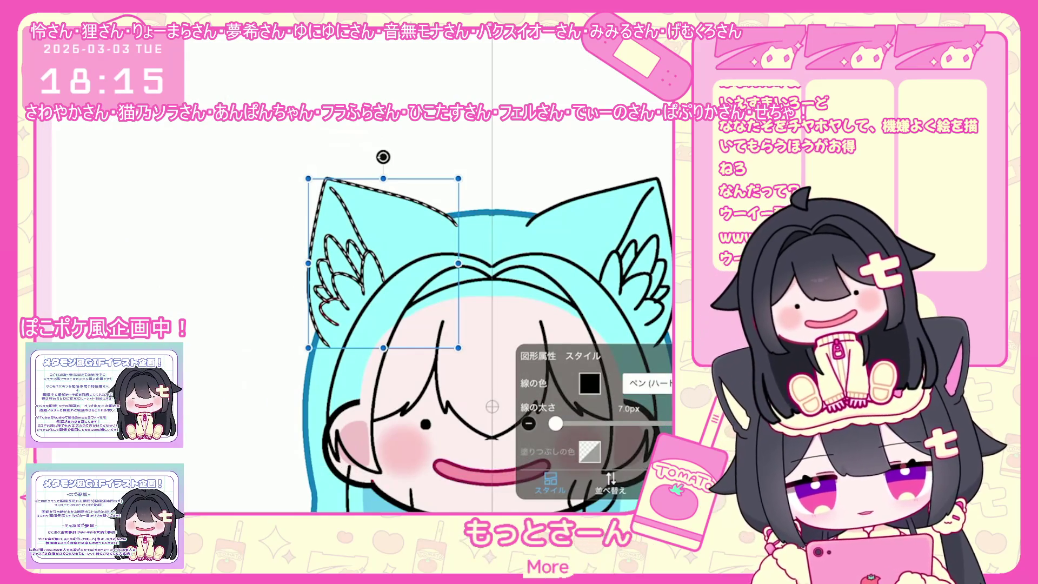
left_click(589, 383)
left_click(406, 406)
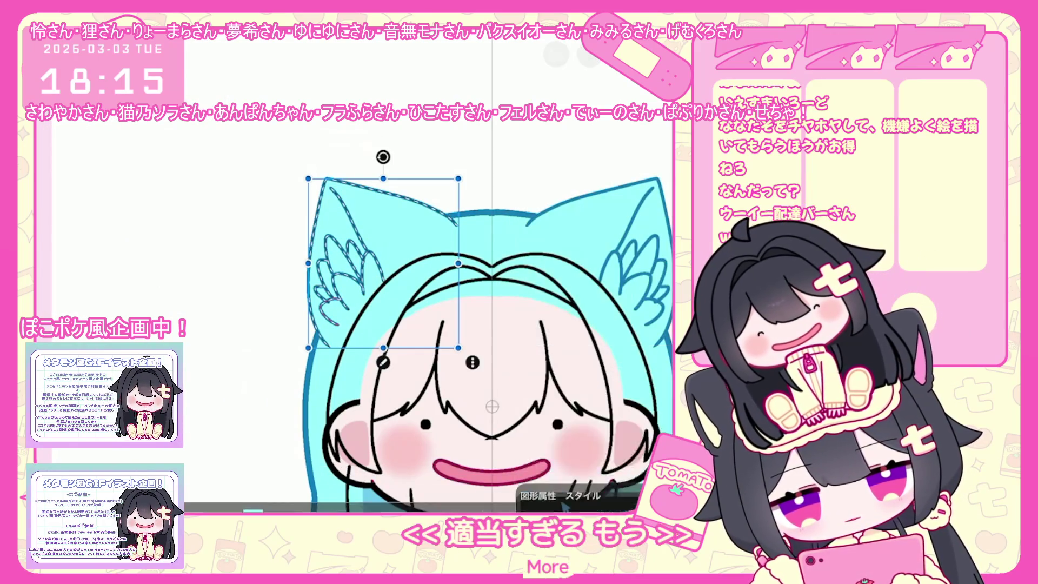
left_click(566, 483)
left_click(369, 449)
left_click(389, 350)
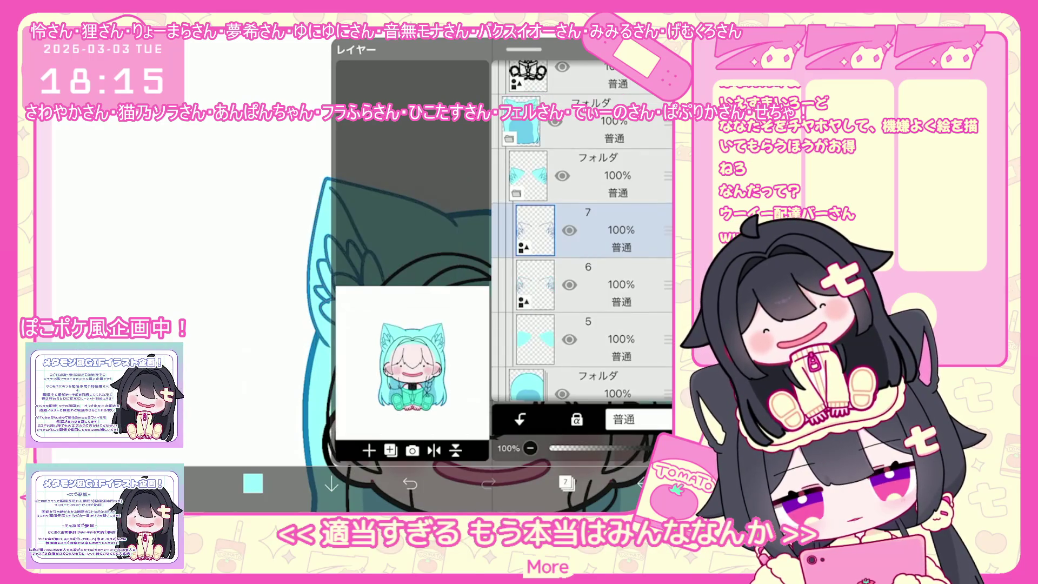
left_click(566, 483)
Make the cat ear outlines thick blue lines, then make layer 6 the working layer
left_click_drag(308, 179, 457, 347)
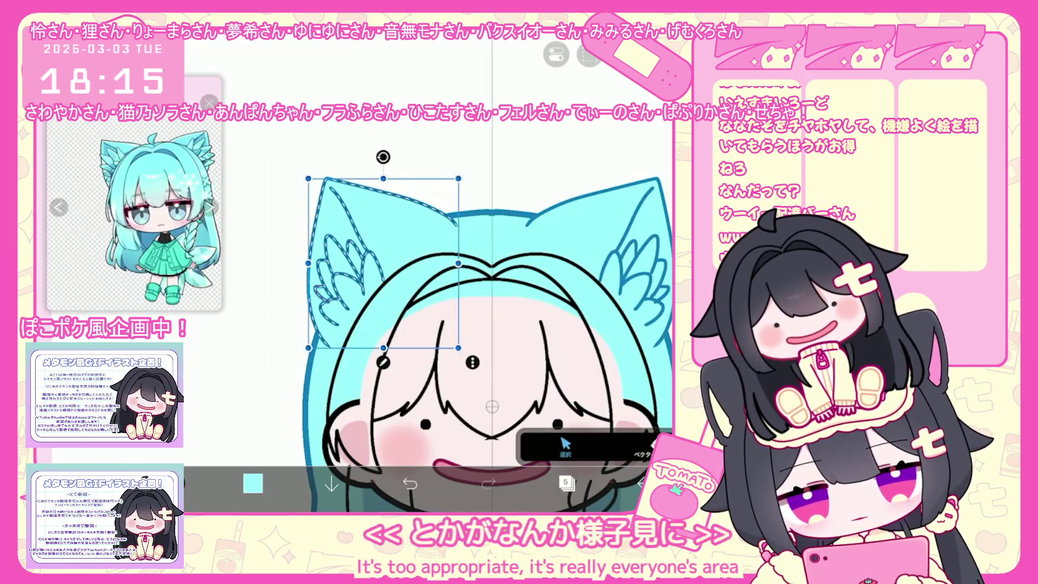
left_click_drag(555, 423, 564, 424)
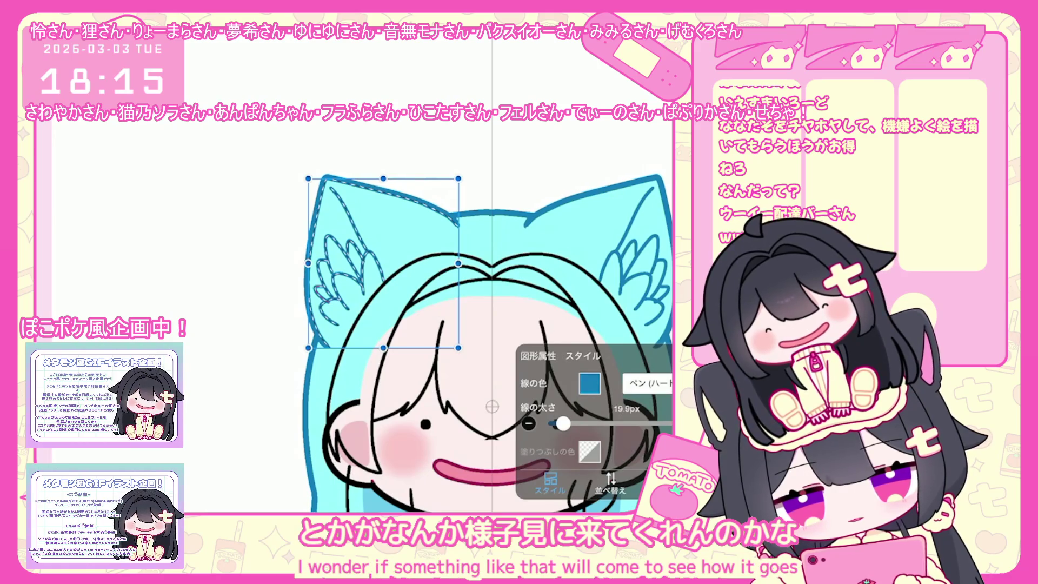
left_click(568, 122)
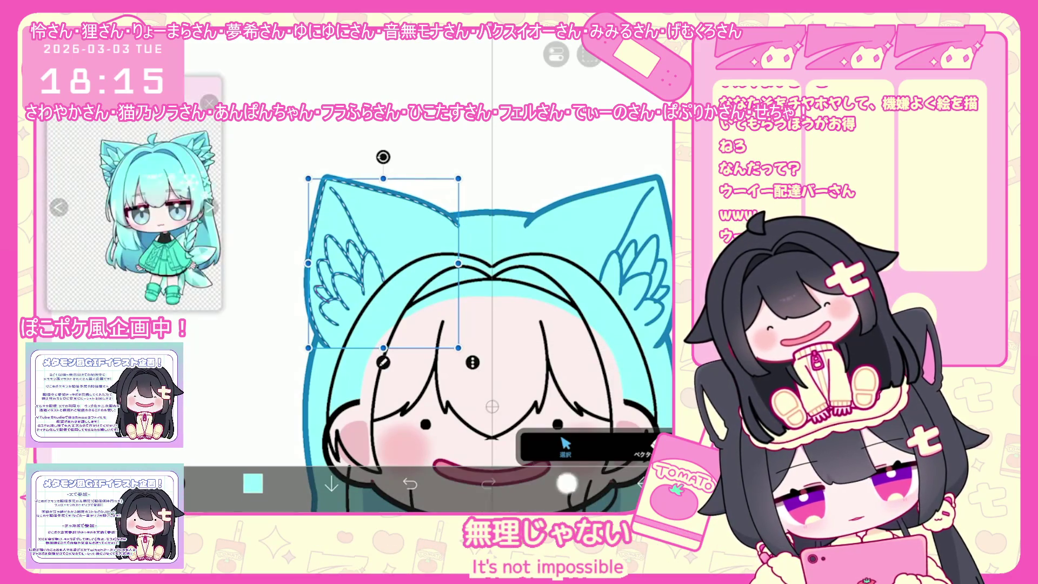
left_click(566, 484)
left_click(592, 239)
left_click(566, 483)
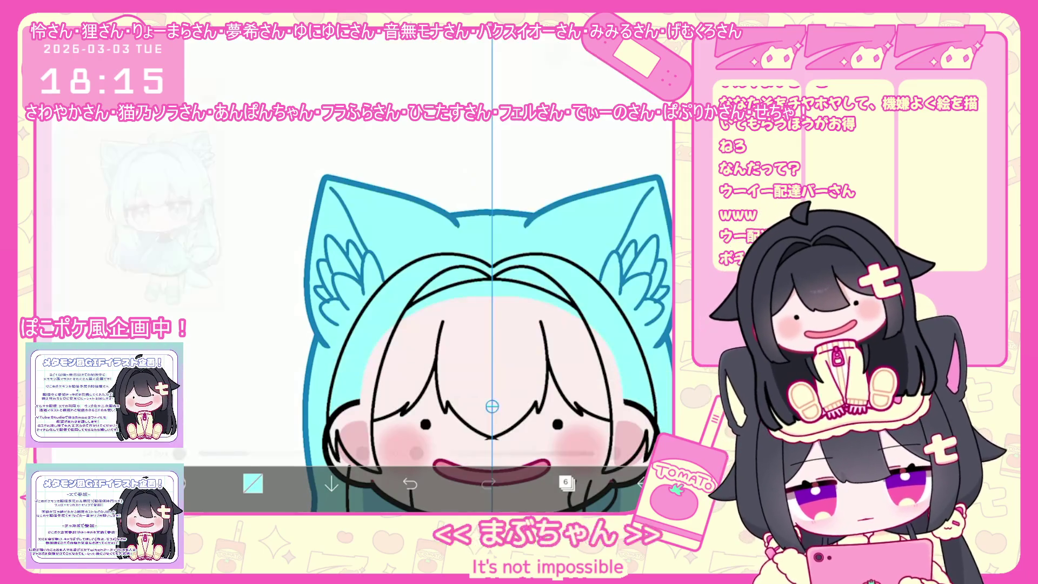
left_click(566, 484)
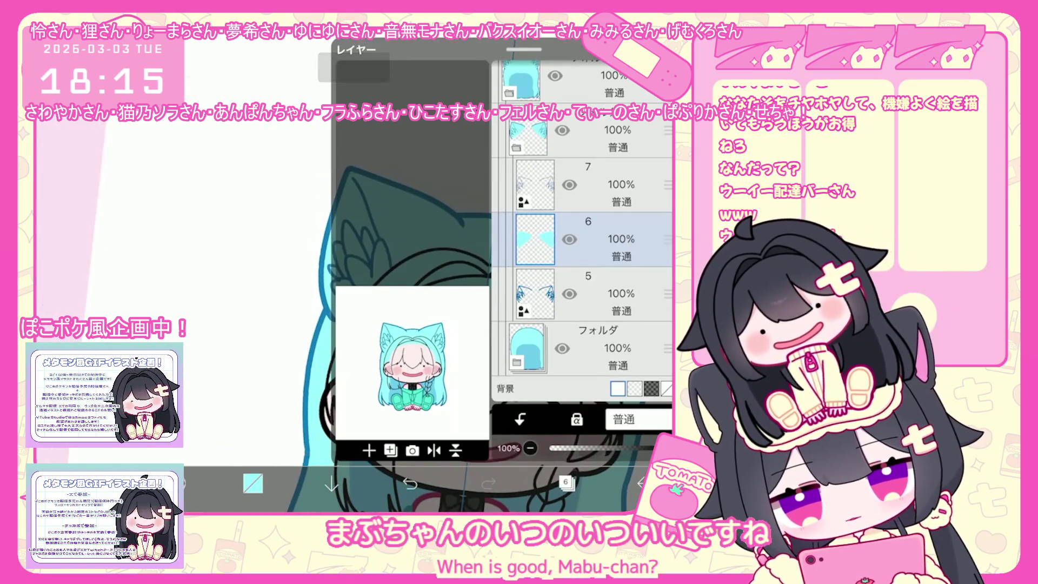
Add layer 7 and shade the inner part of the left ear darker
left_click(369, 450)
left_click(566, 483)
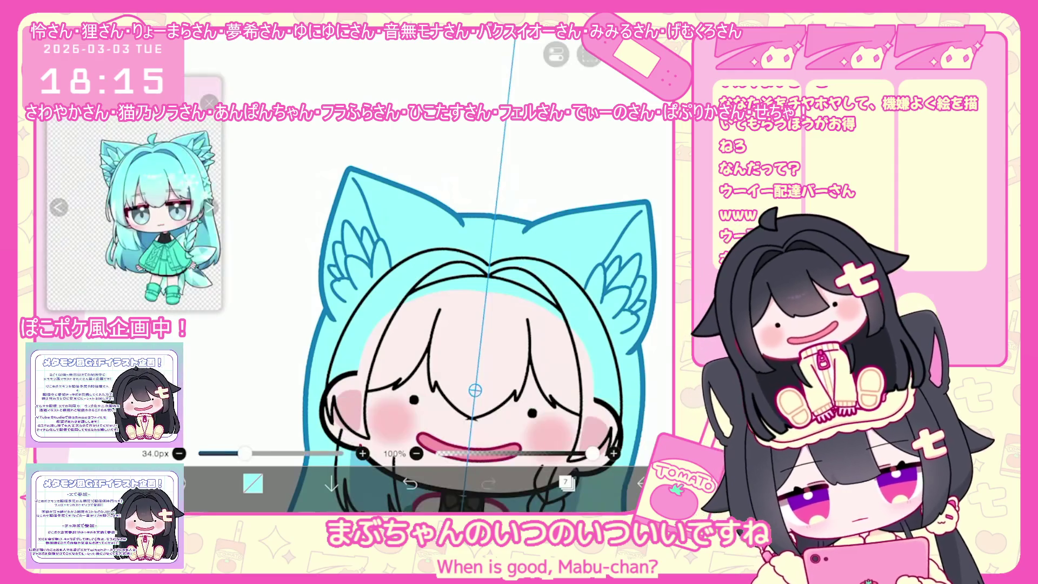
scroll(406, 203, "up", 5)
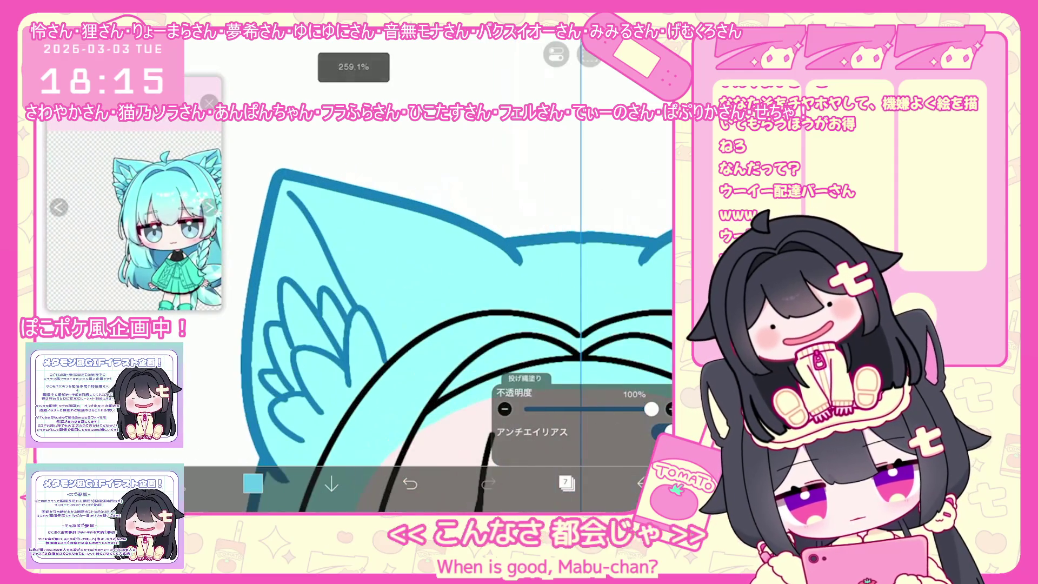
key("ctrl+z")
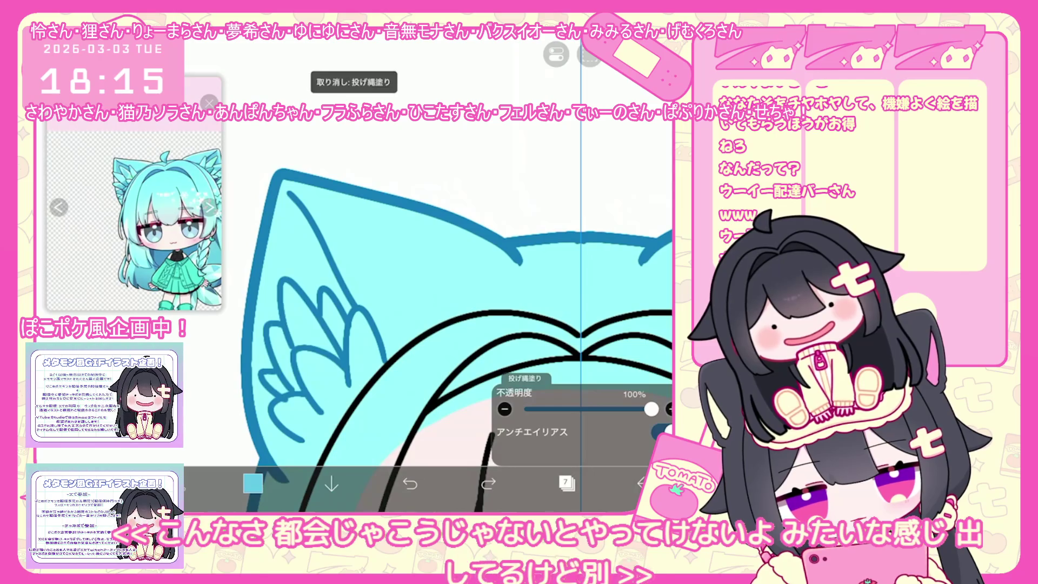
left_click_drag(296, 203, 325, 357)
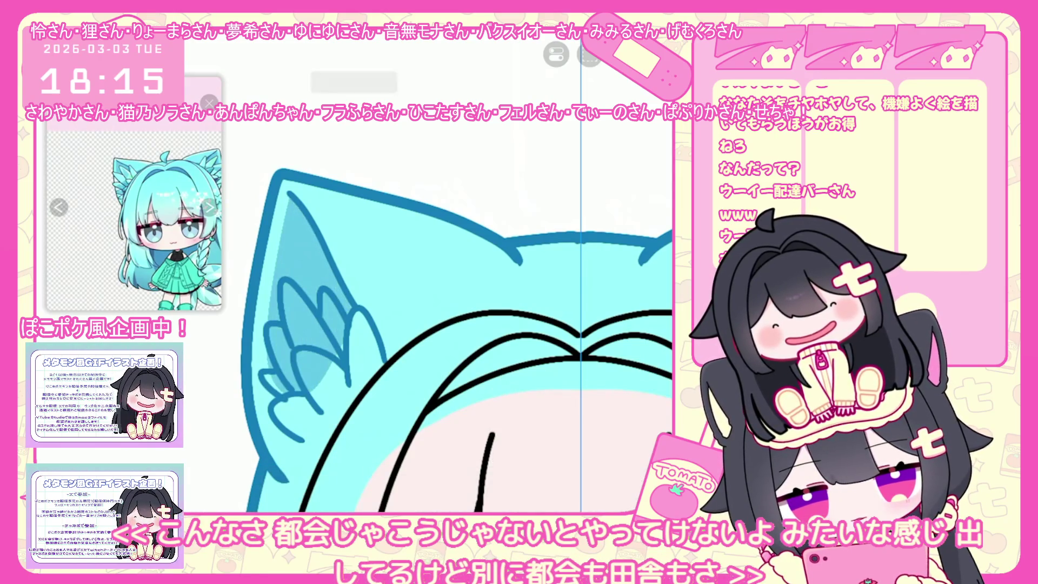
scroll(446, 316, "down", 1)
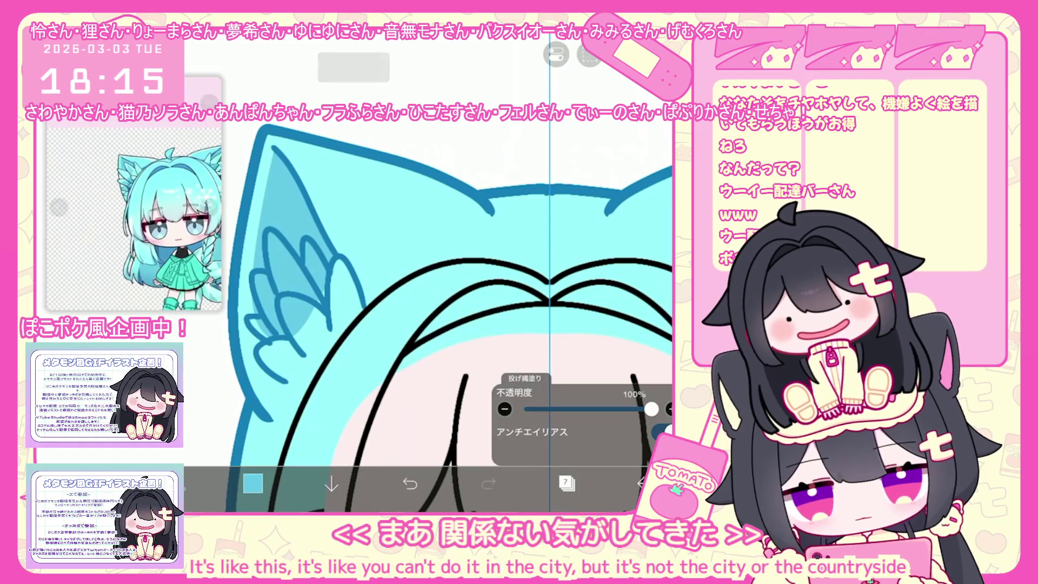
Add layer 8, tidy with the eraser, and lasso-fill the ear fur tufts light green
left_click(566, 483)
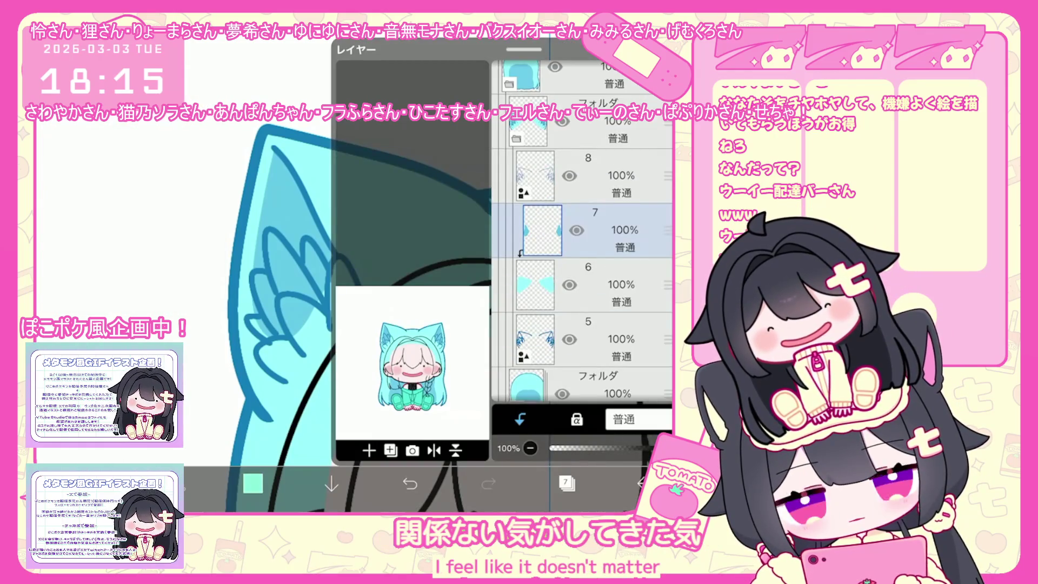
left_click(591, 174)
left_click(566, 483)
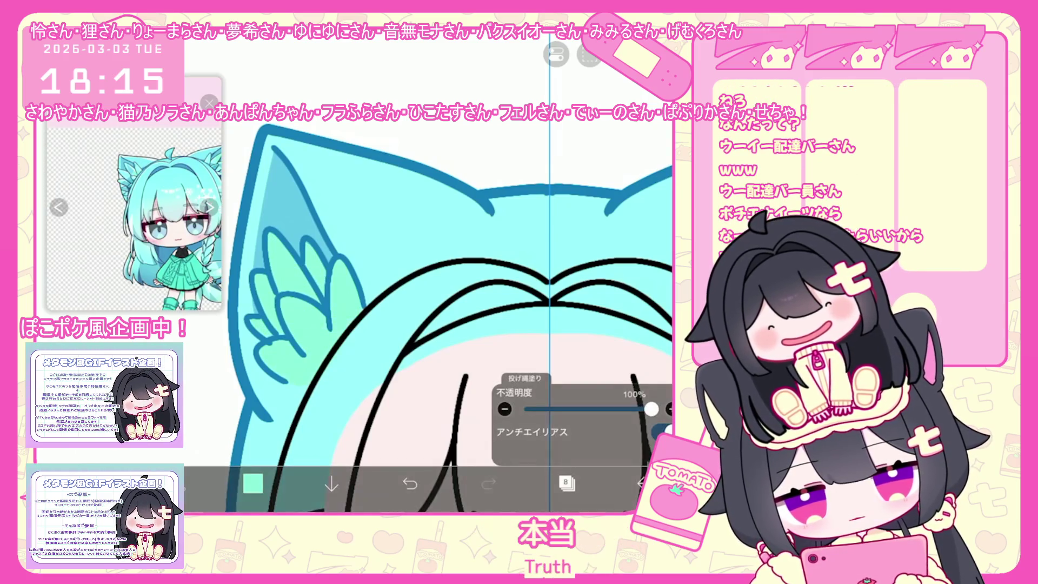
key("b")
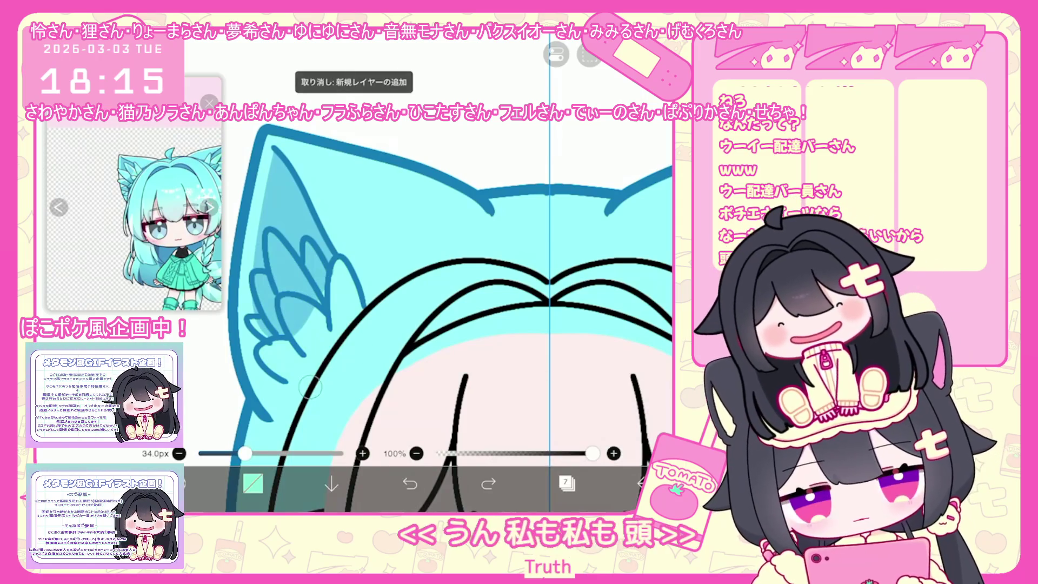
left_click(409, 483)
left_click(488, 484)
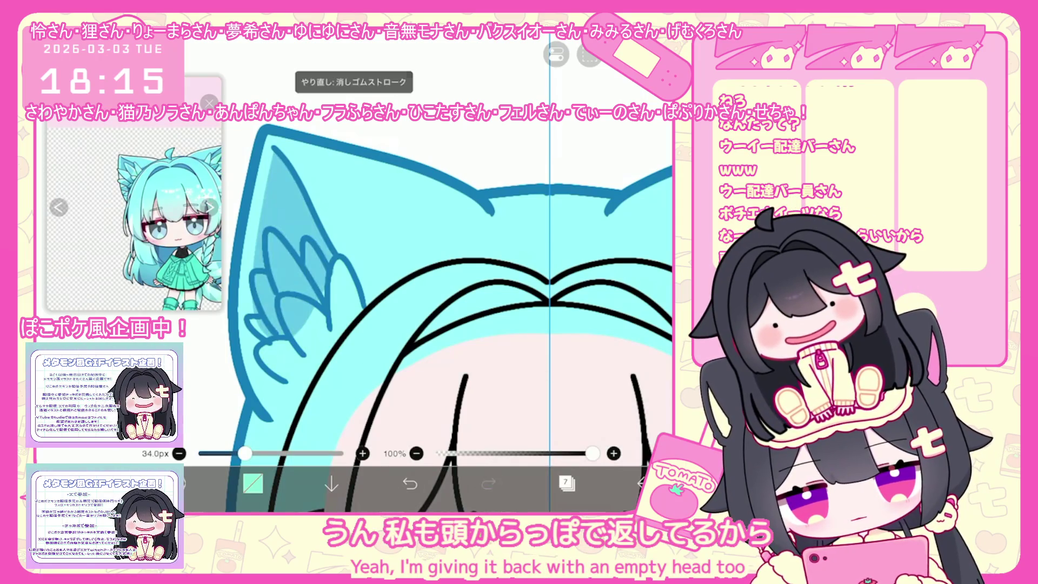
key("g")
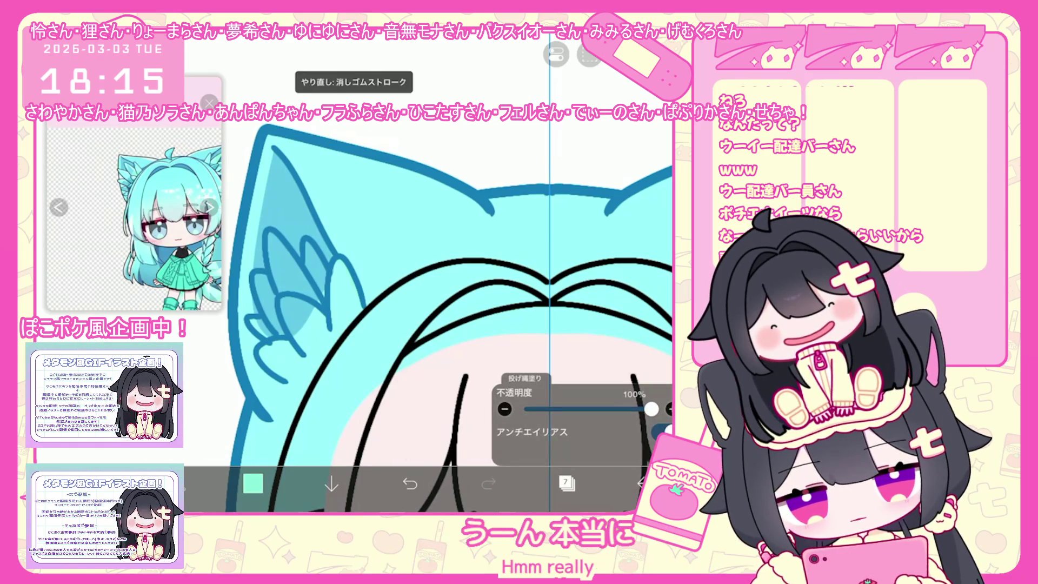
left_click_drag(272, 243, 308, 312)
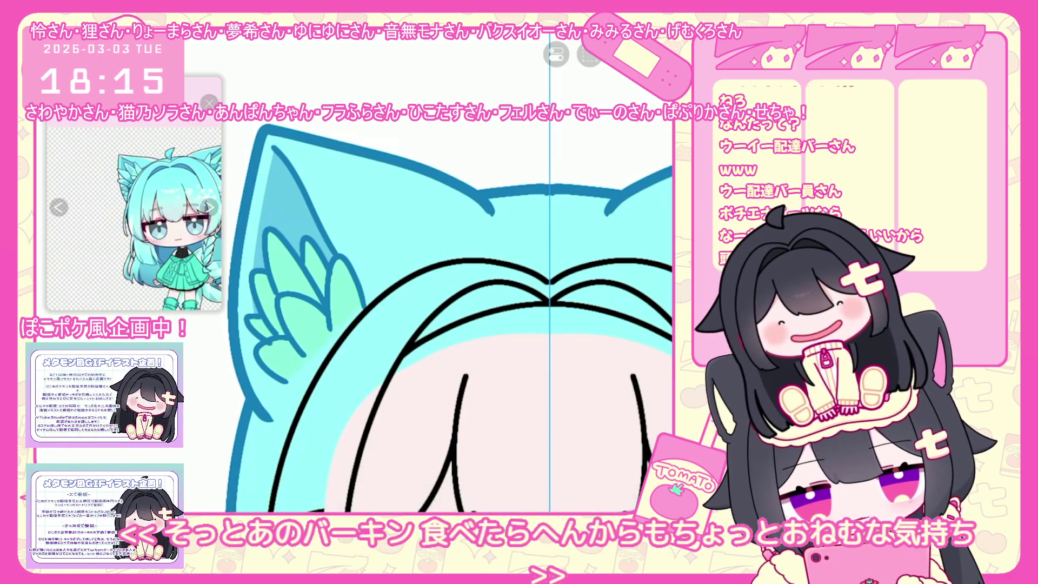
left_click(566, 484)
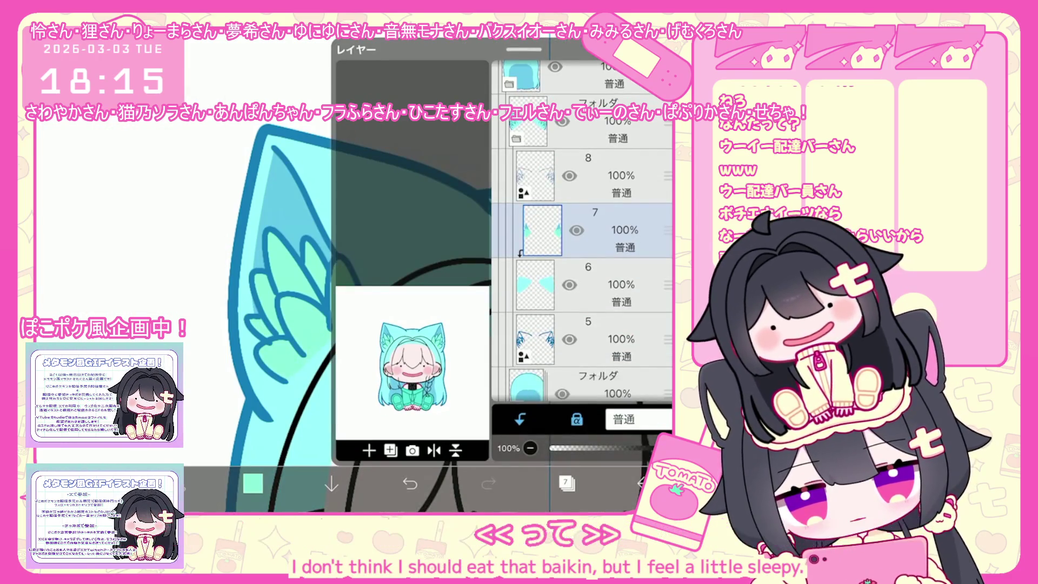
Try a pale cyan #D3FCFF lasso fill on the cat ear and undo it
left_click(253, 484)
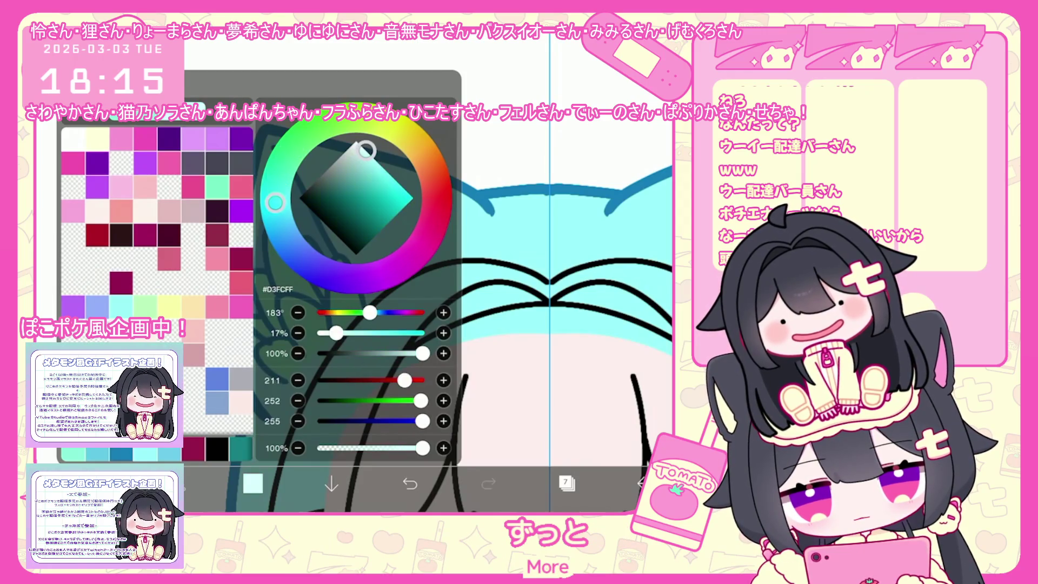
left_click(252, 483)
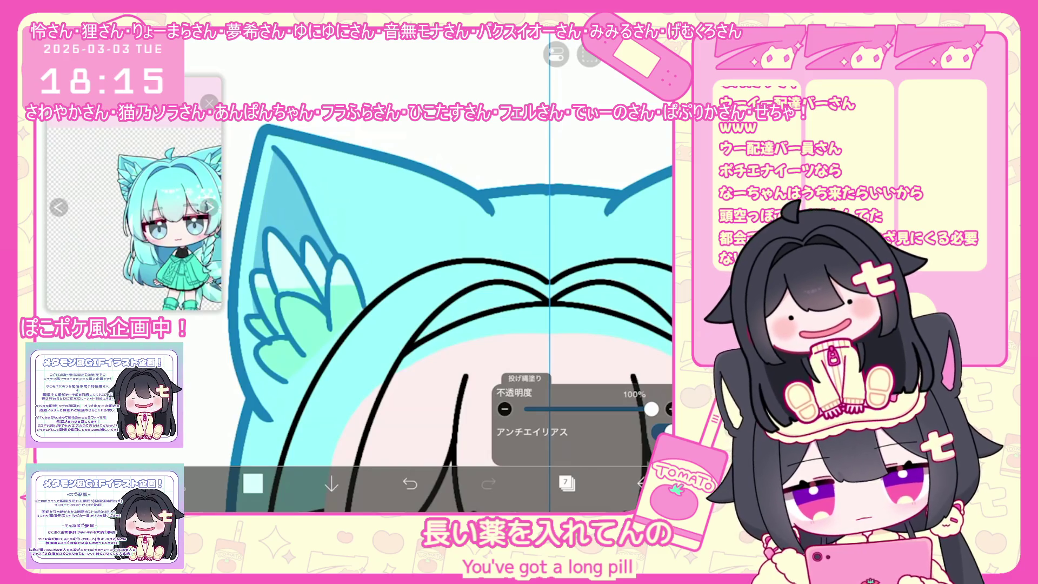
scroll(431, 284, "up", 1)
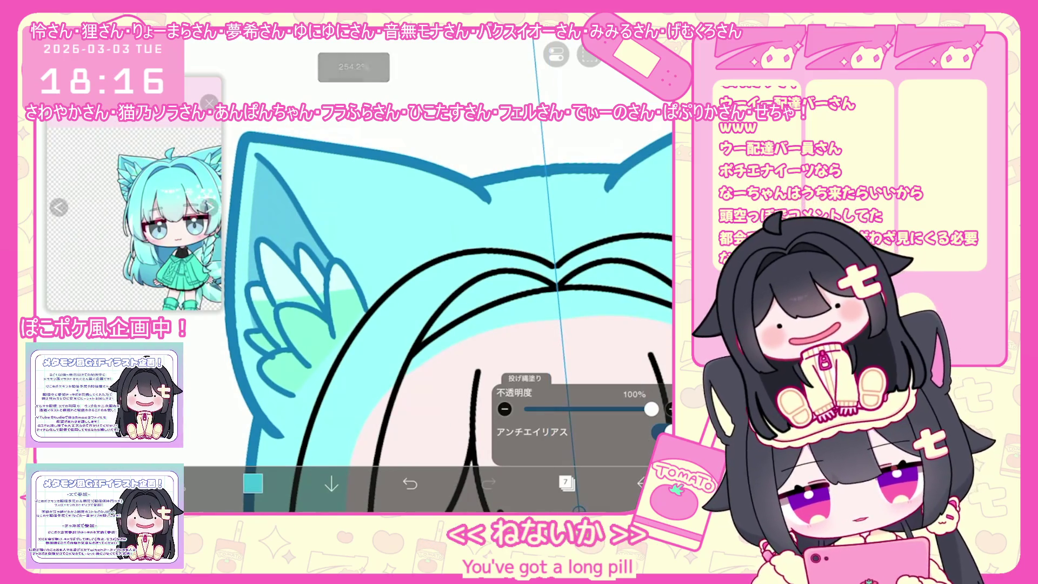
left_click(409, 483)
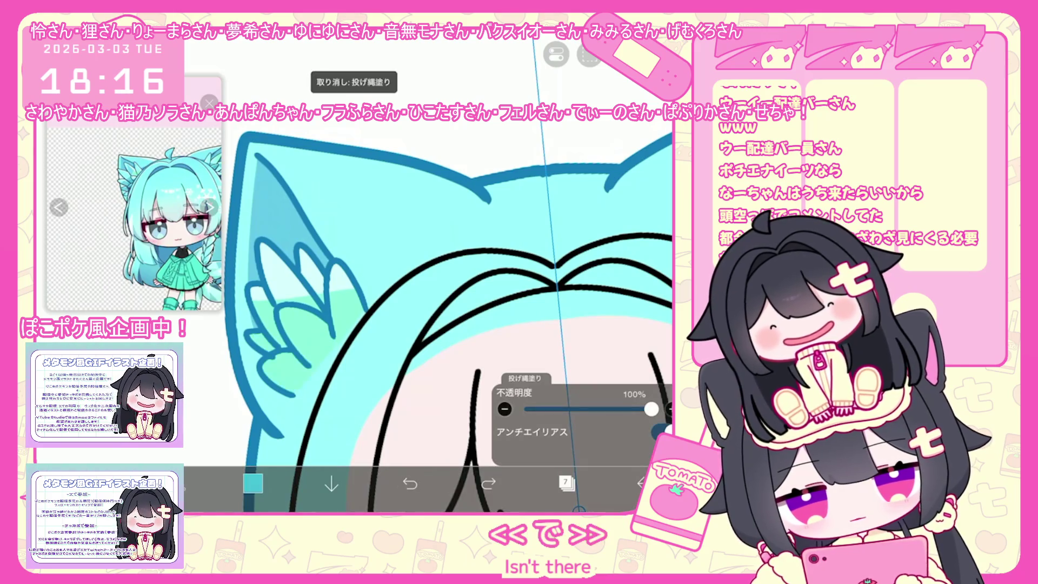
scroll(430, 284, "down", 3)
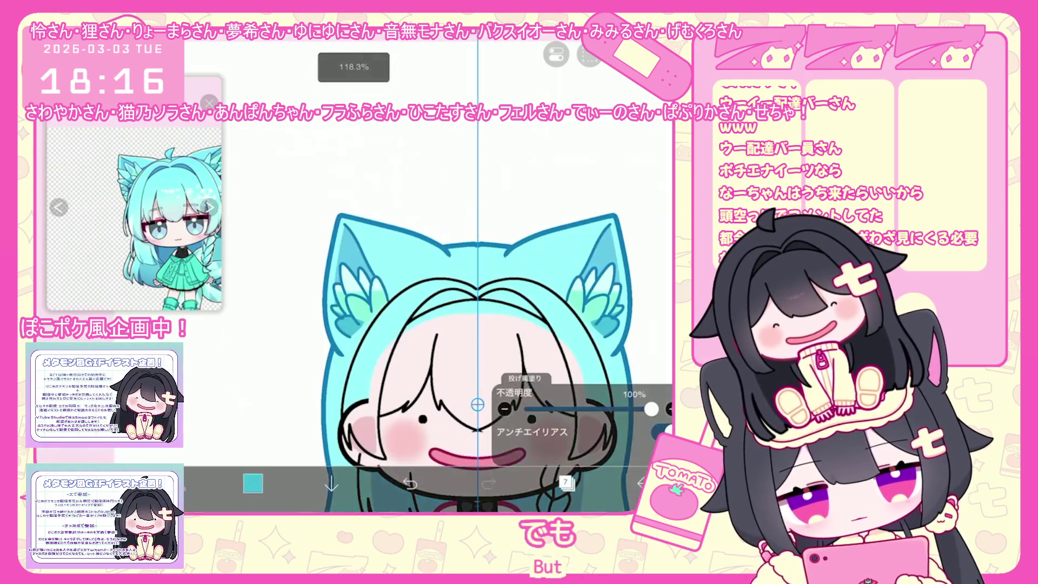
scroll(430, 284, "up", 3)
scroll(430, 273, "up", 3)
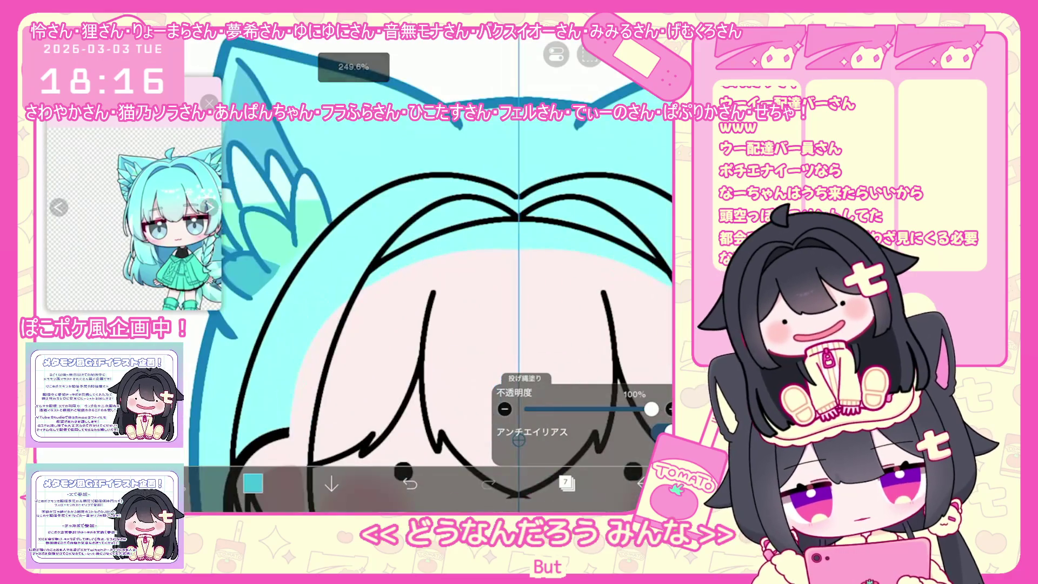
scroll(430, 274, "down", 1)
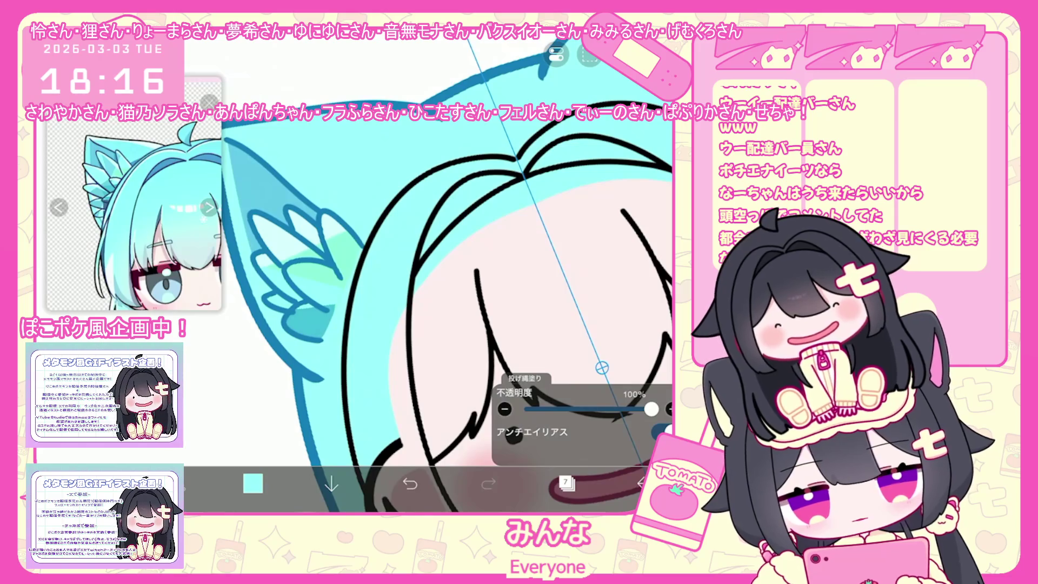
scroll(430, 273, "down", 3)
scroll(429, 273, "up", 3)
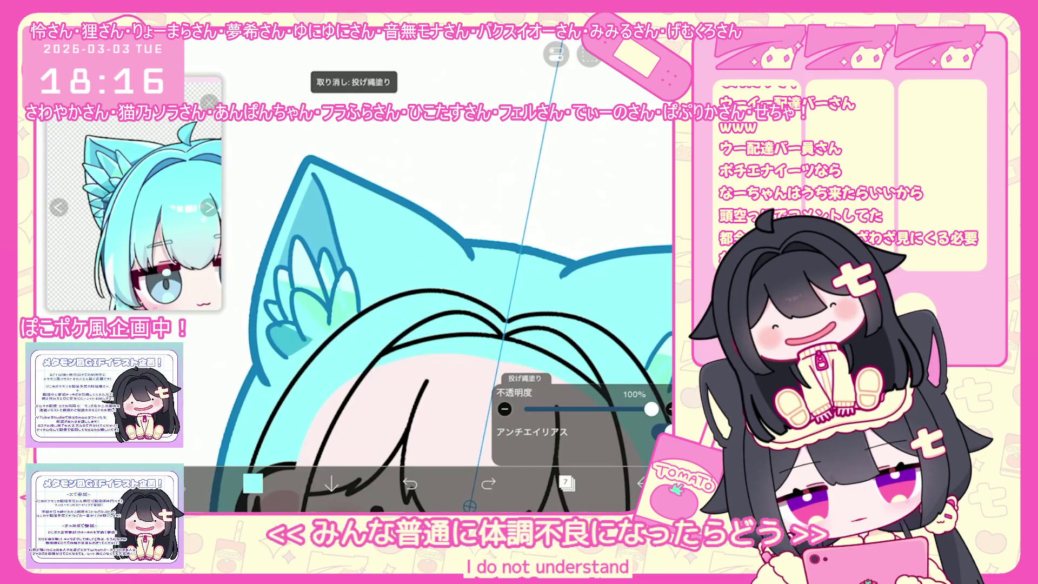
scroll(429, 273, "down", 1)
scroll(430, 273, "up", 1)
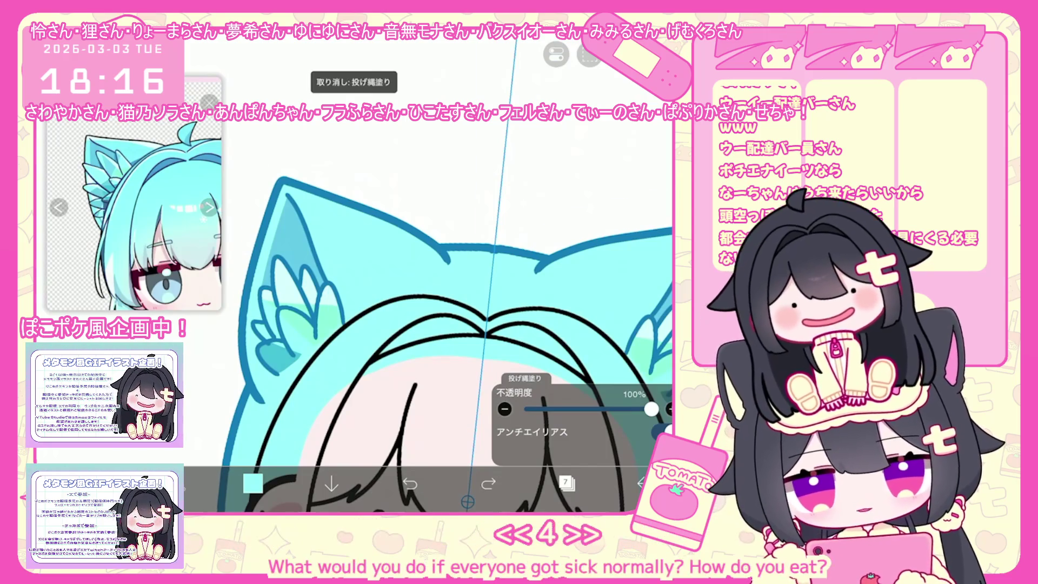
scroll(431, 273, "down", 5)
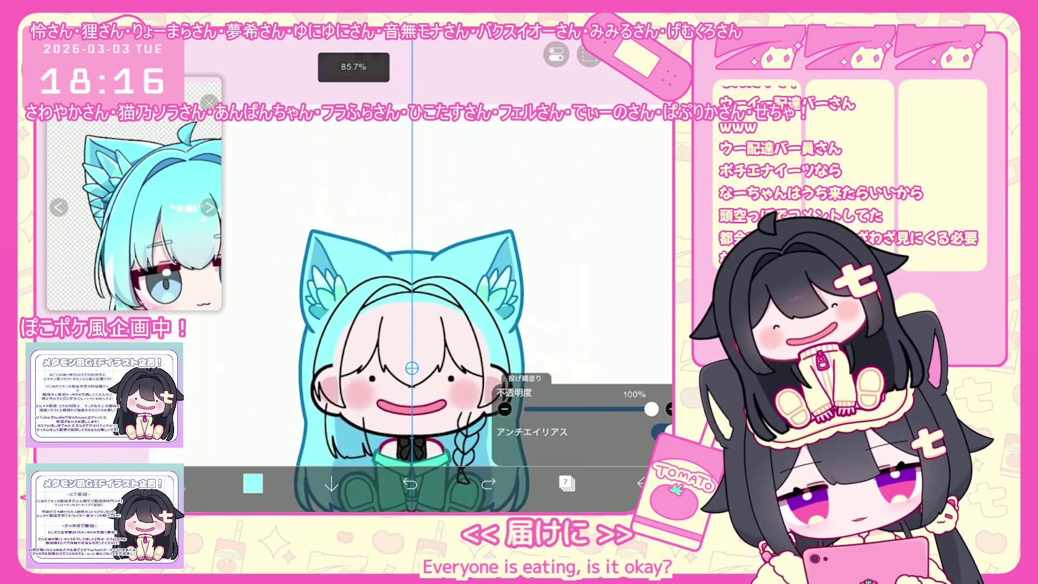
scroll(405, 325, "up", 5)
Add a new layer 9 above layer 8 with Clipping enabled
left_click(565, 483)
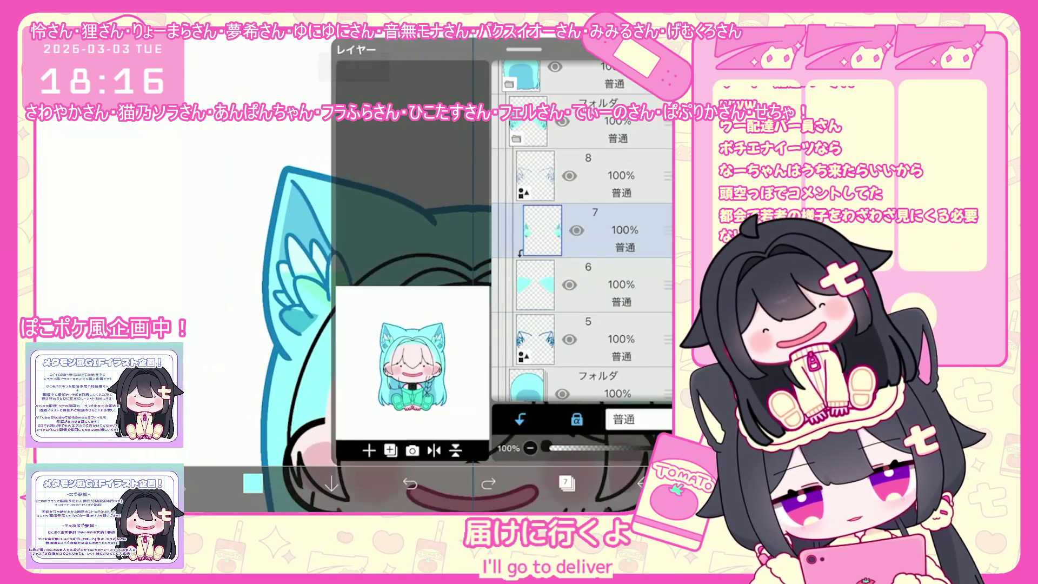
scroll(429, 283, "up", 5)
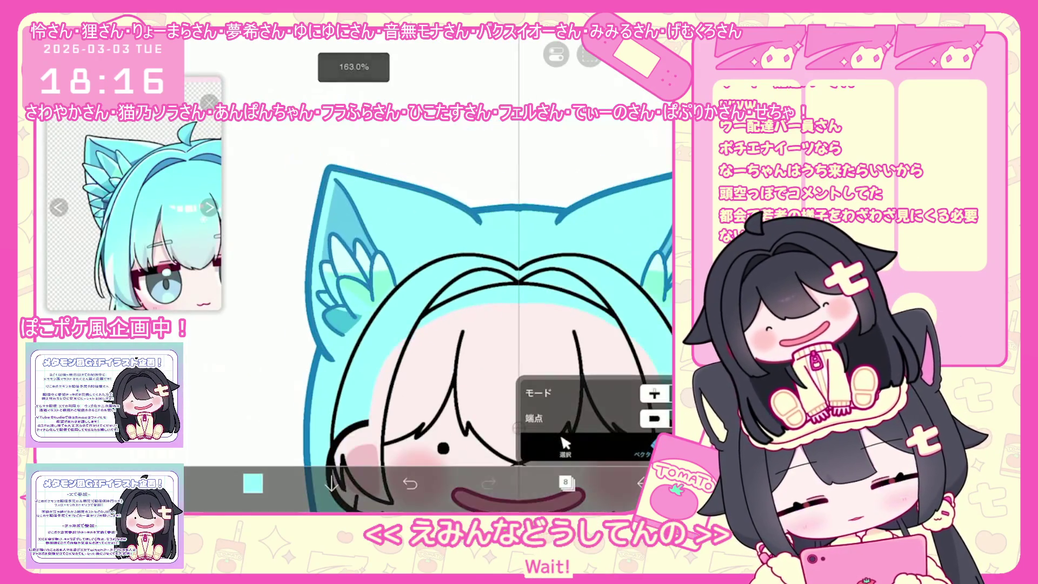
scroll(430, 283, "down", 3)
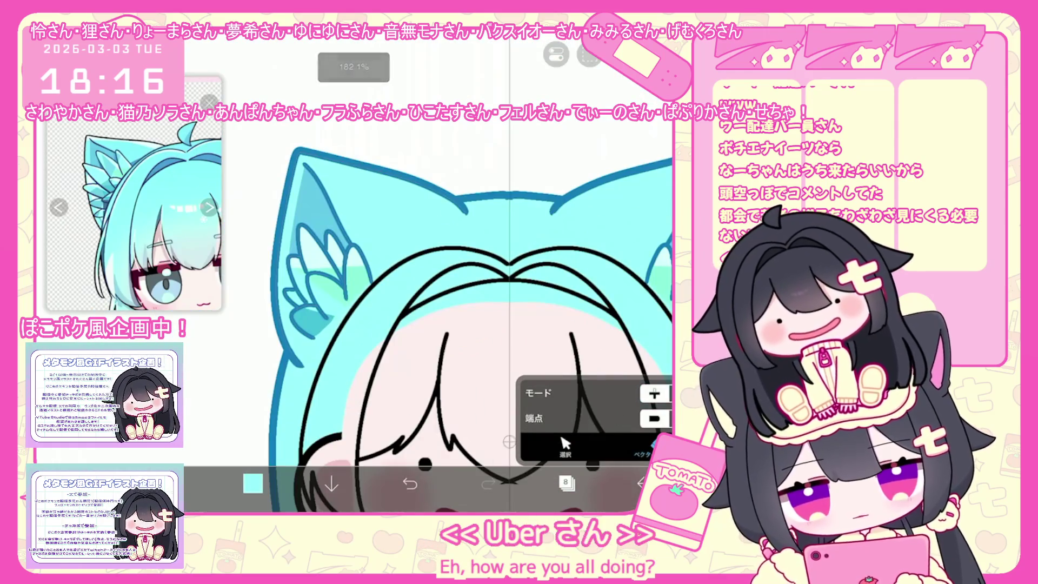
left_click(567, 484)
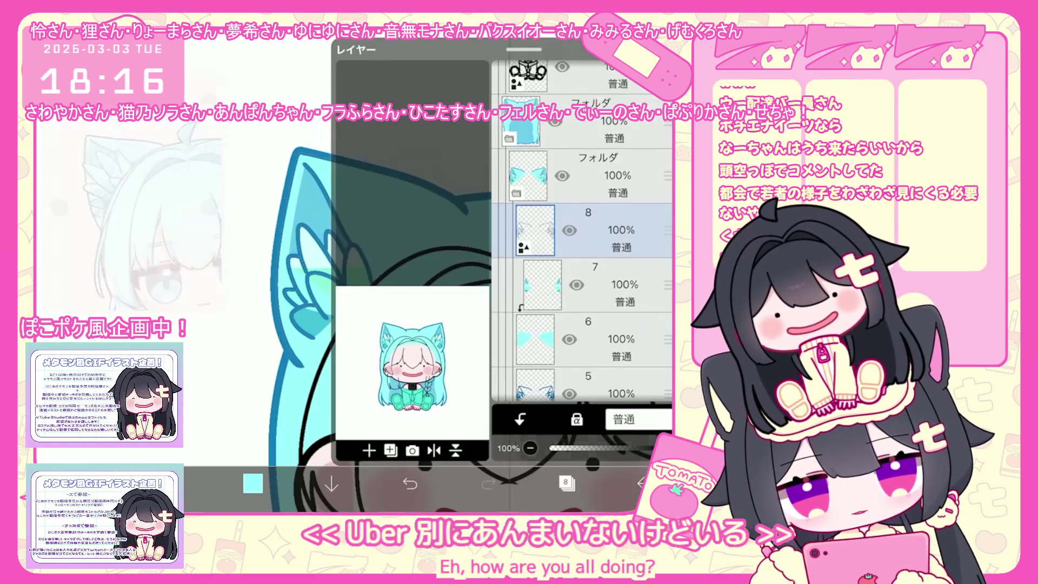
left_click(520, 418)
left_click(566, 484)
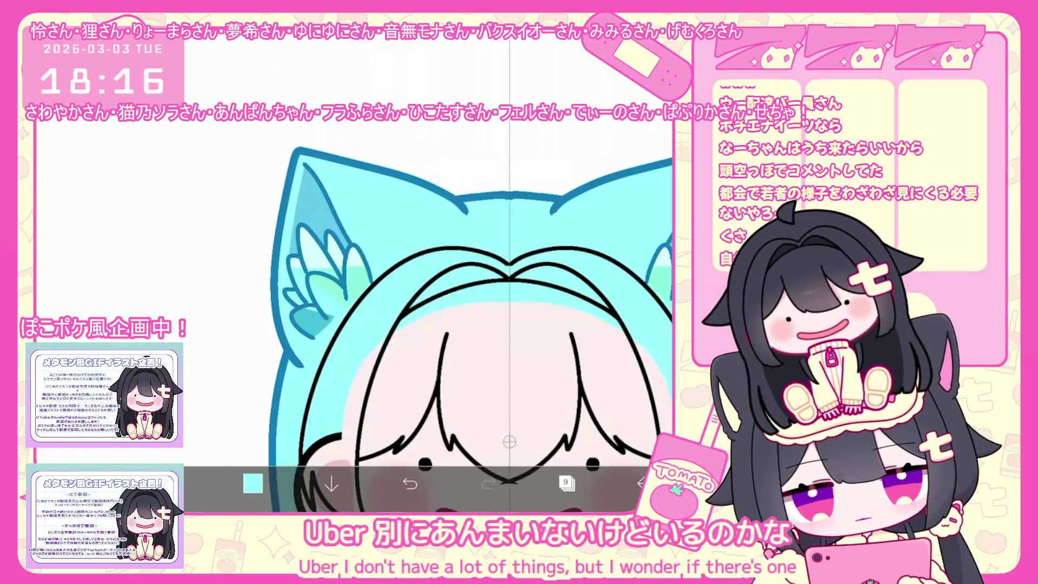
Settle on a light teal and lasso-fill the inner ear area with it
left_click(253, 483)
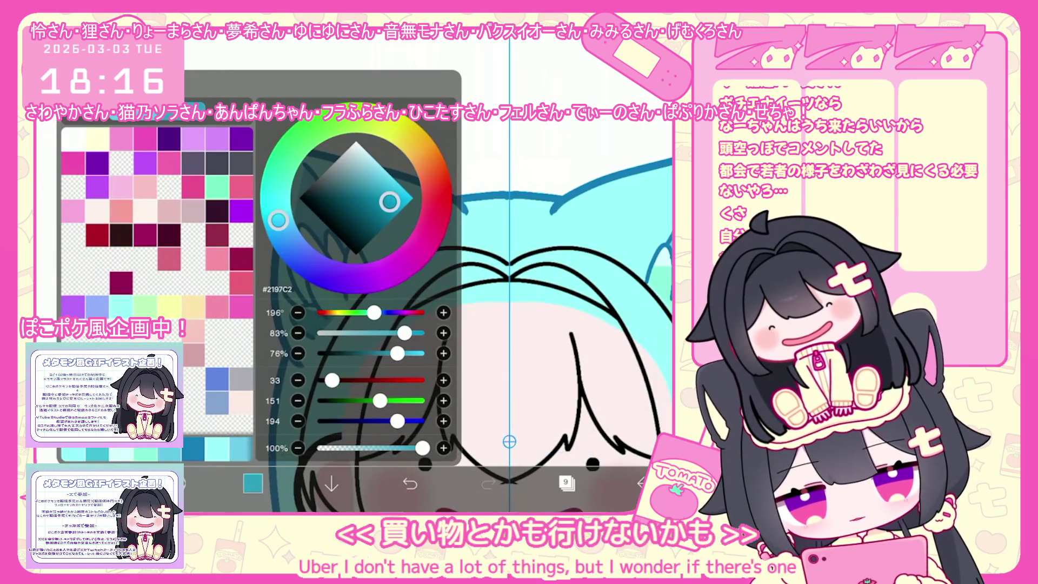
left_click(403, 333)
left_click(252, 484)
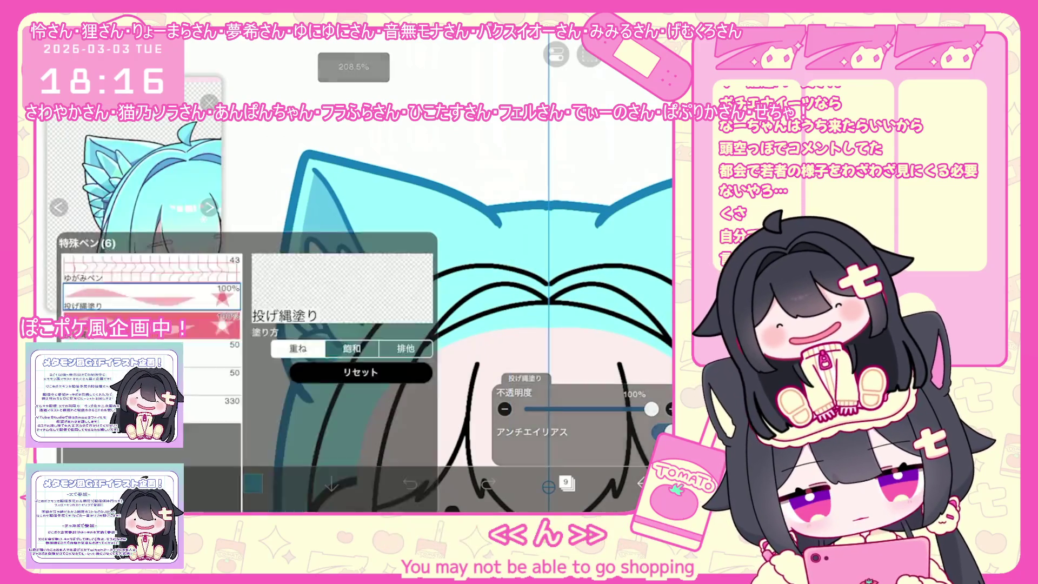
left_click(253, 483)
left_click(391, 200)
left_click(252, 483)
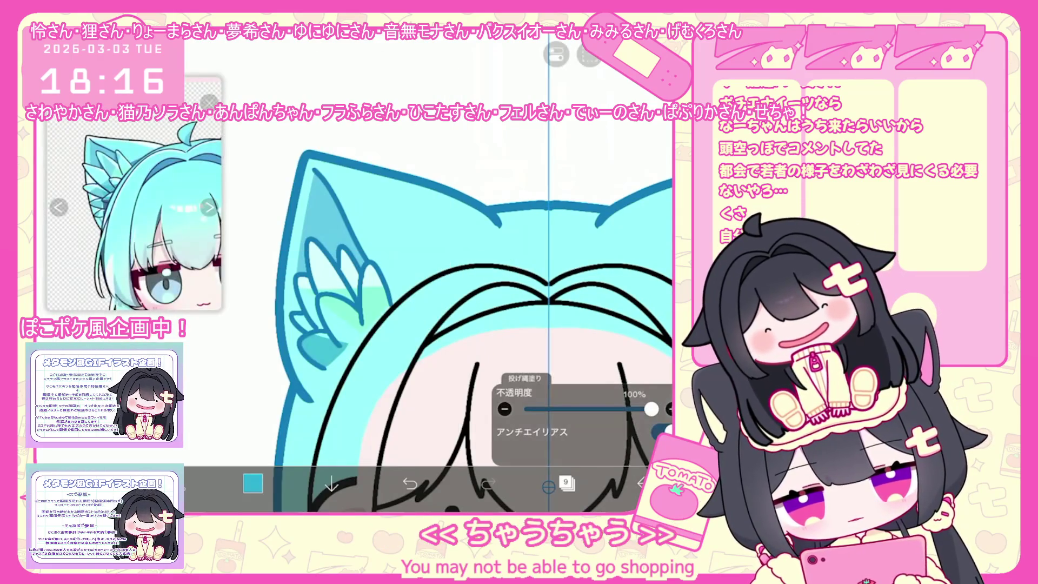
left_click_drag(308, 235, 365, 325)
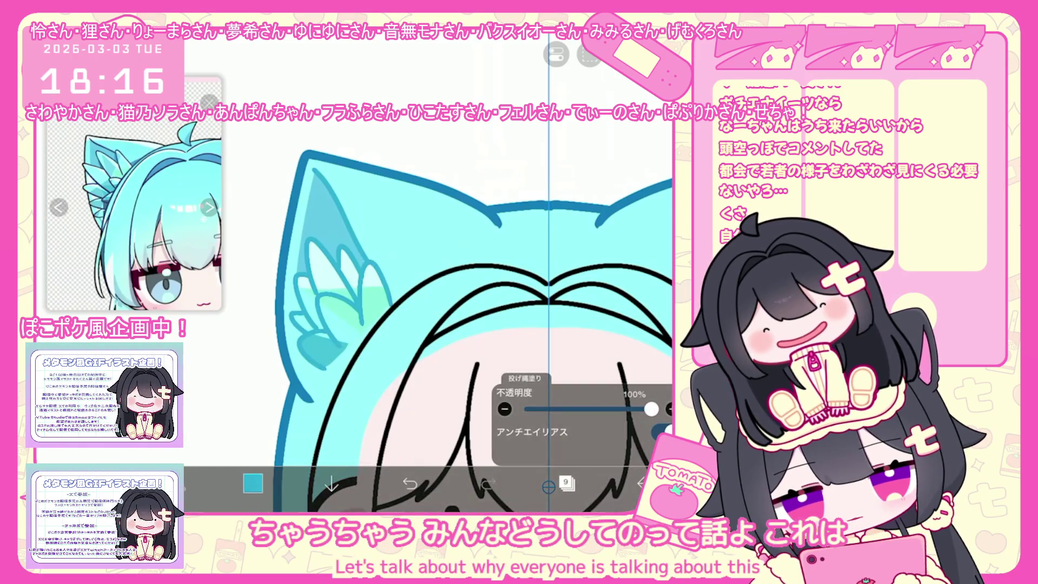
Switch toward a darker blue, undo the inner-ear fill and readjust the teal for refilling
left_click(252, 484)
left_click(343, 197)
left_click(253, 484)
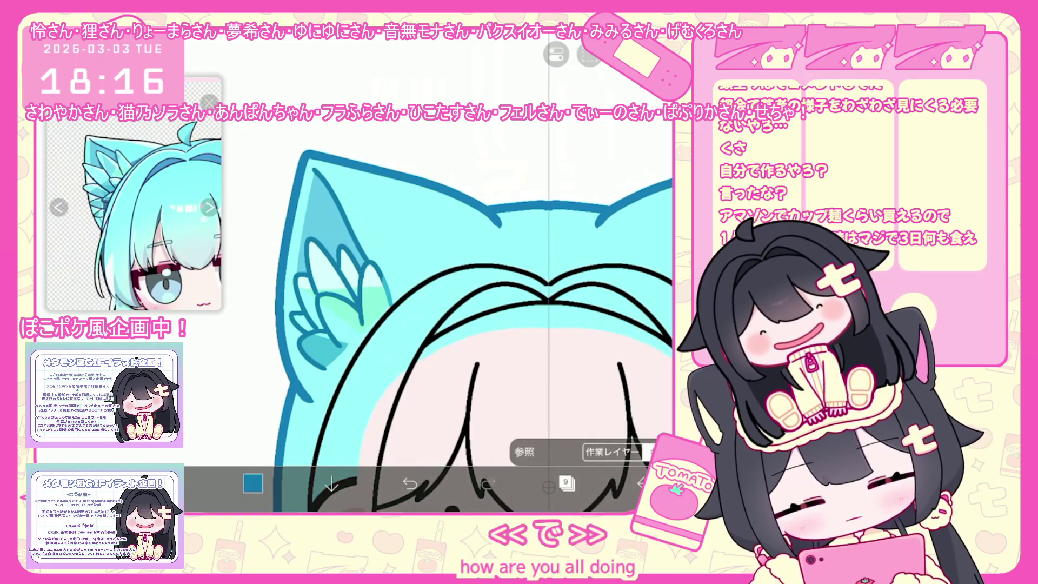
left_click(410, 483)
left_click(252, 484)
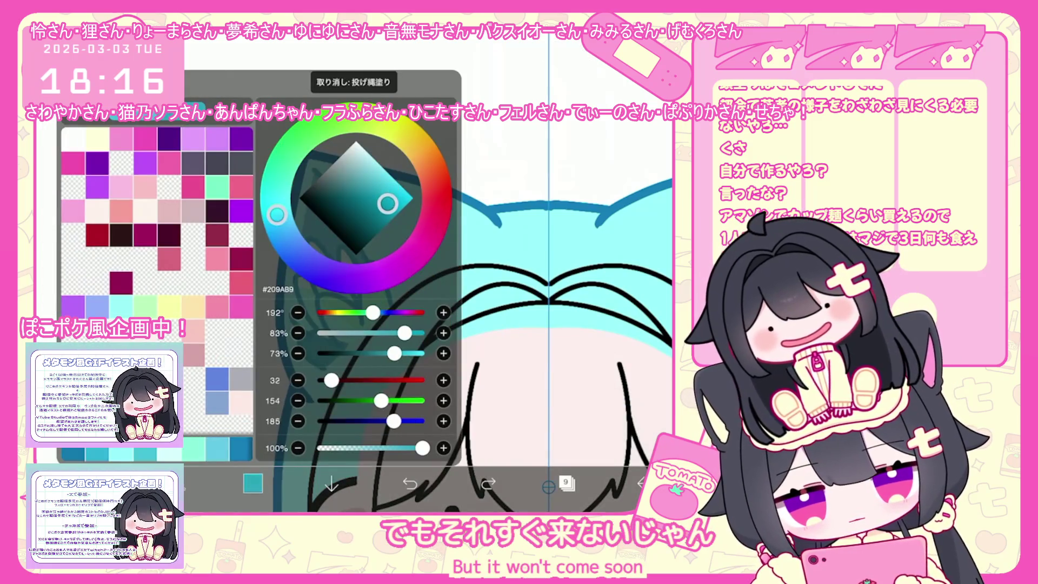
left_click(253, 483)
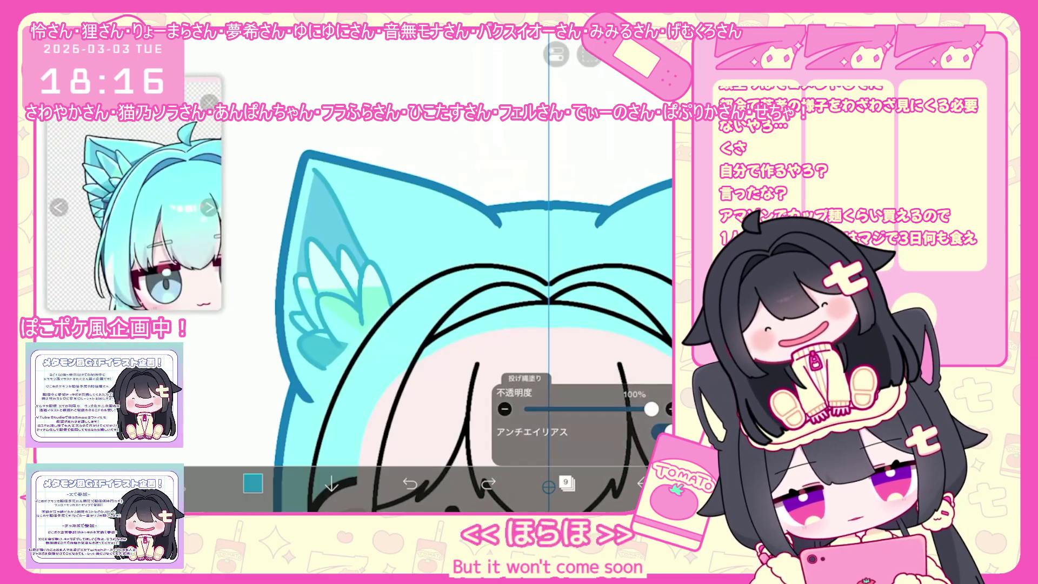
scroll(473, 316, "down", 5)
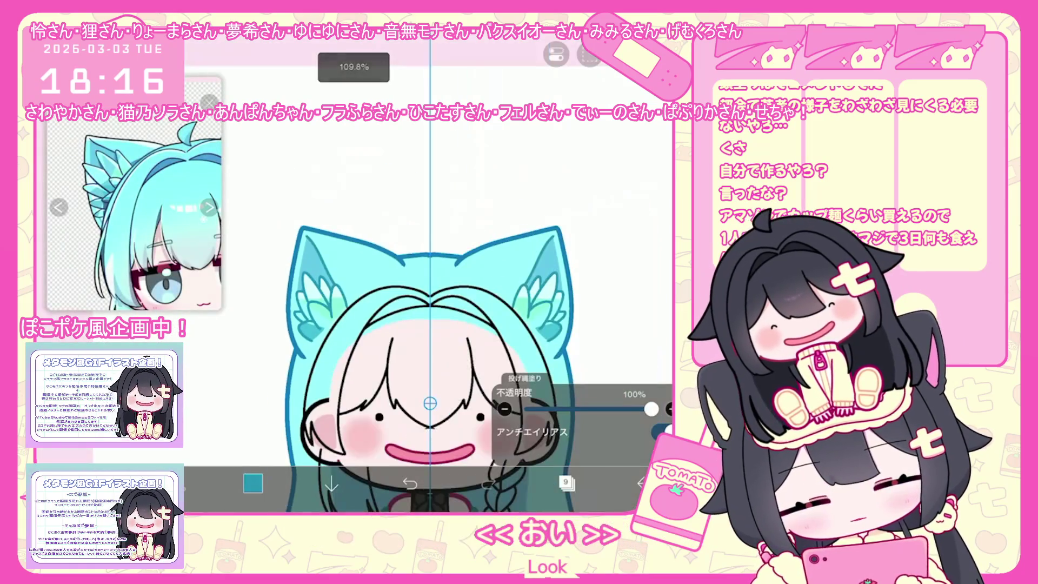
Move work to the folder above the current one in the layer list
left_click(566, 483)
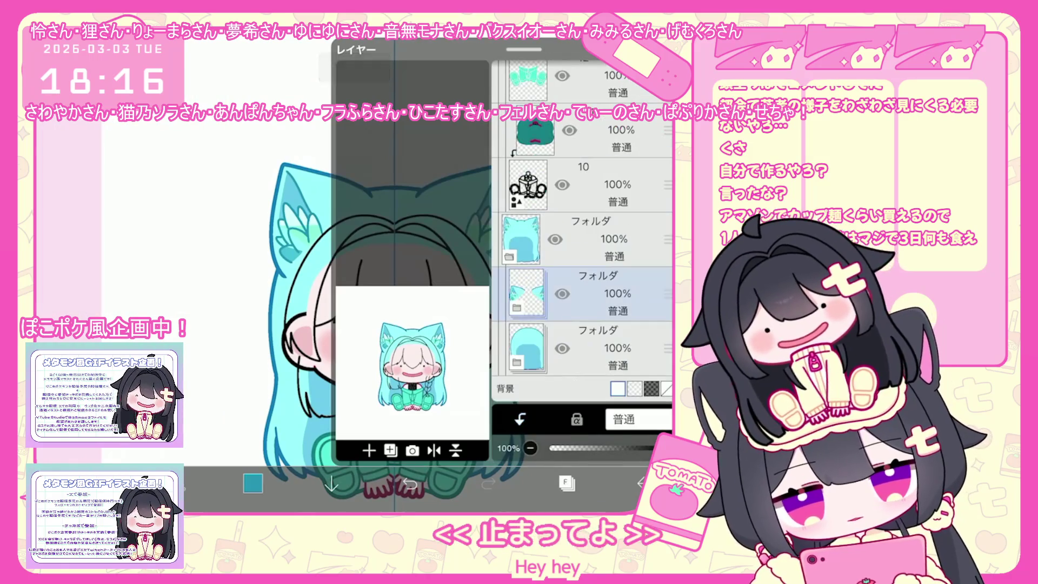
left_click(568, 238)
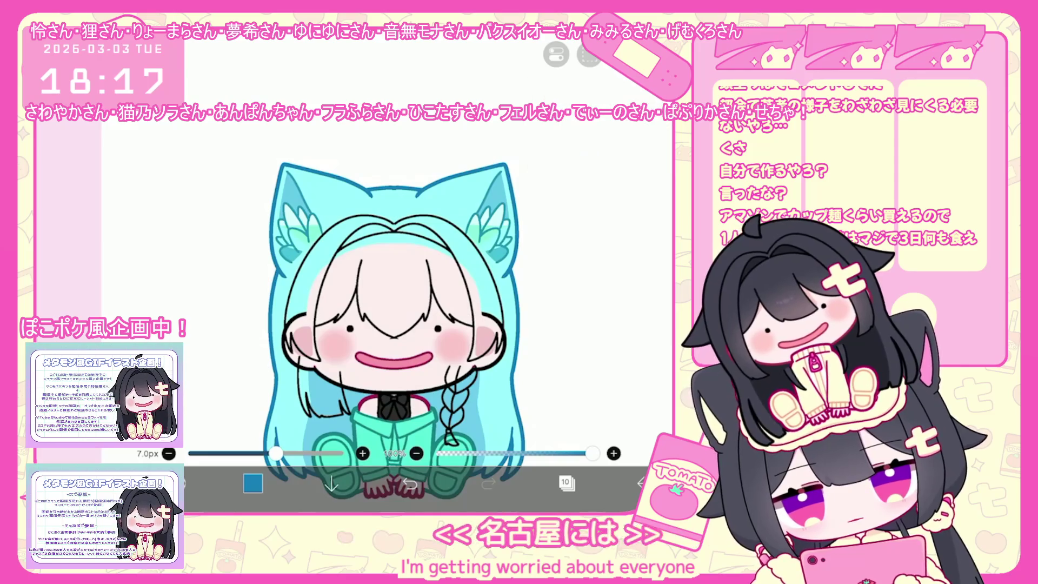
Extend the ahoge strokes on the head, then undo the last pointed one
left_click_drag(393, 214, 379, 276)
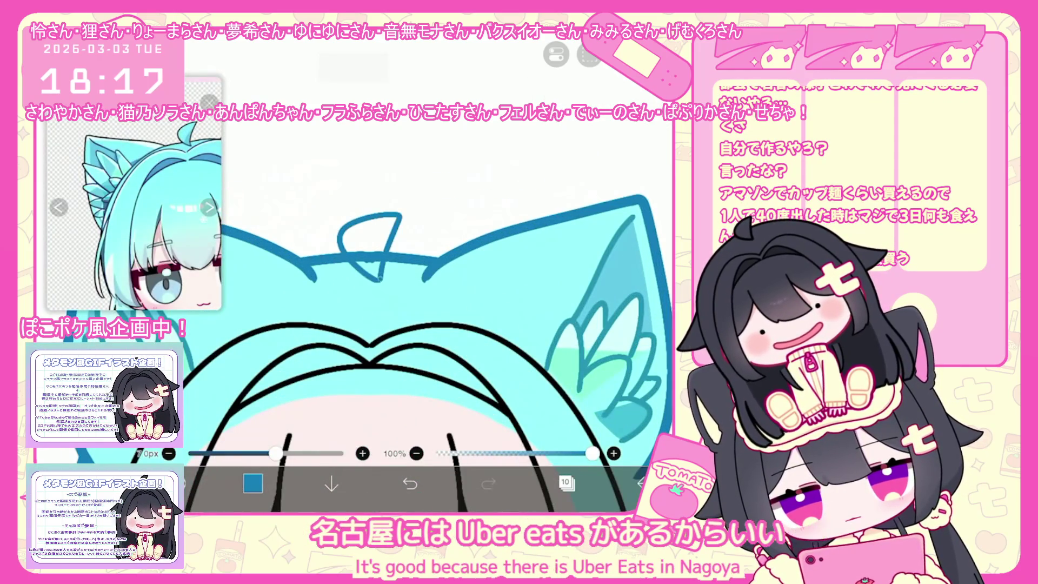
scroll(354, 325, "up", 2)
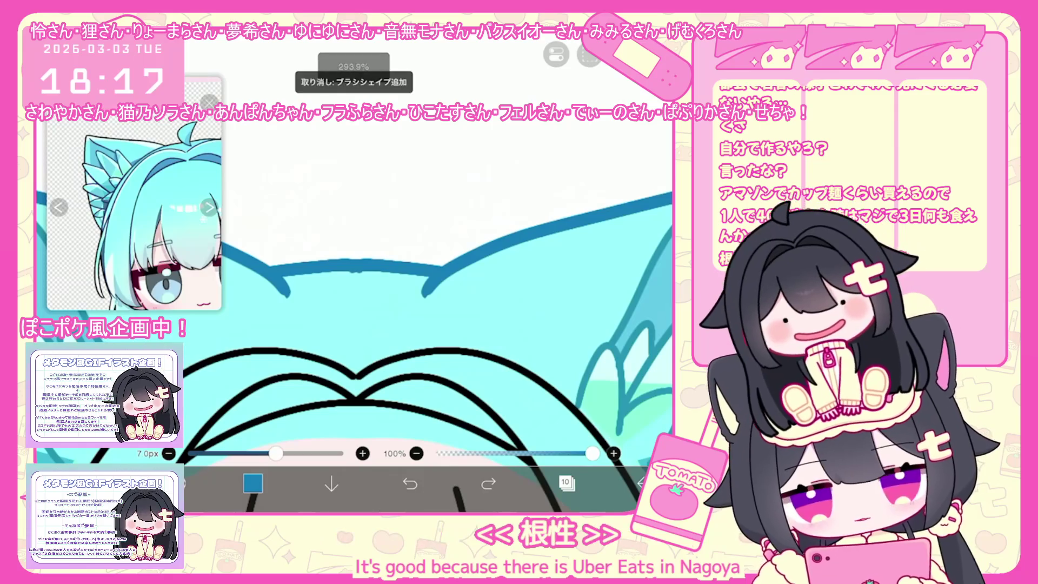
left_click_drag(326, 242, 351, 280)
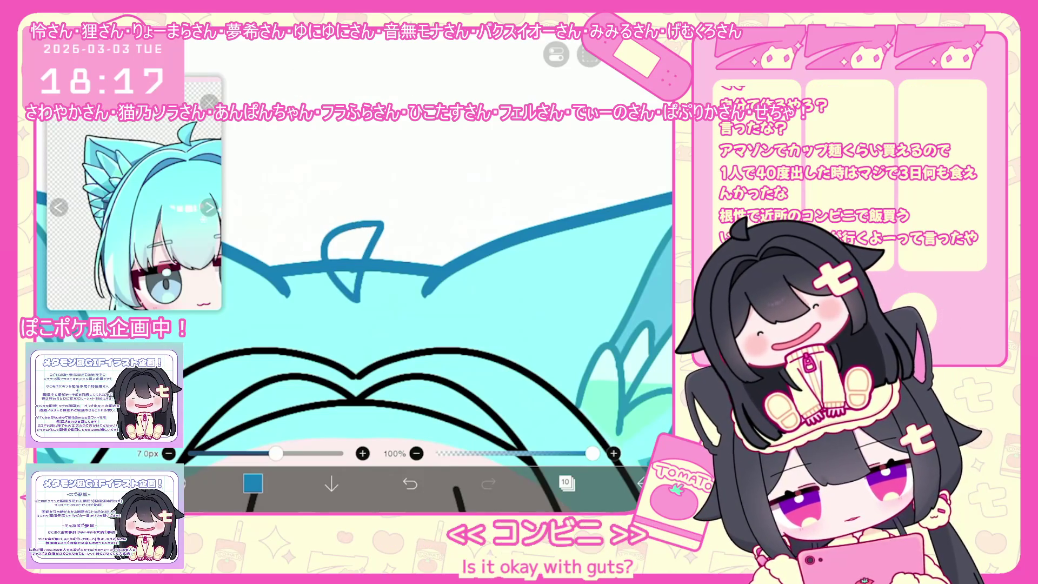
key("ctrl+z")
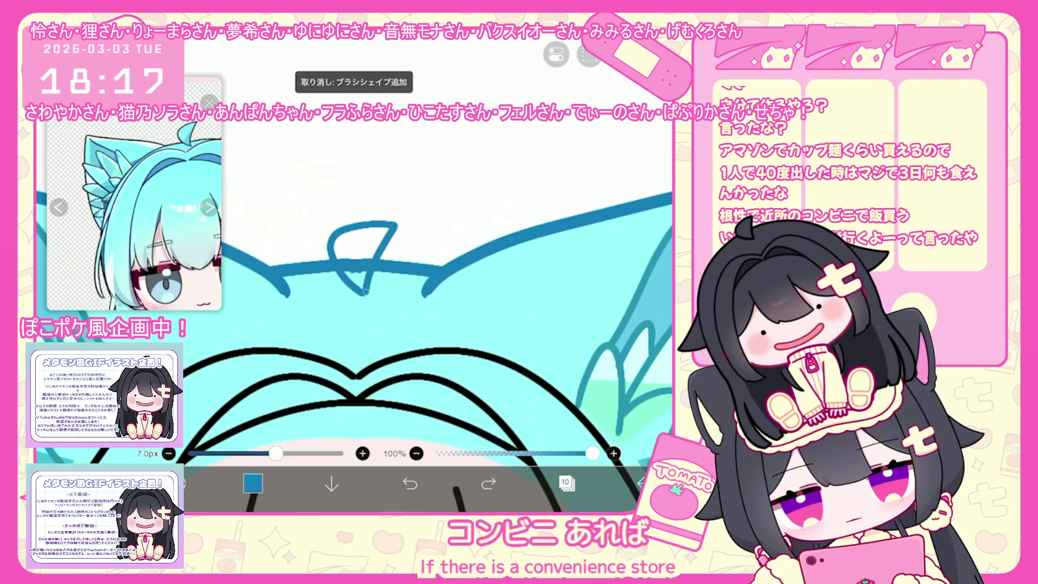
Add a new folder above layer 10
left_click(566, 483)
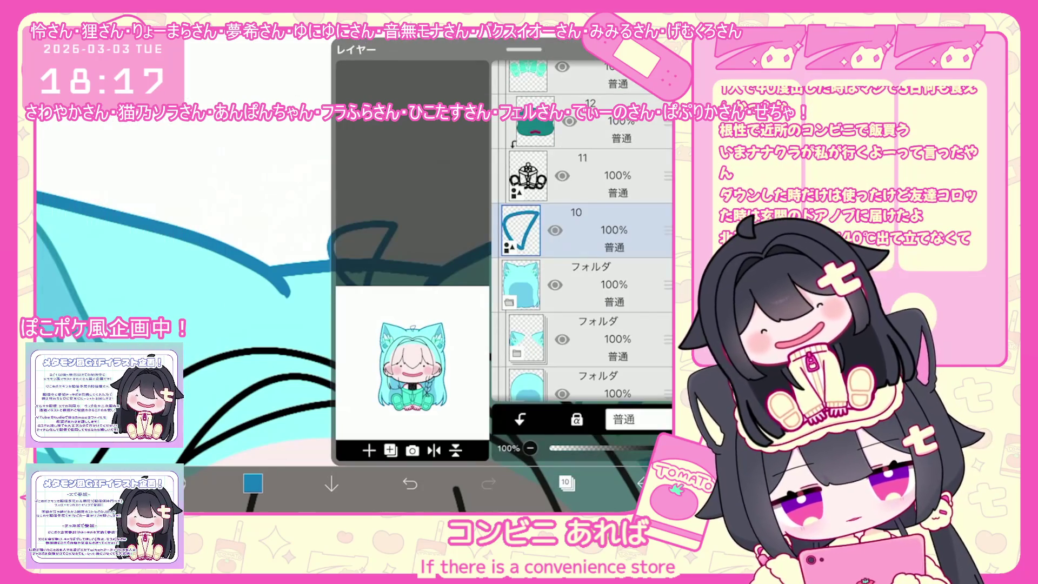
left_click(369, 451)
left_click(373, 326)
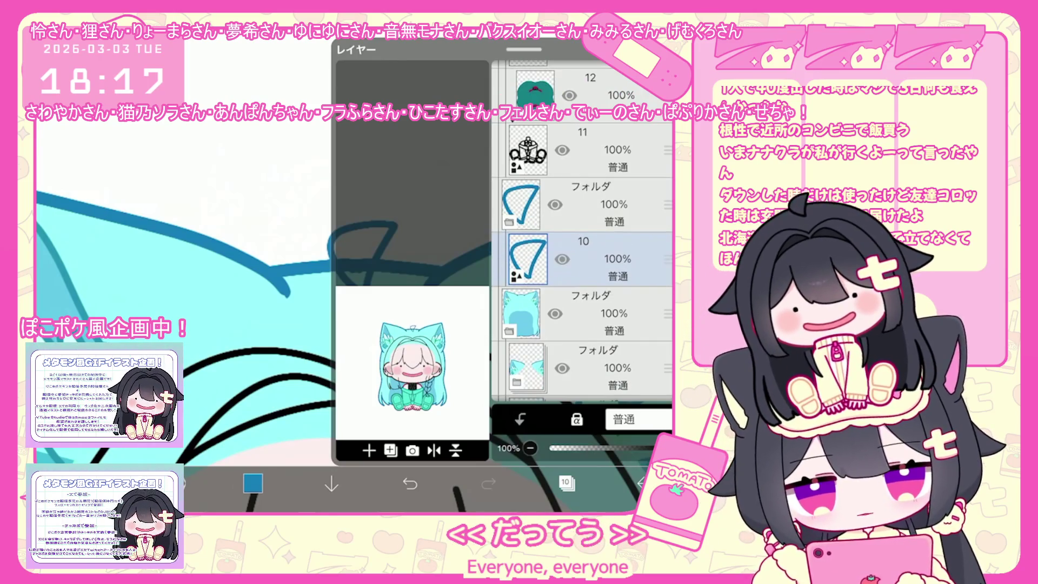
left_click(566, 483)
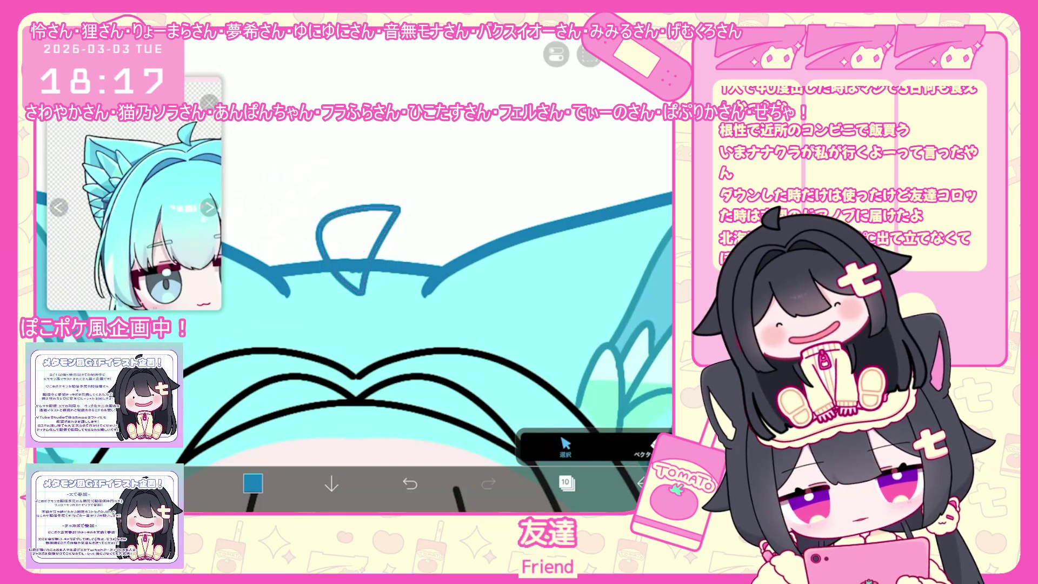
Add a new layer 11 above layer 10 and reopen the layer list
left_click(566, 483)
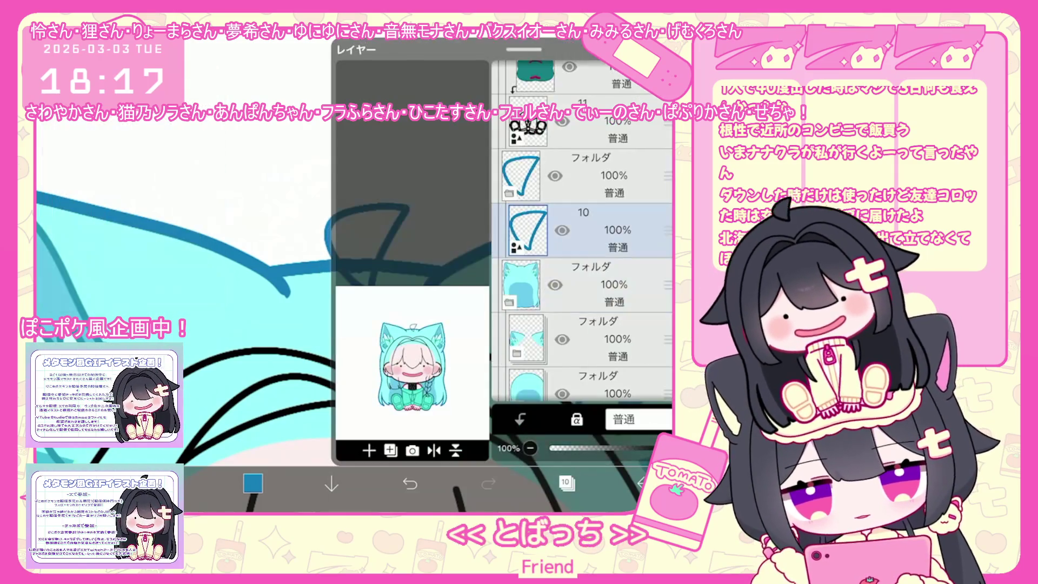
left_click(369, 451)
left_click(381, 396)
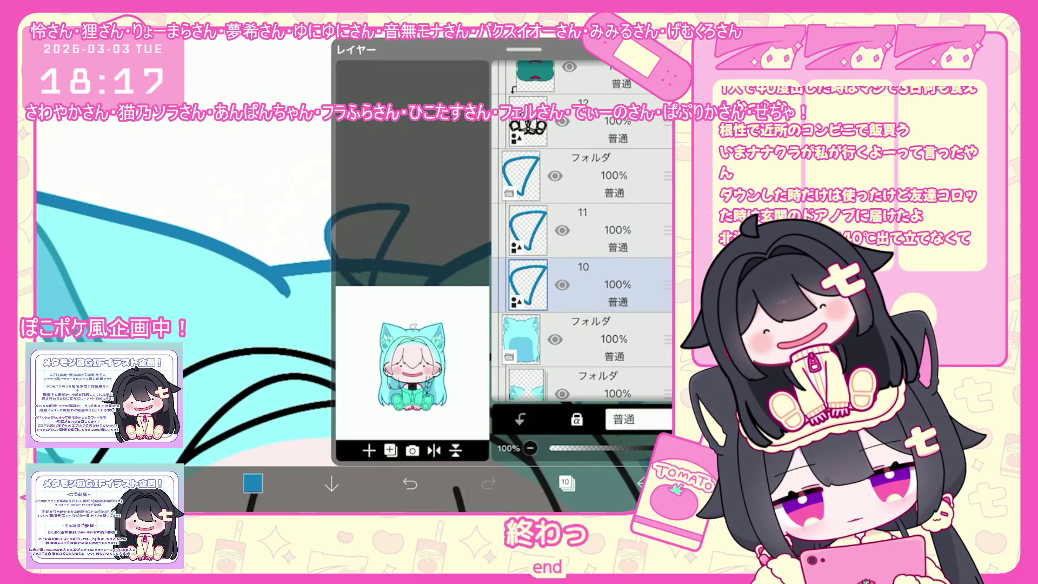
left_click(566, 483)
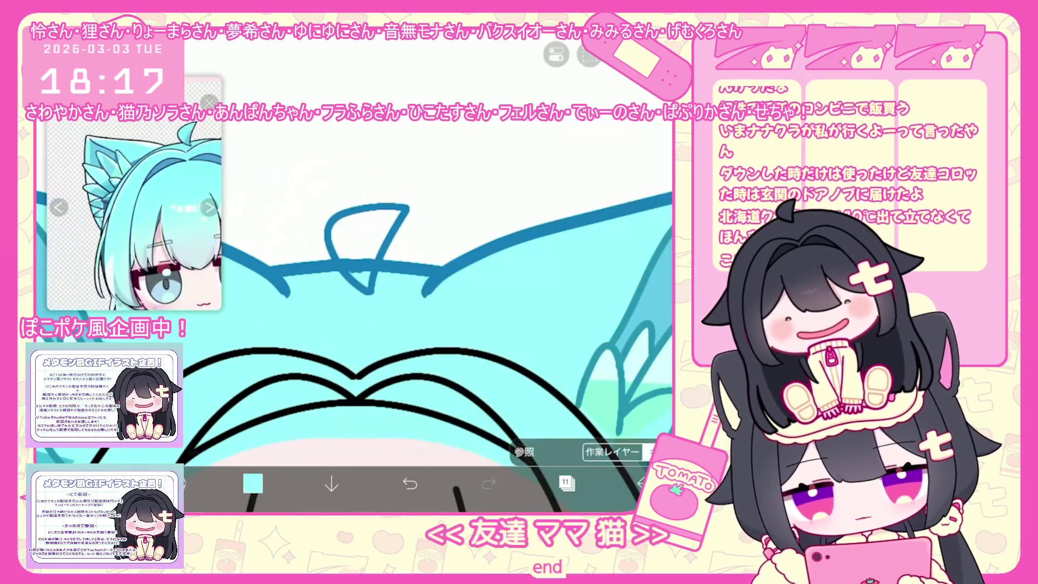
left_click(566, 483)
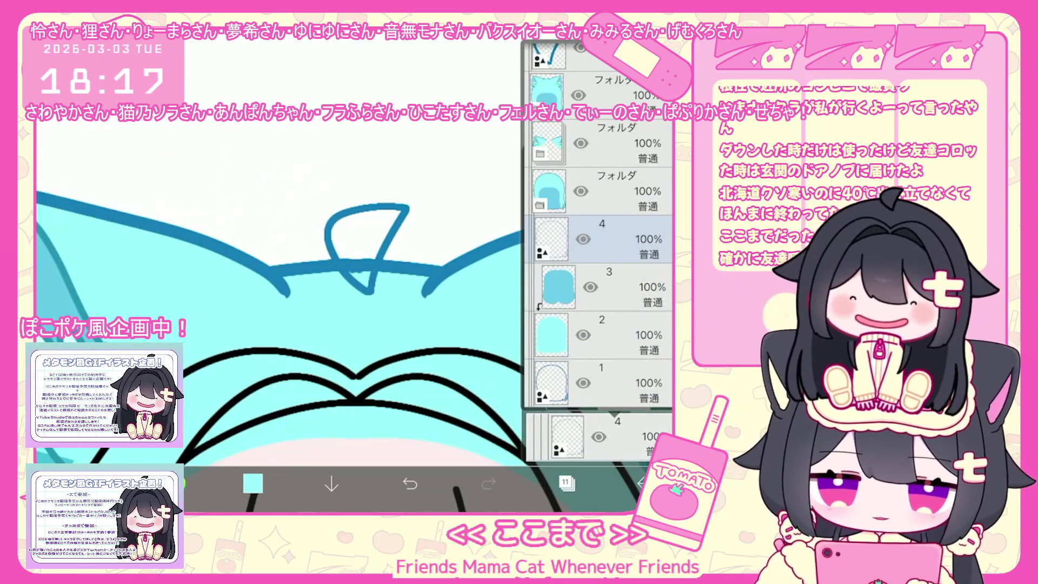
scroll(598, 260, "up", 5)
On layer 10, select the pointed ahoge shape and thicken its blue outline slightly
left_click(566, 483)
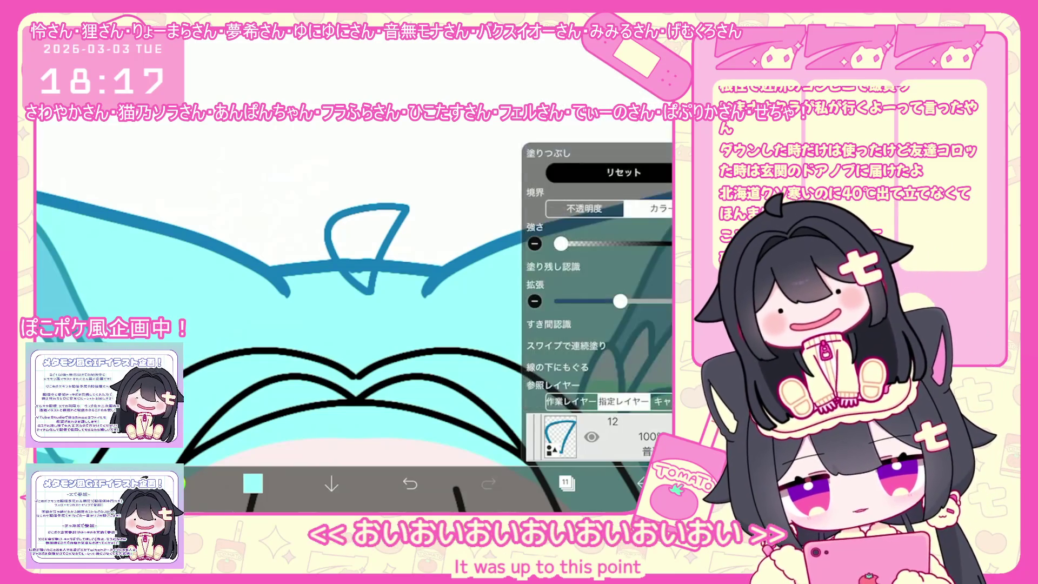
left_click(566, 484)
left_click(600, 292)
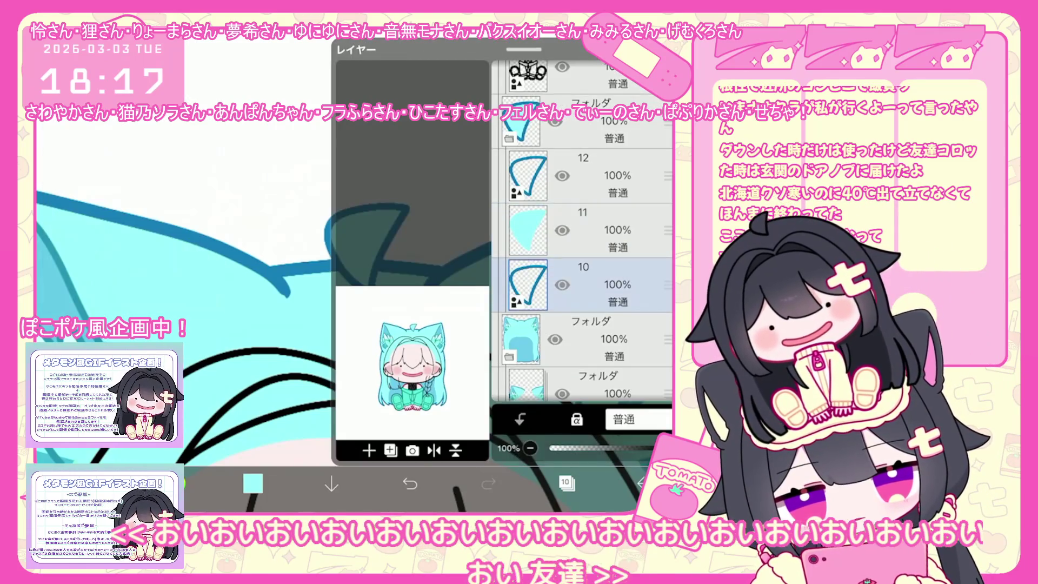
left_click(566, 483)
left_click(366, 236)
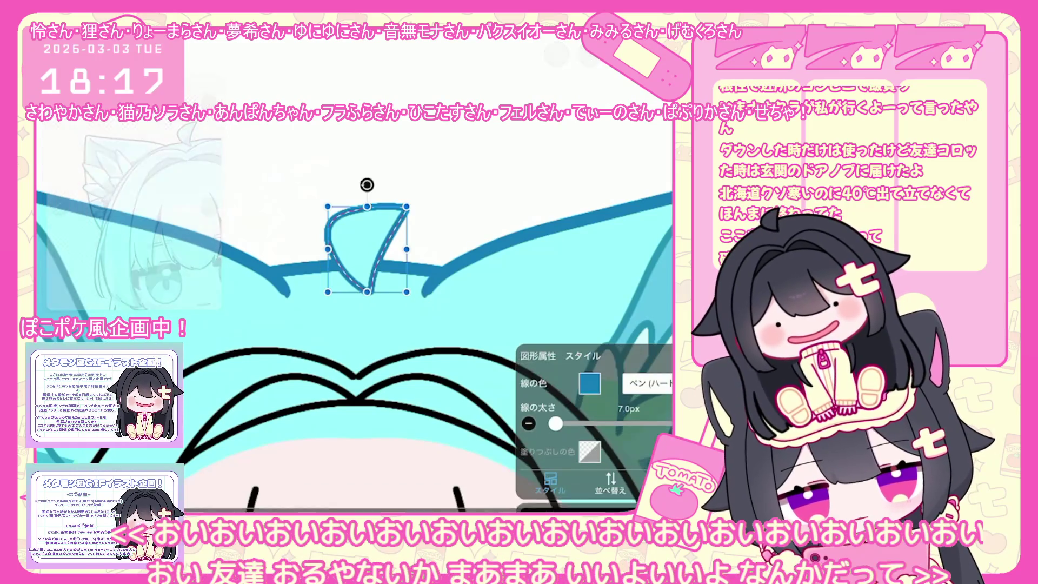
left_click_drag(562, 423, 563, 423)
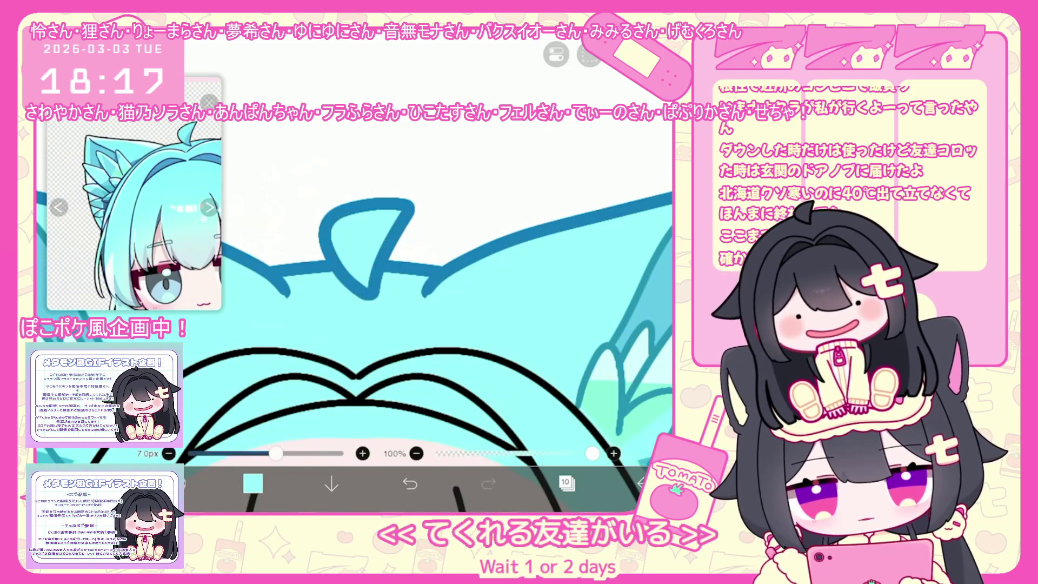
scroll(354, 325, "down", 5)
Expand the character's line-art folder and make layer 28 the working layer
left_click(566, 484)
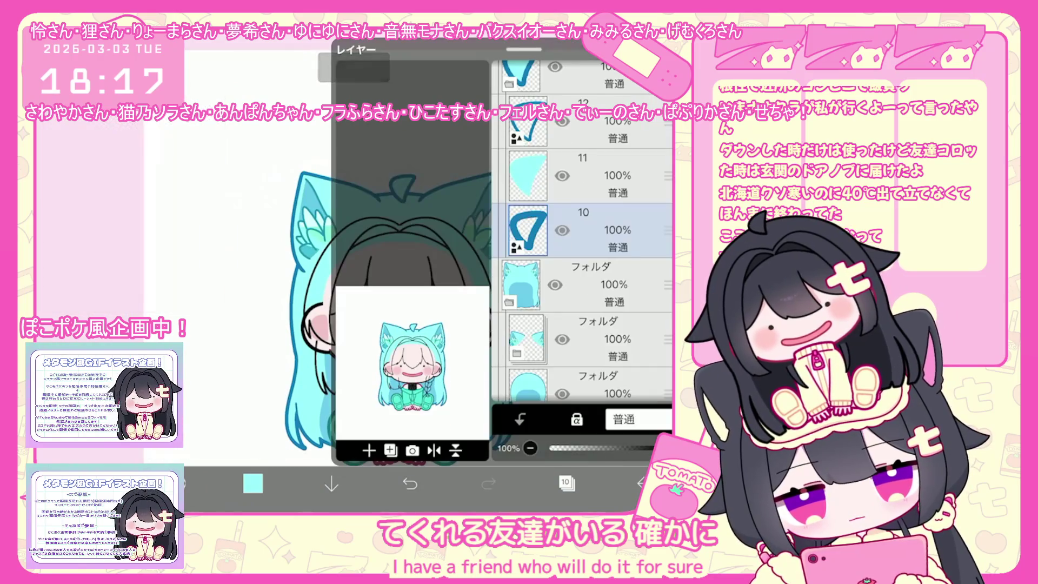
left_click(527, 243)
scroll(581, 244, "up", 2)
scroll(582, 243, "up", 5)
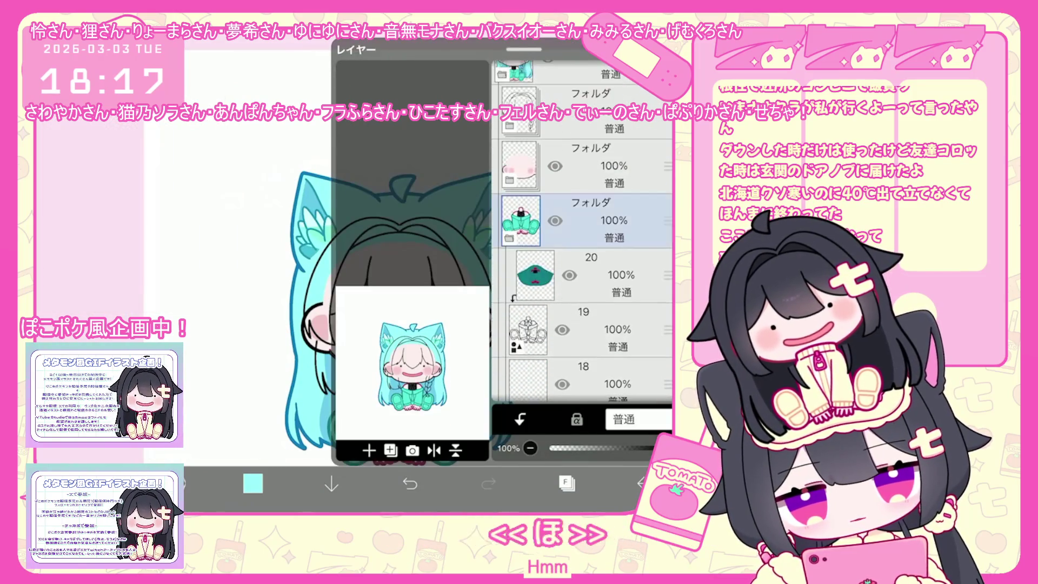
left_click(582, 191)
left_click(519, 246)
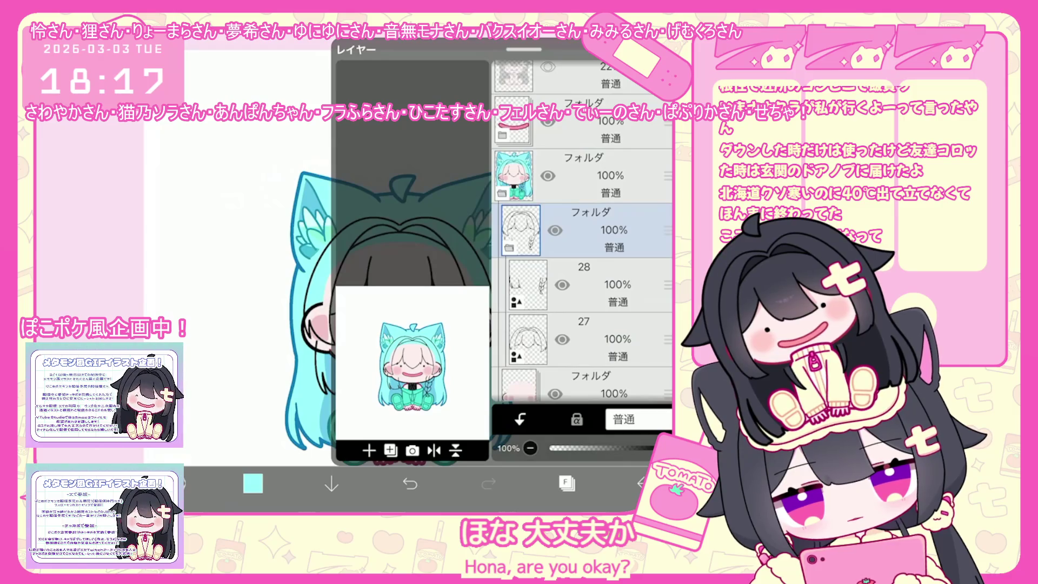
left_click(582, 284)
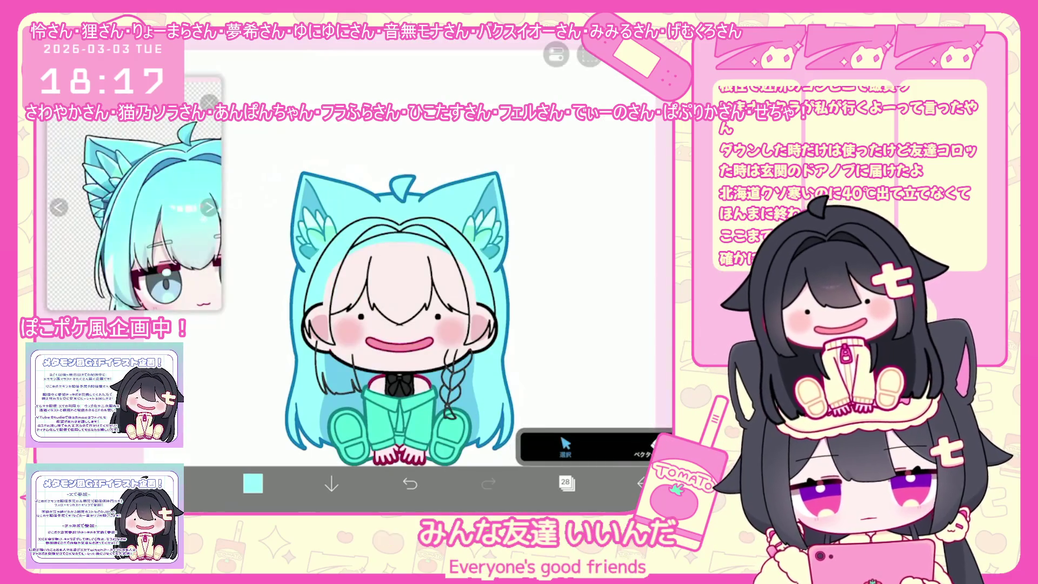
Recolour the braid outlines blue, then lasso-fill the hair strand left of the face light cyan
left_click(565, 445)
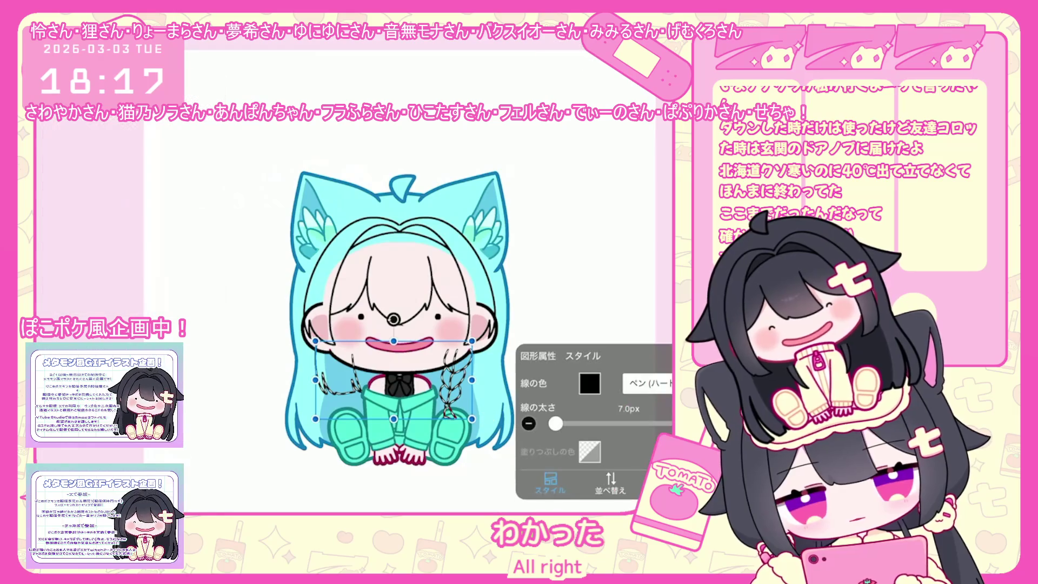
left_click(589, 384)
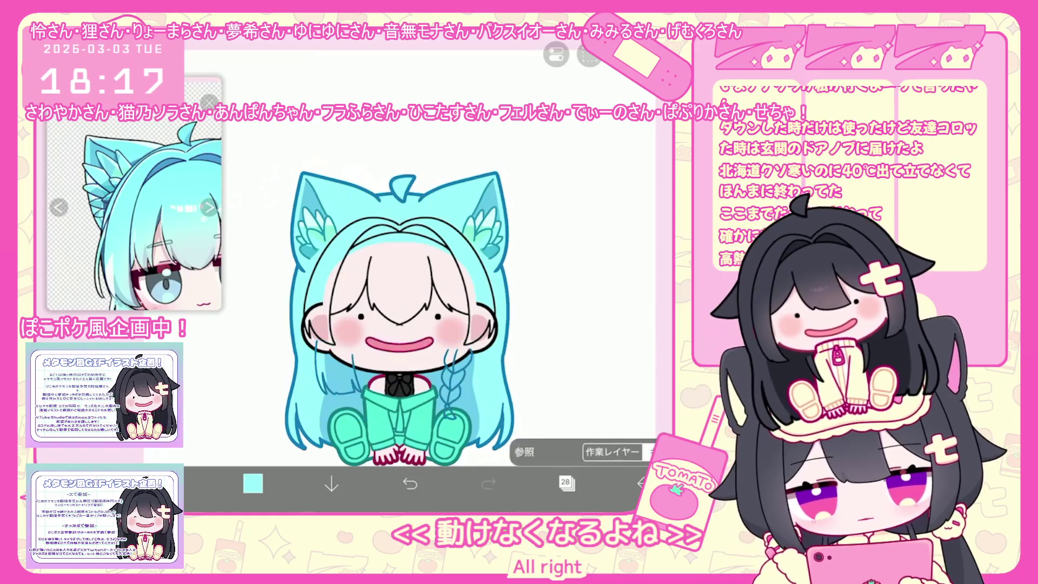
scroll(428, 272, "up", 5)
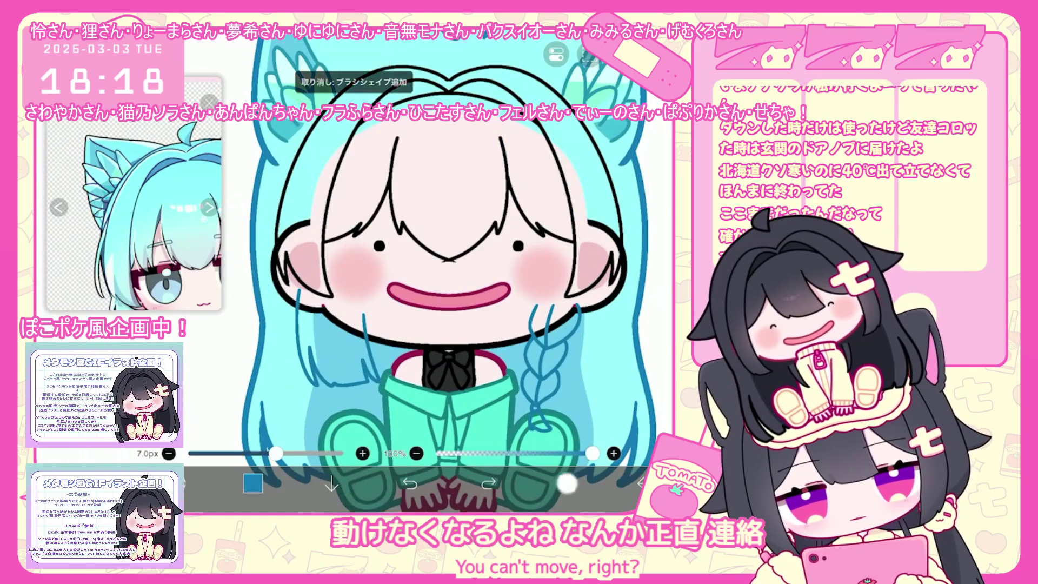
left_click(566, 485)
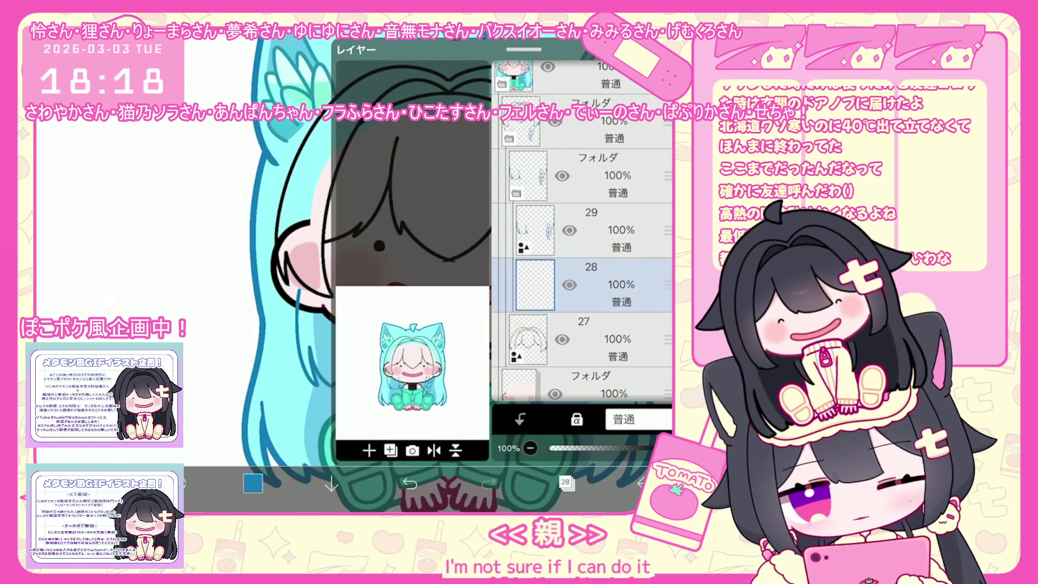
left_click(566, 485)
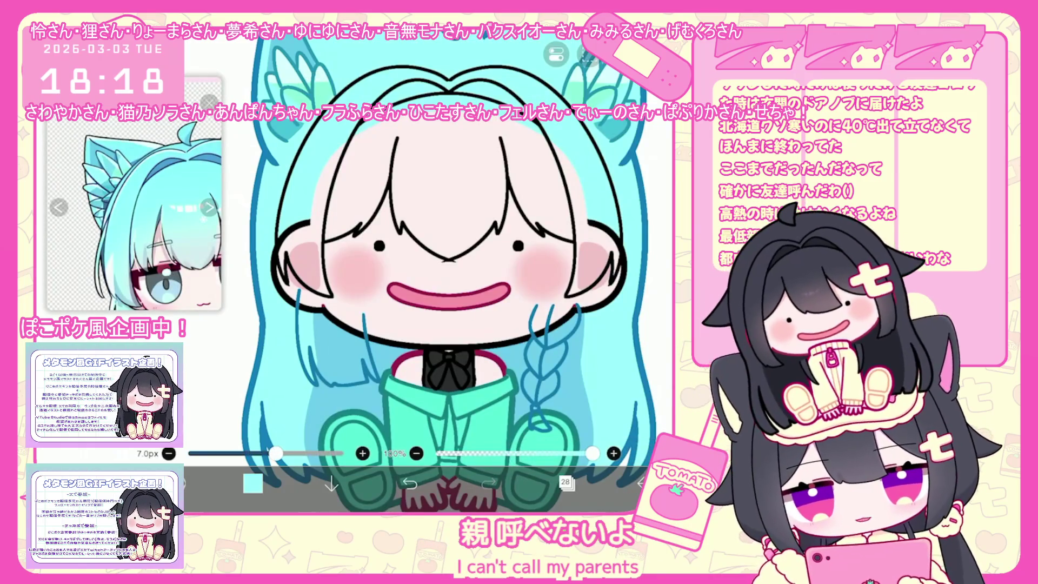
scroll(424, 271, "up", 3)
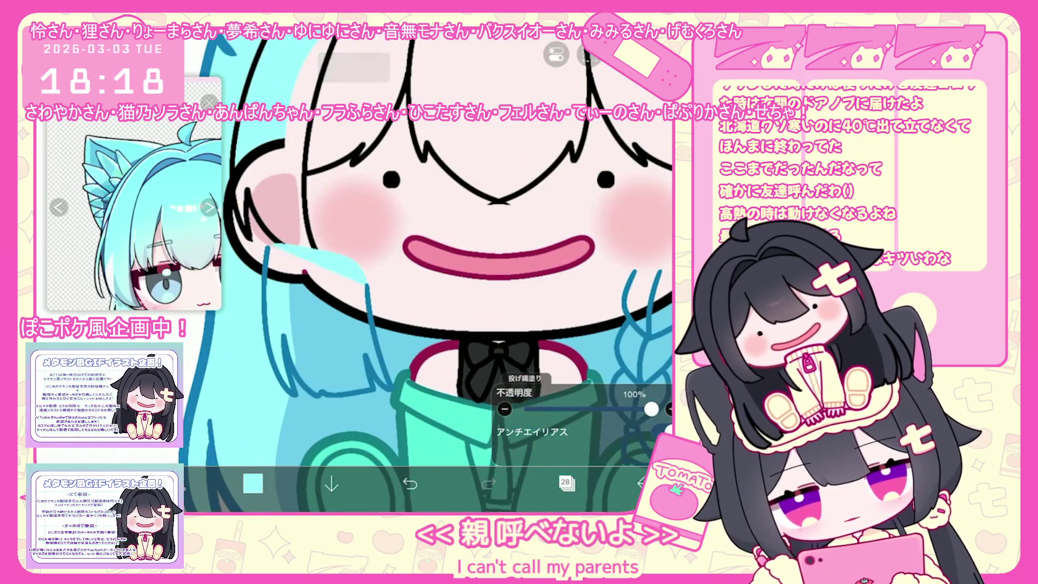
left_click_drag(356, 248, 296, 340)
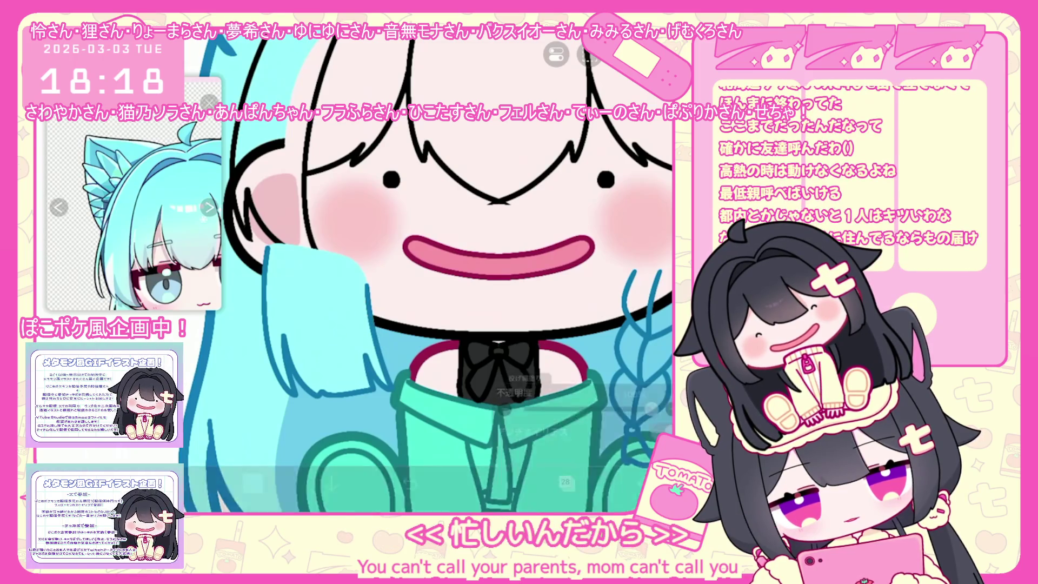
scroll(426, 271, "down", 3)
scroll(471, 389, "up", 2)
scroll(470, 390, "up", 1)
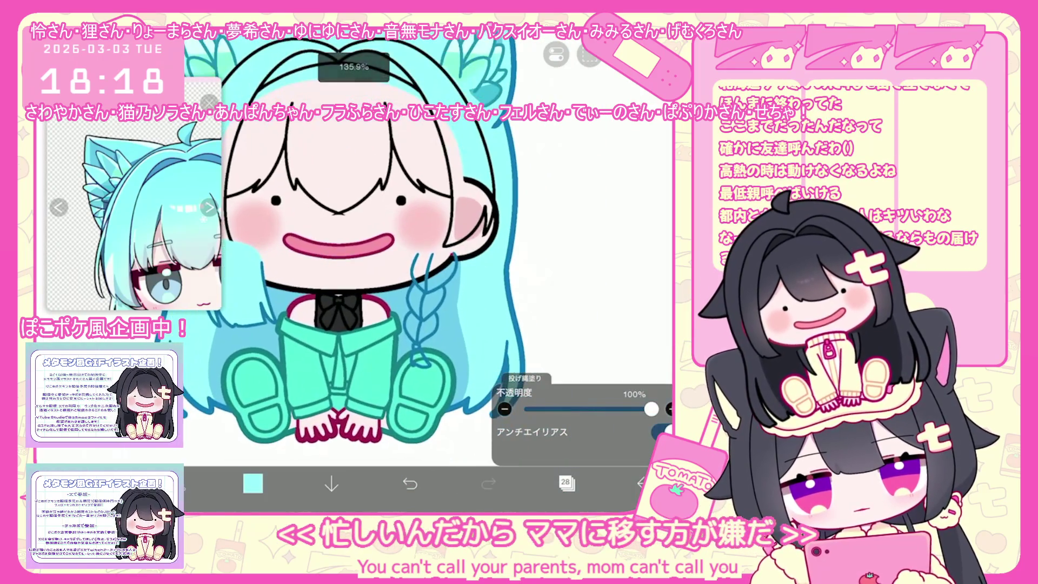
scroll(470, 389, "up", 2)
scroll(470, 390, "up", 2)
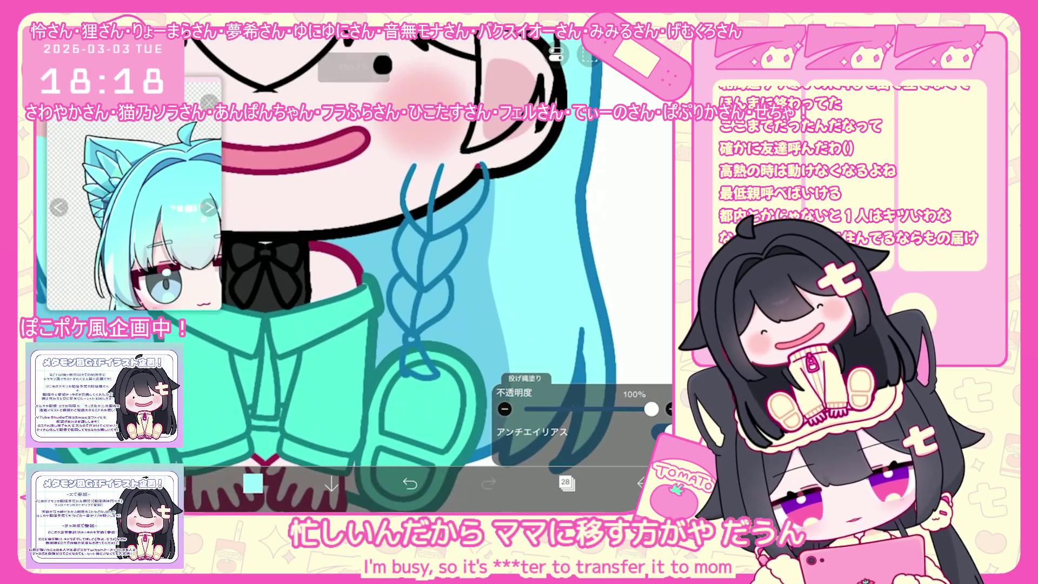
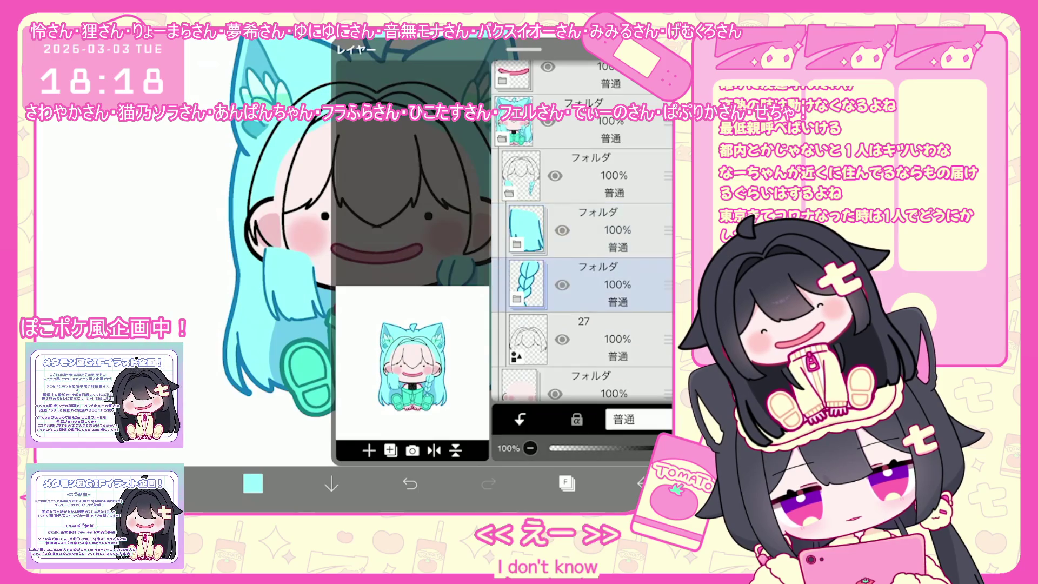
Drag the braid folder lower and place the cyan-hair folder just above it
left_click(584, 381)
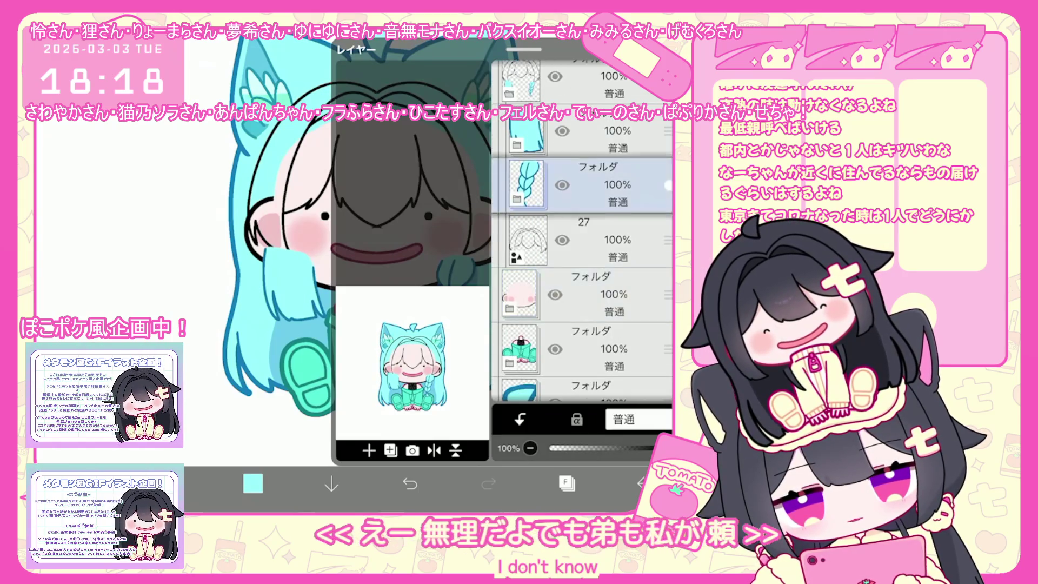
left_click_drag(666, 185, 666, 348)
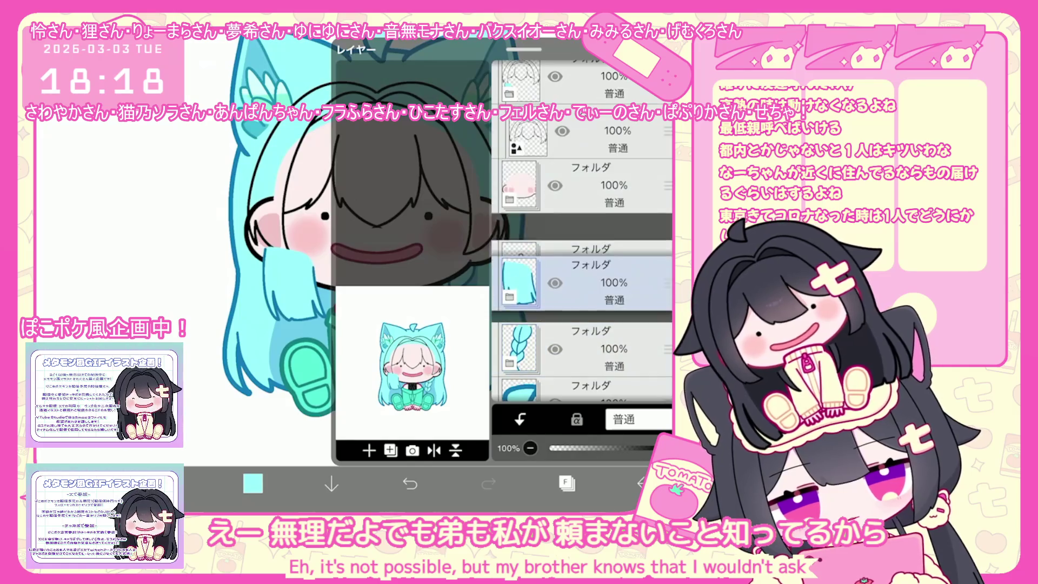
left_click_drag(666, 131, 667, 294)
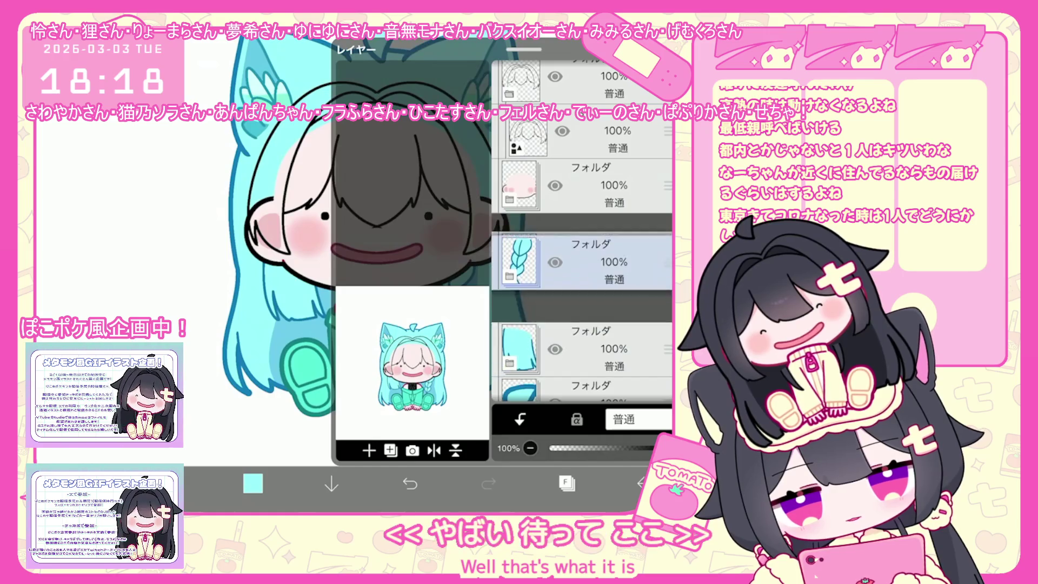
left_click_drag(523, 51, 523, 362)
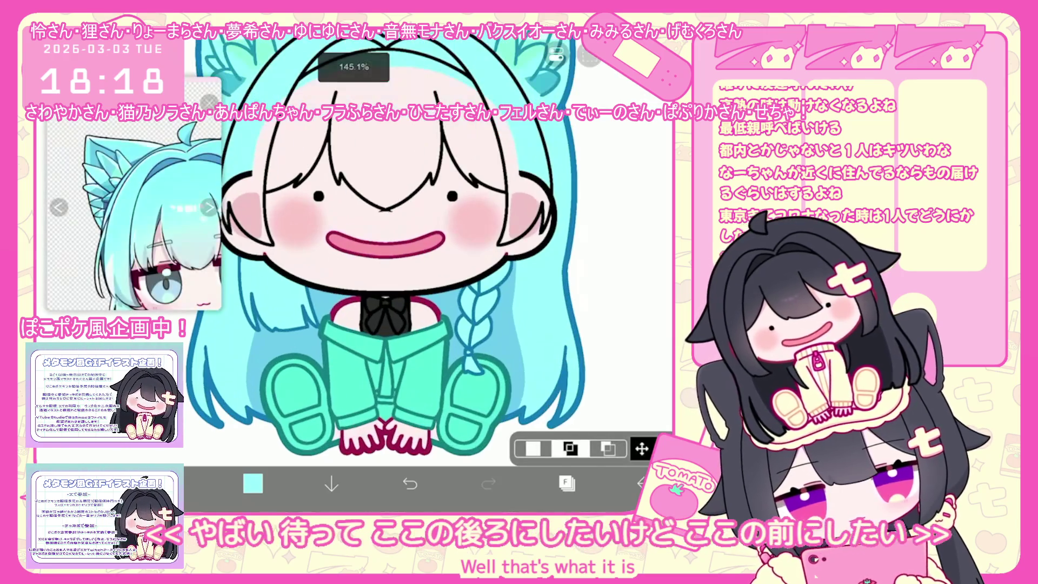
Select layer 23 and undo the last lasso fill on the canvas
left_click(566, 484)
left_click(604, 339)
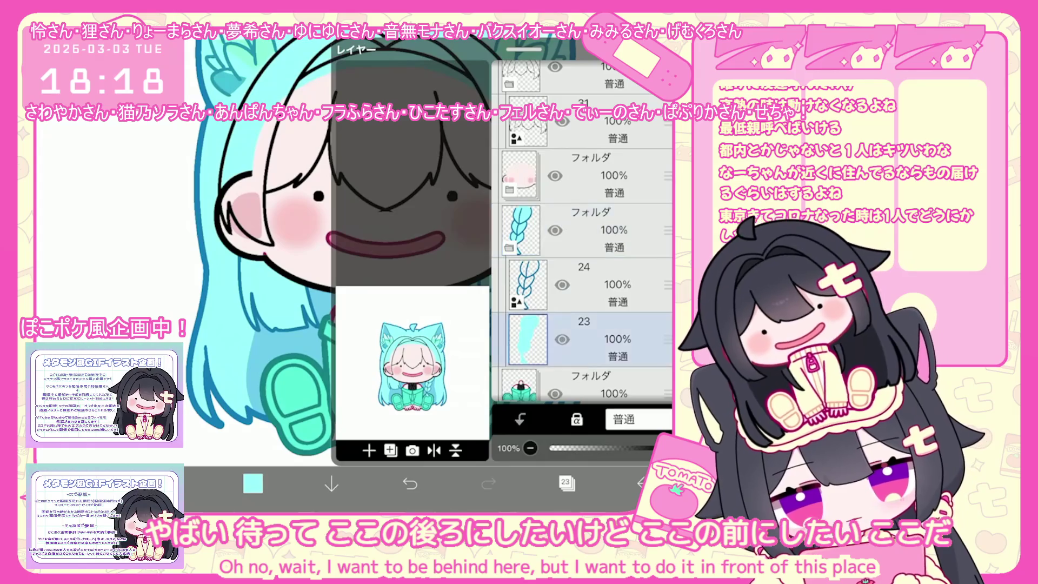
left_click(566, 484)
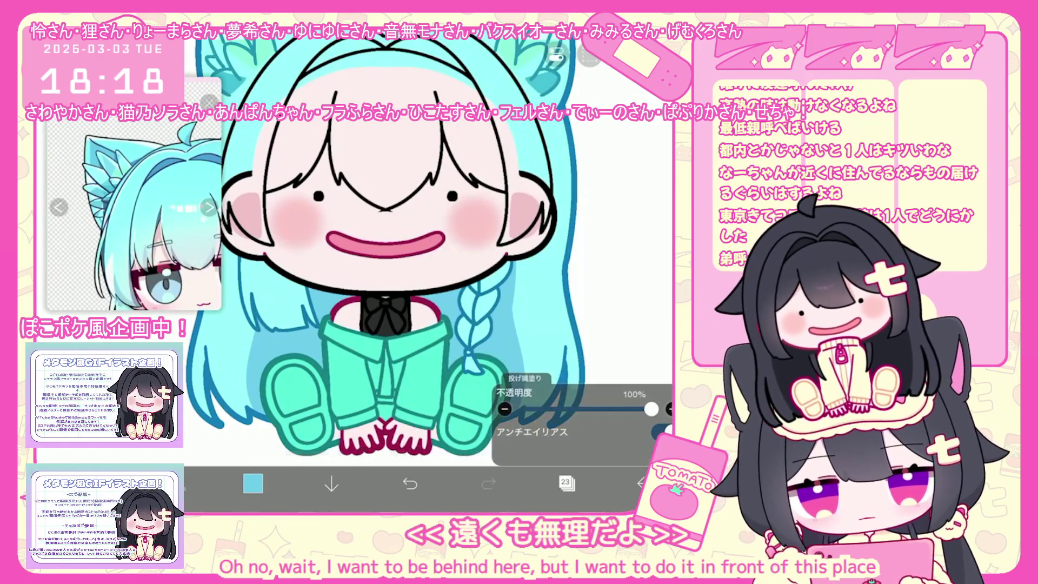
left_click(410, 483)
left_click(567, 483)
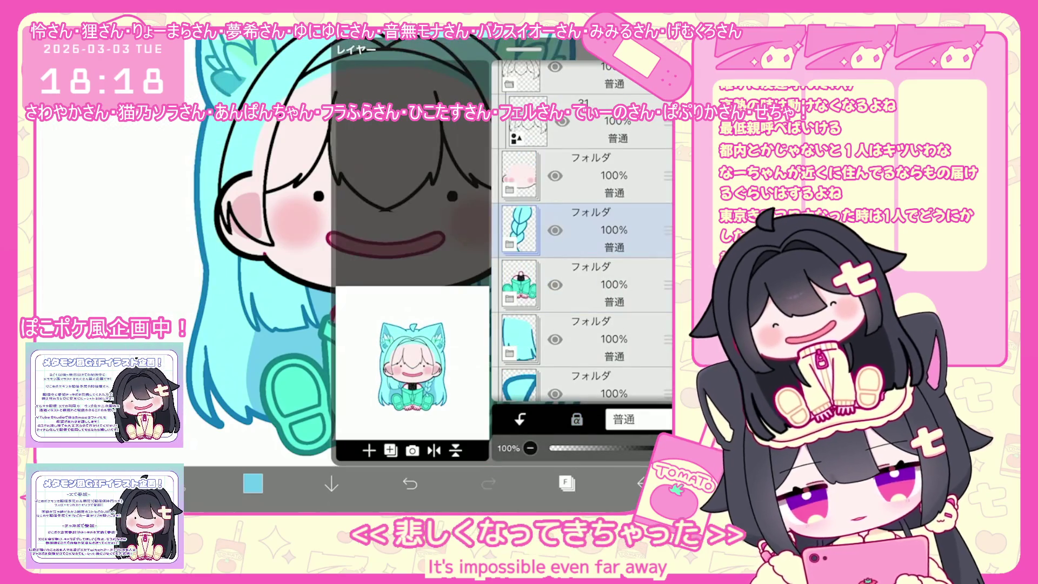
scroll(582, 243, "up", 3)
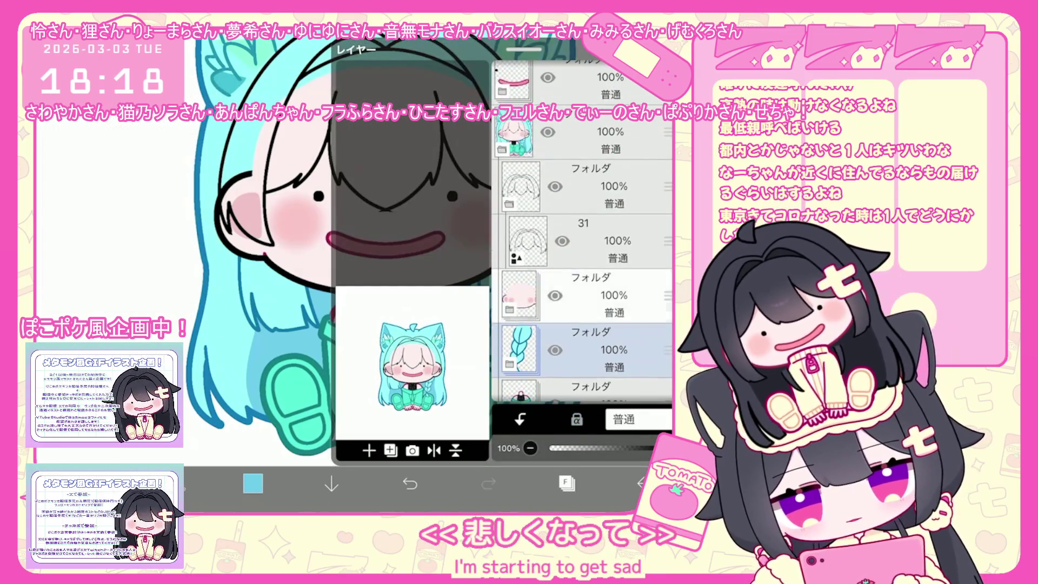
Move layer 31 into the folder and add a new empty layer there
left_click(582, 241)
left_click(390, 450)
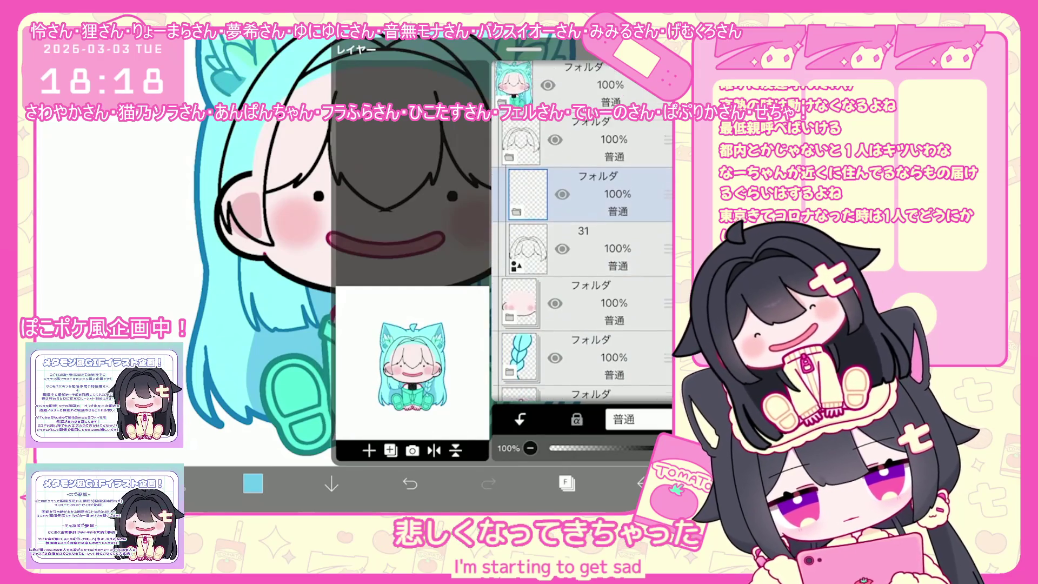
left_click_drag(667, 208, 667, 162)
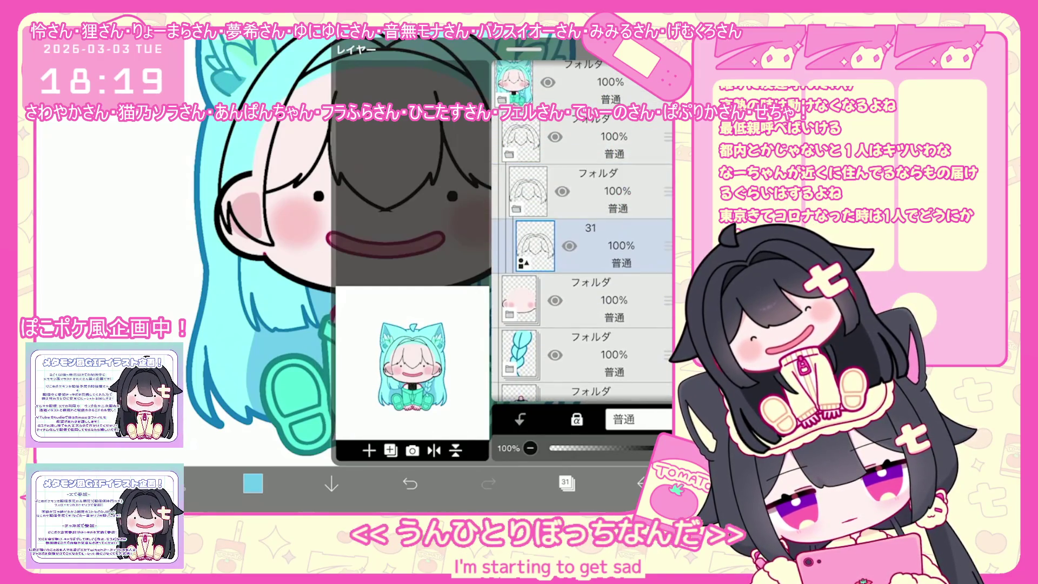
left_click(369, 449)
left_click(566, 482)
scroll(413, 268, "down", 2)
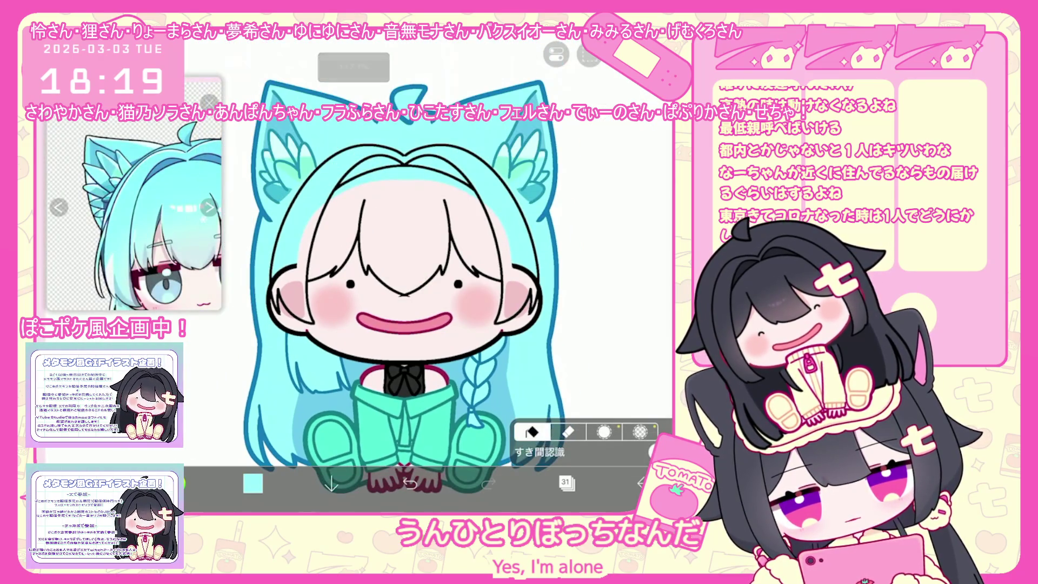
Switch to filling and add a new layer for the front hair
left_click(532, 430)
left_click(566, 483)
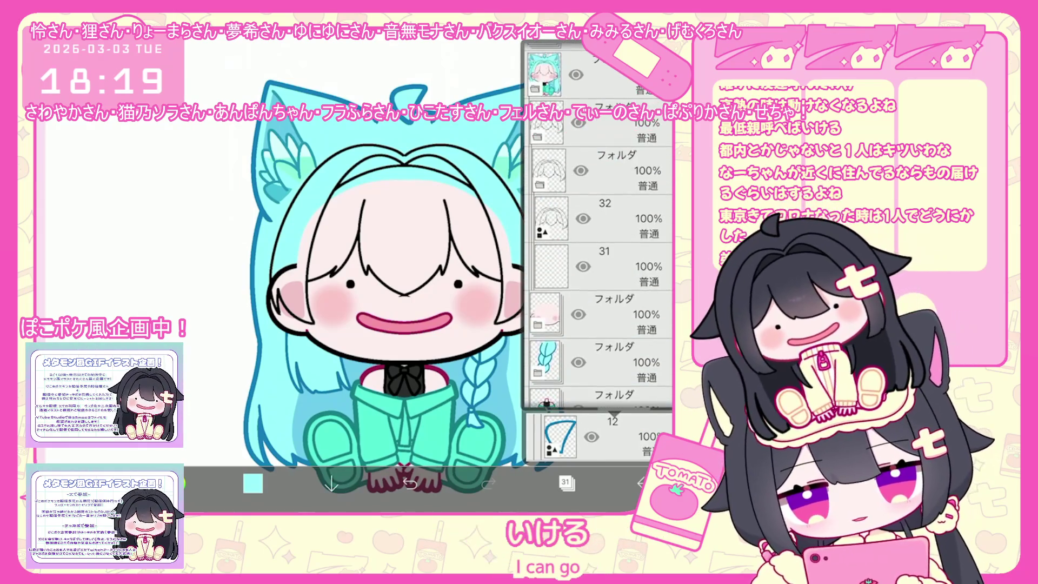
left_click(566, 482)
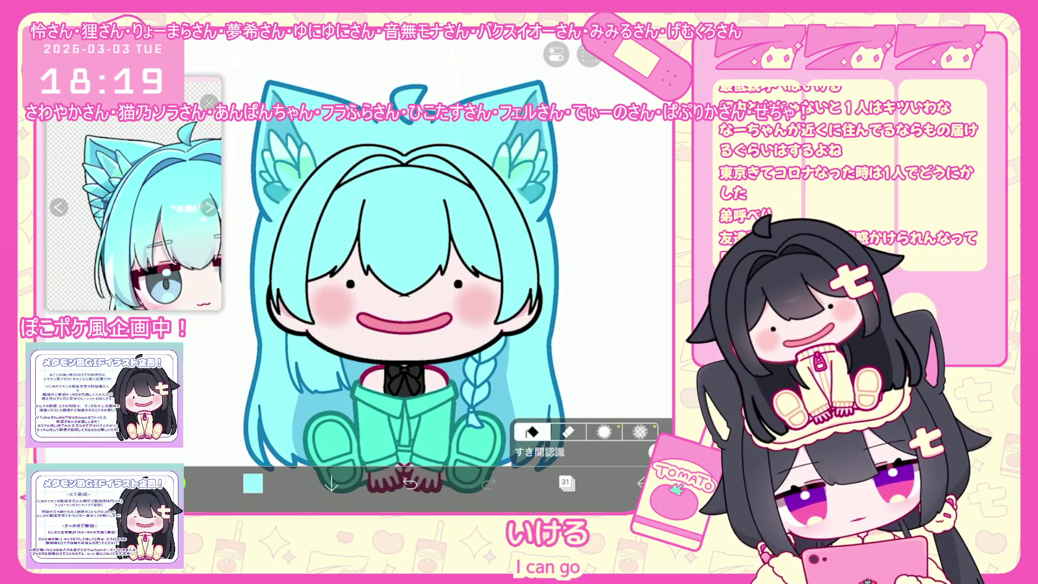
left_click(566, 483)
left_click(366, 441)
left_click(566, 483)
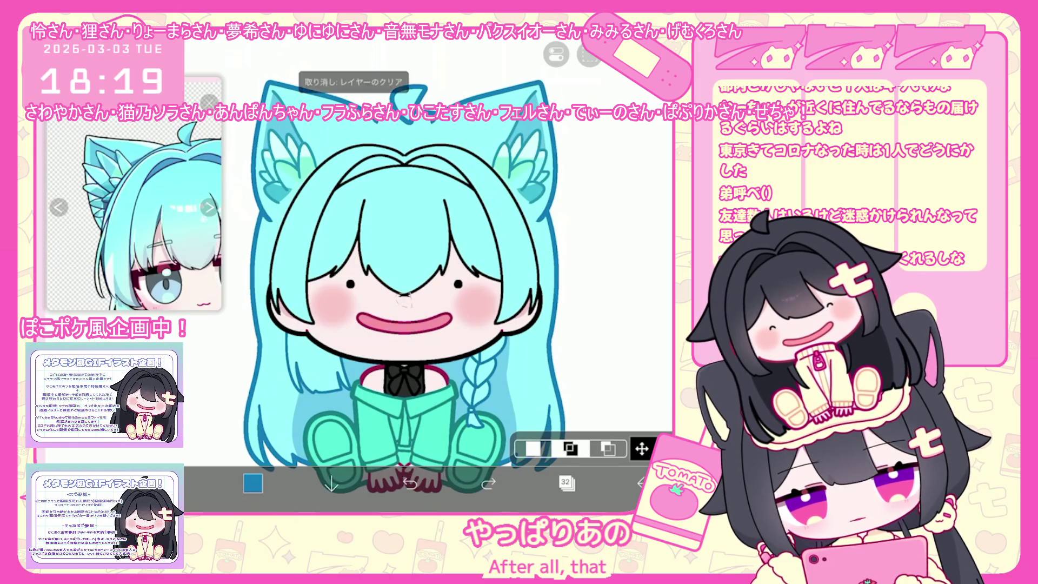
scroll(395, 266, "up", 5)
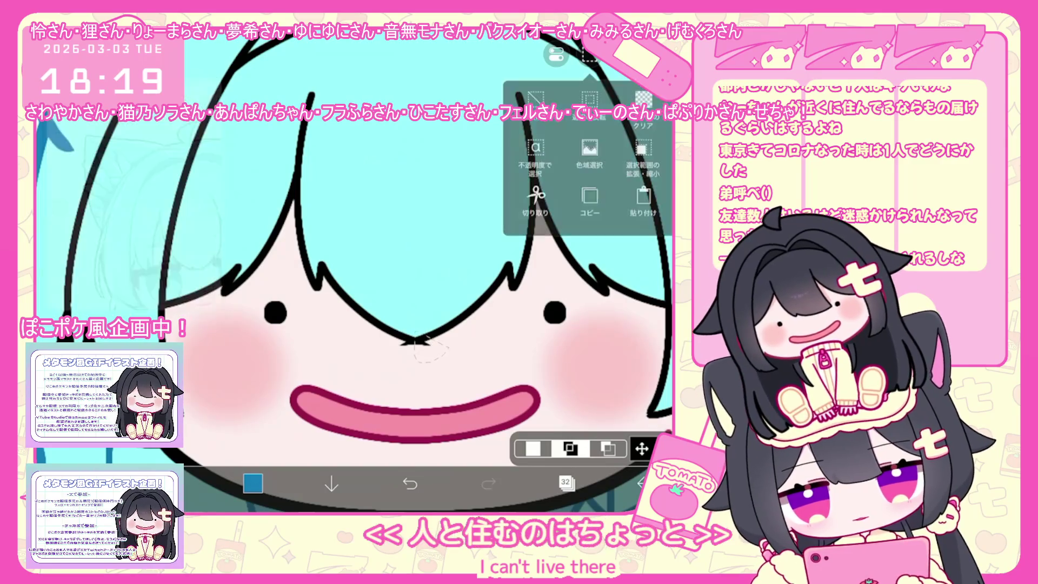
scroll(429, 348, "down", 5)
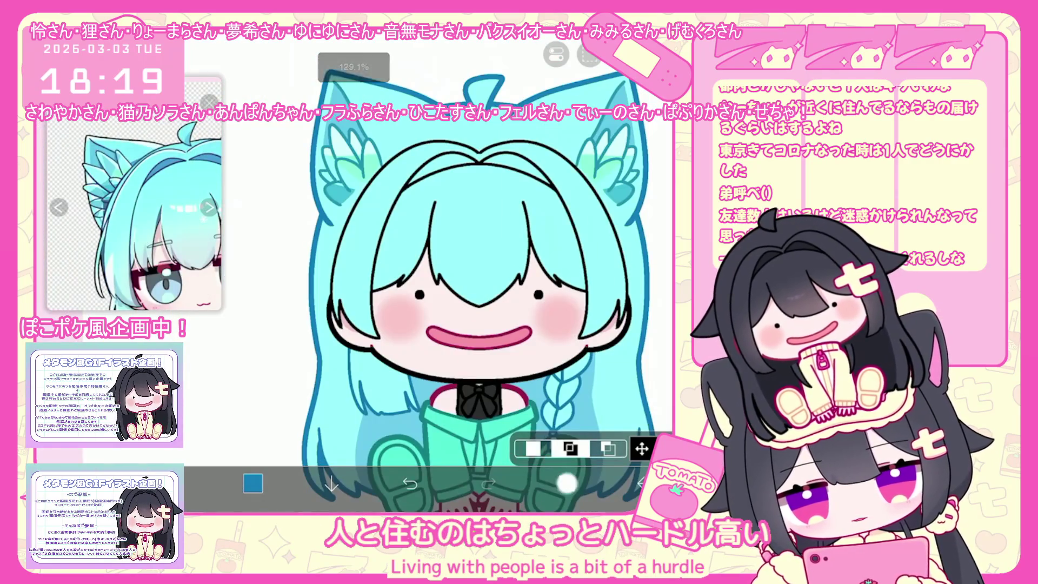
Select the hair shape, check its colour palette, then bring up the colour picker
left_click(565, 484)
scroll(405, 284, "down", 2)
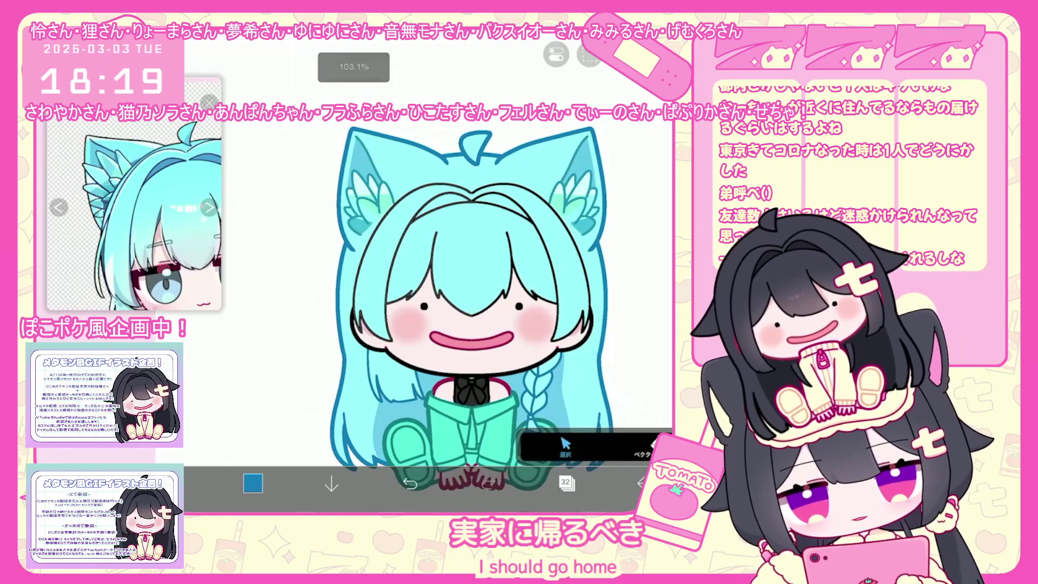
left_click(416, 260)
left_click(590, 382)
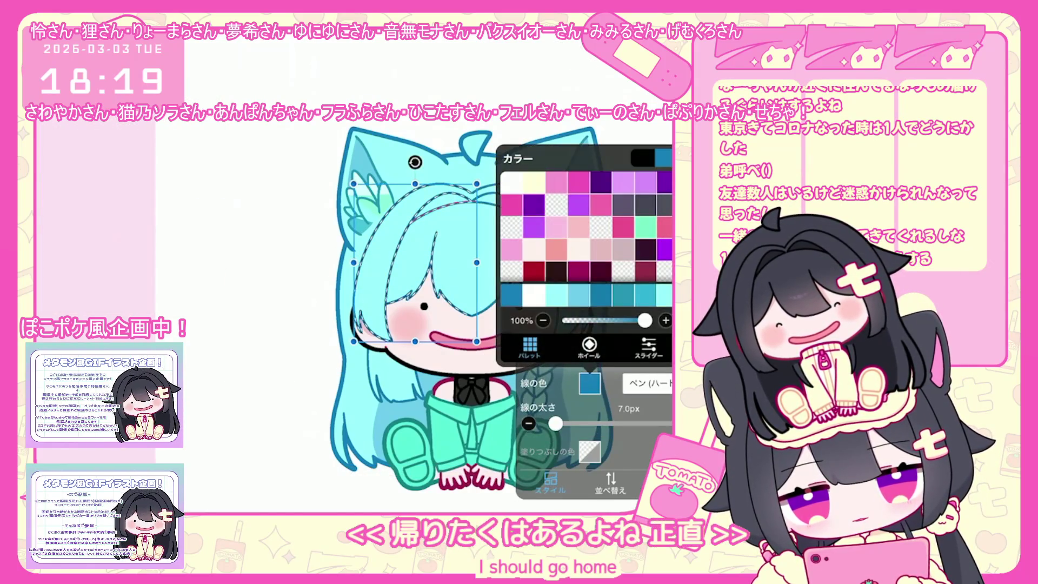
key("Escape")
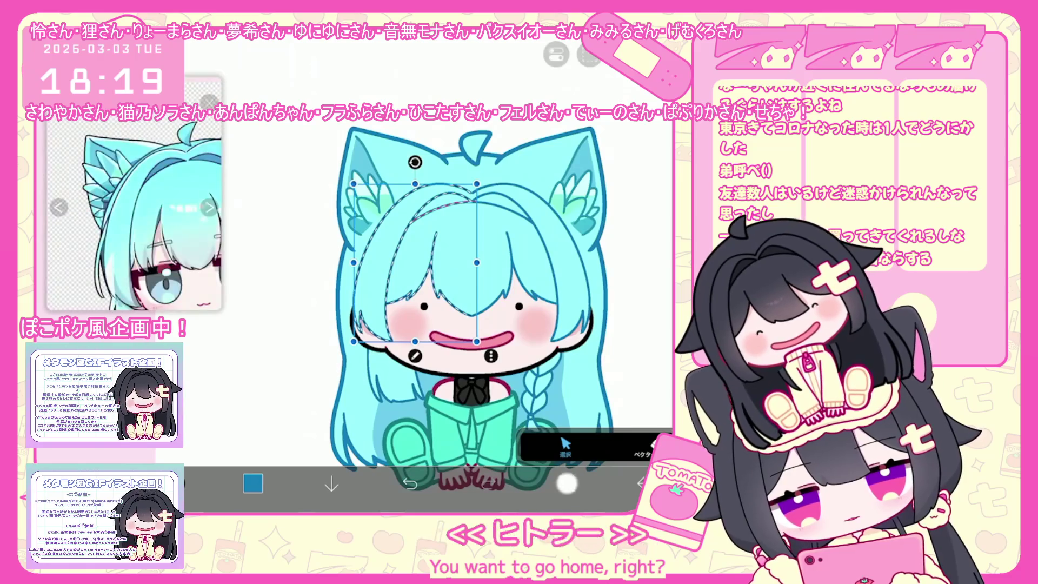
left_click(566, 484)
left_click(567, 485)
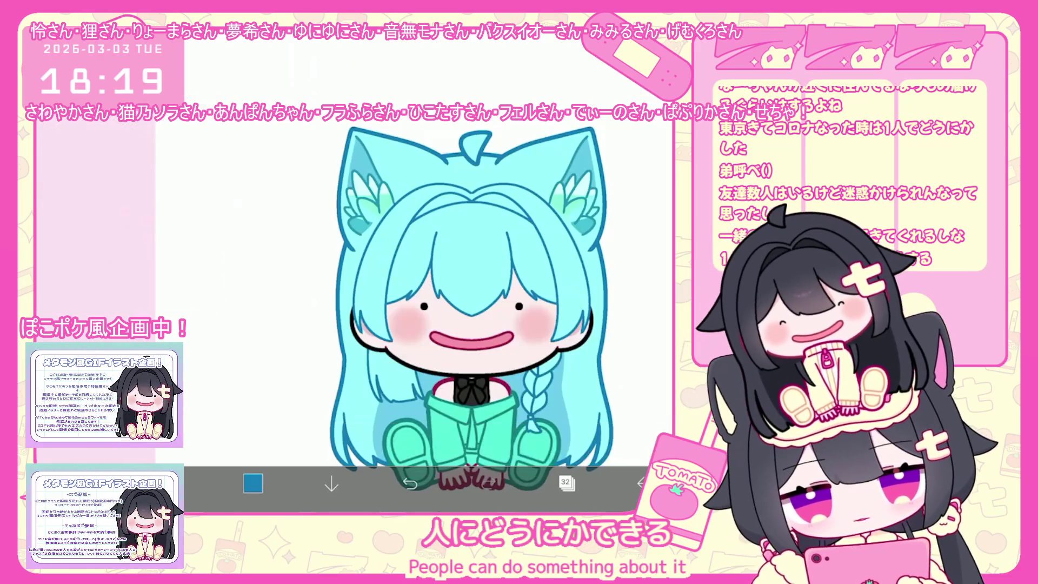
left_click(253, 484)
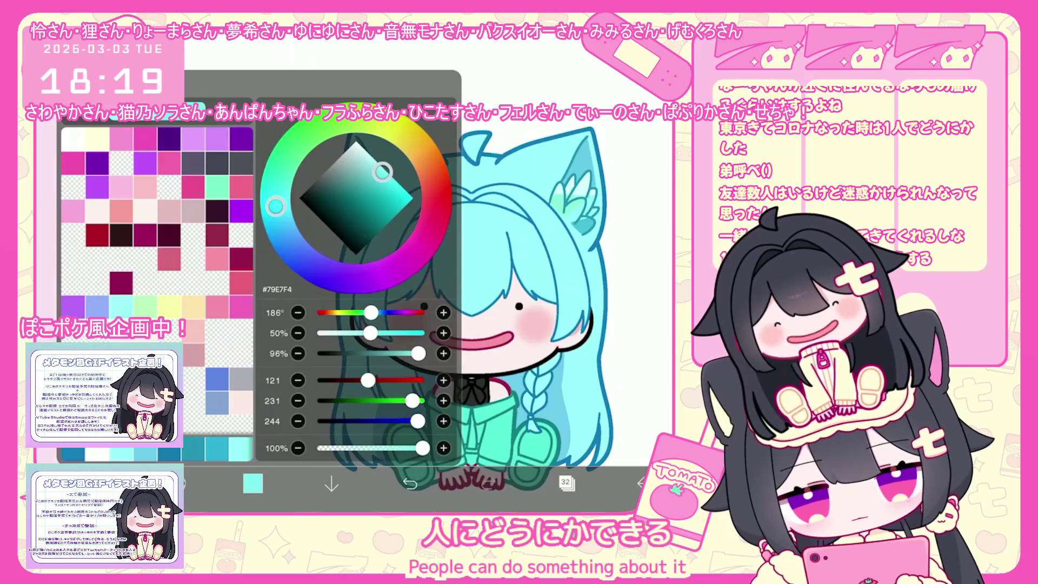
Check the brush settings, turn on line symmetry from the ruler options and undo a stroke
left_click(180, 484)
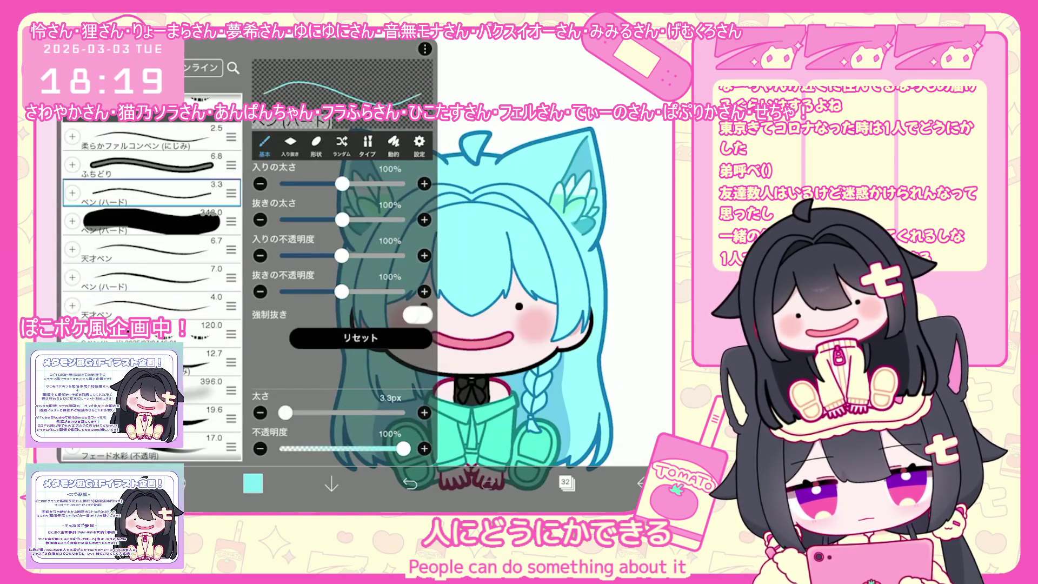
left_click(180, 483)
left_click(556, 54)
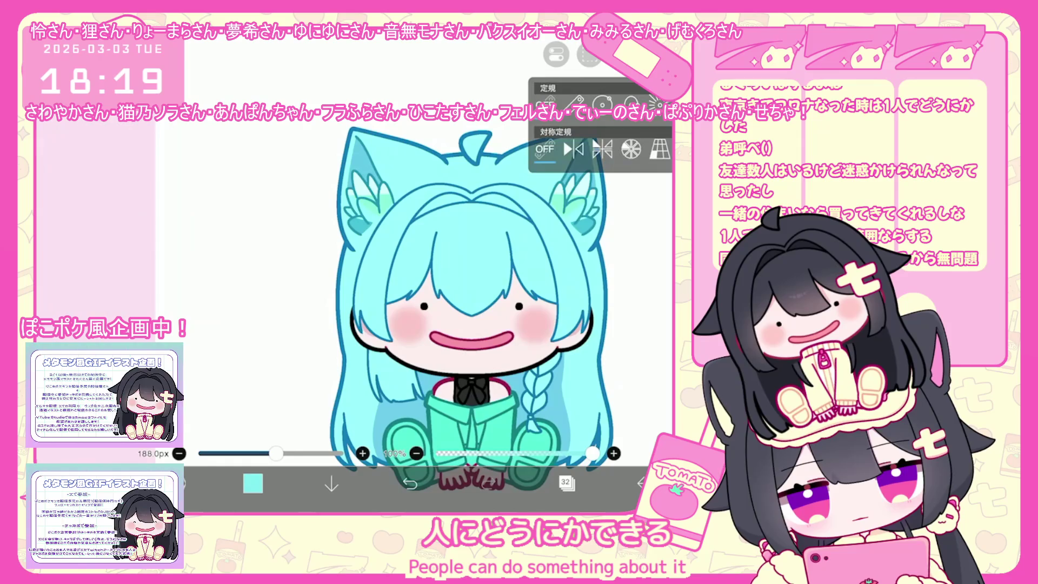
left_click(574, 148)
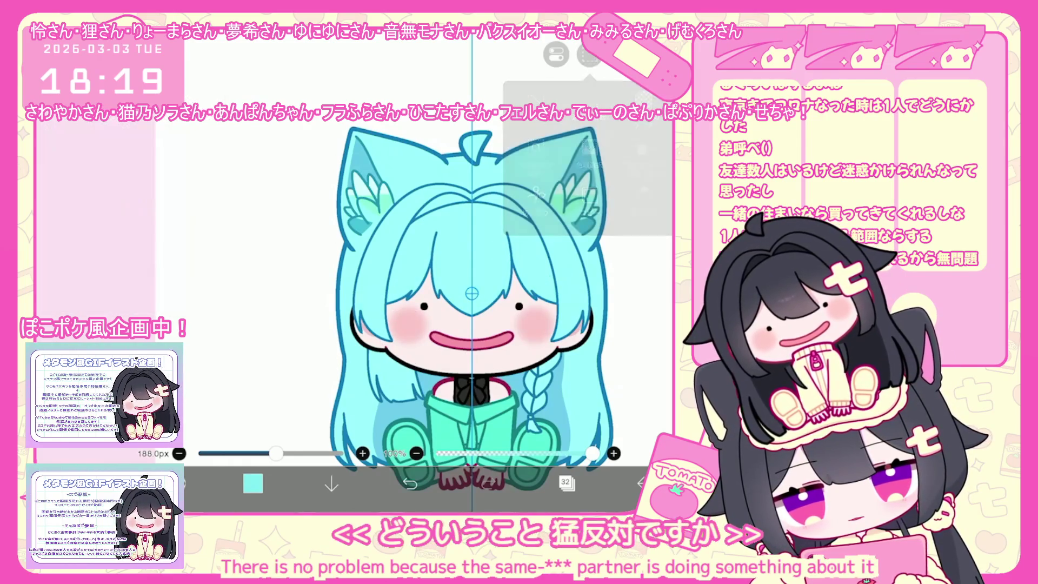
key("ctrl+z")
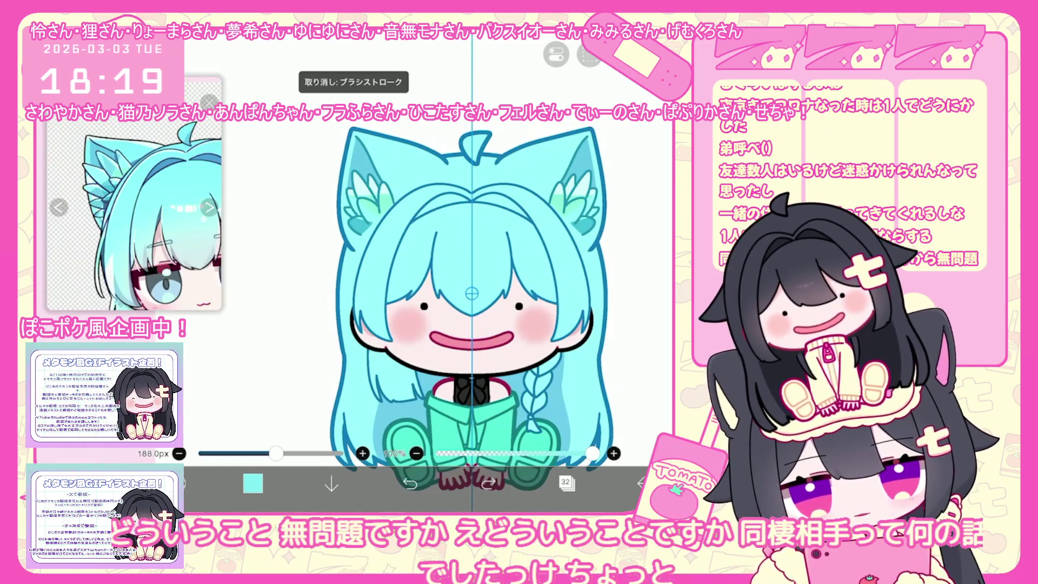
Deepen the cyan slightly, undo the trial strokes and choose a new drawing colour
left_click(253, 484)
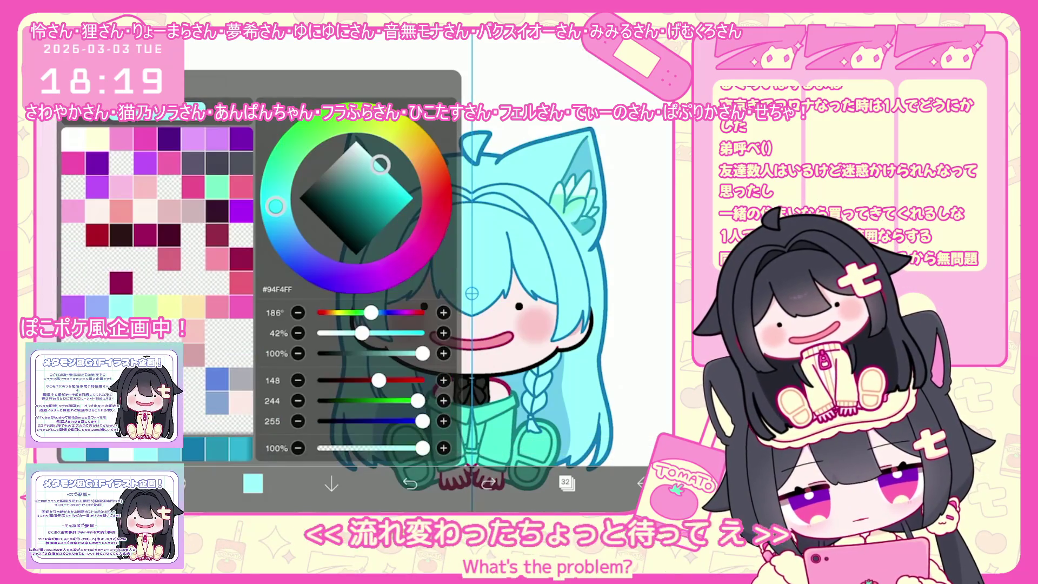
left_click_drag(380, 166, 382, 171)
left_click(253, 483)
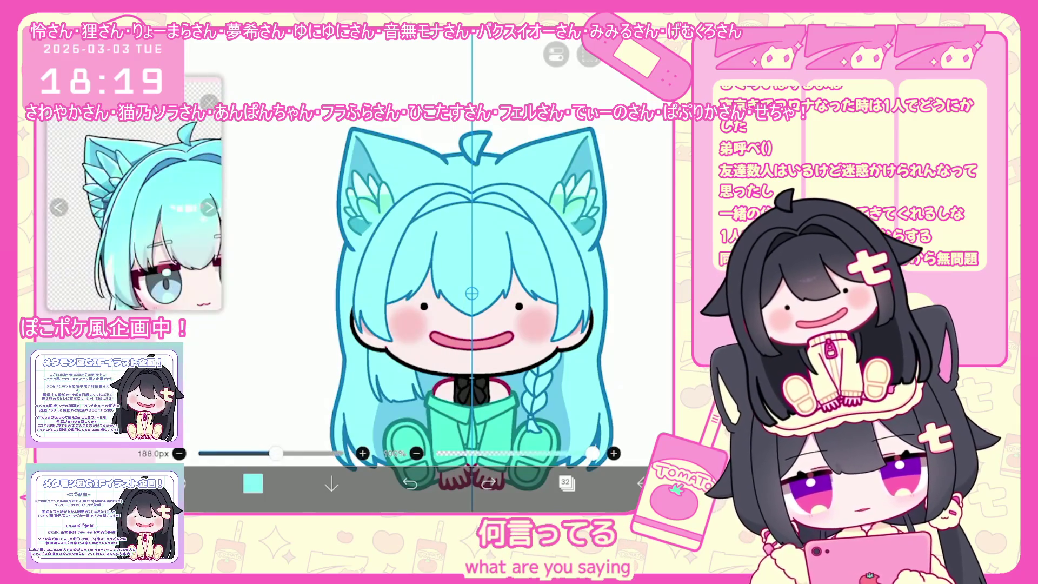
scroll(443, 301, "up", 2)
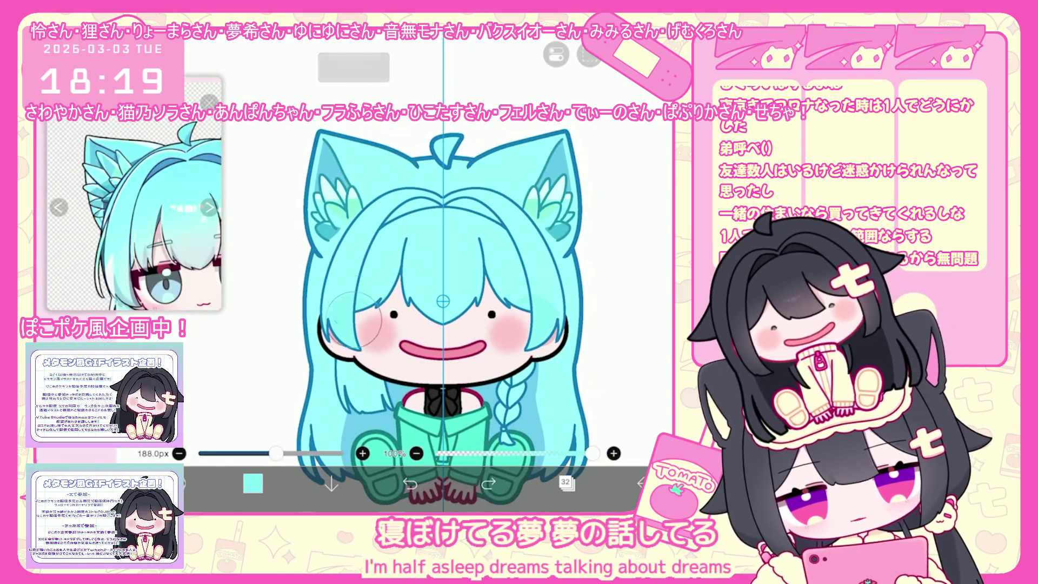
key("ctrl+z")
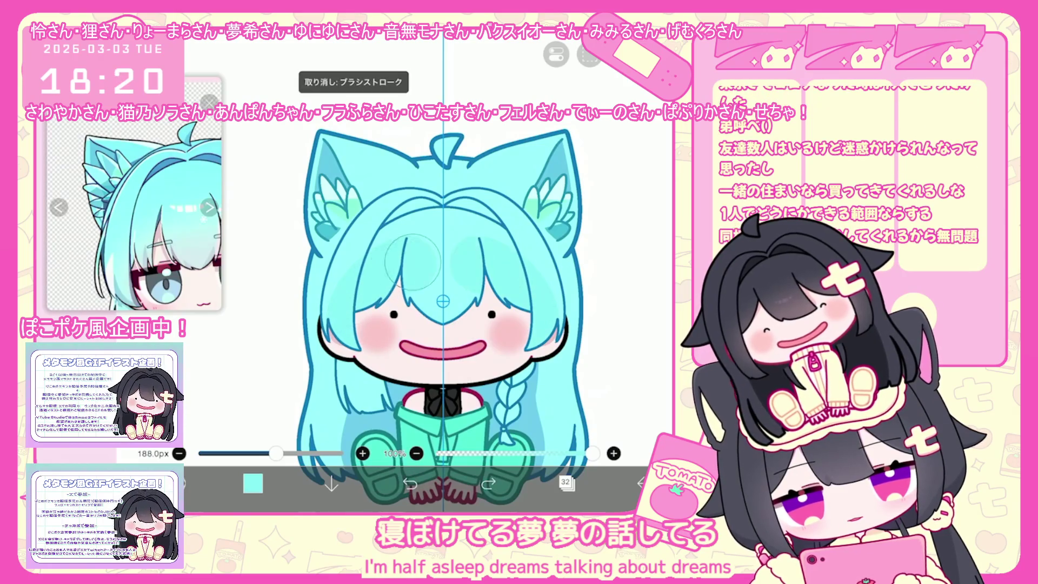
key("ctrl+z")
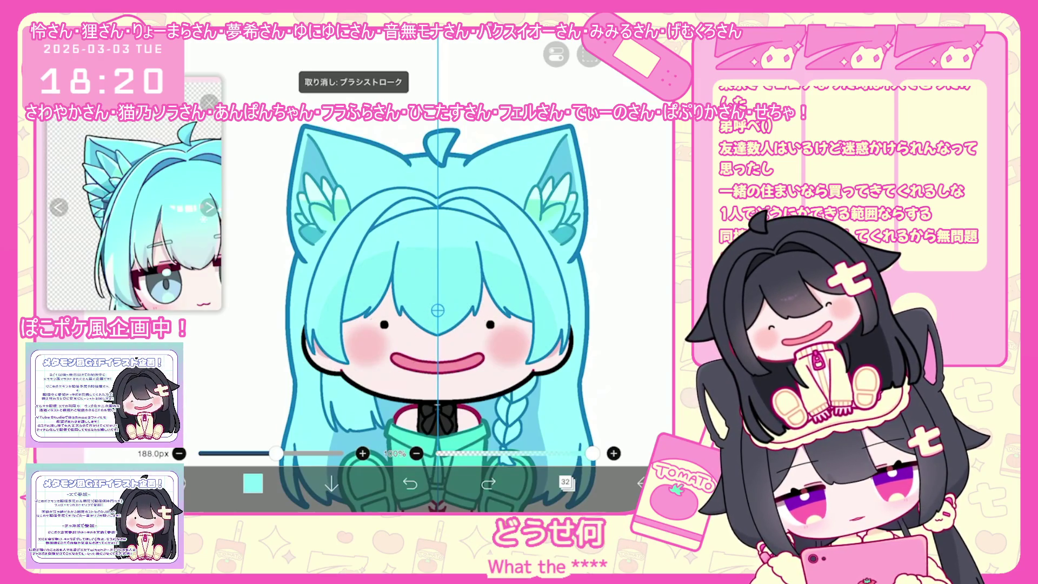
key("ctrl+z")
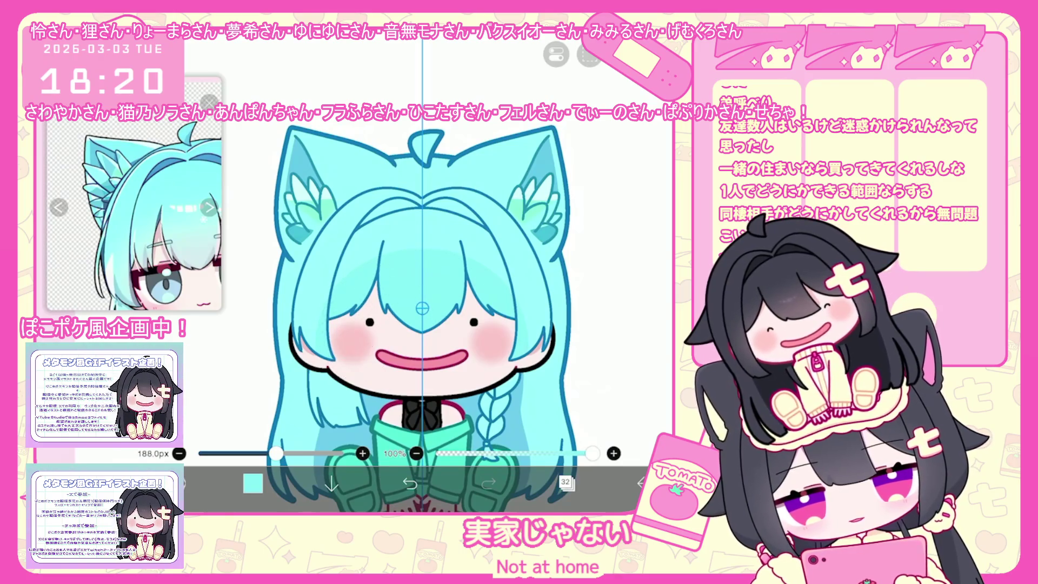
scroll(418, 308, "down", 5)
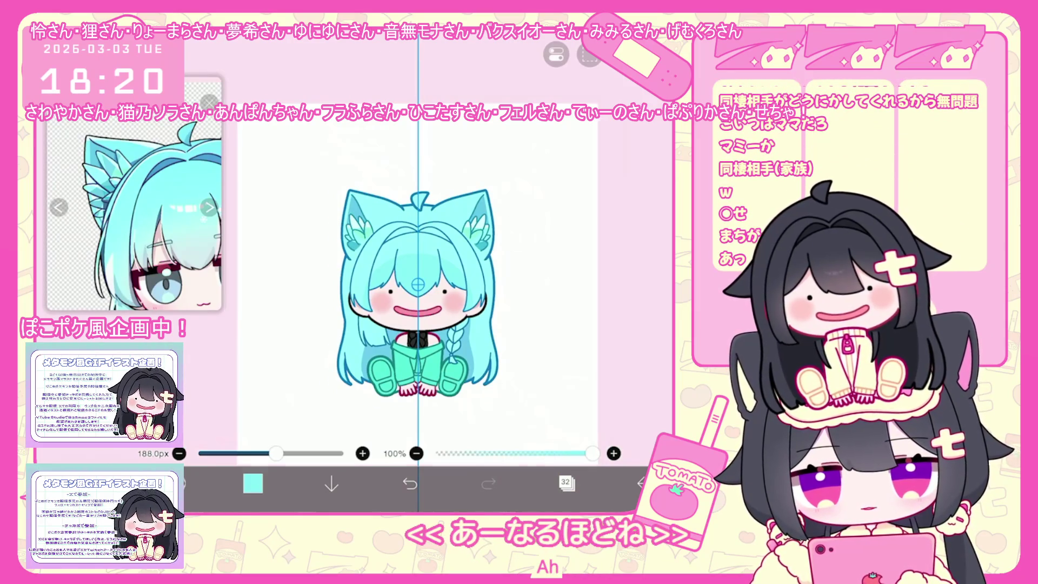
scroll(417, 292, "up", 2)
left_click(253, 484)
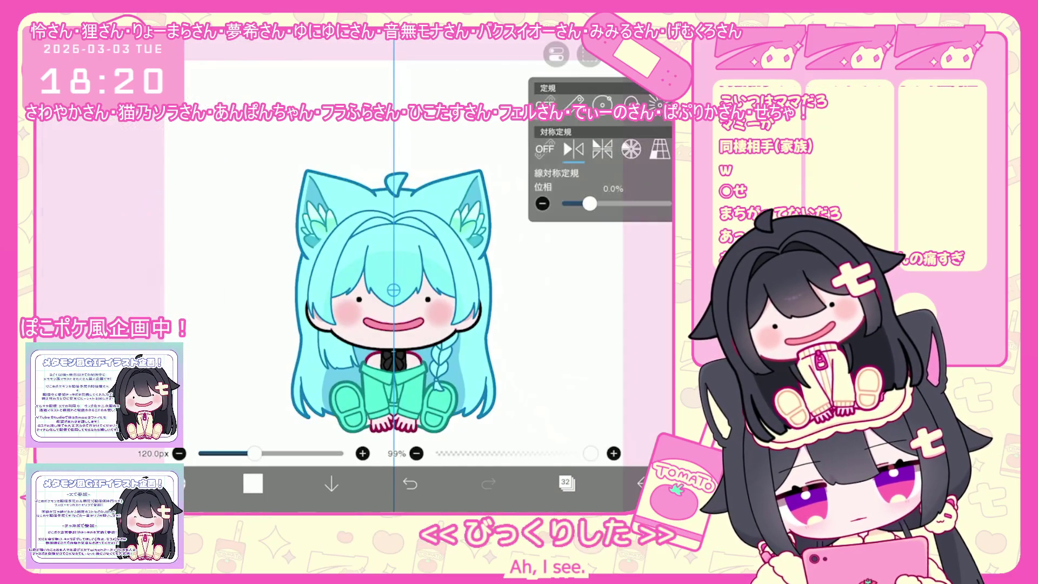
scroll(382, 284, "up", 3)
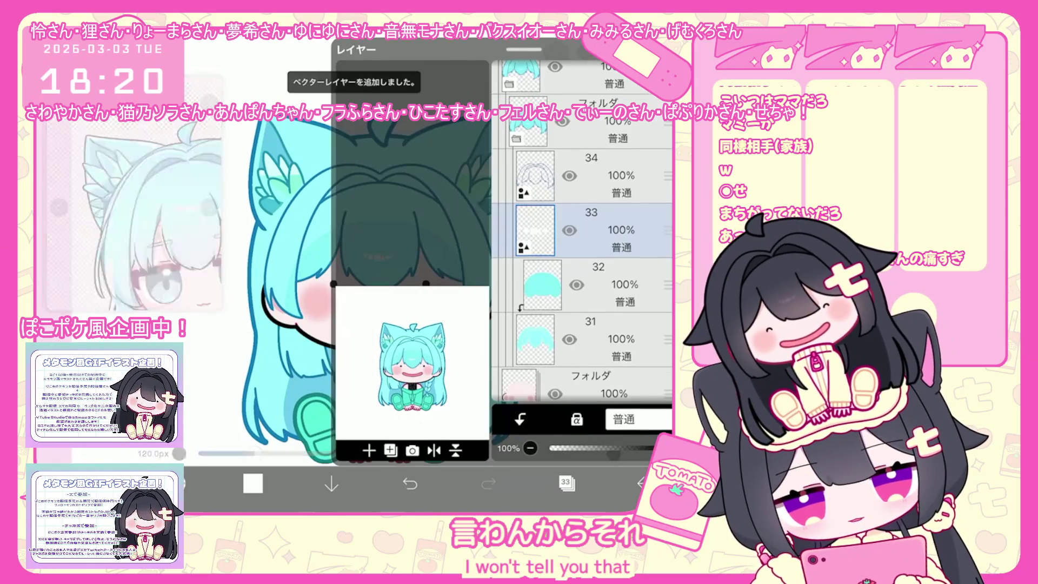
Switch to new layer 34, pick pink and enlarge the brush
left_click(566, 483)
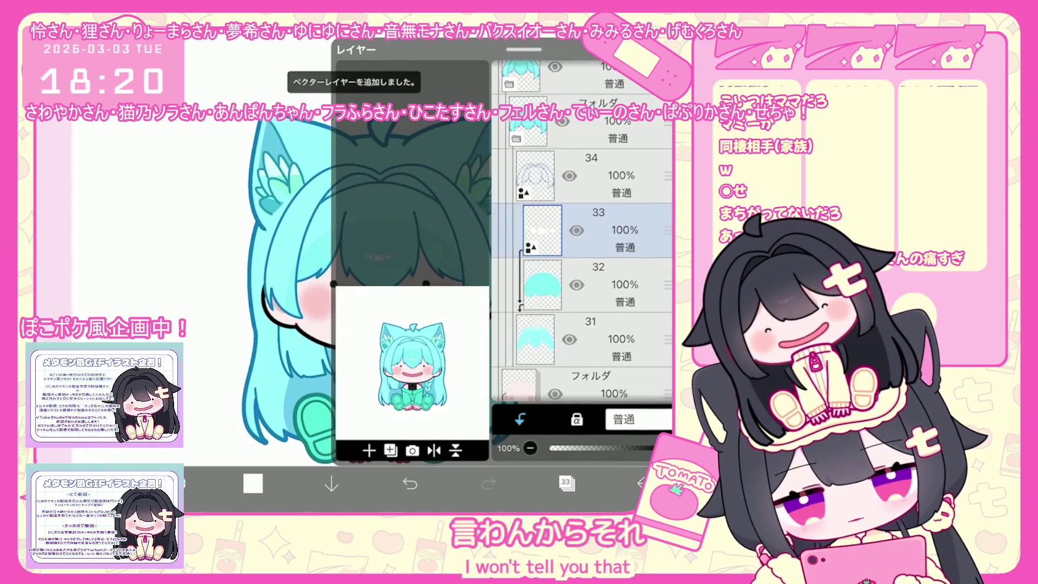
left_click(592, 174)
left_click(566, 484)
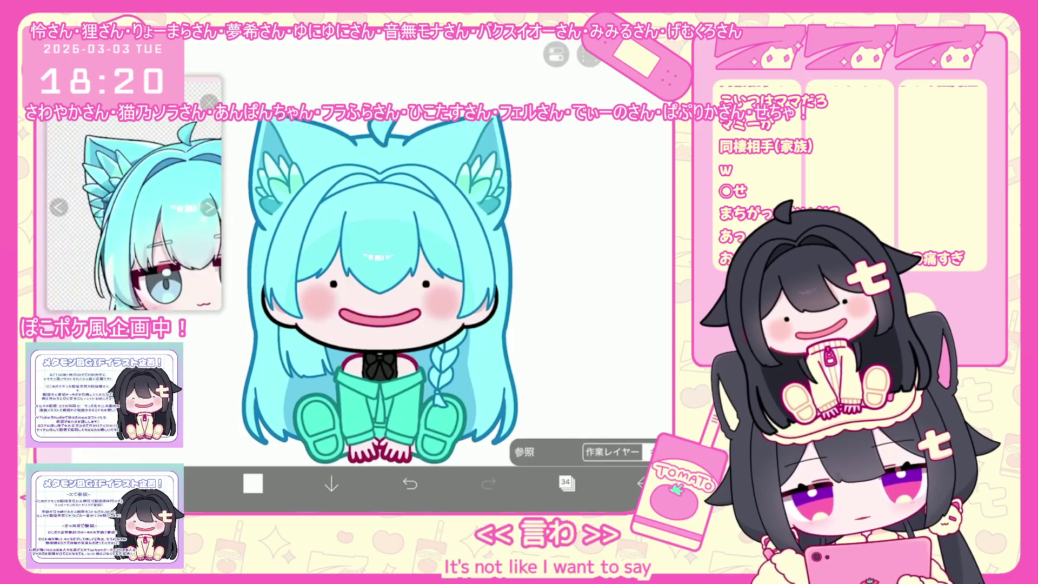
left_click(252, 483)
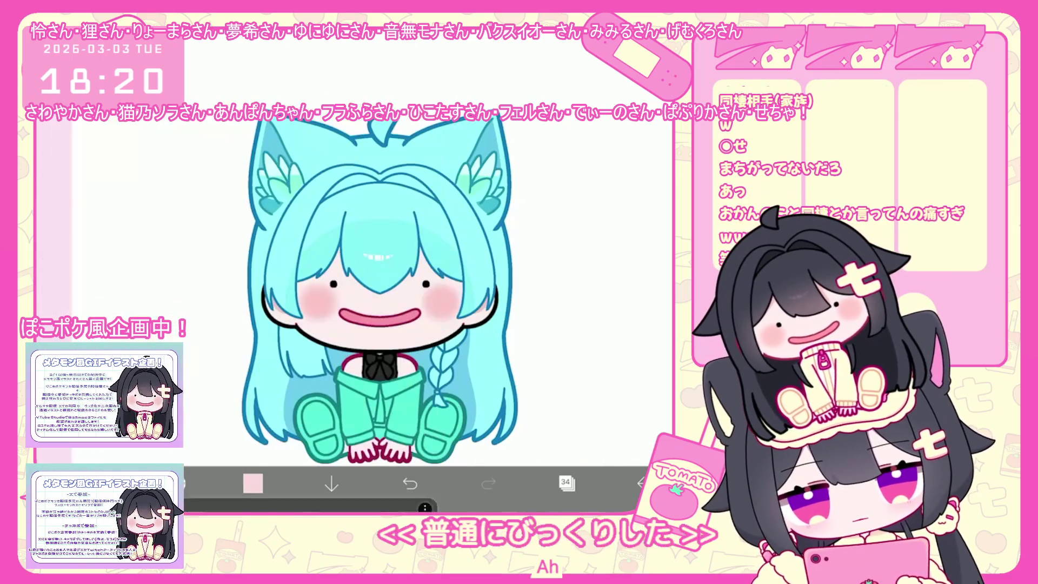
left_click(179, 483)
left_click(178, 484)
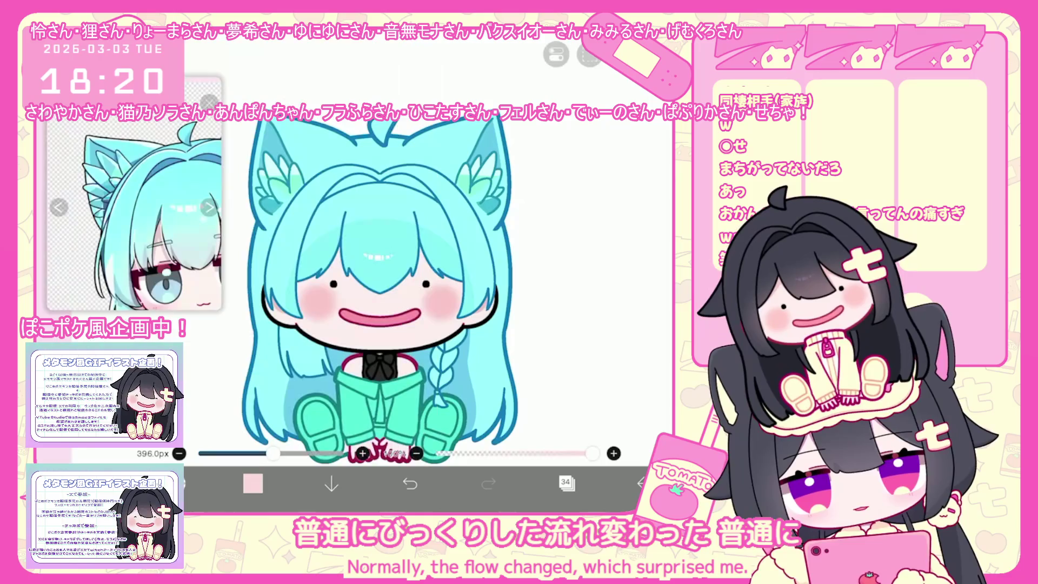
left_click_drag(268, 453, 277, 452)
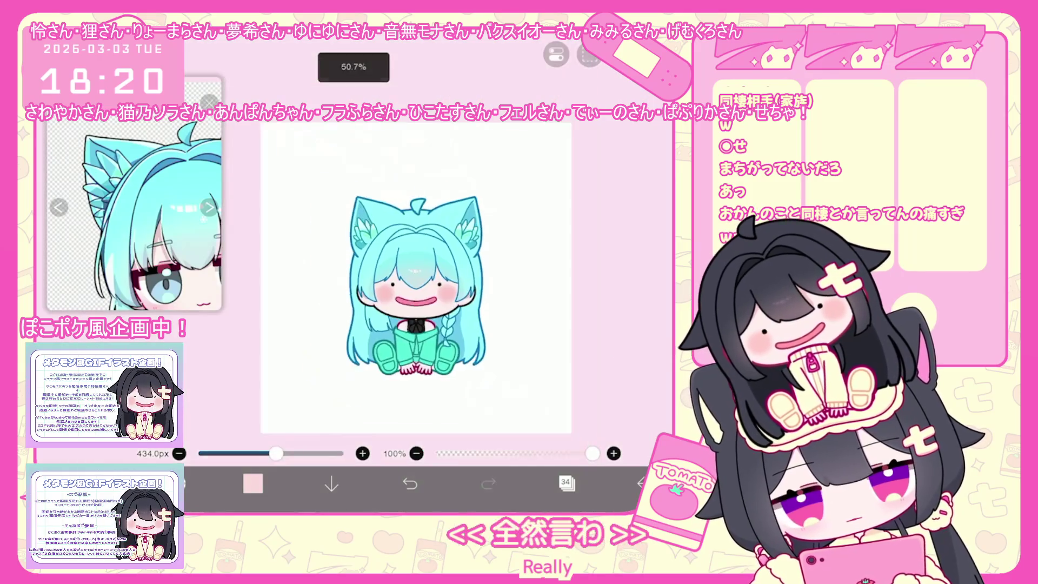
Make layer 31 active, turn on mirror symmetry and redo an undone lasso fill
left_click(566, 483)
left_click(584, 339)
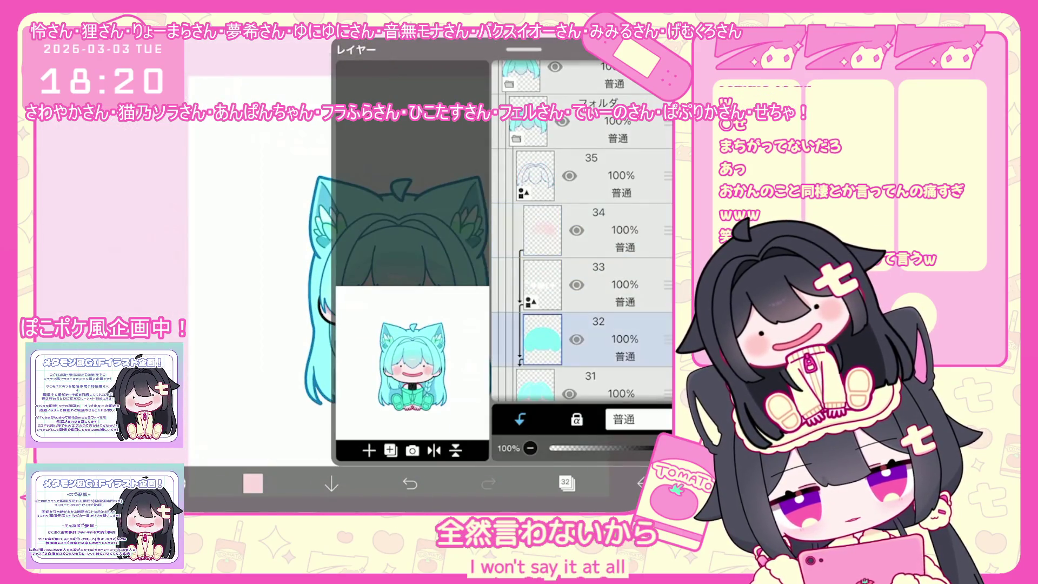
scroll(582, 244, "down", 2)
left_click(616, 321)
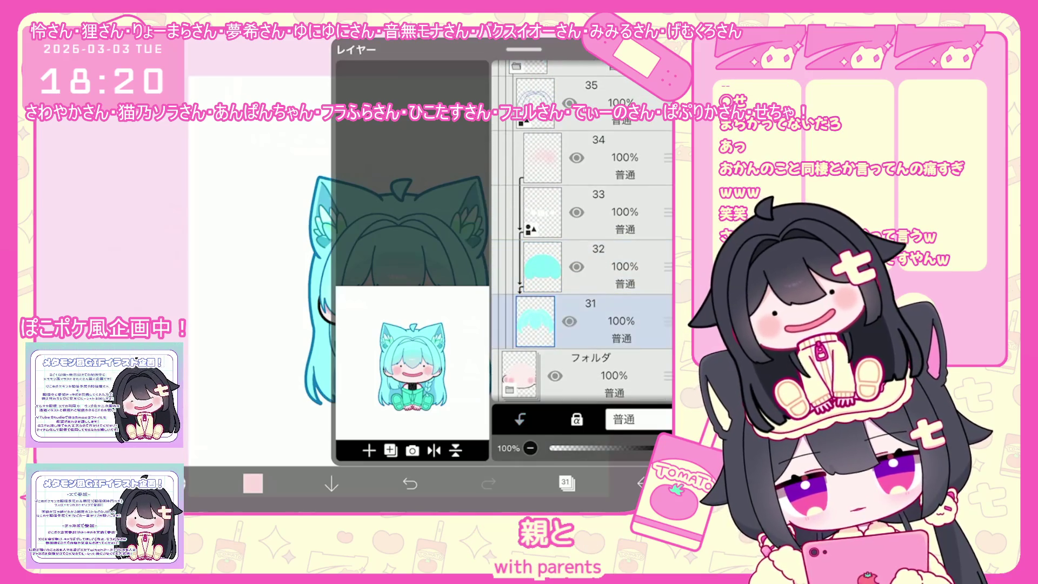
left_click(566, 483)
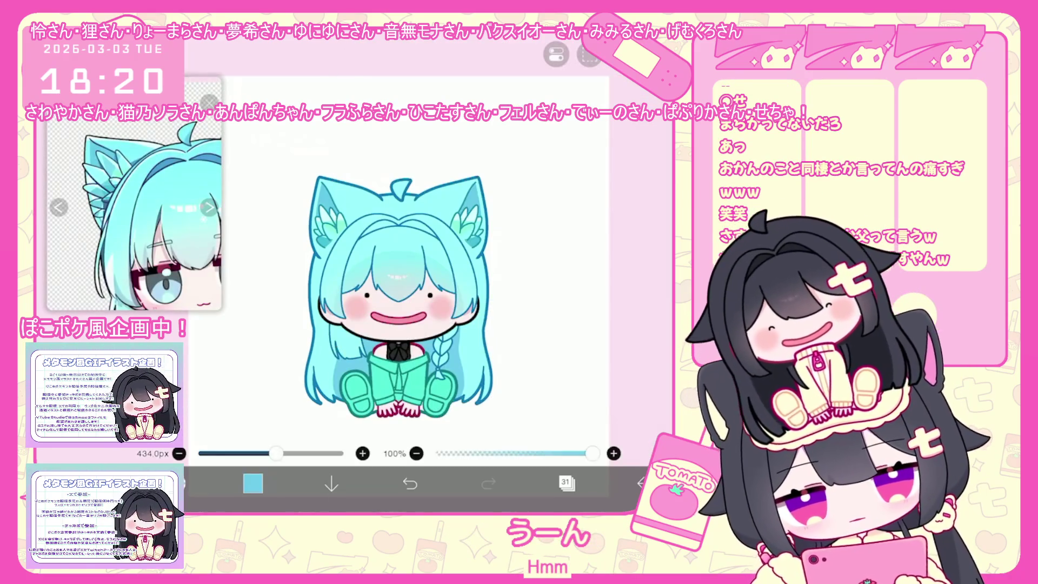
left_click(252, 484)
left_click(365, 244)
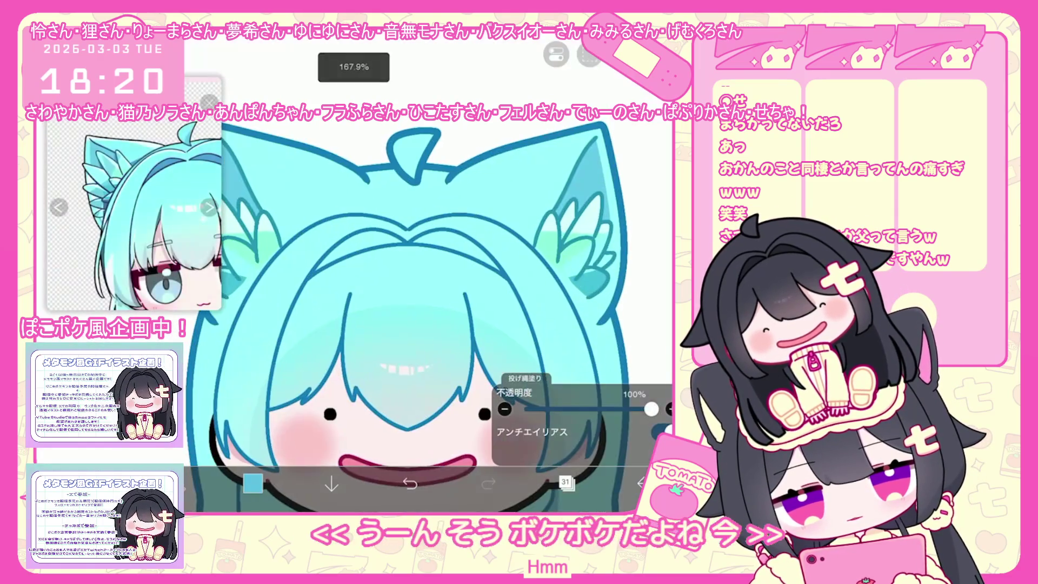
scroll(405, 309, "up", 5)
left_click(573, 149)
scroll(438, 276, "up", 5)
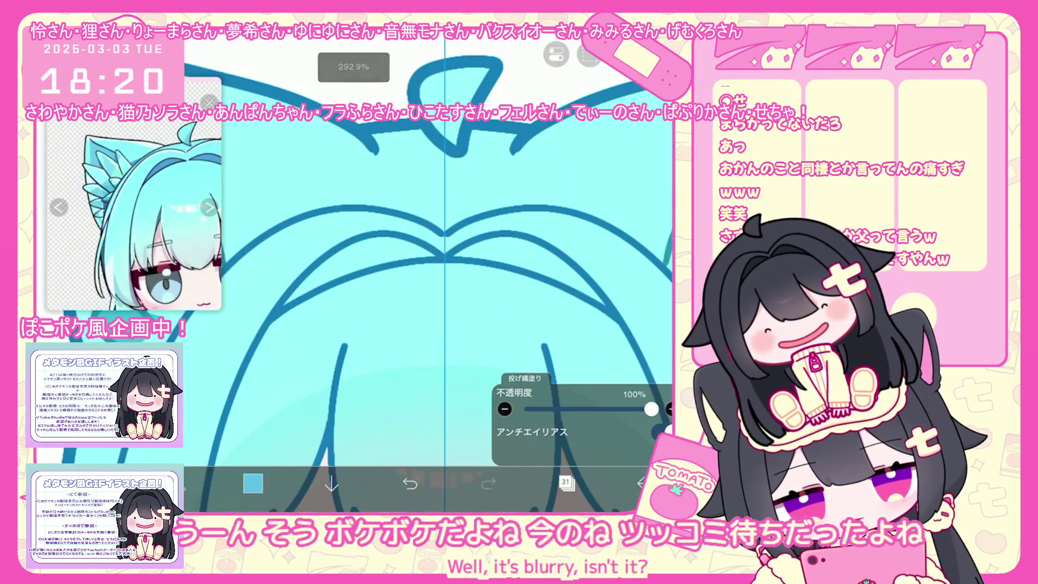
key("ctrl+z")
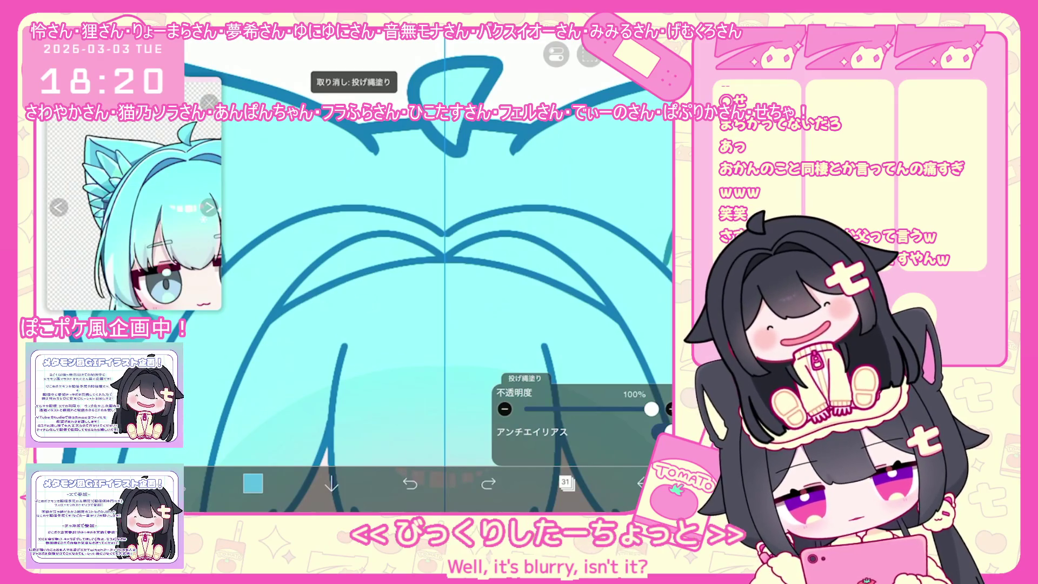
key("ctrl+shift+z")
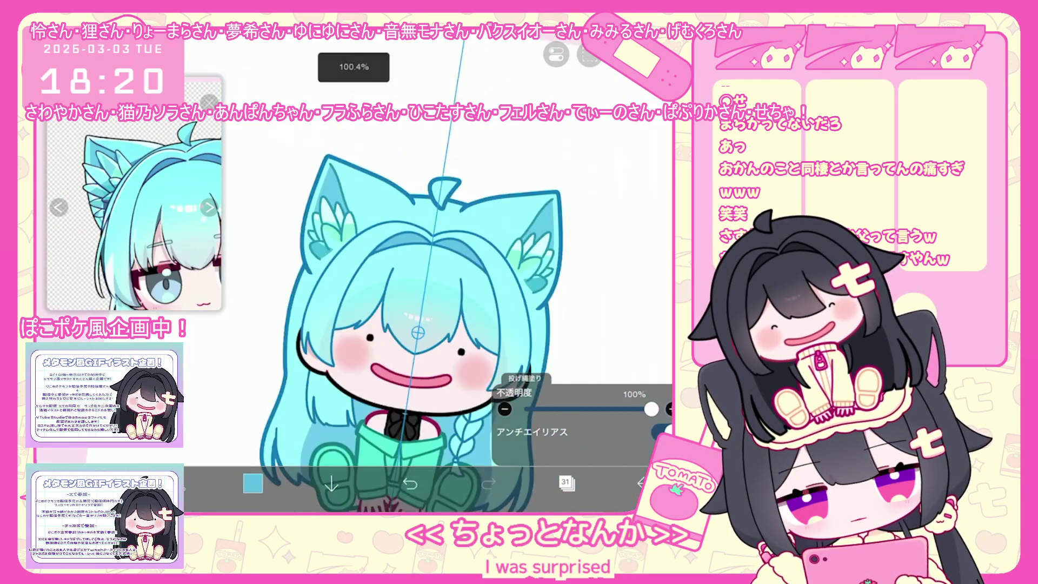
scroll(437, 308, "down", 5)
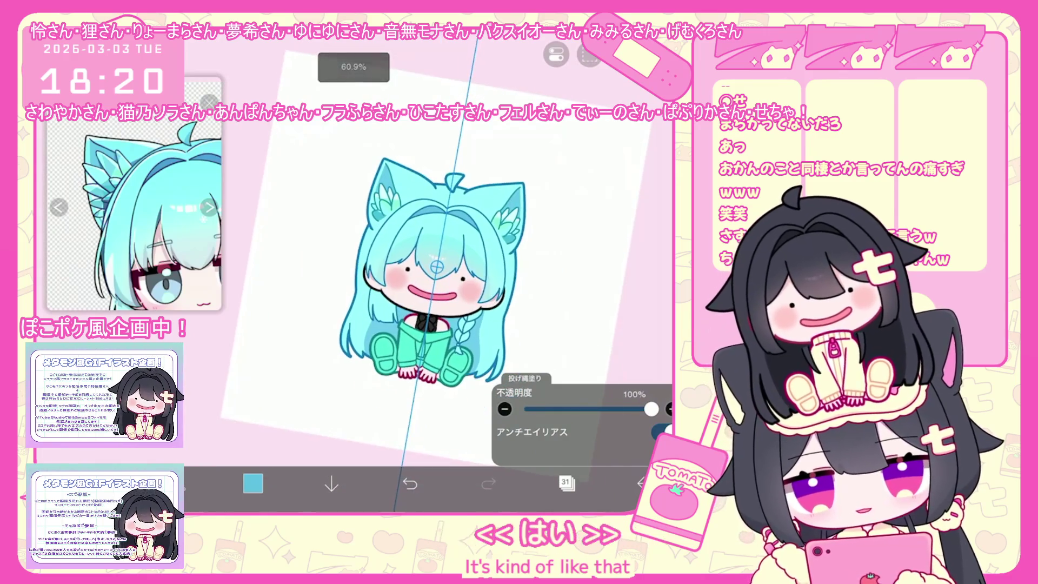
Choose a layer in the lower folders and pick a light cyan colour
left_click(566, 483)
scroll(581, 231, "up", 2)
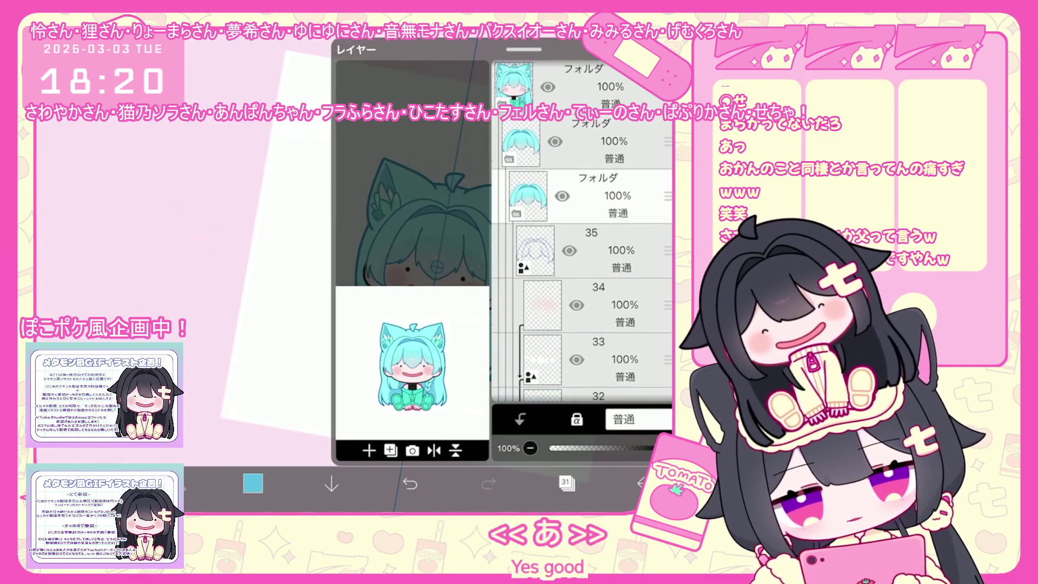
left_click(582, 220)
scroll(581, 231, "down", 3)
scroll(582, 232, "down", 2)
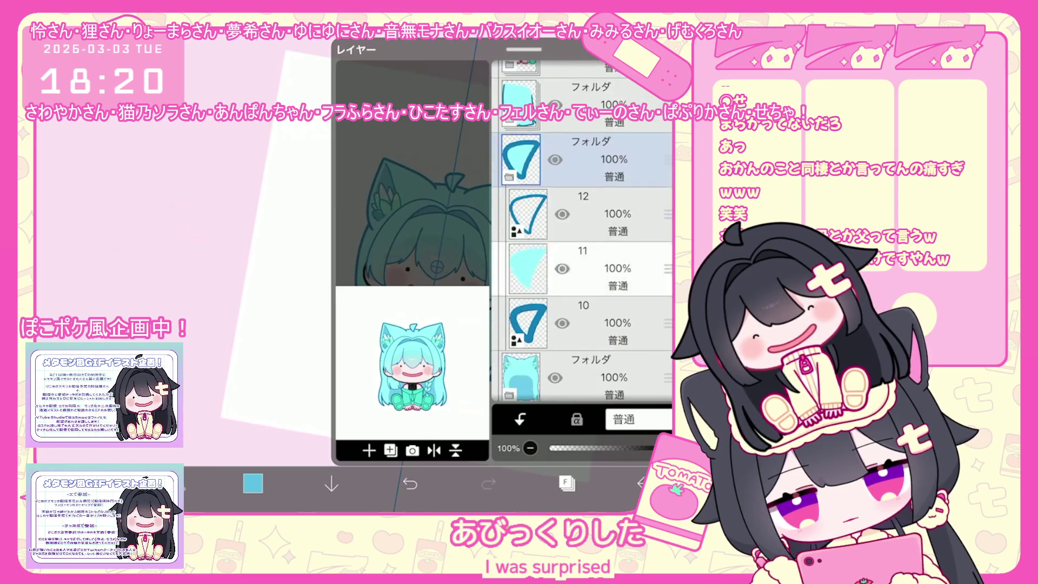
left_click(582, 267)
scroll(581, 231, "down", 2)
left_click(581, 318)
scroll(581, 231, "up", 2)
scroll(582, 231, "up", 2)
left_click(581, 273)
left_click(567, 483)
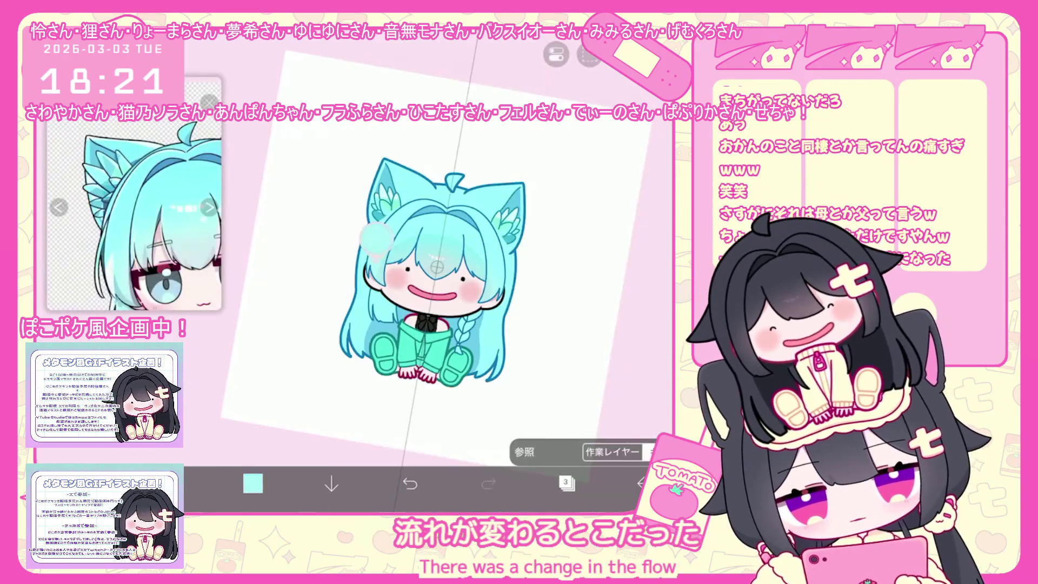
left_click(254, 484)
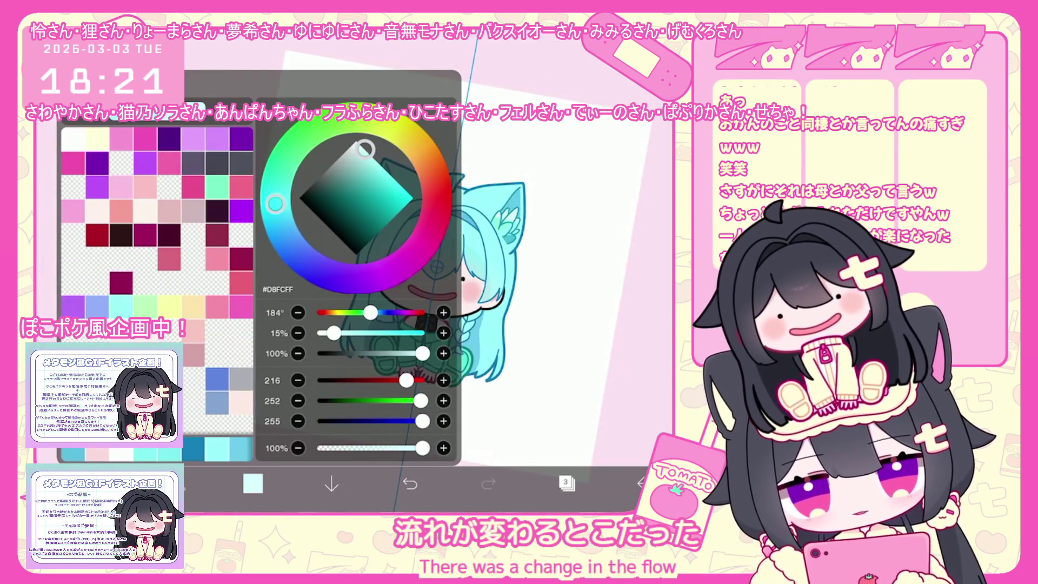
left_click(253, 483)
scroll(430, 300, "up", 2)
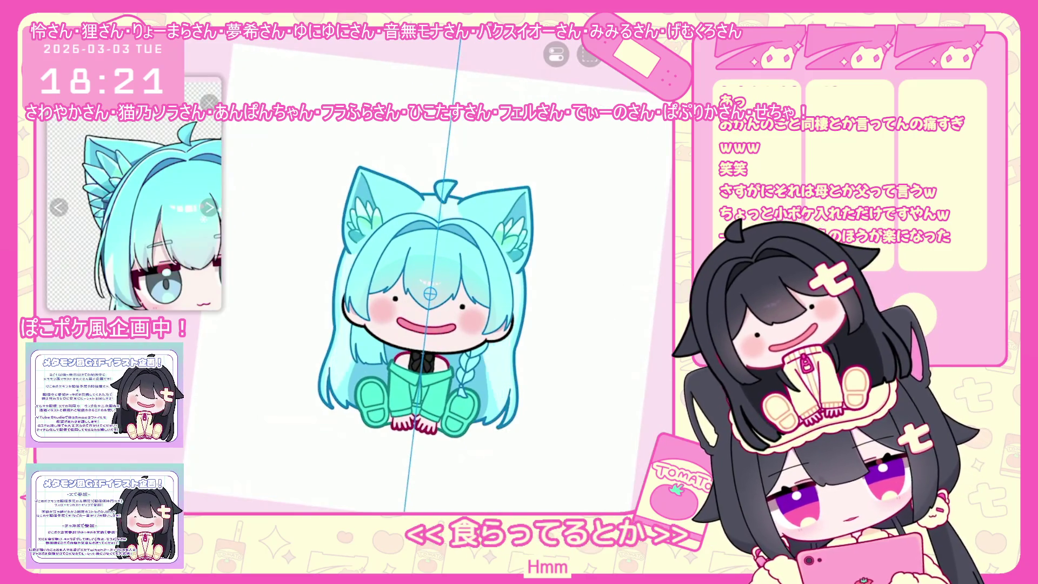
scroll(431, 300, "up", 3)
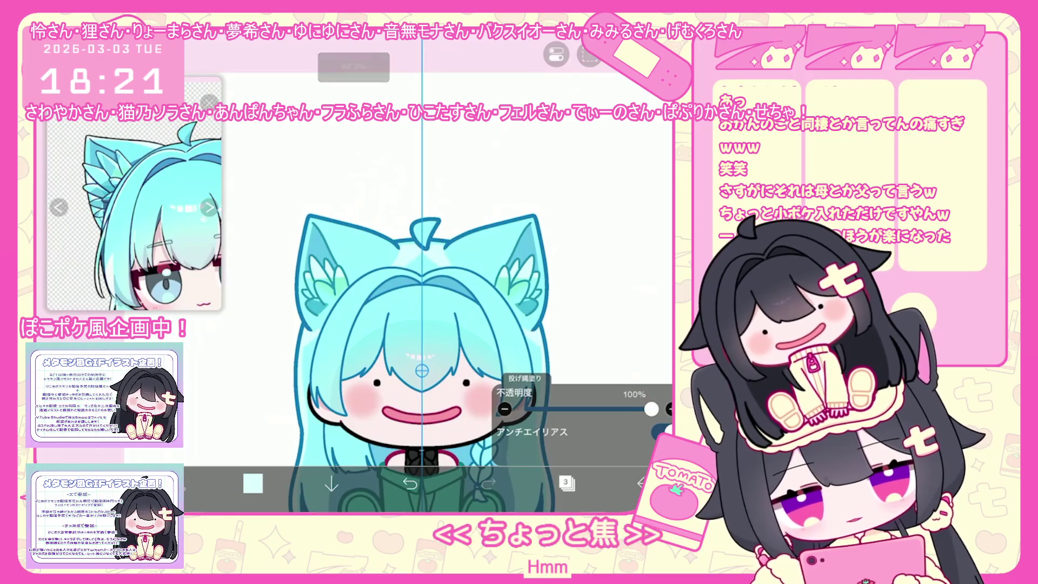
scroll(430, 300, "down", 3)
Select layer 6, undo the last lasso fill and reposition the canvas view
left_click(565, 484)
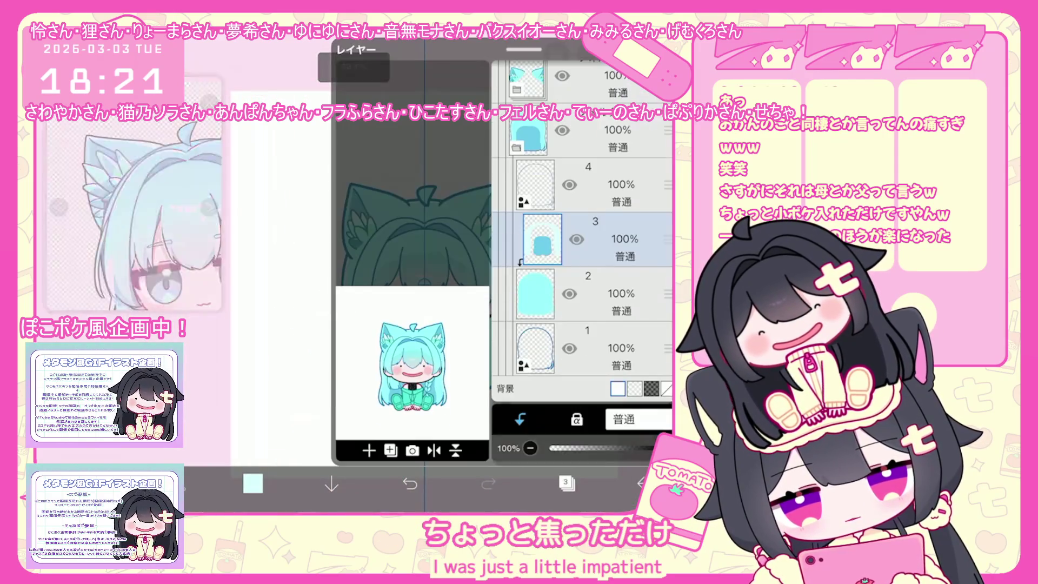
scroll(582, 243, "up", 5)
left_click(582, 240)
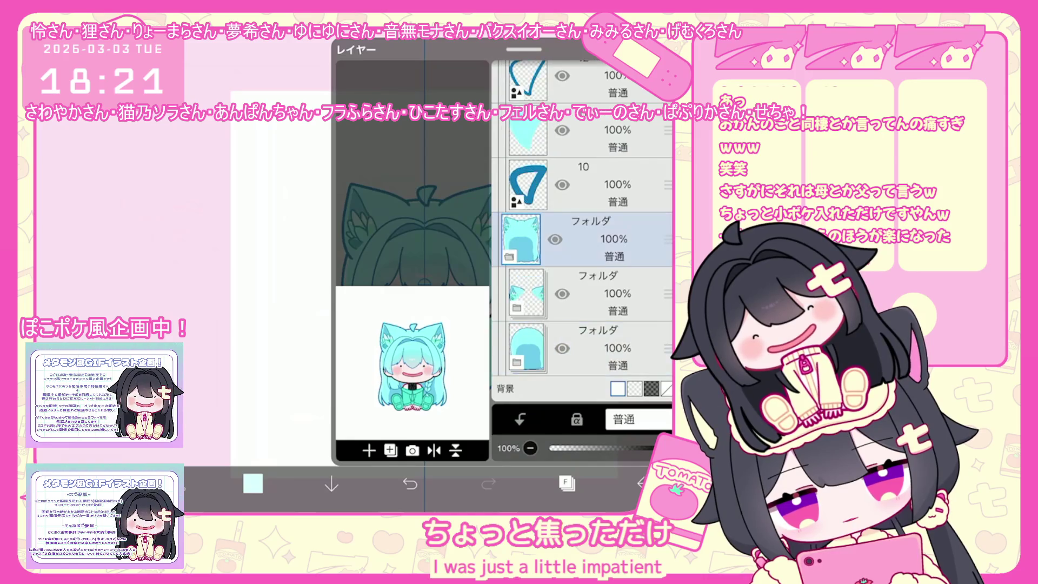
scroll(582, 243, "down", 1)
scroll(582, 244, "down", 2)
left_click(608, 338)
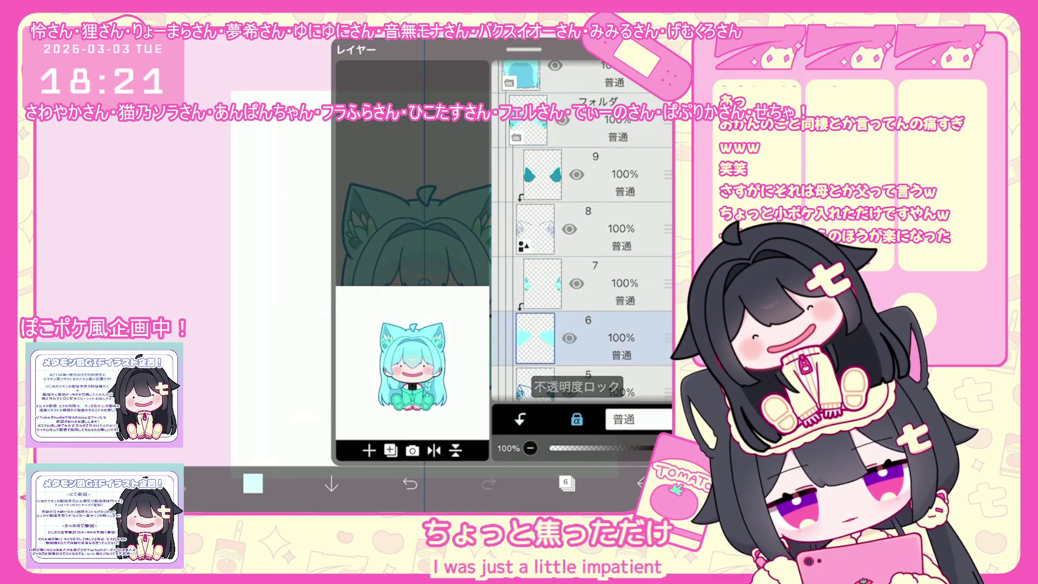
left_click(566, 483)
scroll(451, 324, "up", 3)
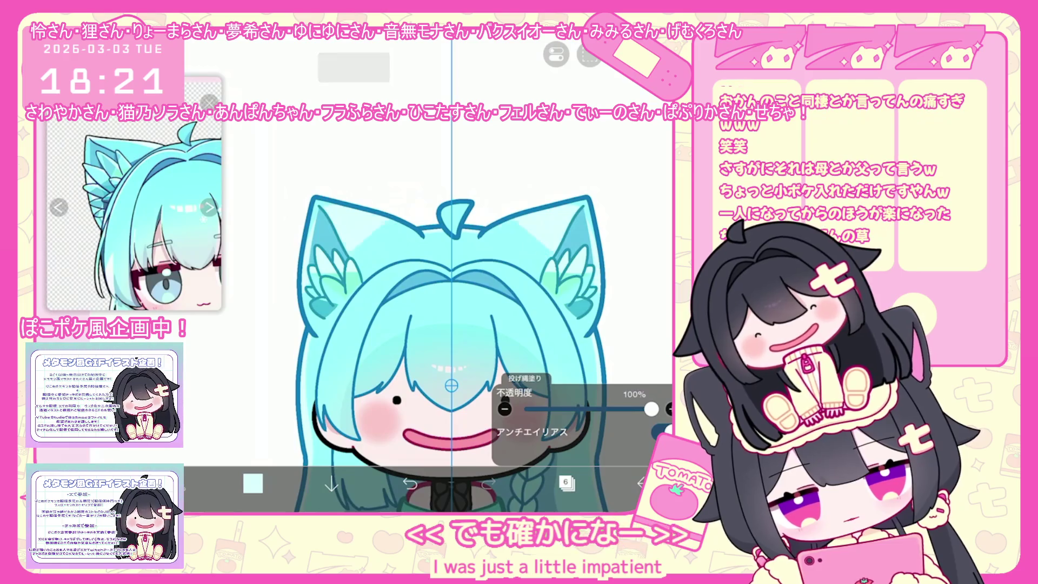
left_click(409, 483)
mouse_move(451, 385)
left_mouse_down()
mouse_move(534, 335)
mouse_move(502, 268)
left_mouse_up()
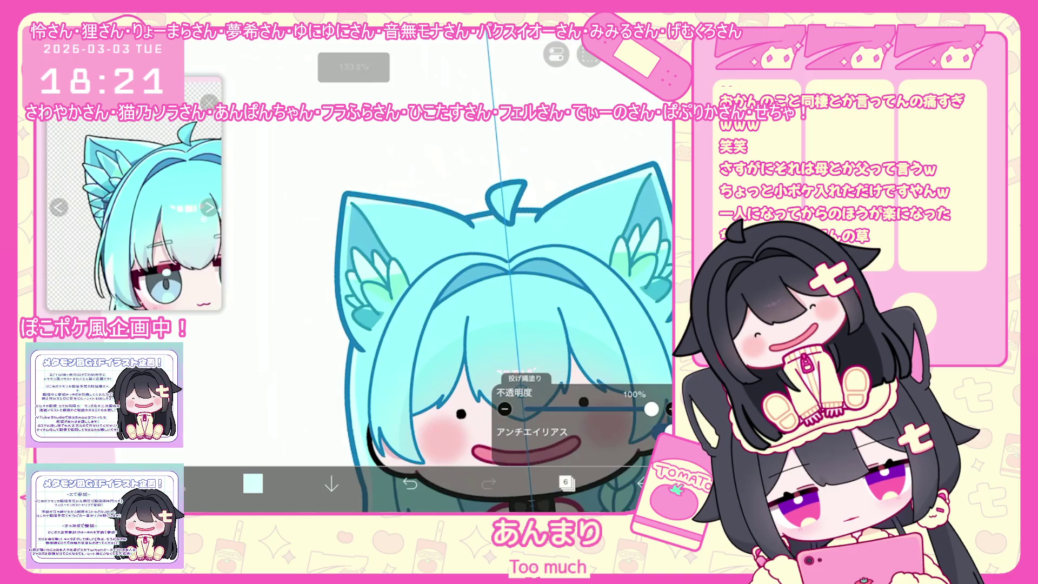
scroll(503, 316, "down", 2)
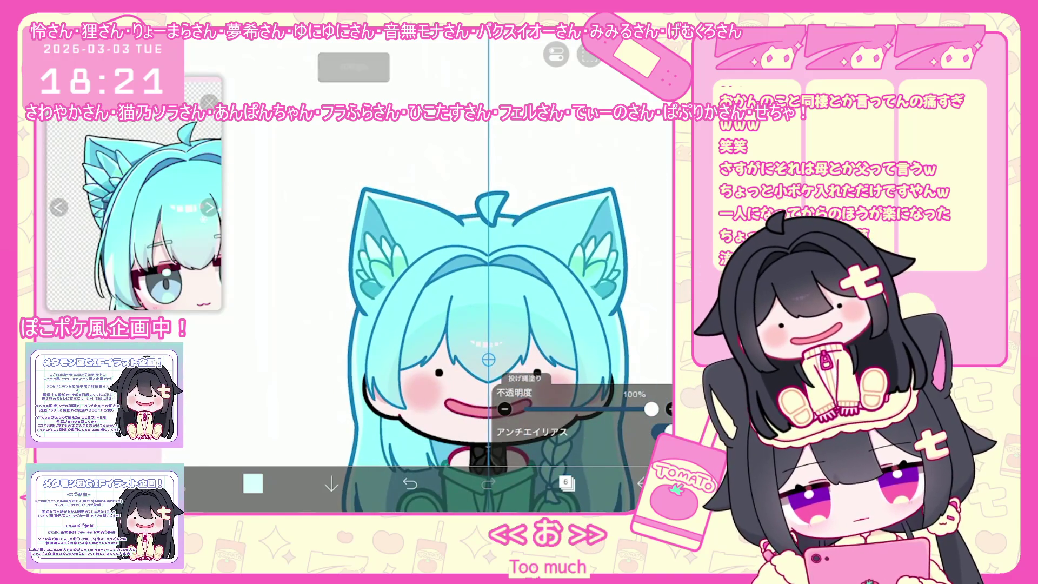
Select layer 11, then expand the pink face folder and choose a layer inside it
left_click(565, 483)
scroll(581, 244, "down", 3)
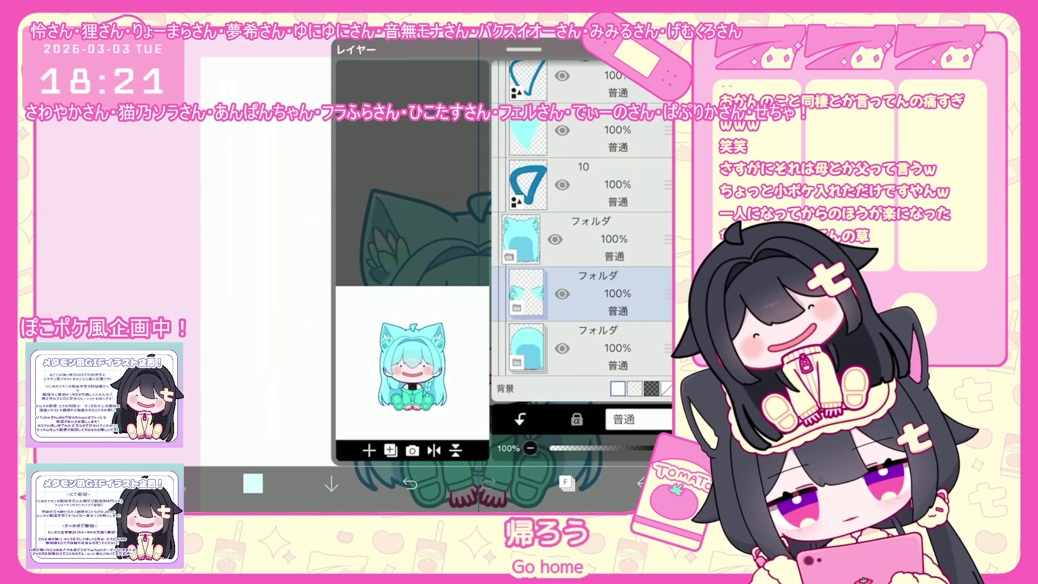
left_click(600, 130)
left_click(565, 484)
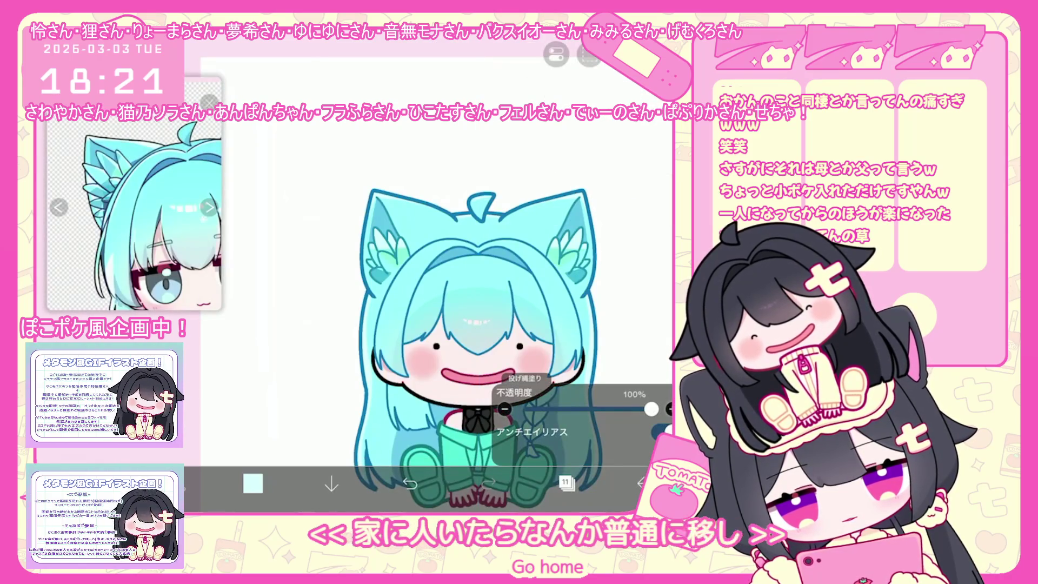
scroll(479, 325, "down", 2)
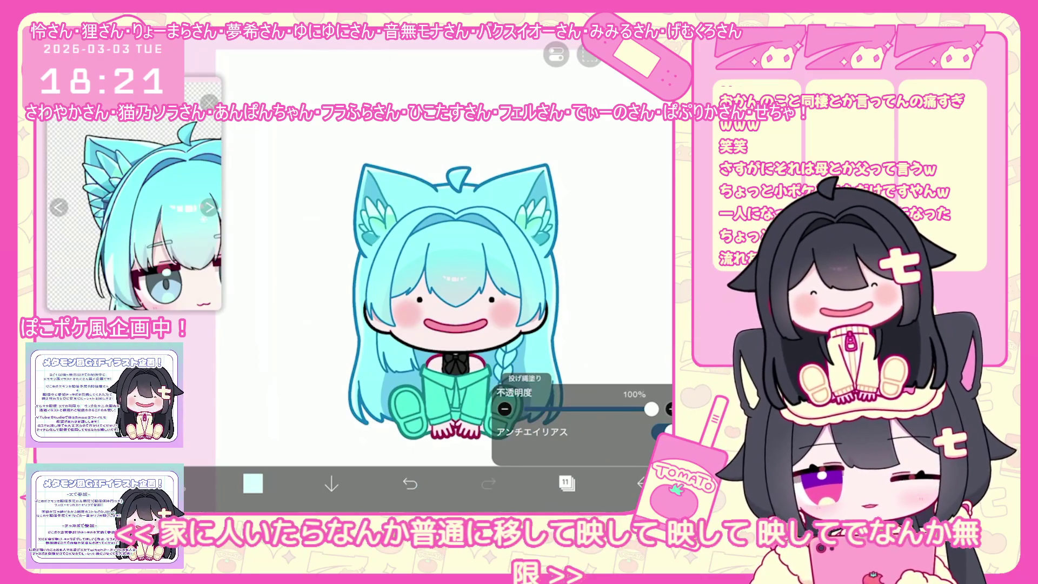
scroll(441, 296, "down", 2)
left_click(565, 483)
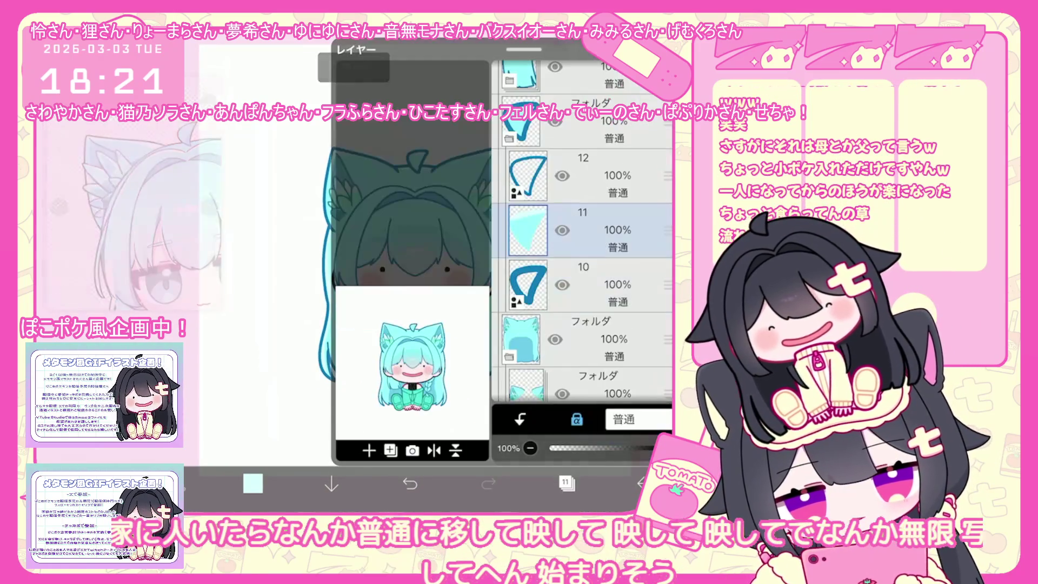
scroll(582, 243, "up", 3)
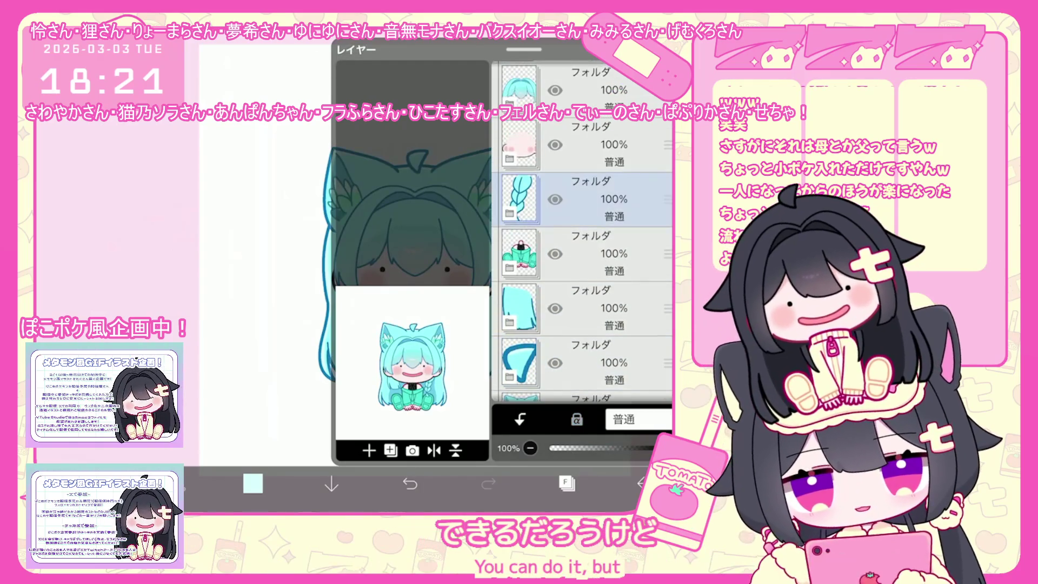
scroll(582, 244, "up", 2)
left_click(584, 284)
scroll(582, 244, "down", 2)
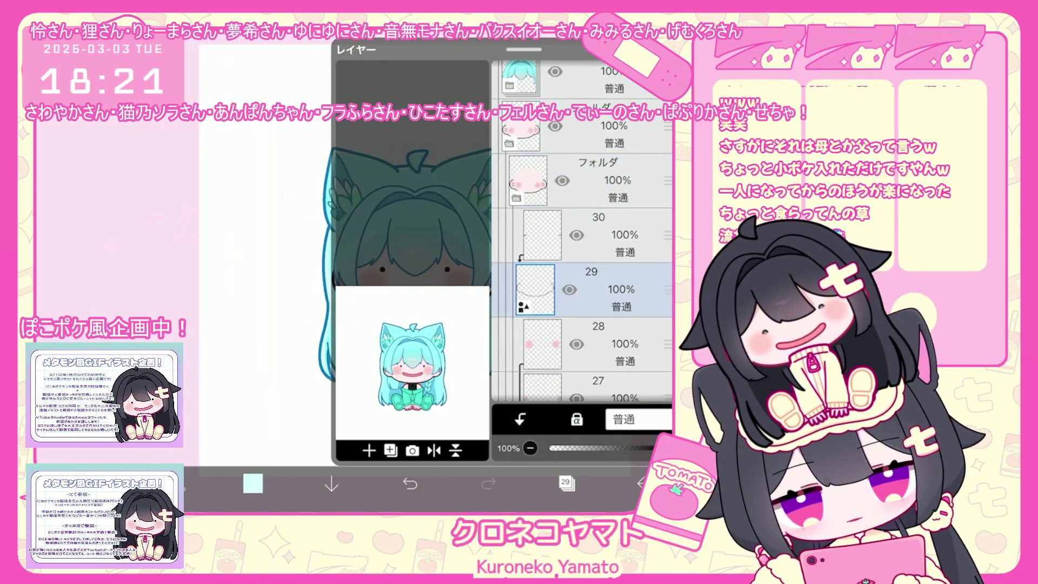
left_click(584, 284)
Switch to Lasso Fill and make layer 26 the working layer
left_click(565, 483)
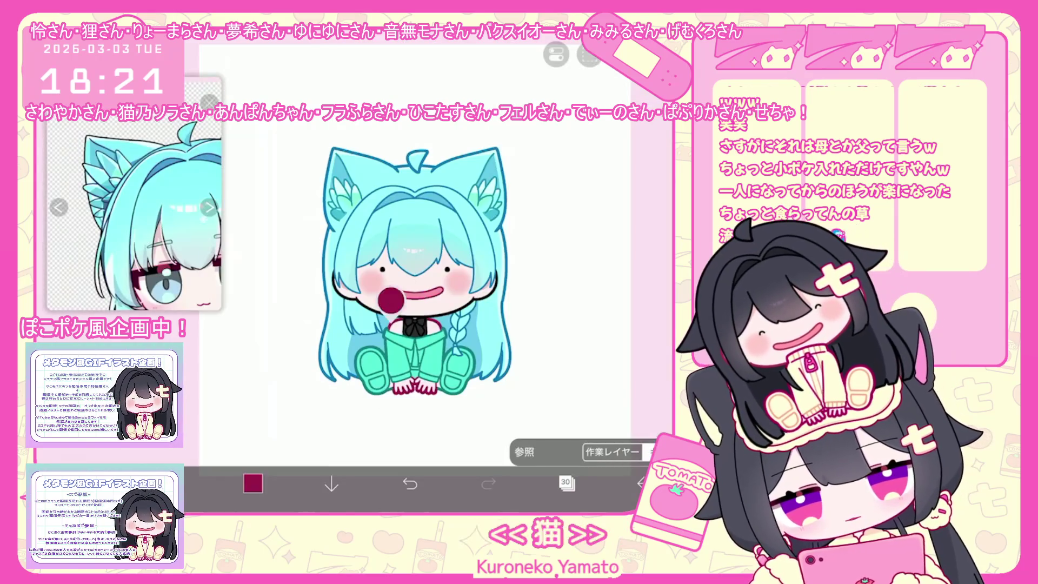
left_click(391, 298)
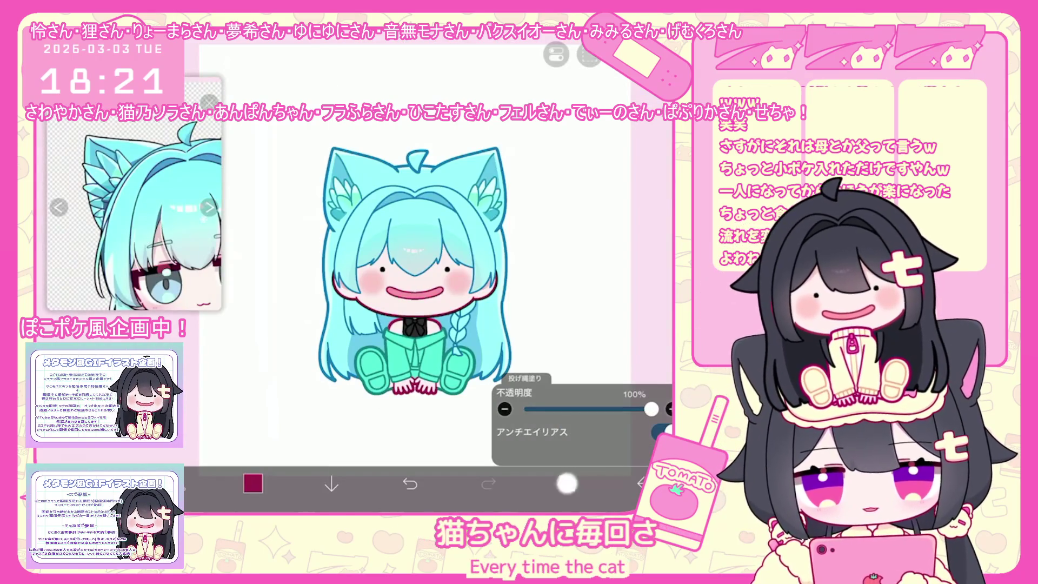
left_click(565, 483)
scroll(582, 243, "down", 2)
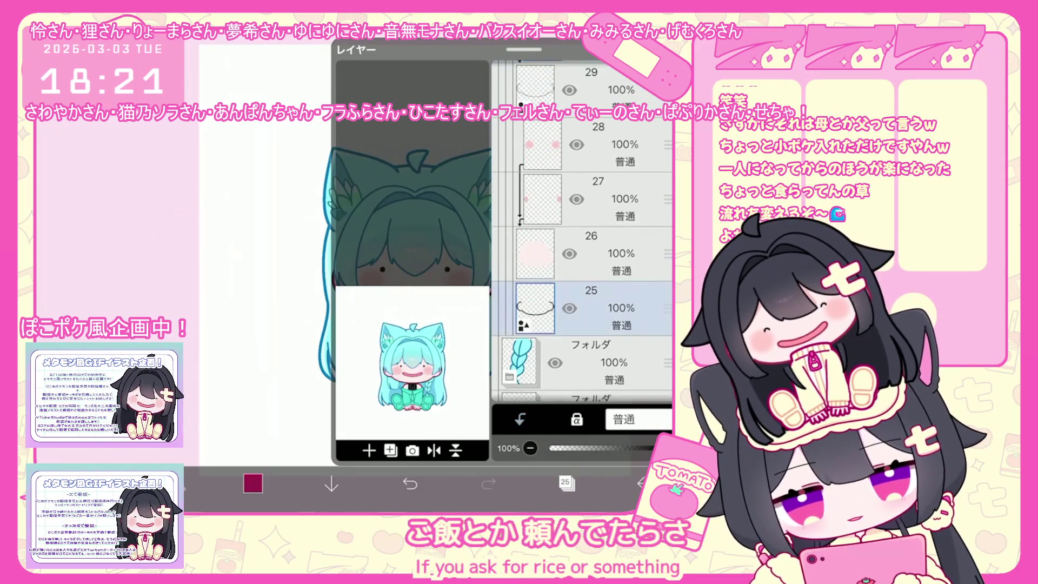
left_click(585, 259)
left_click(566, 484)
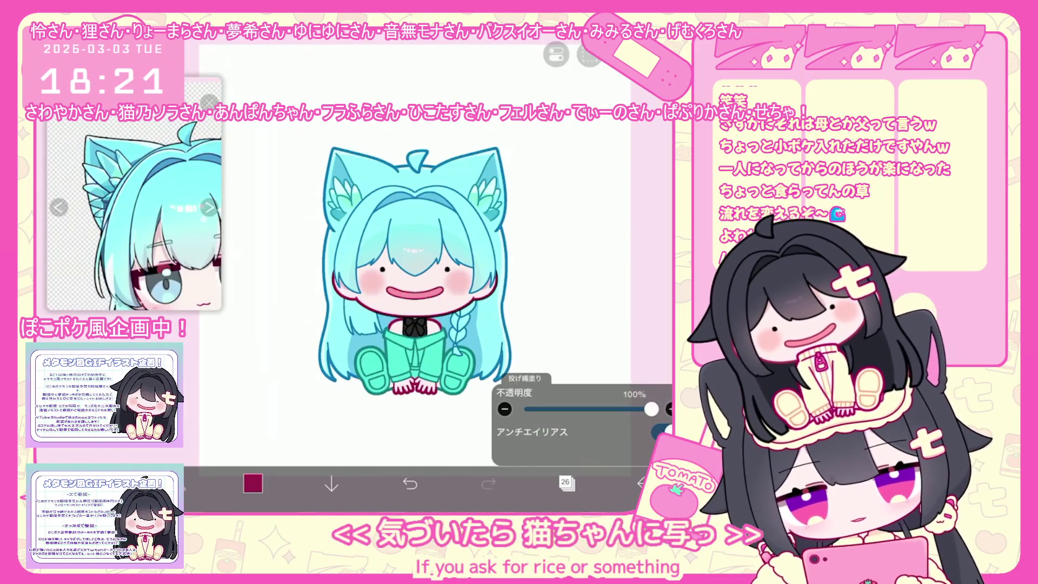
scroll(394, 274, "up", 2)
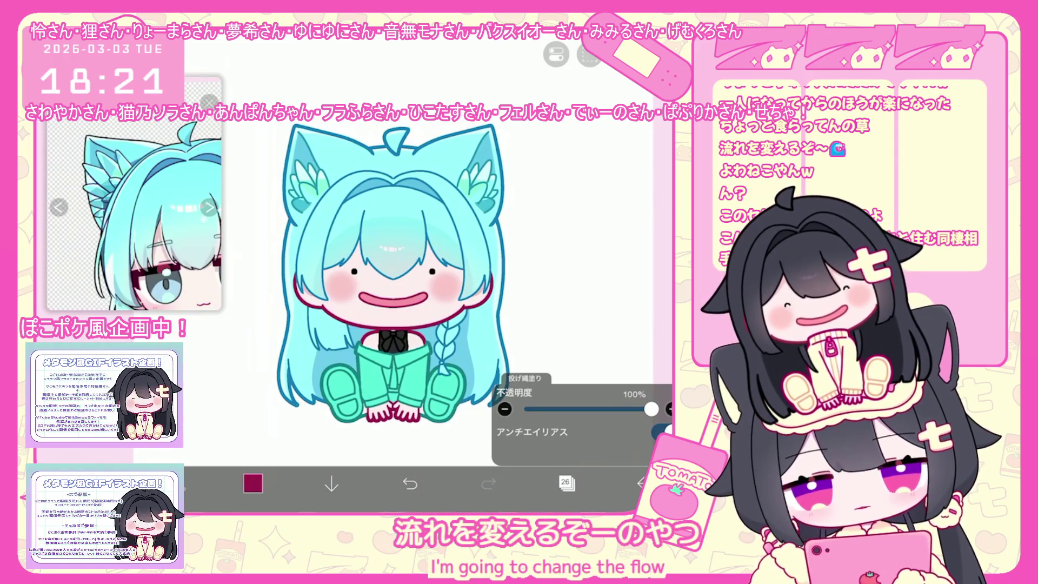
Move on to layer 28 and bring up the colour picker for pale pink
left_click(566, 484)
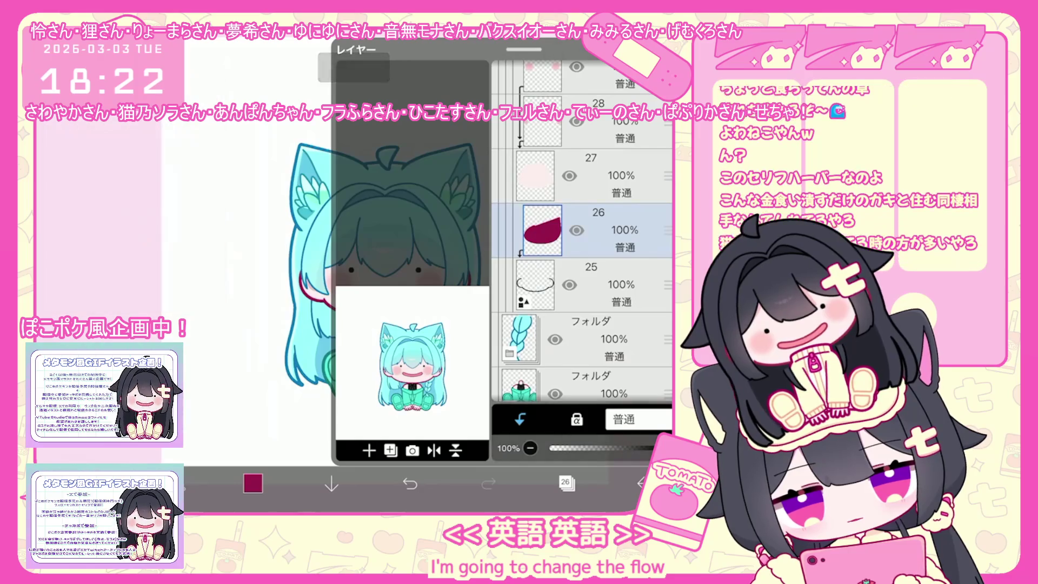
left_click(600, 122)
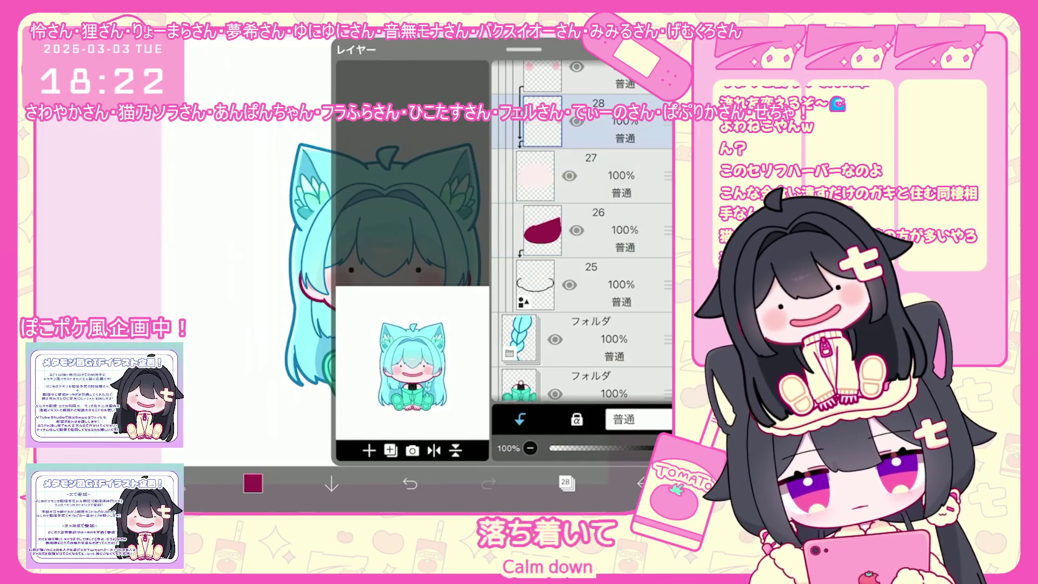
left_click(567, 483)
left_click(252, 483)
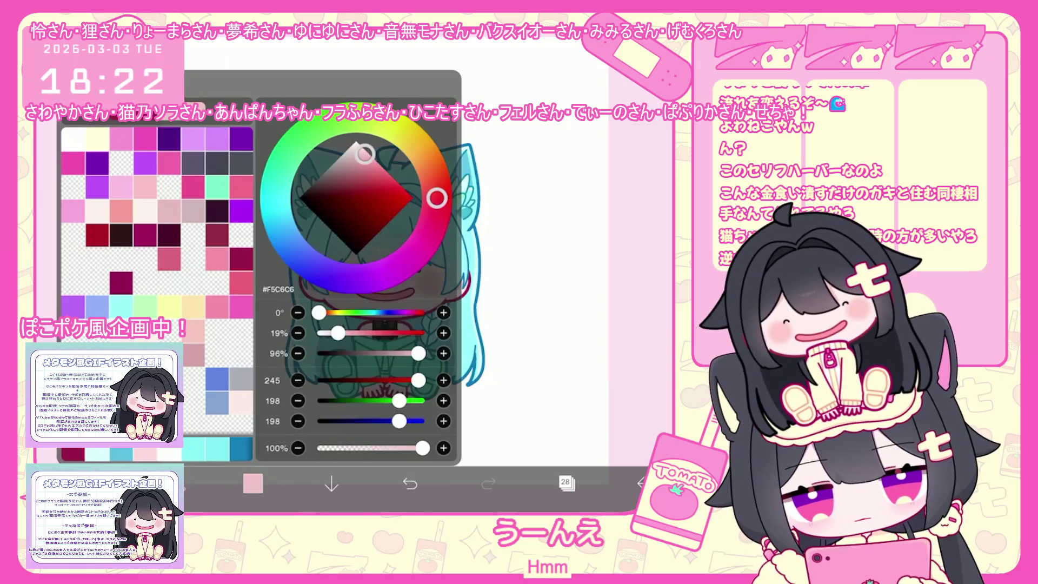
Choose pale pink, enable mirror symmetry and select the pink face folder
left_click(253, 483)
left_click(589, 54)
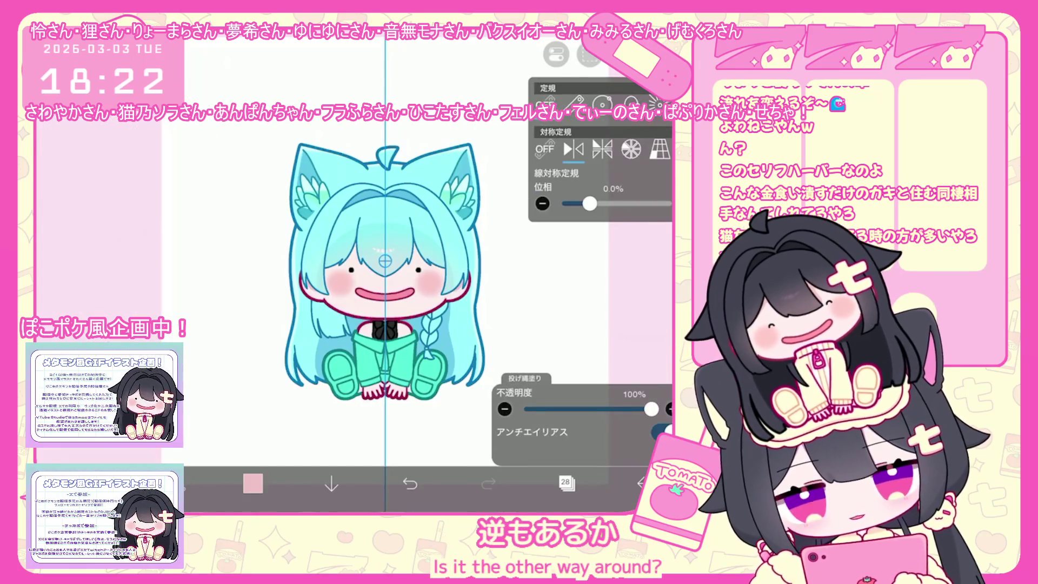
left_click(588, 55)
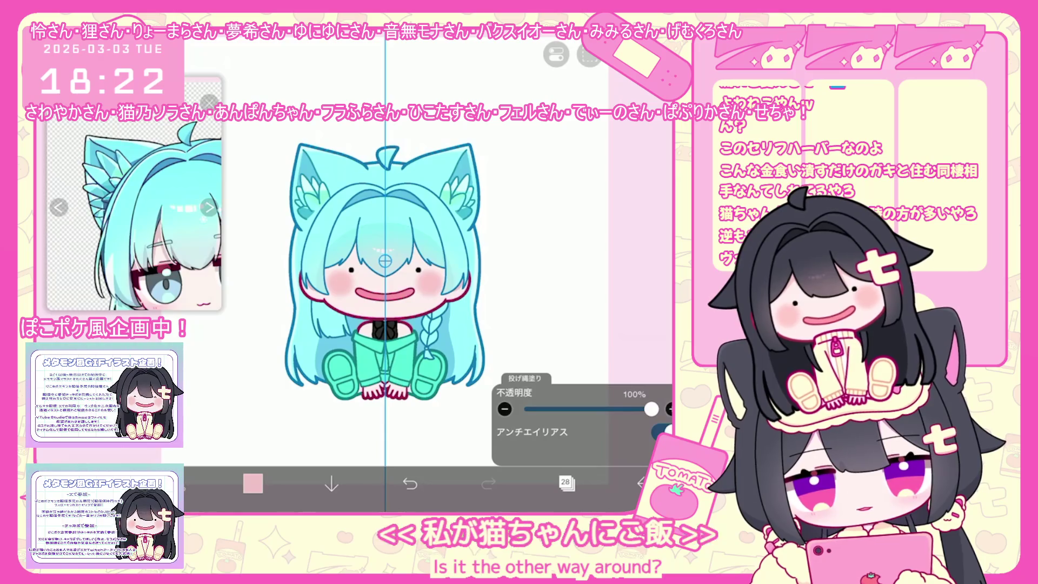
scroll(430, 325, "up", 5)
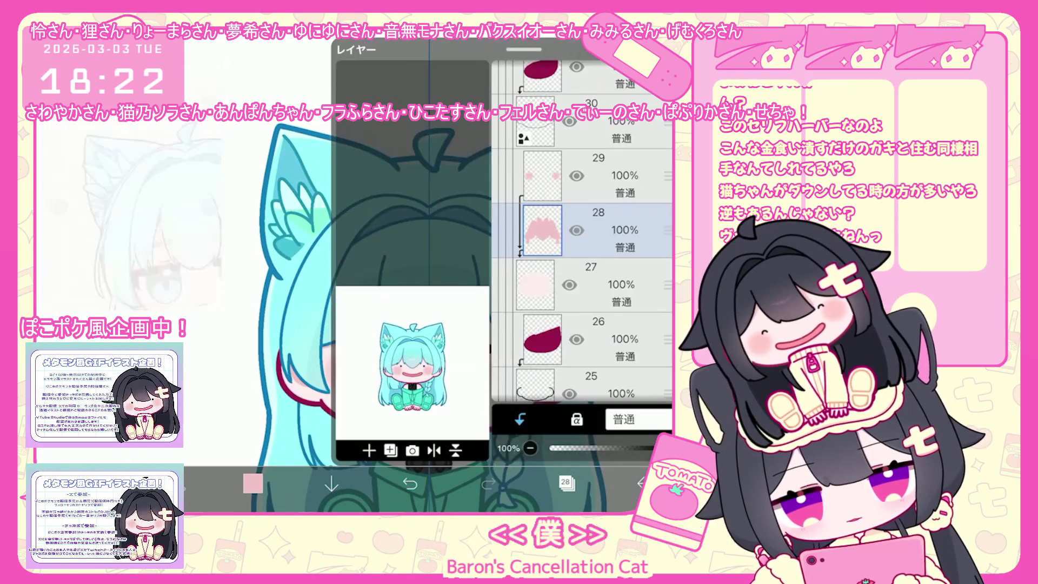
left_click(567, 482)
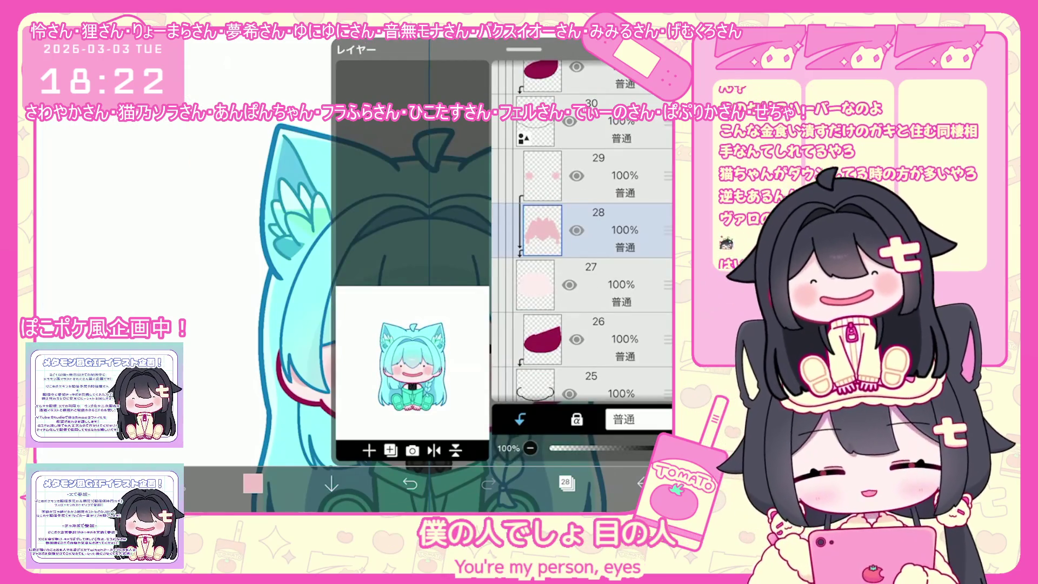
scroll(582, 236, "up", 3)
scroll(583, 235, "up", 5)
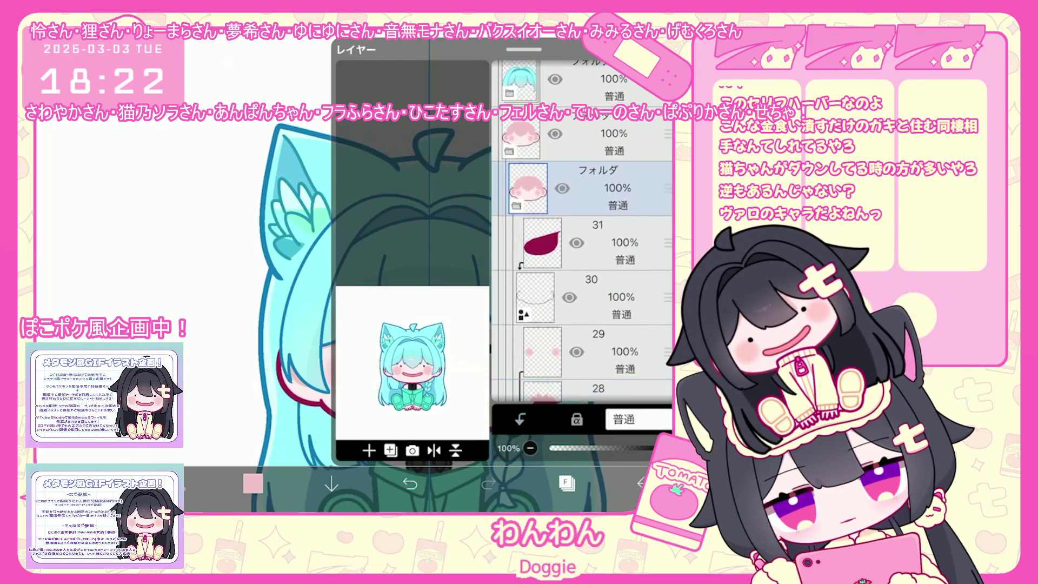
left_click(566, 482)
scroll(415, 277, "up", 1)
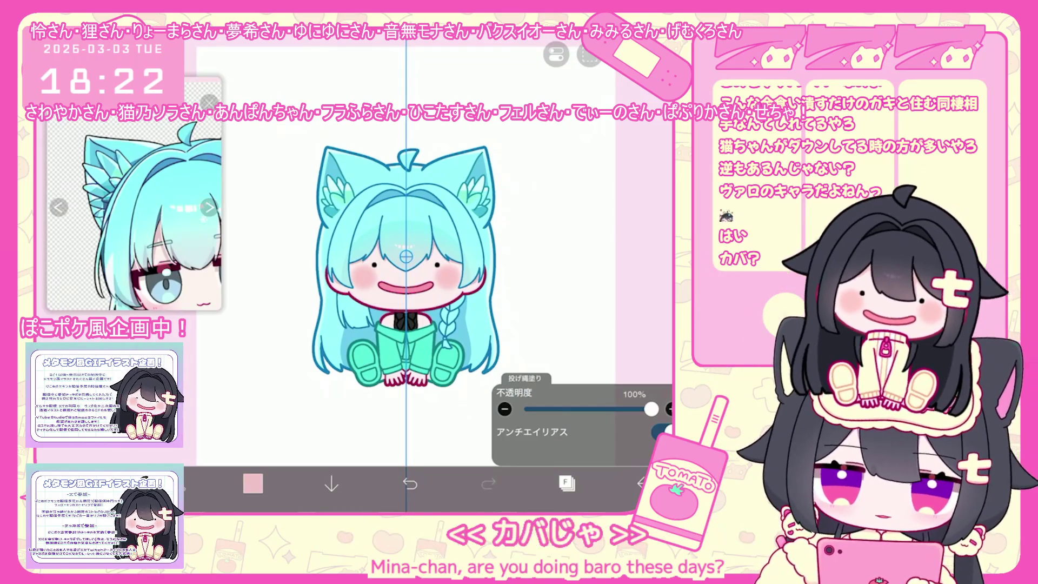
scroll(406, 268, "up", 2)
scroll(381, 267, "down", 1)
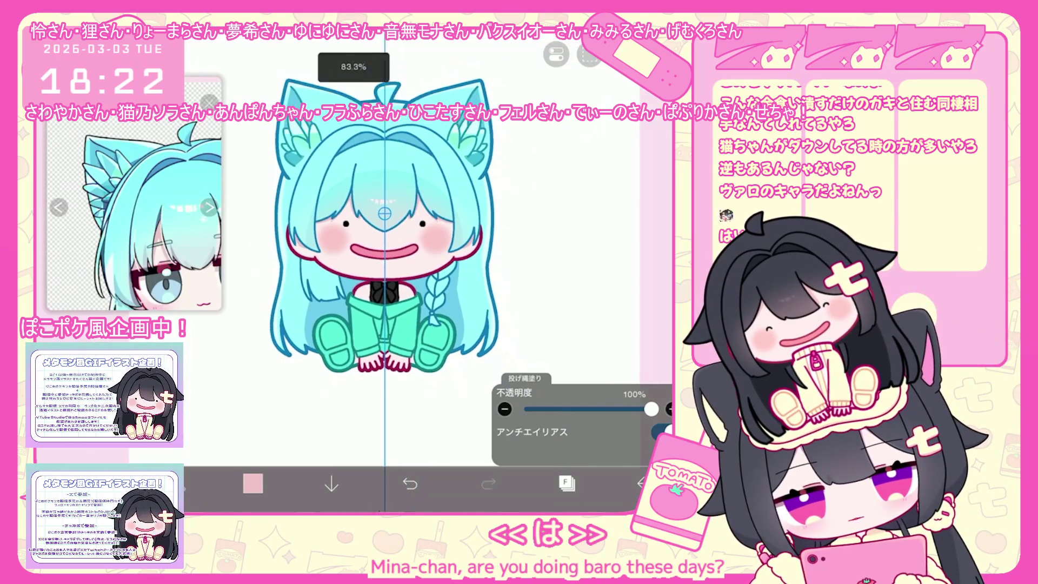
scroll(381, 243, "down", 1)
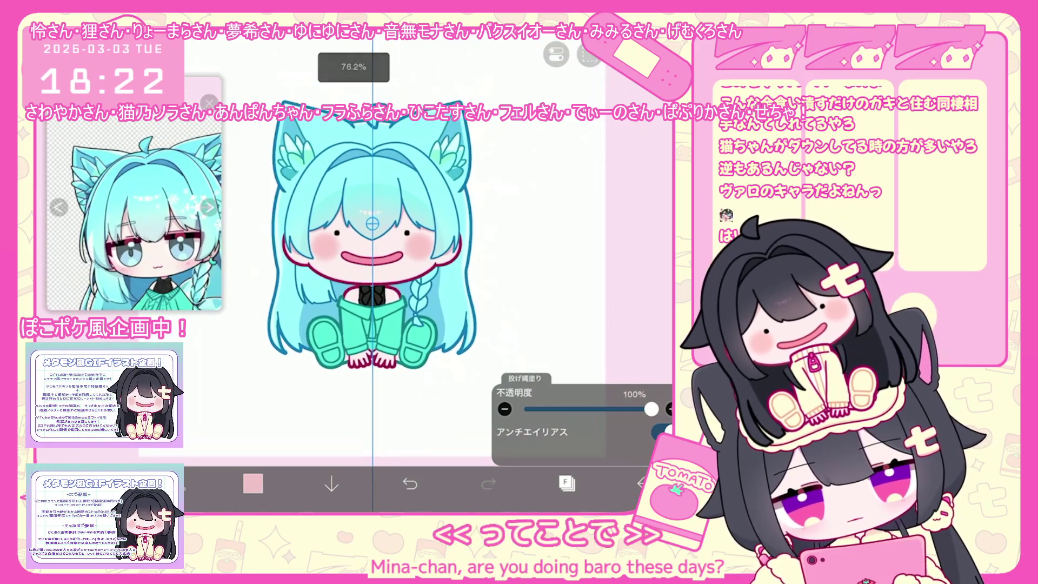
Add a new layer inside the hair folder
left_click(566, 483)
left_click(585, 304)
left_click(390, 450)
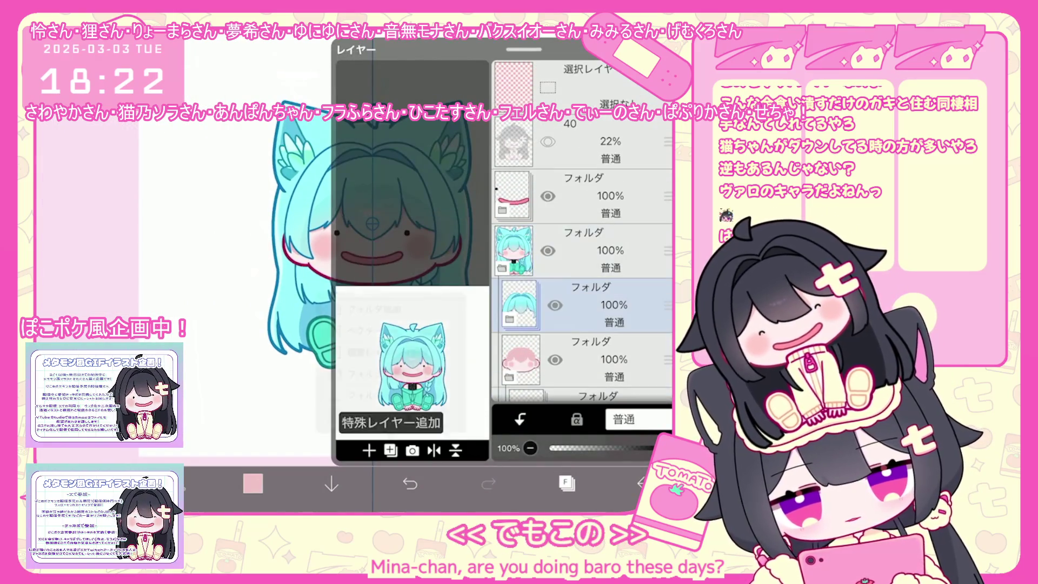
left_click(428, 330)
left_click(566, 483)
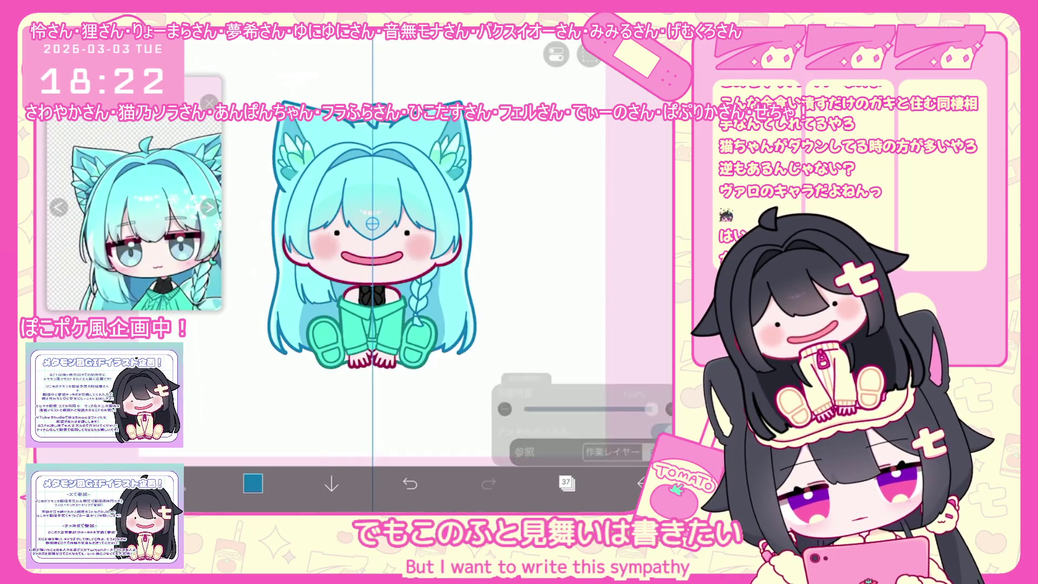
Set dark blue, draw a trial eyebrow stroke and undo it
left_click(187, 483)
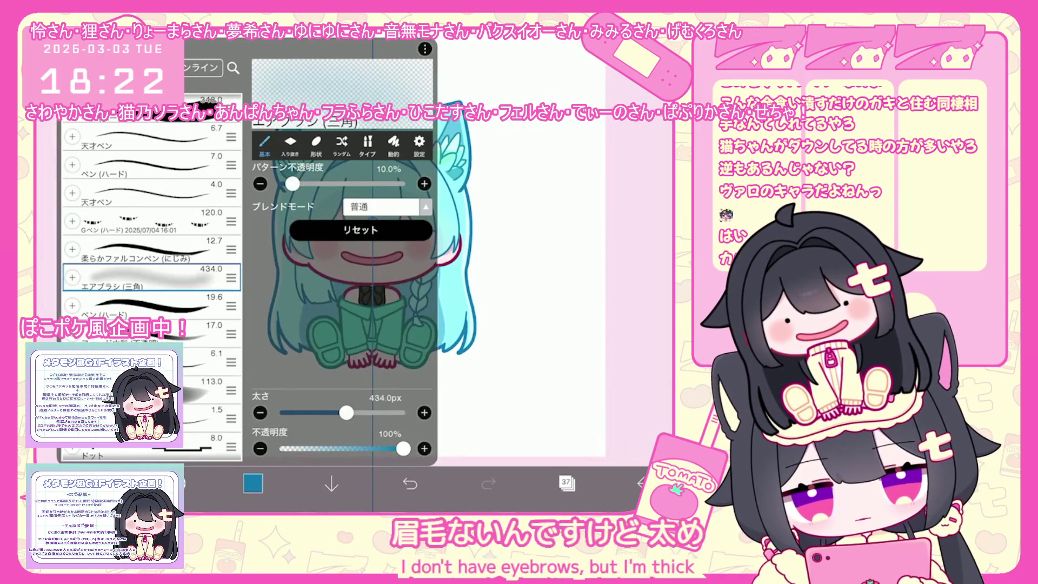
left_click(528, 244)
scroll(358, 324, "up", 5)
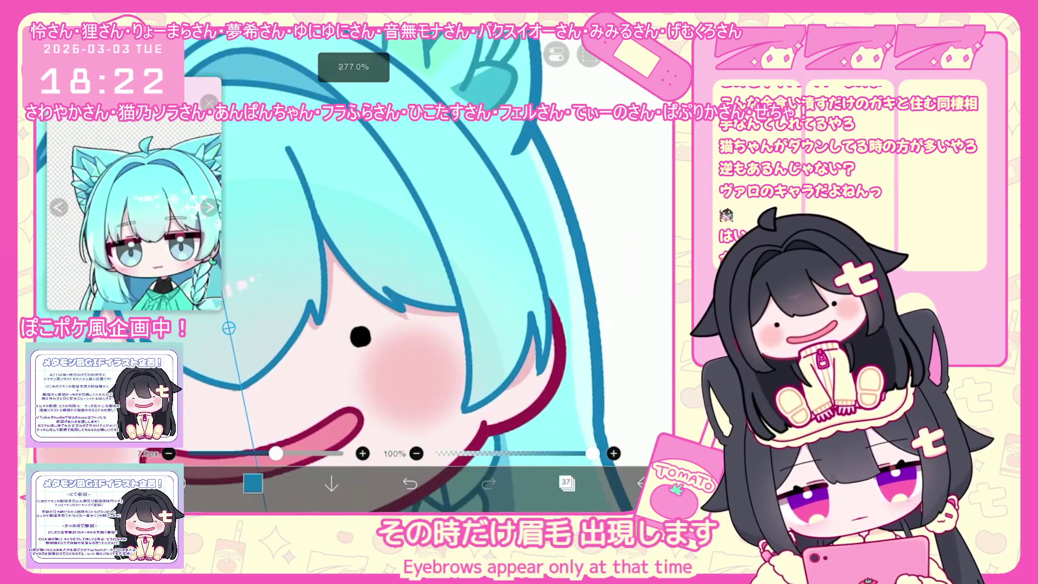
left_click(410, 484)
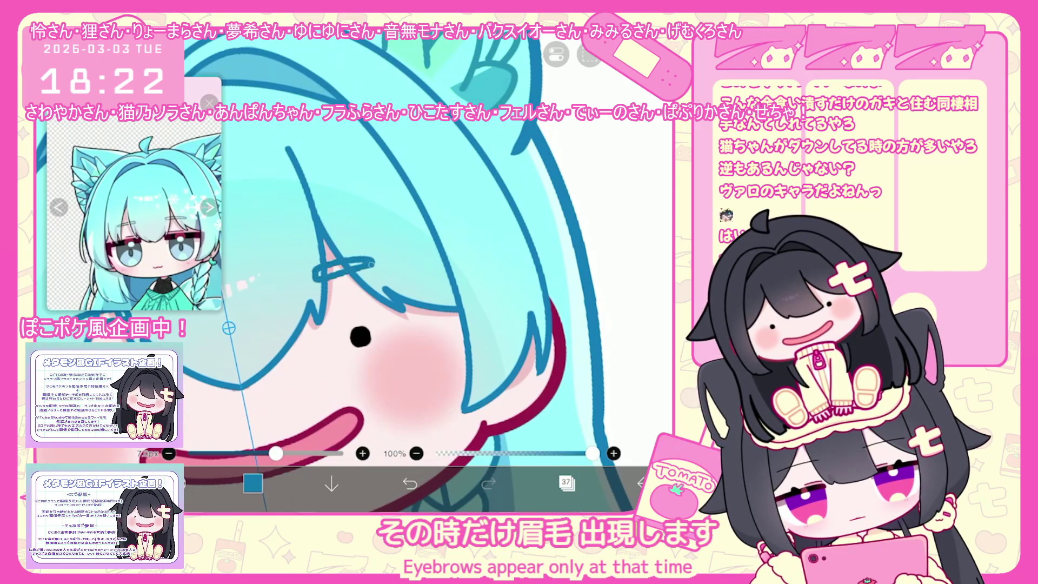
scroll(357, 325, "down", 5)
left_click(409, 483)
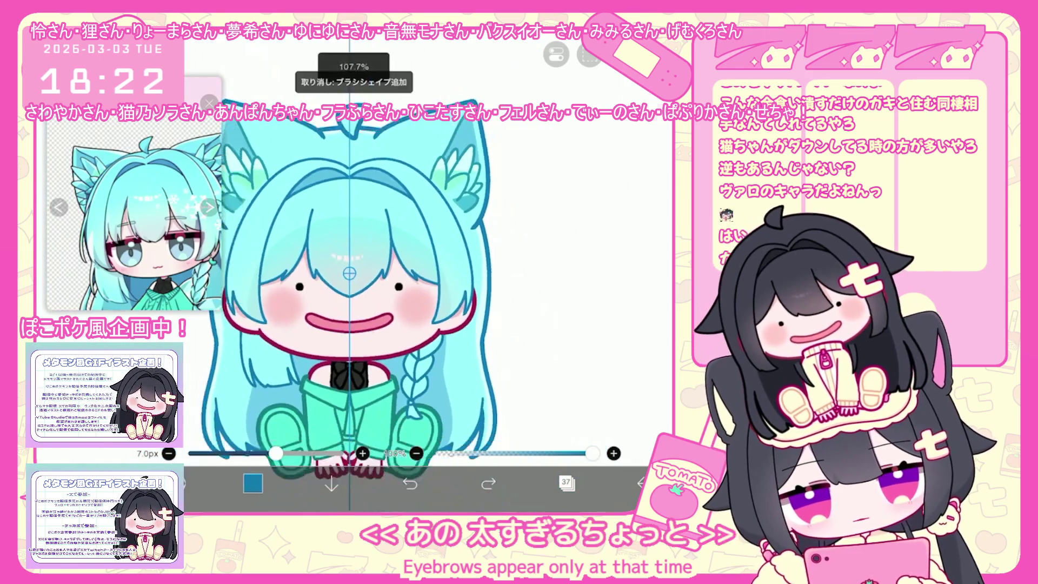
scroll(419, 312, "down", 1)
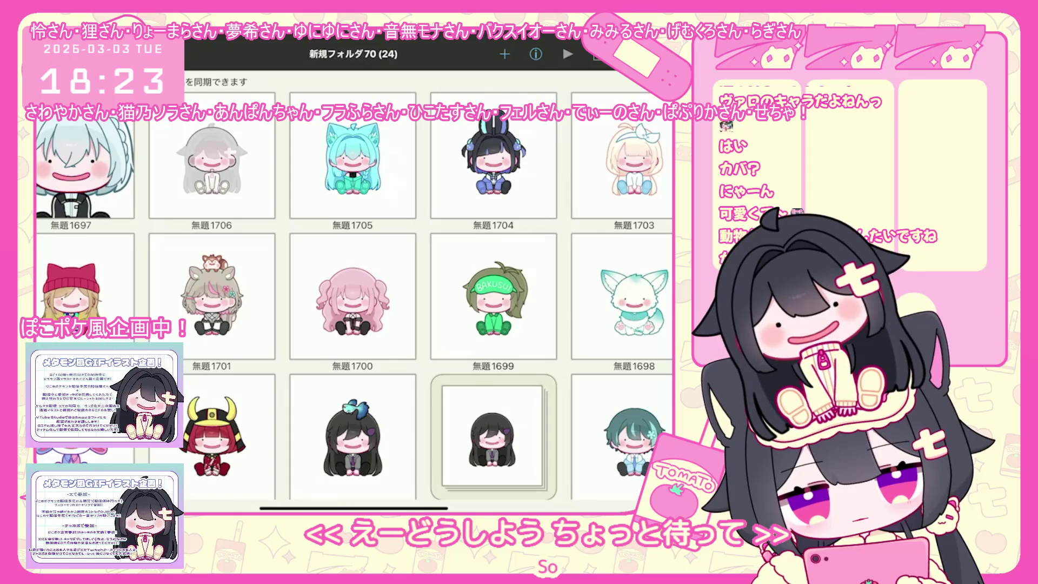
scroll(355, 284, "down", 3)
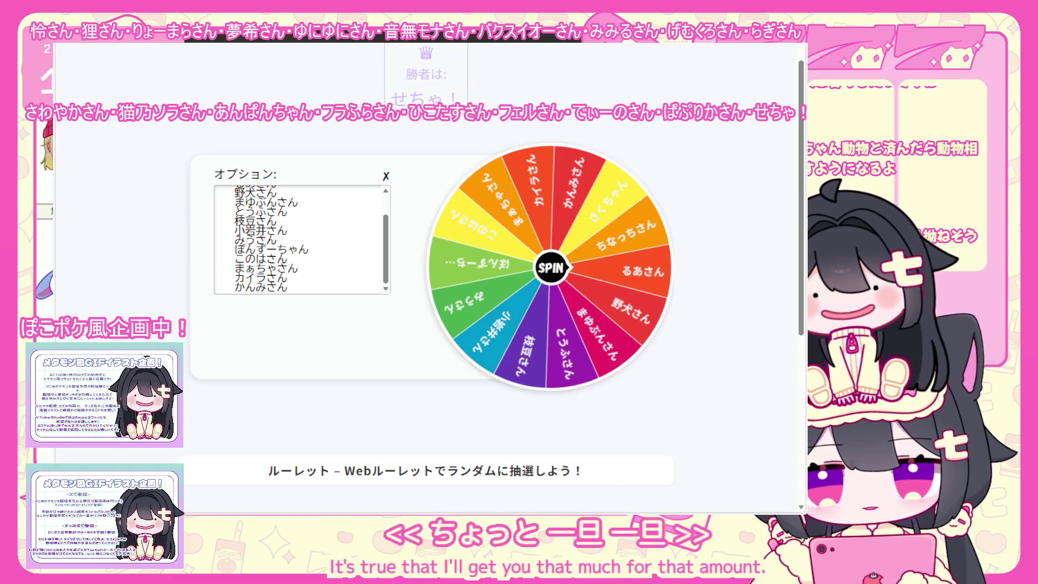
scroll(227, 338, "down", 1)
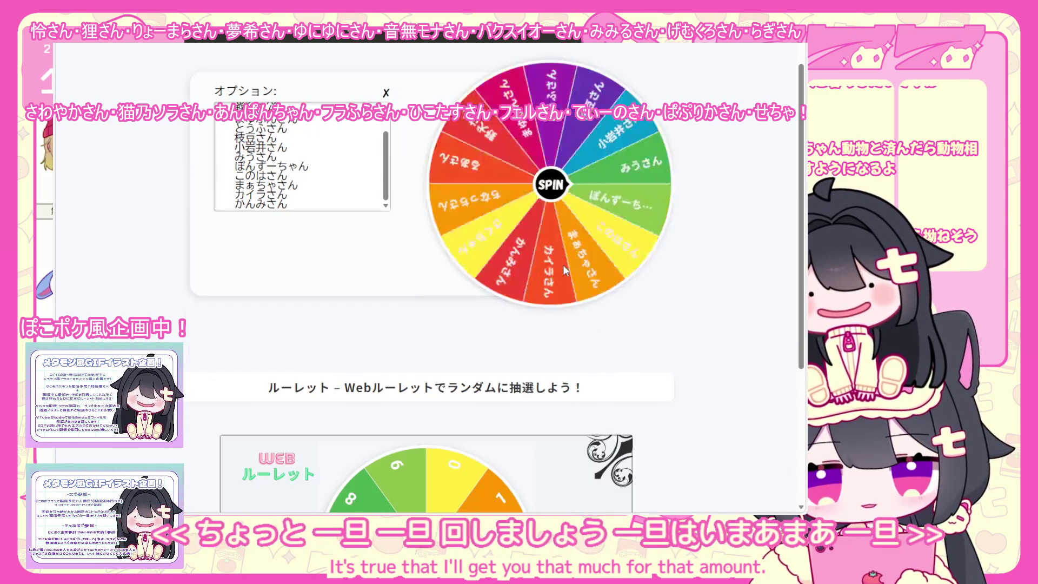
Spin the name wheel, remove the last name from the options and switch the list to checkbox editing
left_click(562, 268)
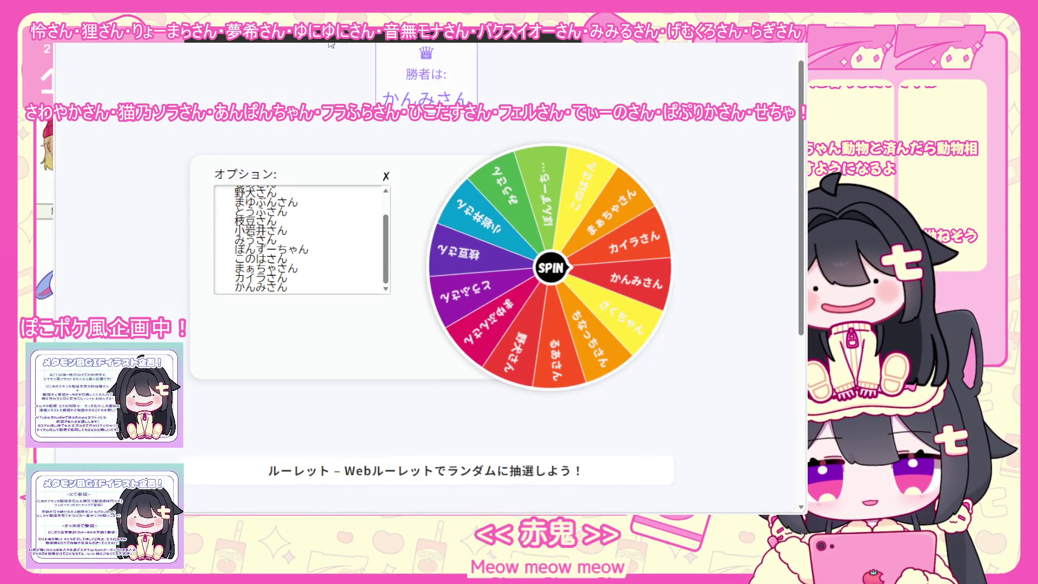
left_click(297, 283)
key("BackSpace")
key("BackSpace")
key("BackSpace")
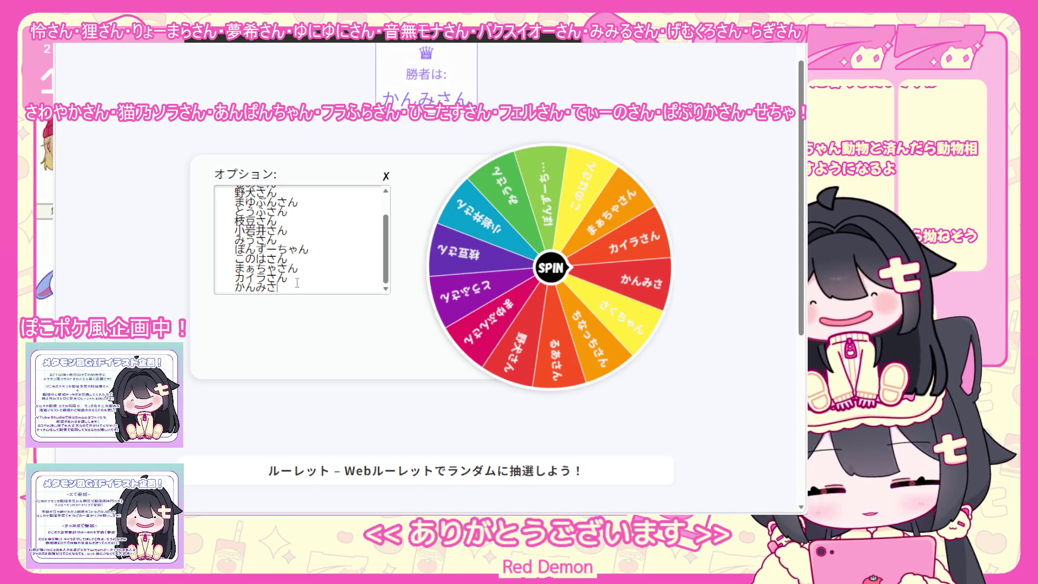
key("BackSpace")
key("BackSpace")
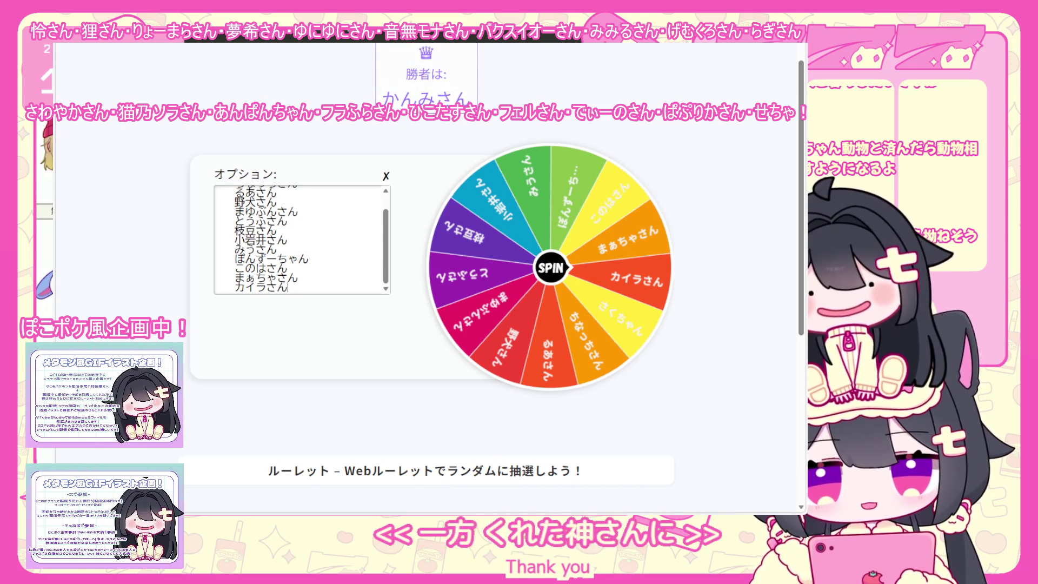
key("ctrl+Tab")
scroll(685, 227, "down", 2)
scroll(685, 227, "down", 3)
scroll(685, 227, "down", 3)
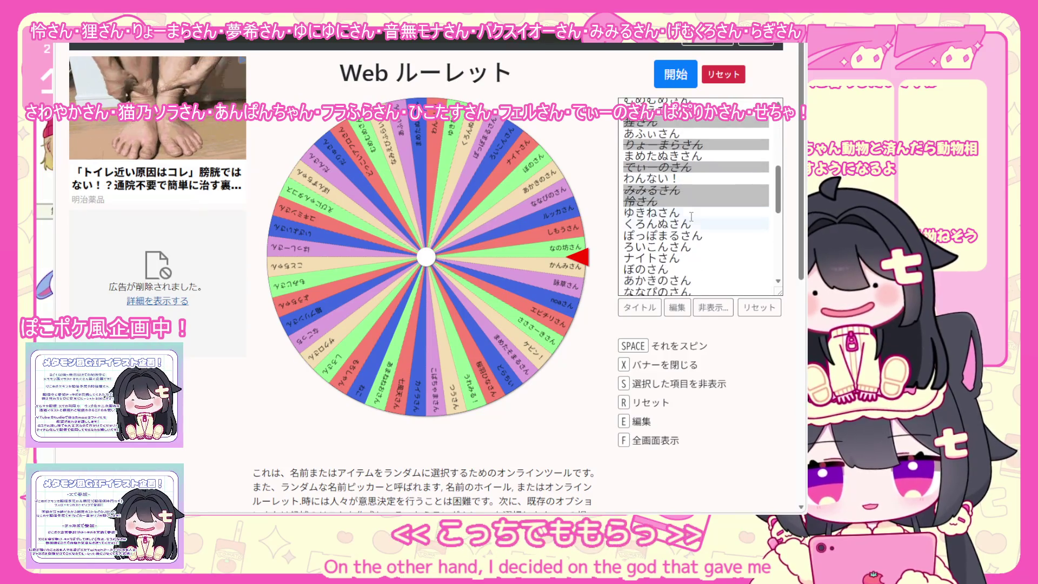
scroll(685, 227, "down", 3)
scroll(685, 227, "down", 3)
scroll(686, 227, "up", 2)
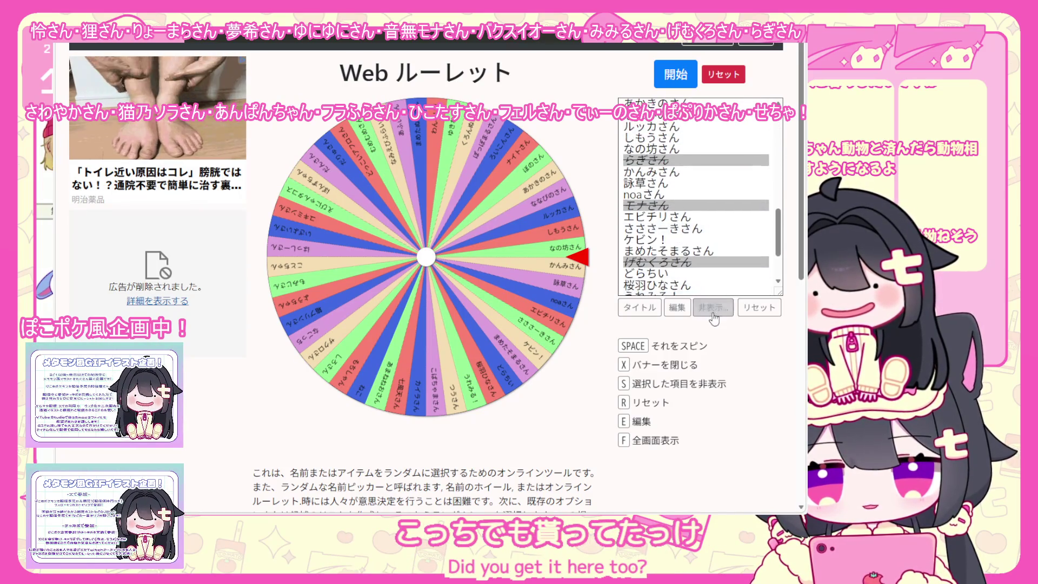
left_click(714, 306)
scroll(675, 214, "up", 2)
scroll(674, 215, "up", 3)
scroll(674, 212, "up", 2)
scroll(674, 216, "down", 3)
scroll(675, 216, "down", 3)
scroll(675, 215, "down", 2)
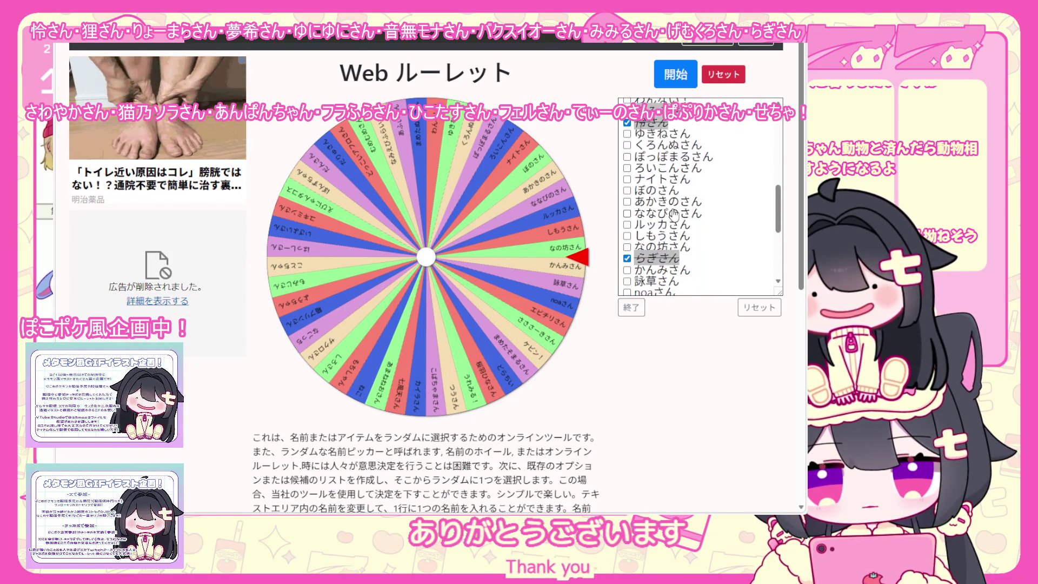
scroll(675, 217, "down", 2)
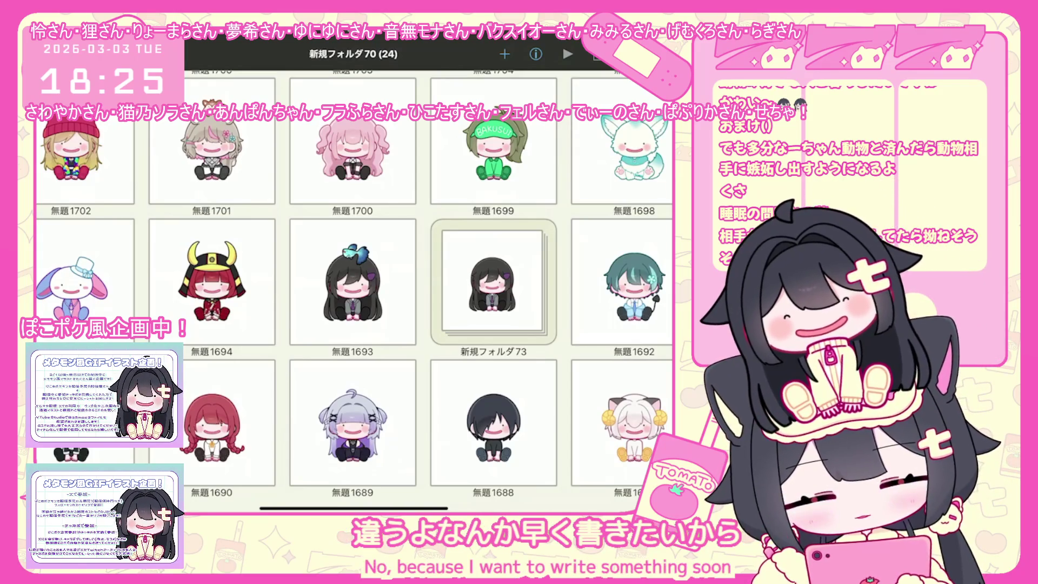
scroll(354, 285, "up", 3)
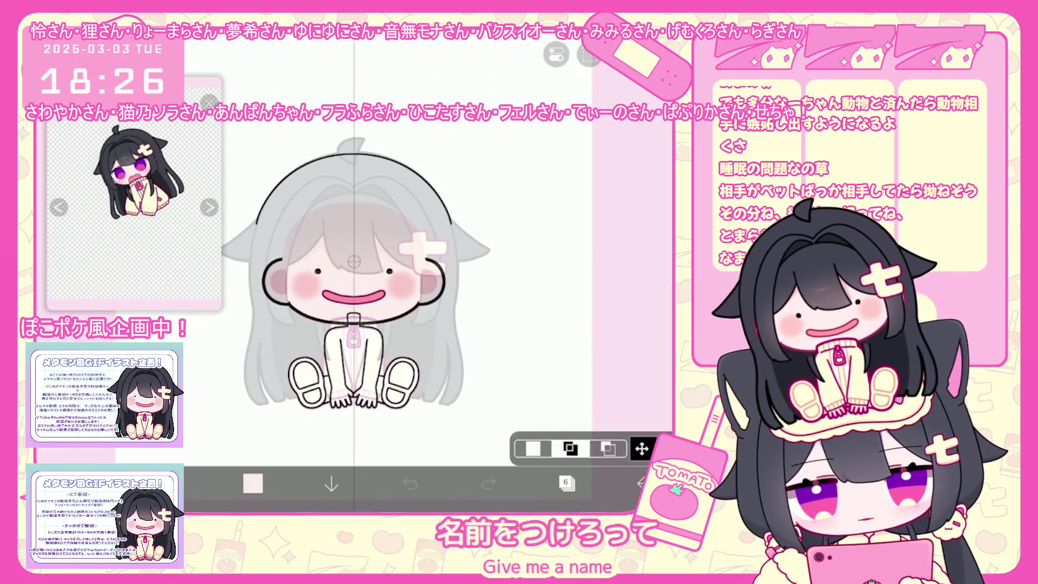
scroll(325, 284, "up", 2)
Create new layer 8 inside the empty folder and return to the canvas
left_click(566, 484)
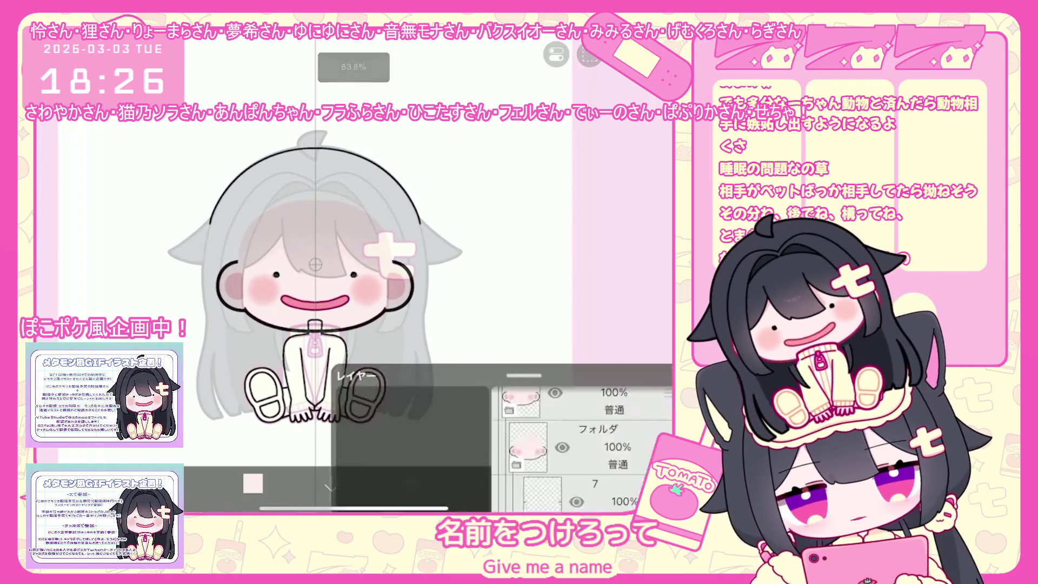
scroll(583, 232, "down", 5)
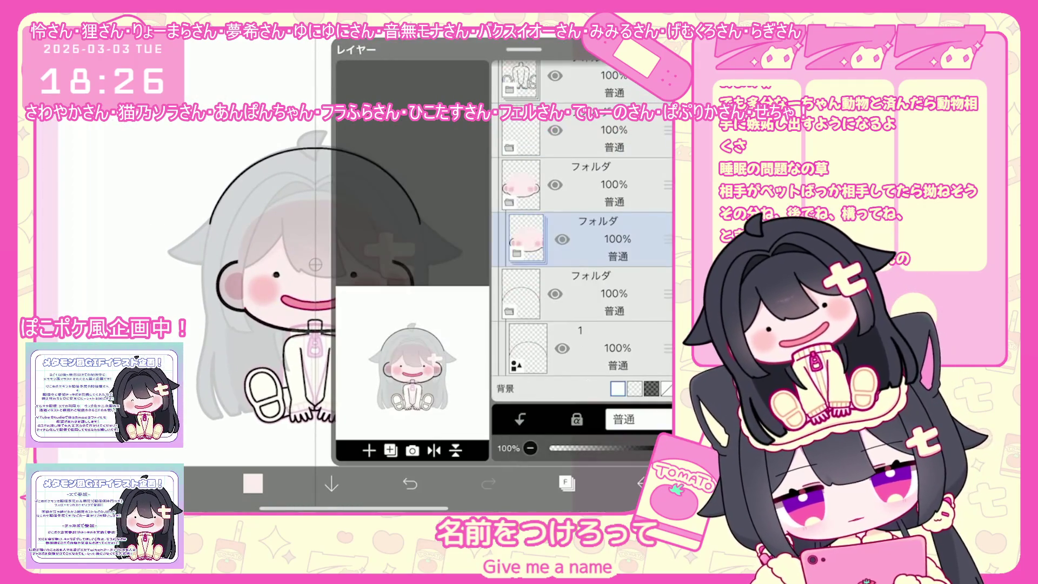
scroll(582, 231, "up", 3)
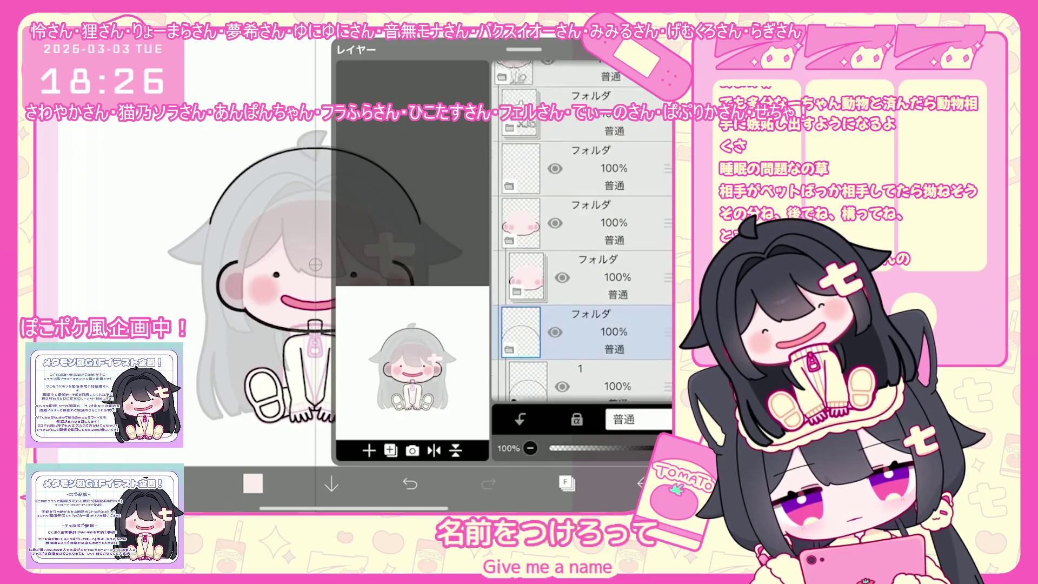
left_click(583, 246)
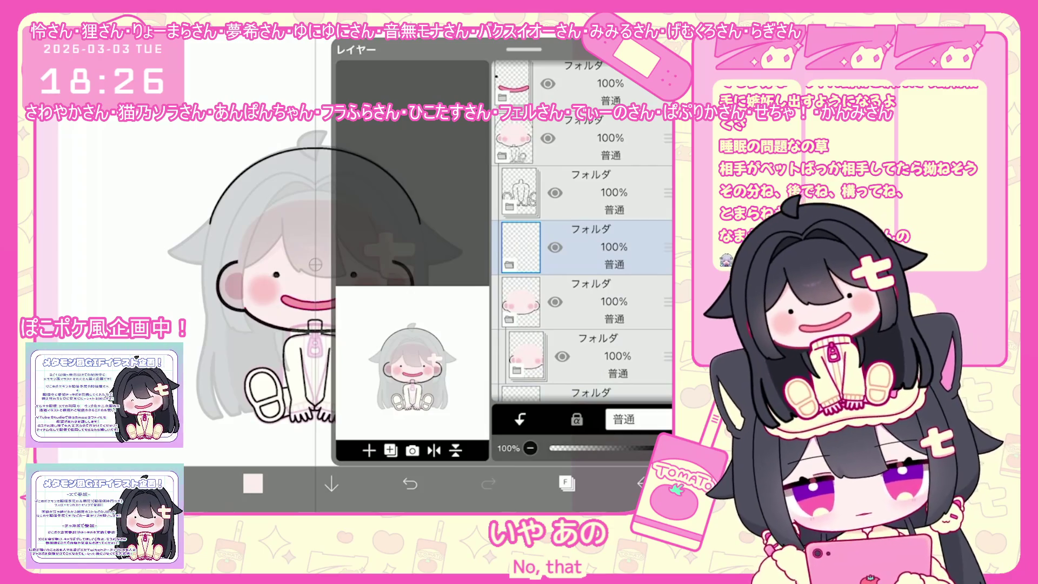
left_click(369, 451)
left_click(406, 394)
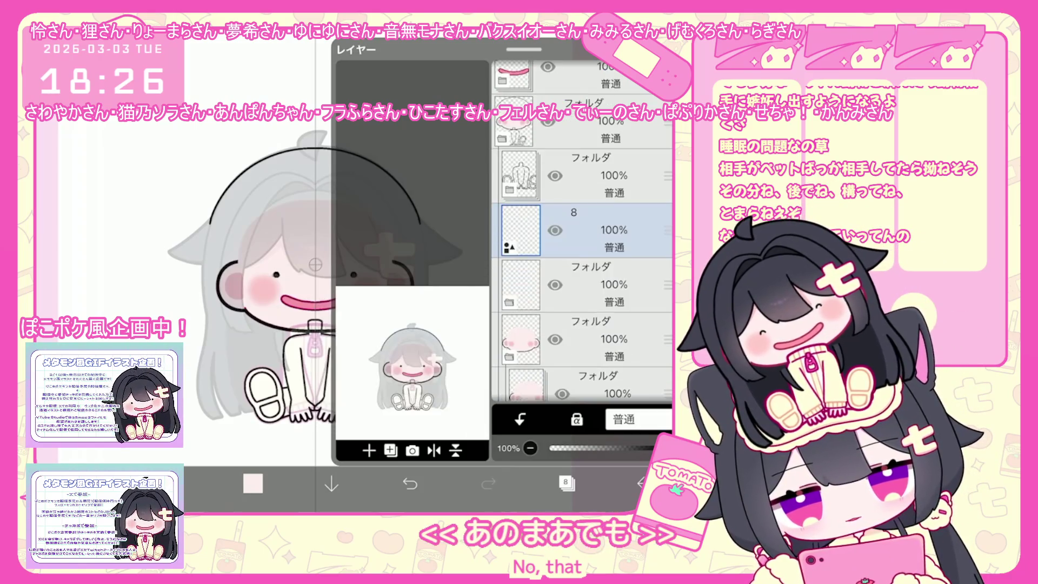
left_click(565, 485)
scroll(352, 268, "up", 3)
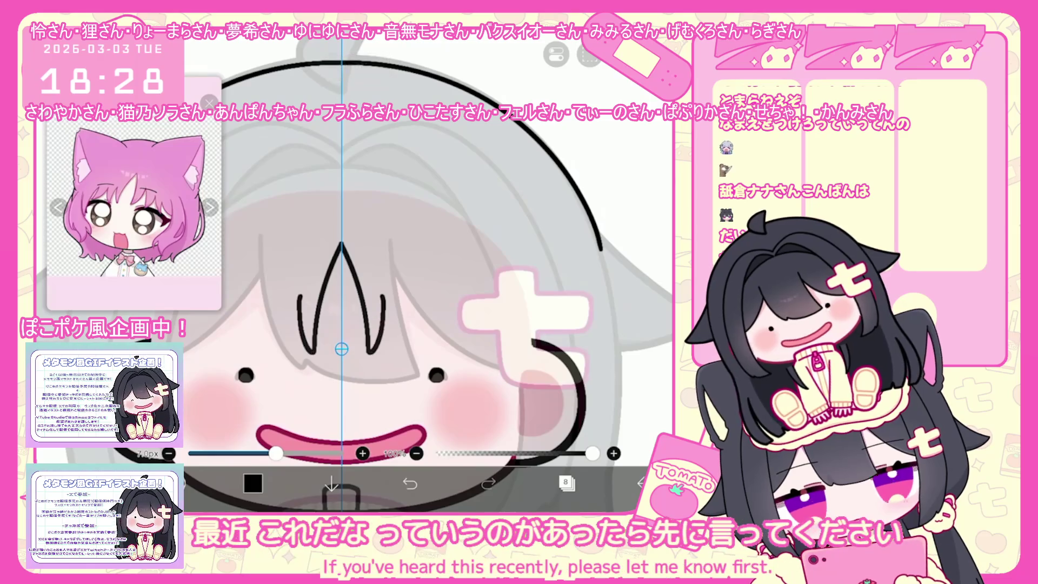
Undo forehead strokes and redraw mirrored bang strokes down the forehead
key("ctrl+z")
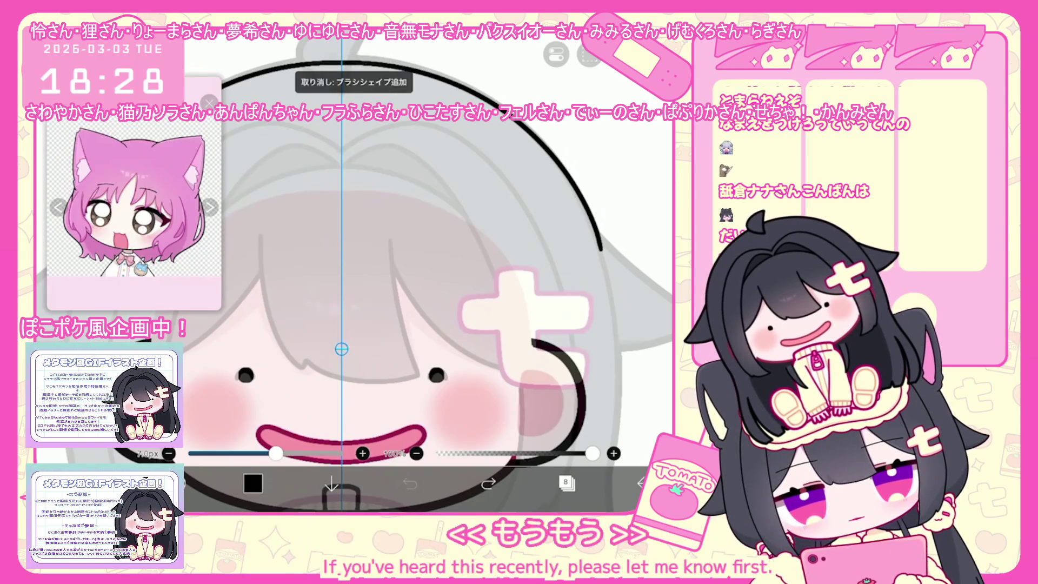
key("ctrl+z")
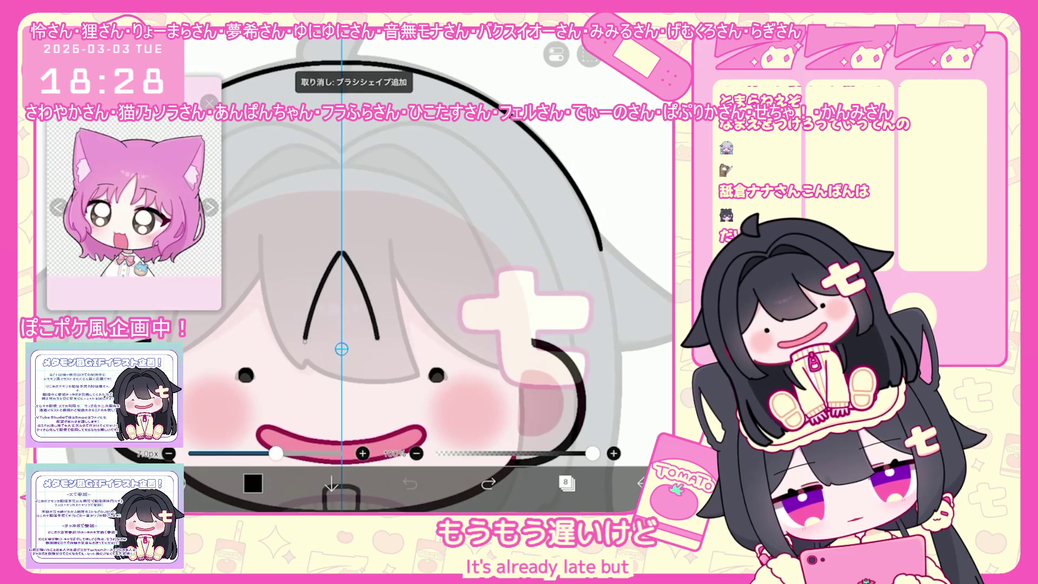
key("ctrl+z")
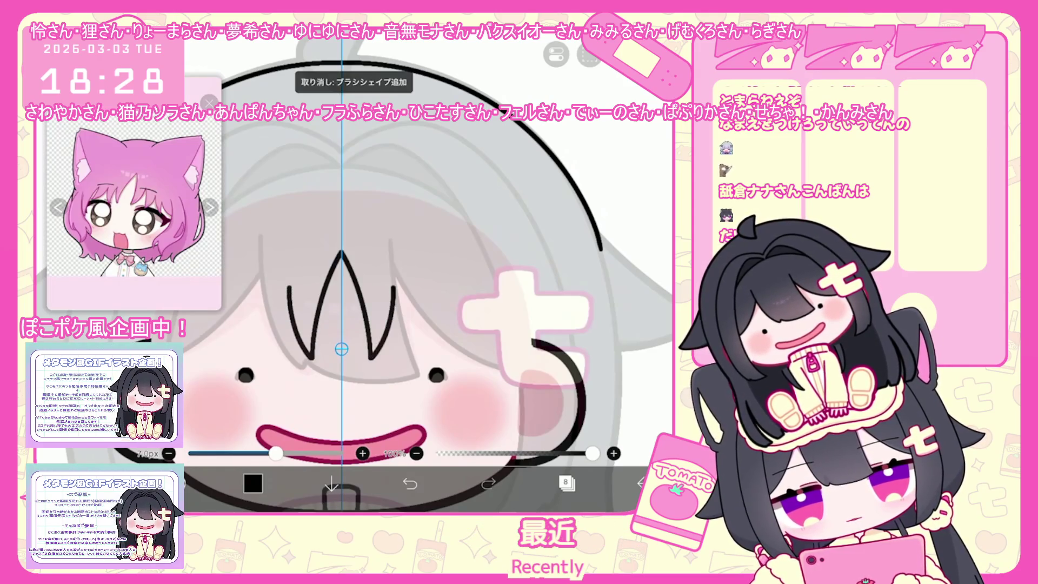
scroll(405, 308, "up", 2)
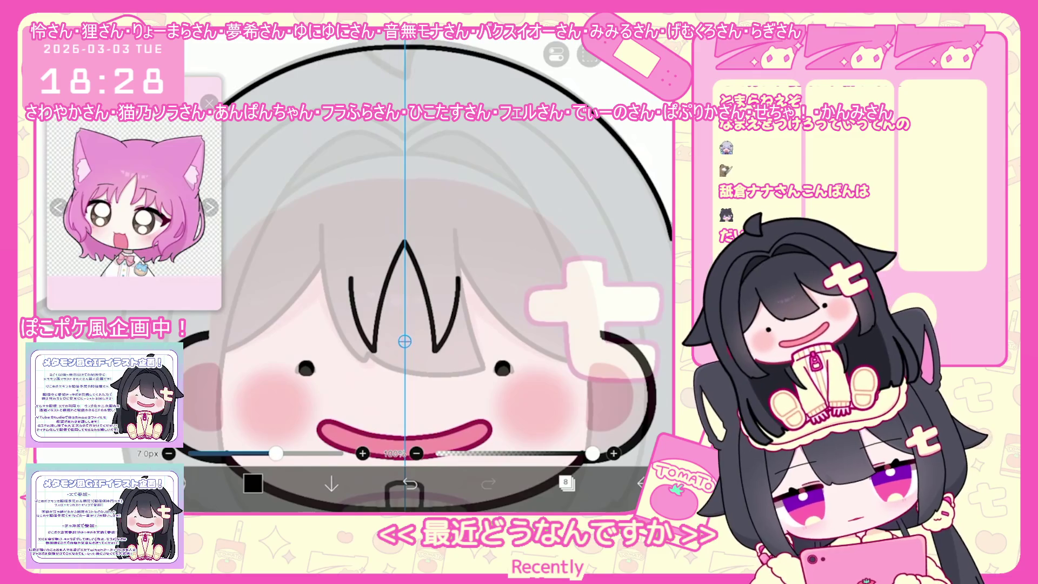
left_click_drag(349, 275, 326, 354)
key("ctrl+z")
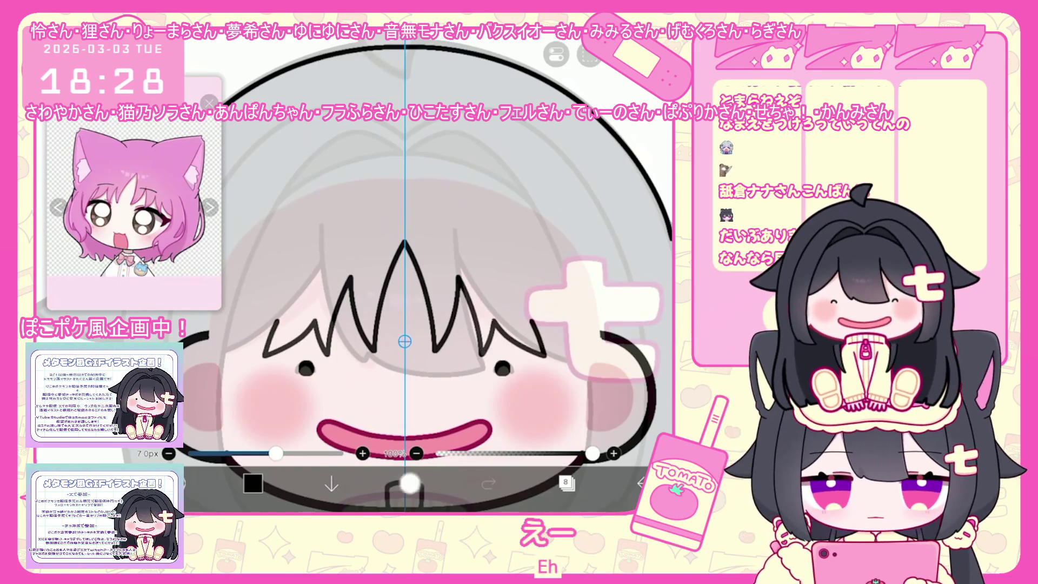
key("ctrl+z")
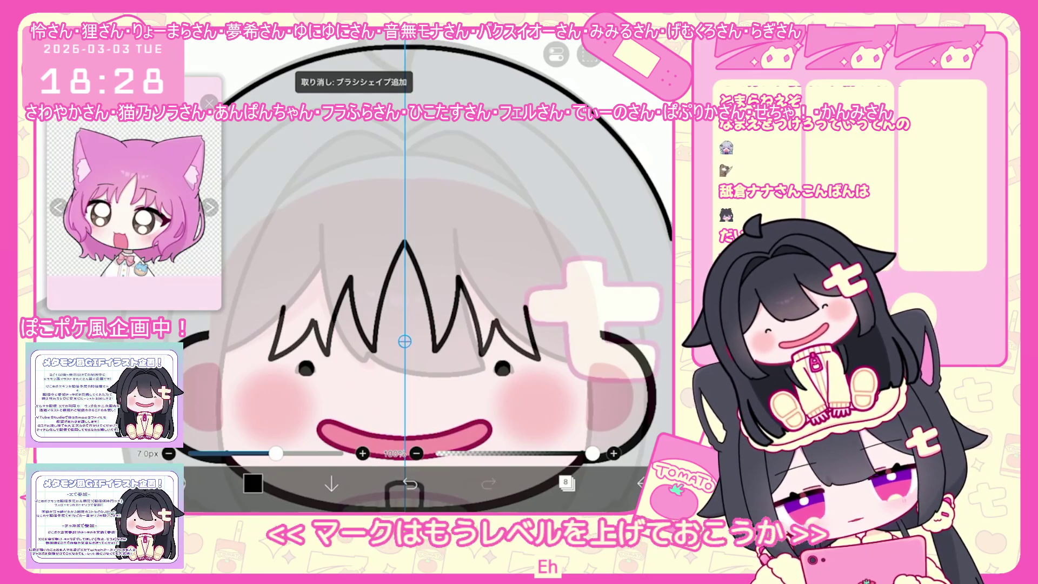
key("ctrl+z")
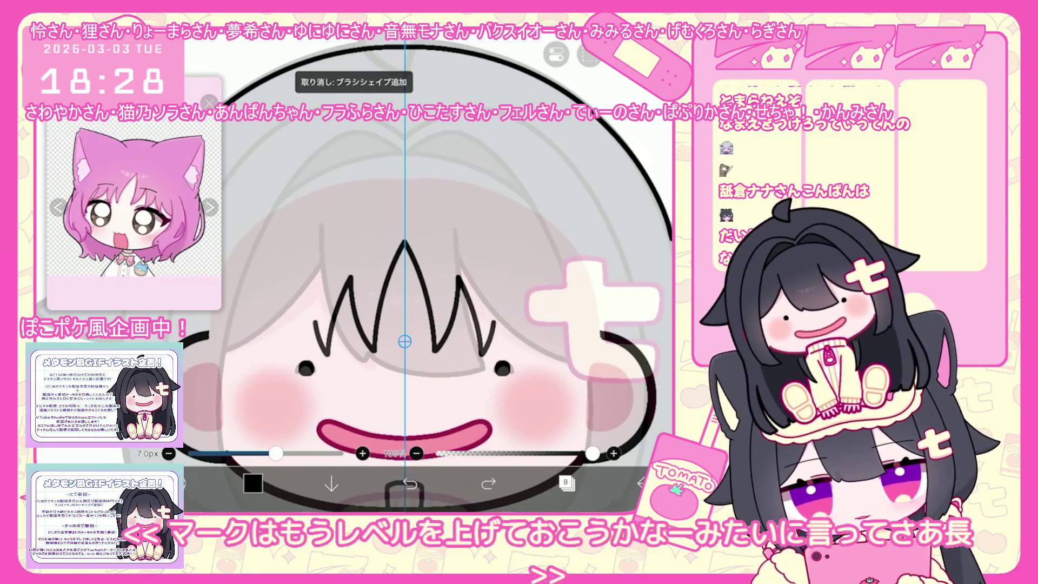
Draw wider bang strokes to both sides and add short strokes at the outer hair edges
left_click_drag(317, 328, 276, 357)
scroll(430, 316, "up", 2)
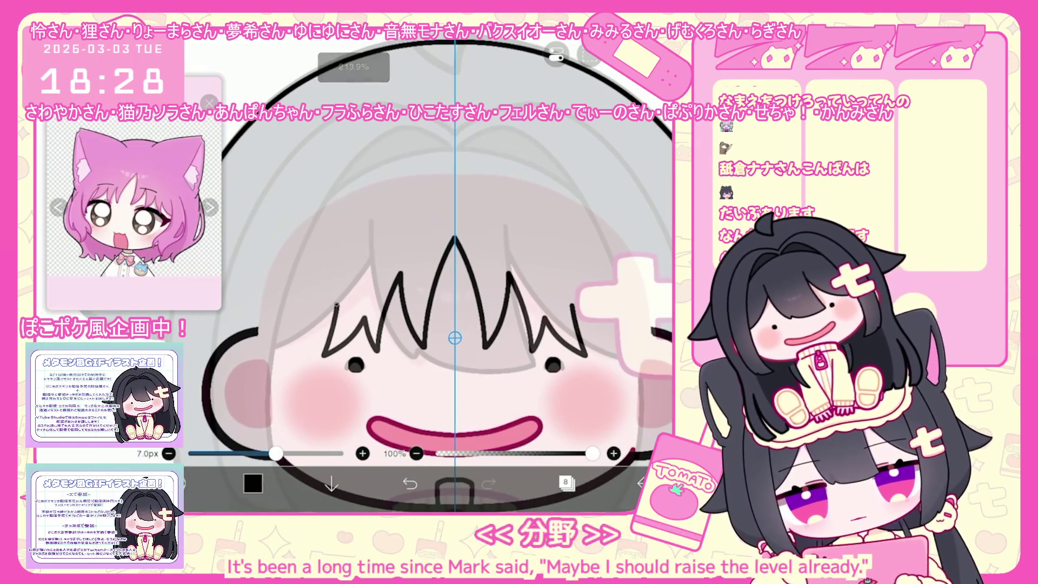
key("ctrl+z")
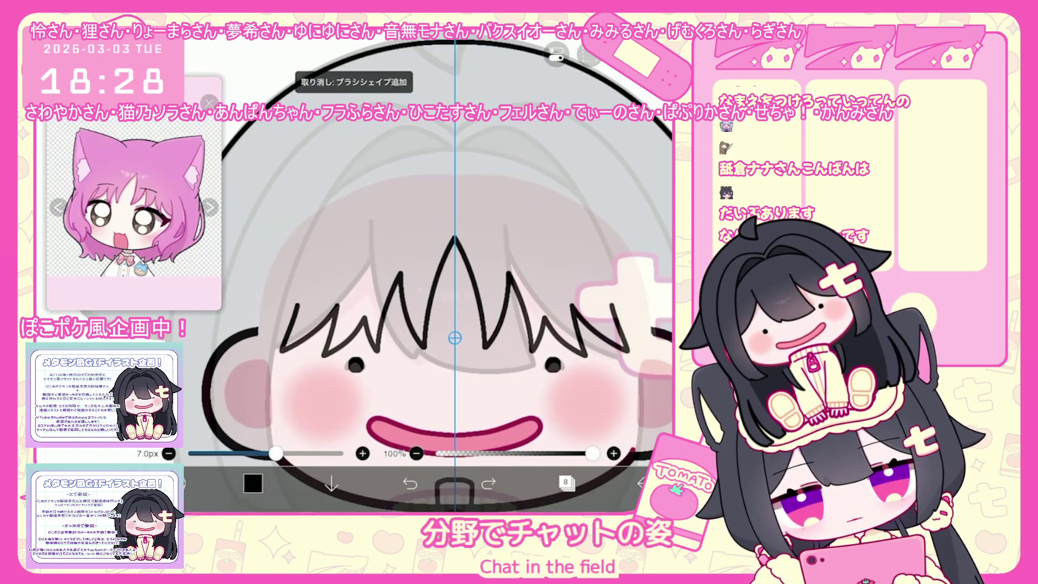
key("ctrl+z")
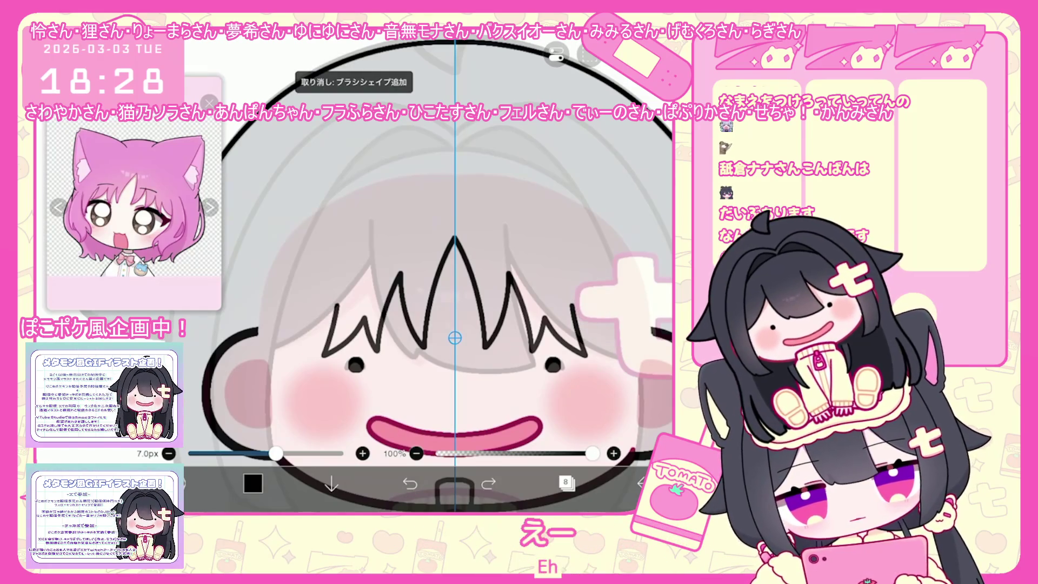
key("ctrl+z")
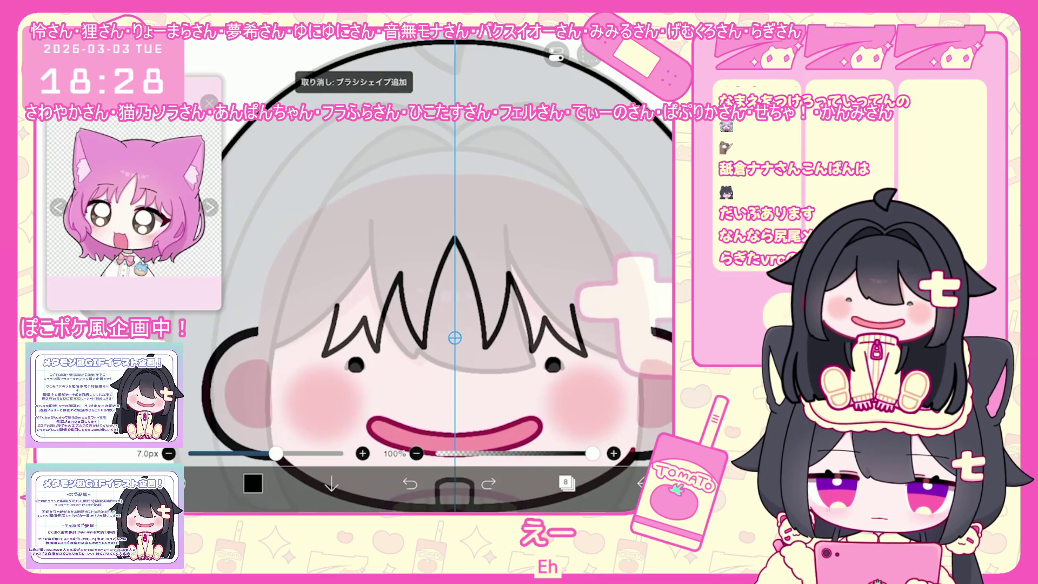
key("ctrl+shift+z")
key("ctrl+shift+z")
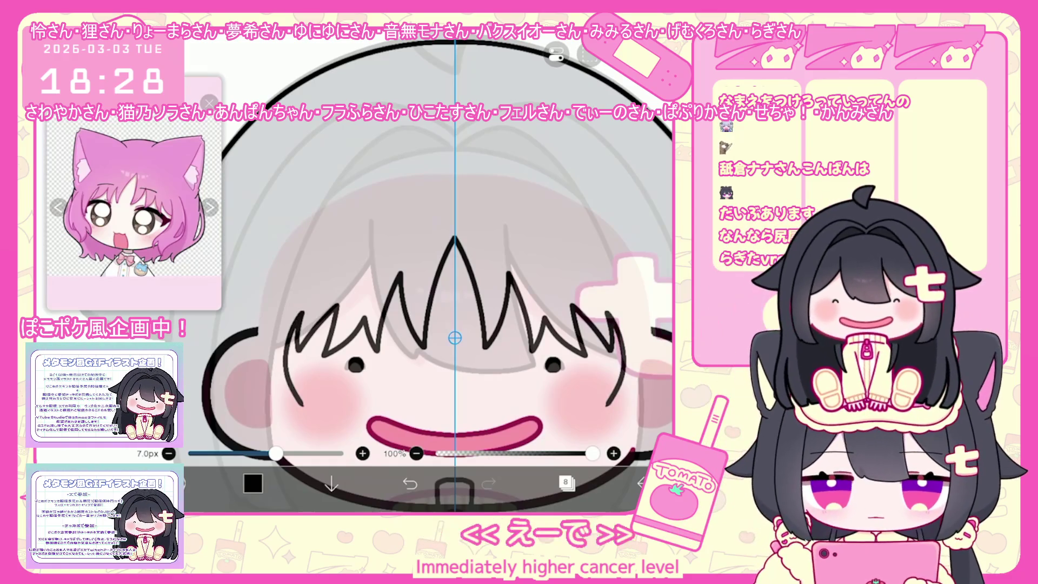
key("ctrl+z")
left_click_drag(258, 307, 254, 336)
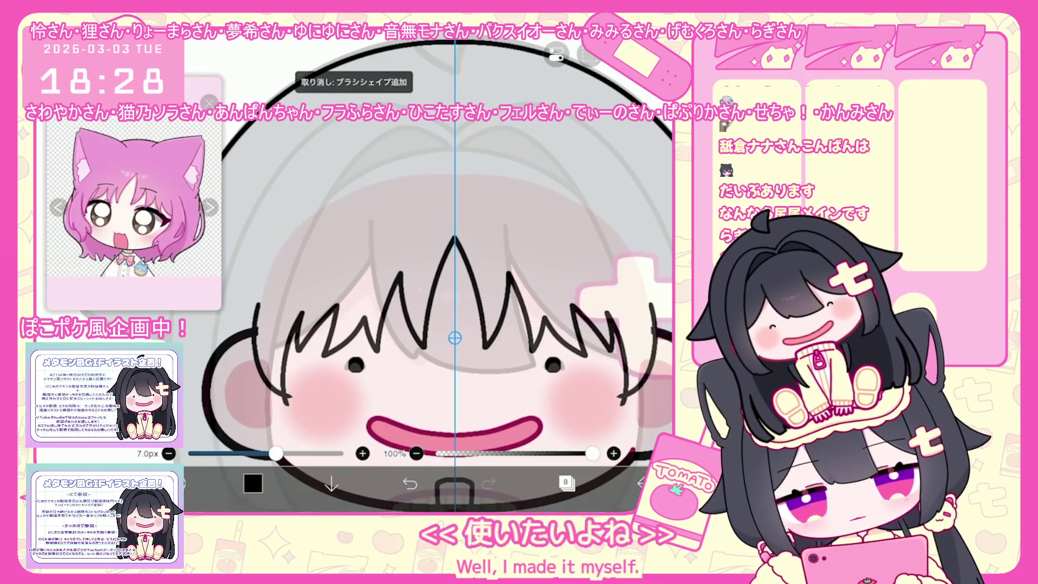
scroll(438, 316, "up", 2)
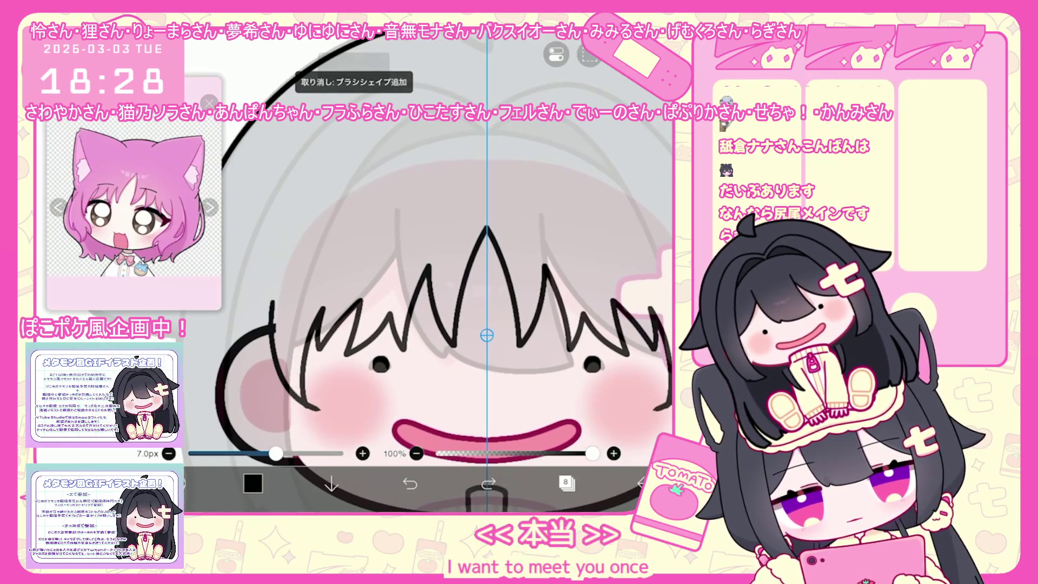
scroll(438, 317, "down", 2)
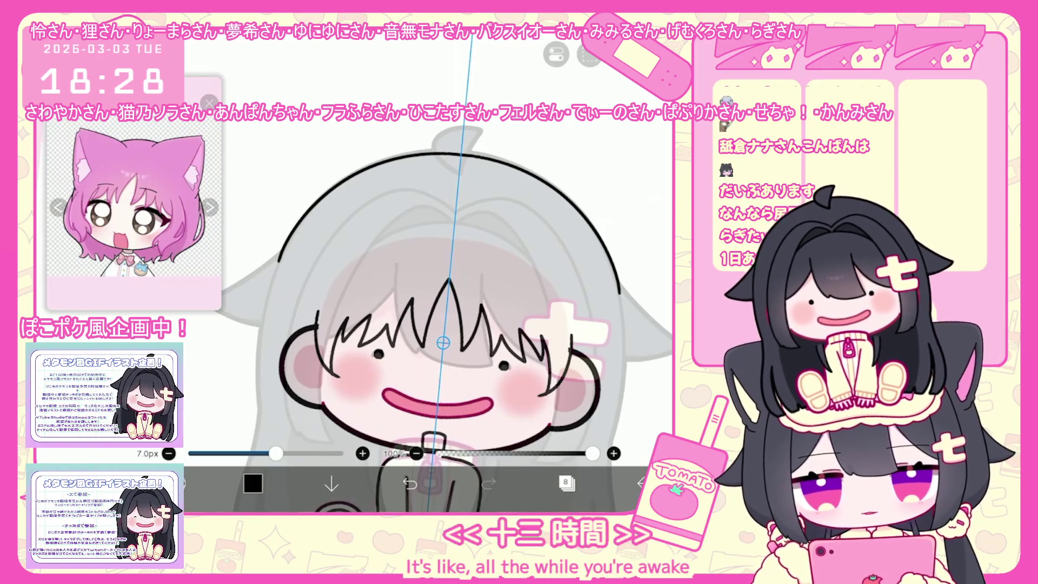
scroll(438, 325, "up", 1)
scroll(438, 325, "down", 1)
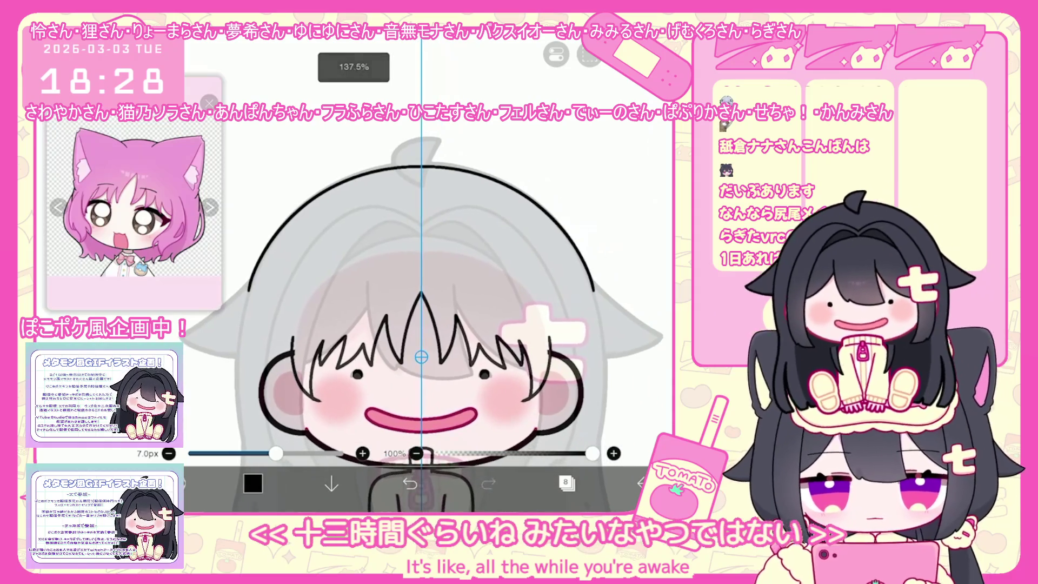
scroll(438, 325, "down", 1)
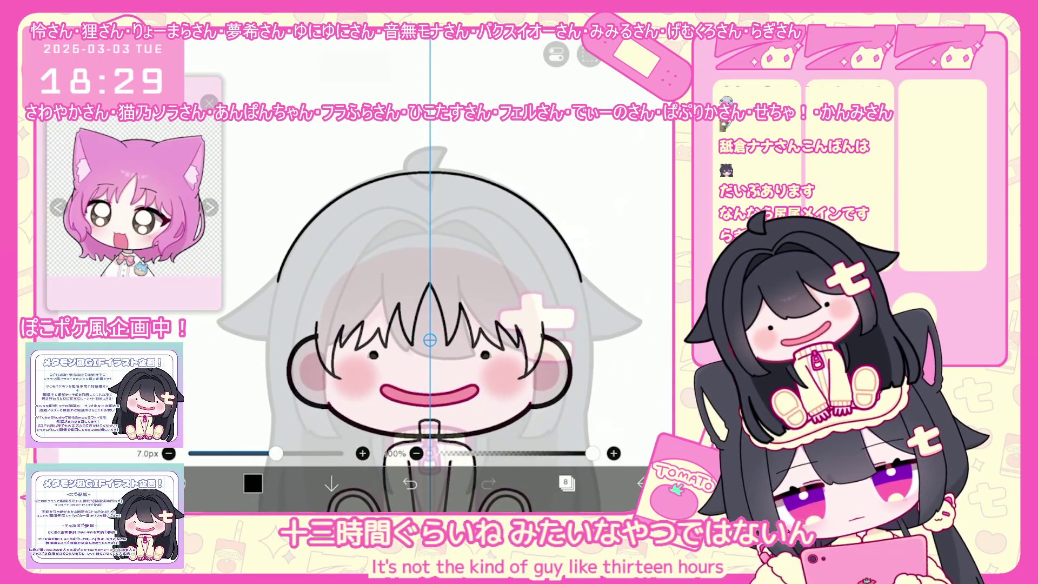
scroll(438, 325, "up", 2)
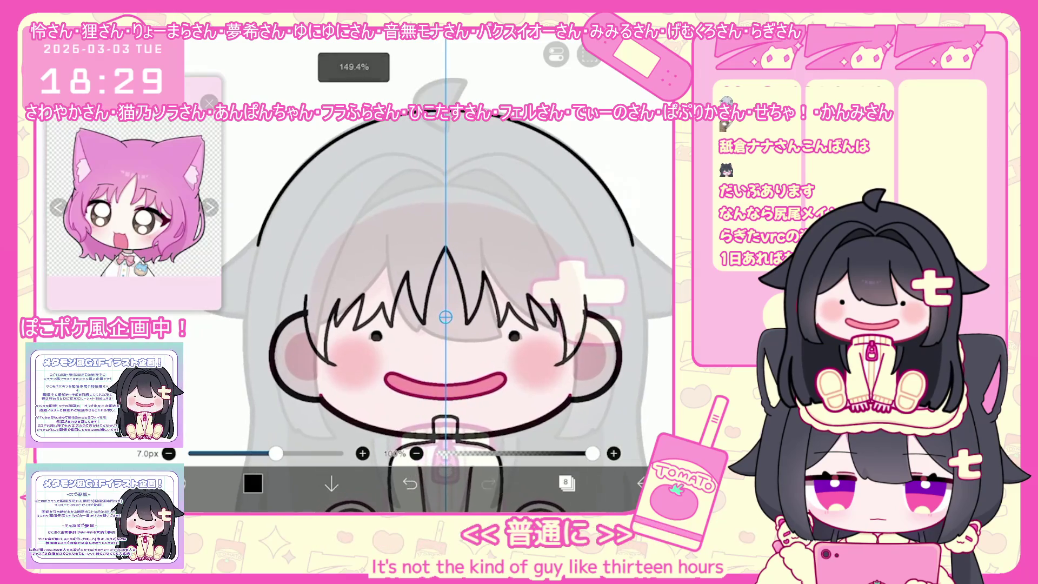
scroll(446, 317, "up", 1)
scroll(446, 316, "up", 1)
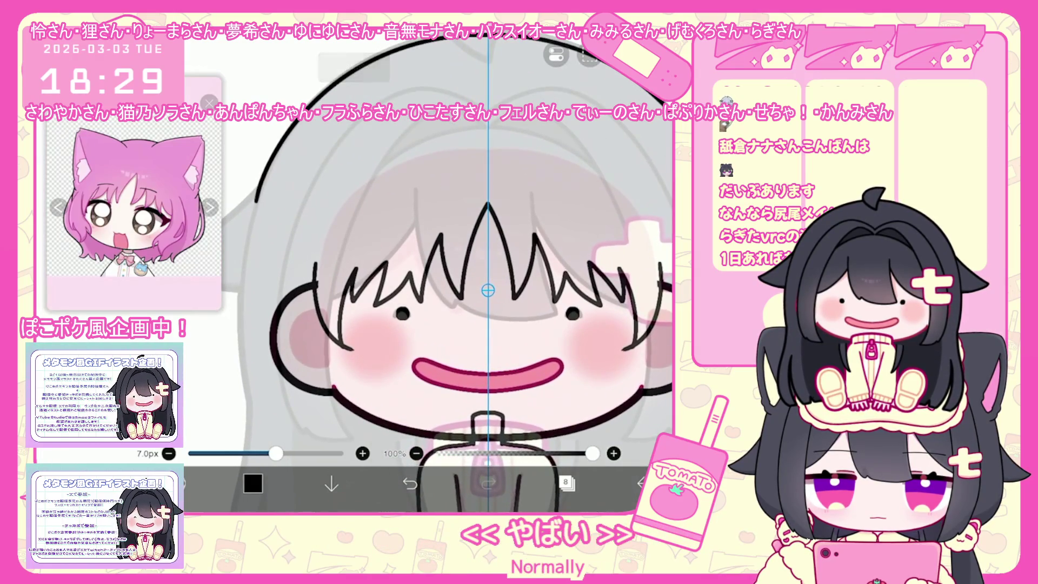
scroll(486, 292, "down", 1)
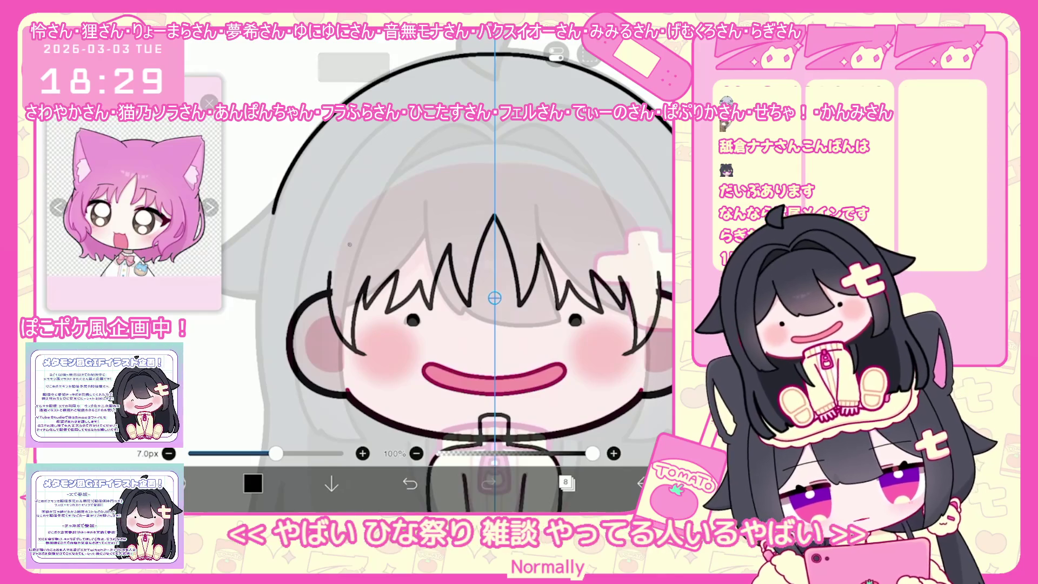
Draw mirrored hair strands beside both cheeks, undoing the messy attempts along the way
key("ctrl+z")
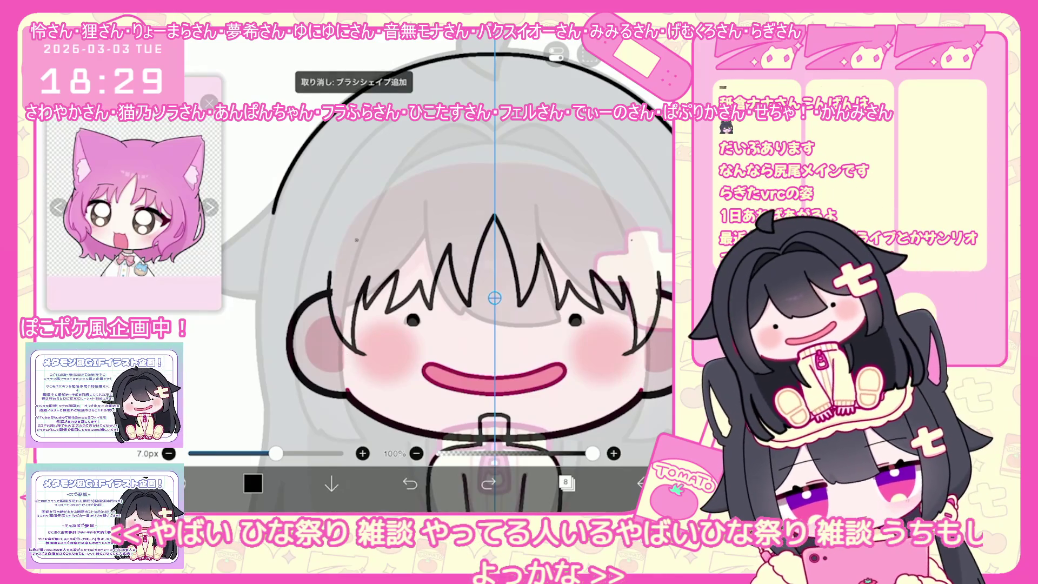
left_click_drag(341, 344, 365, 392)
key("ctrl+z")
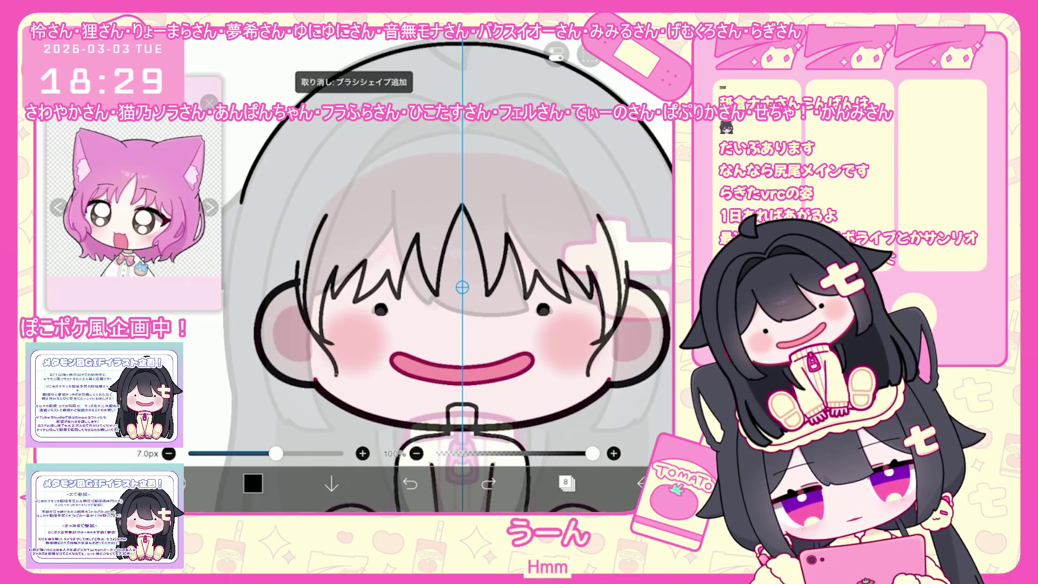
left_click_drag(321, 356, 337, 376)
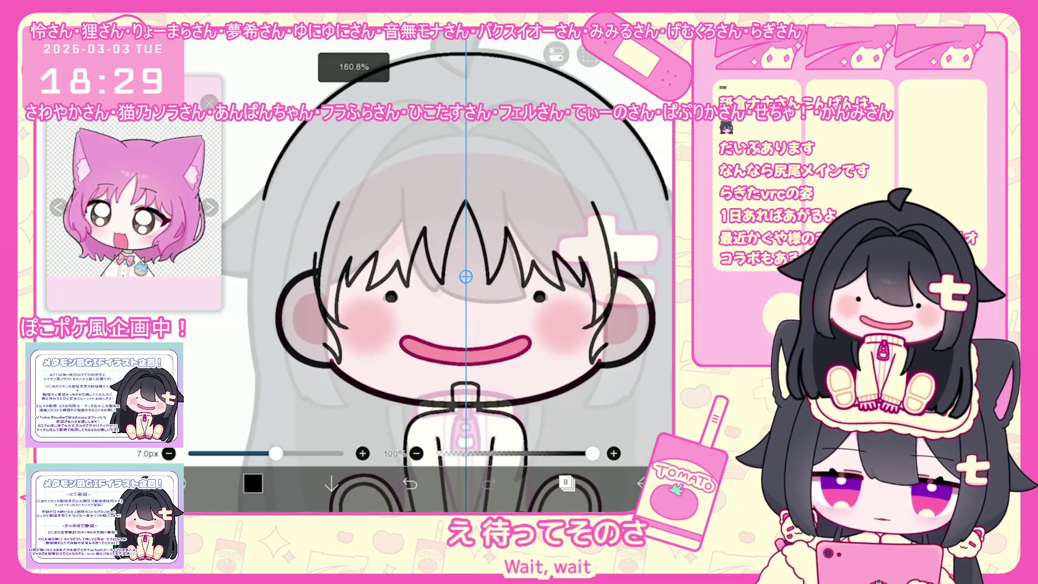
scroll(463, 309, "down", 1)
left_click_drag(276, 341, 317, 386)
key("ctrl+z")
mouse_move(271, 277)
left_mouse_down()
mouse_move(272, 358)
mouse_move(347, 396)
left_mouse_up()
key("ctrl+z")
Add short mirrored marks at the face sides and a short strand near each hair end
left_click(278, 222)
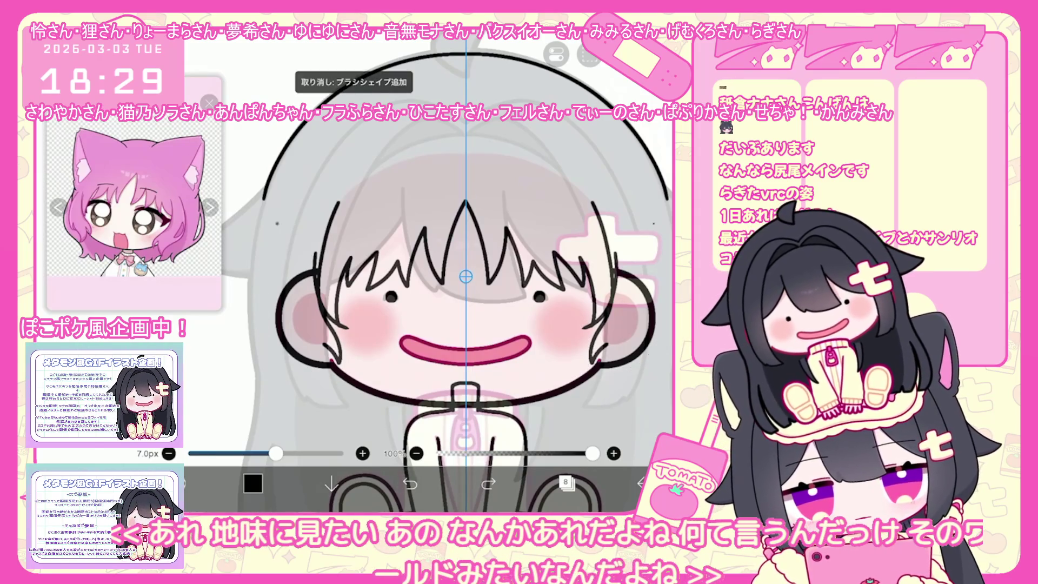
left_click_drag(275, 342, 278, 371)
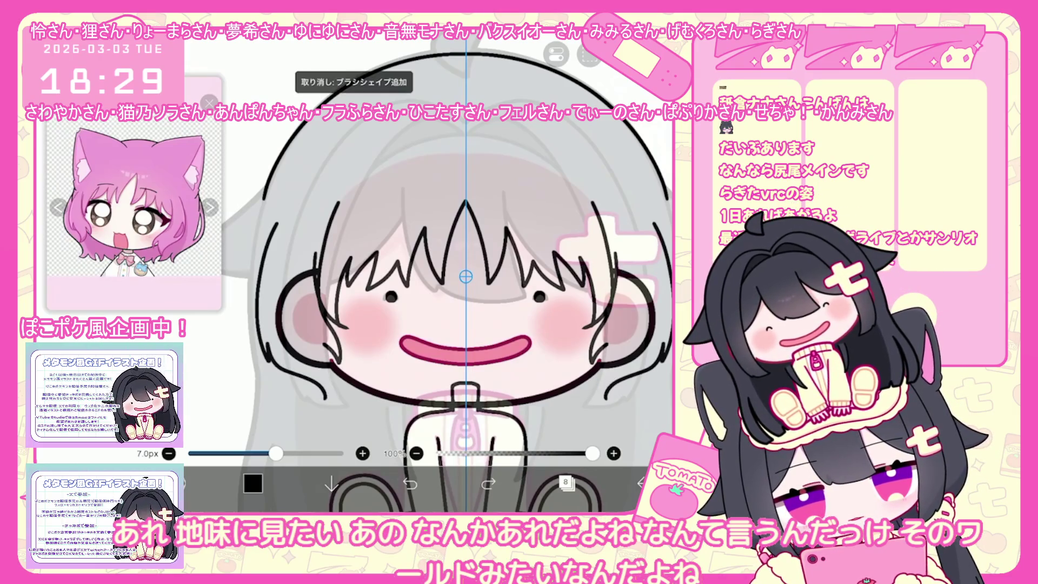
left_click_drag(325, 345, 332, 362)
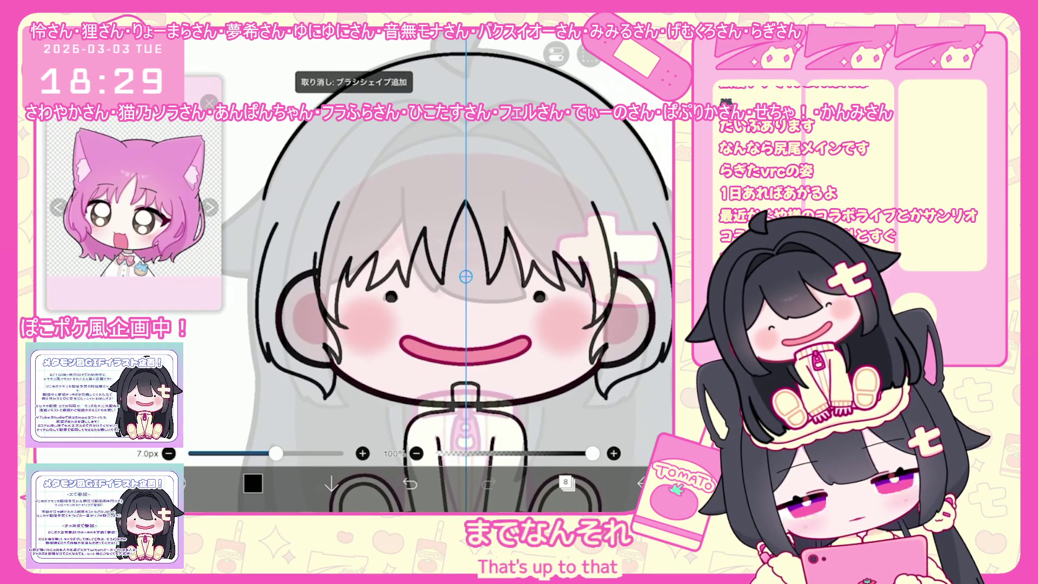
scroll(466, 275, "up", 2)
key("ctrl+z")
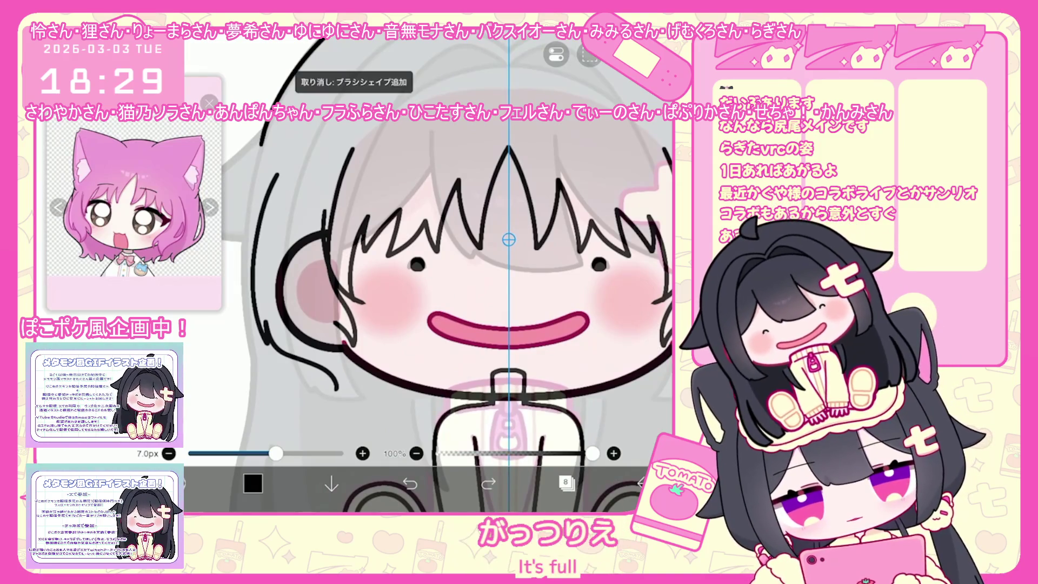
key("ctrl+z")
left_click_drag(328, 381, 321, 390)
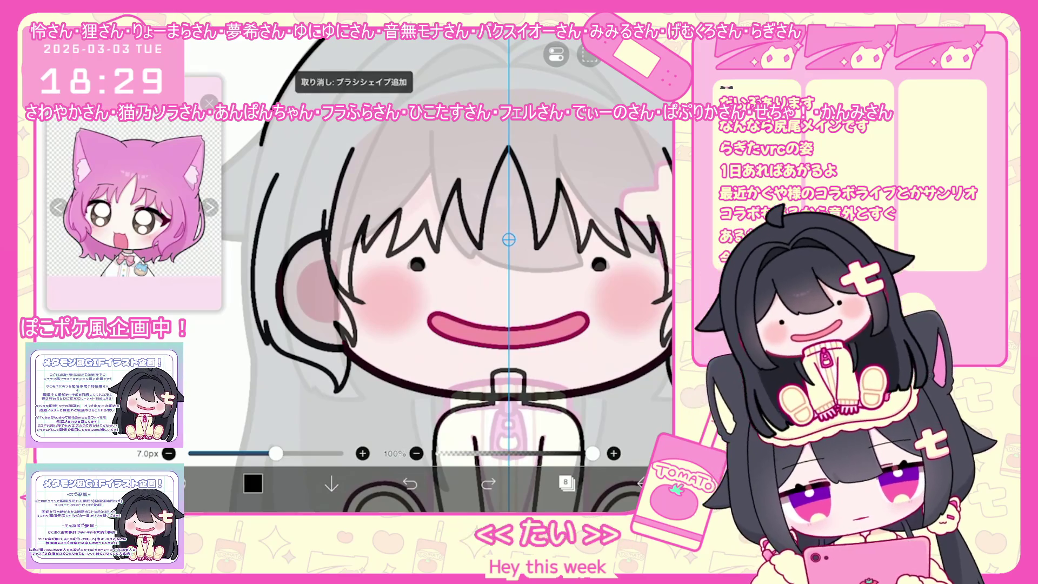
scroll(447, 271, "down", 3)
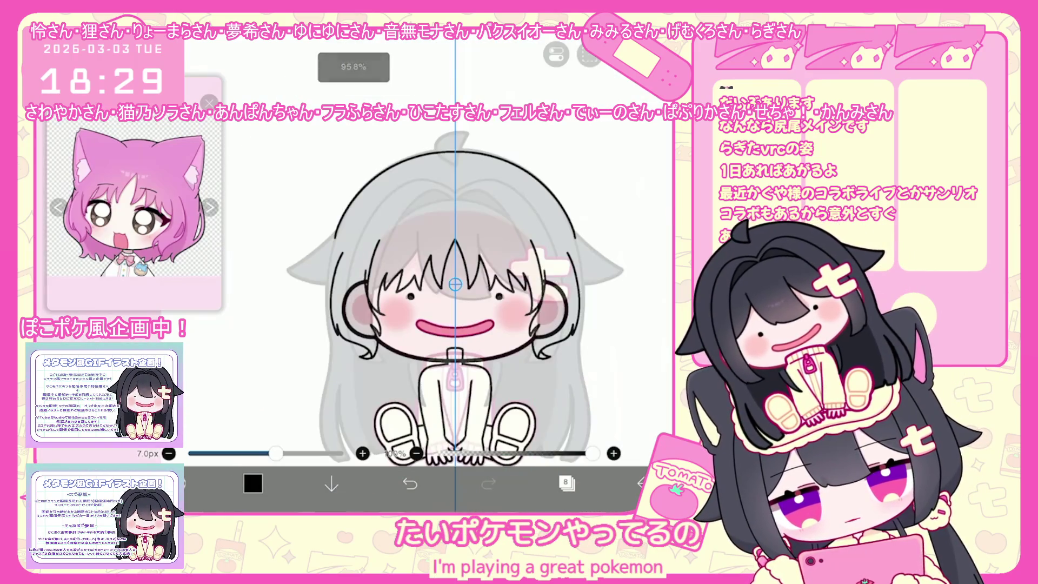
scroll(446, 276, "down", 2)
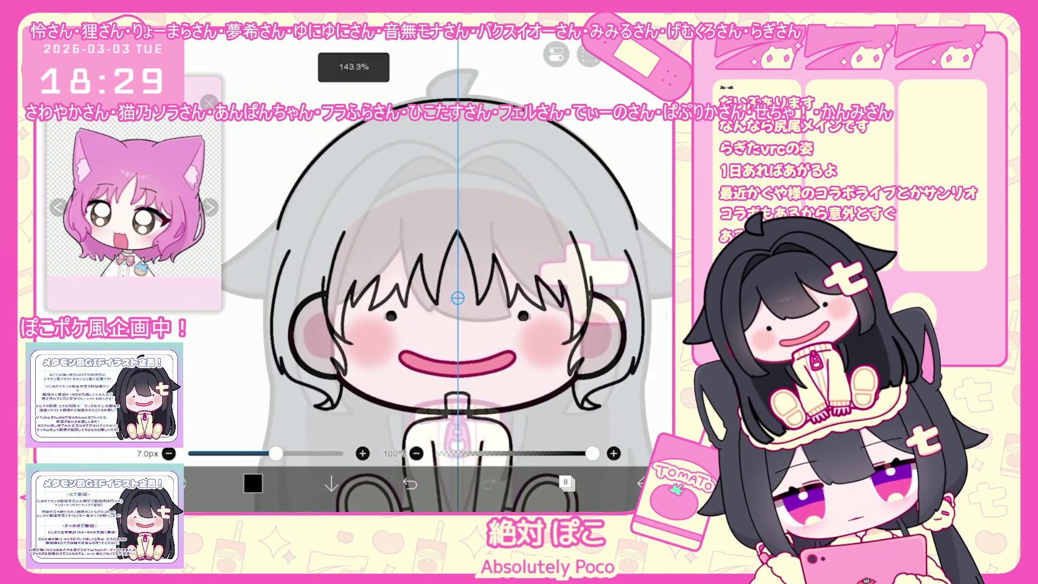
scroll(445, 298, "up", 2)
scroll(449, 276, "up", 2)
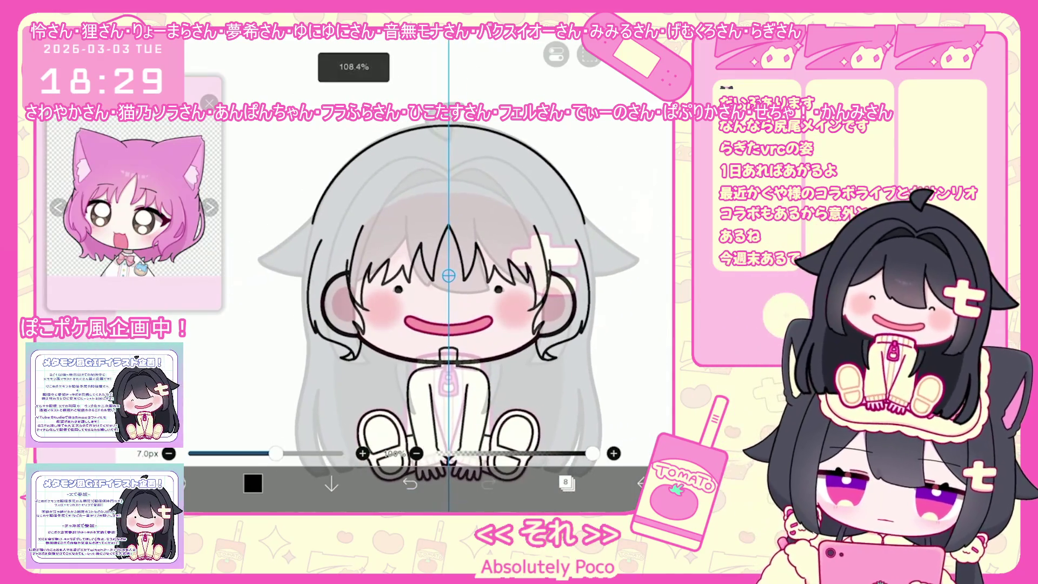
left_click(567, 483)
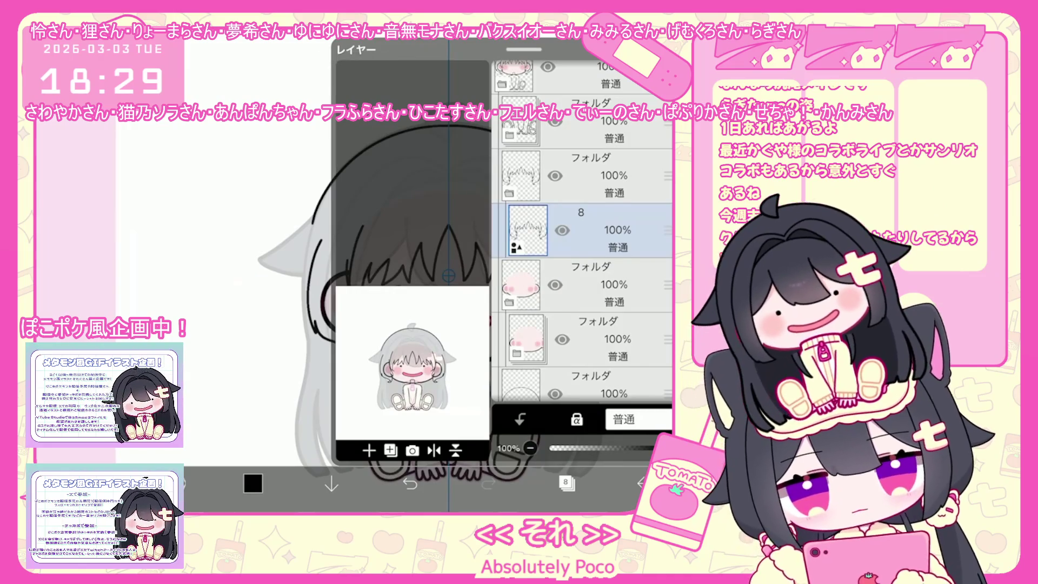
scroll(582, 243, "down", 5)
Fade layer 1 to 42% opacity and add a new layer above it for inking
left_click(600, 347)
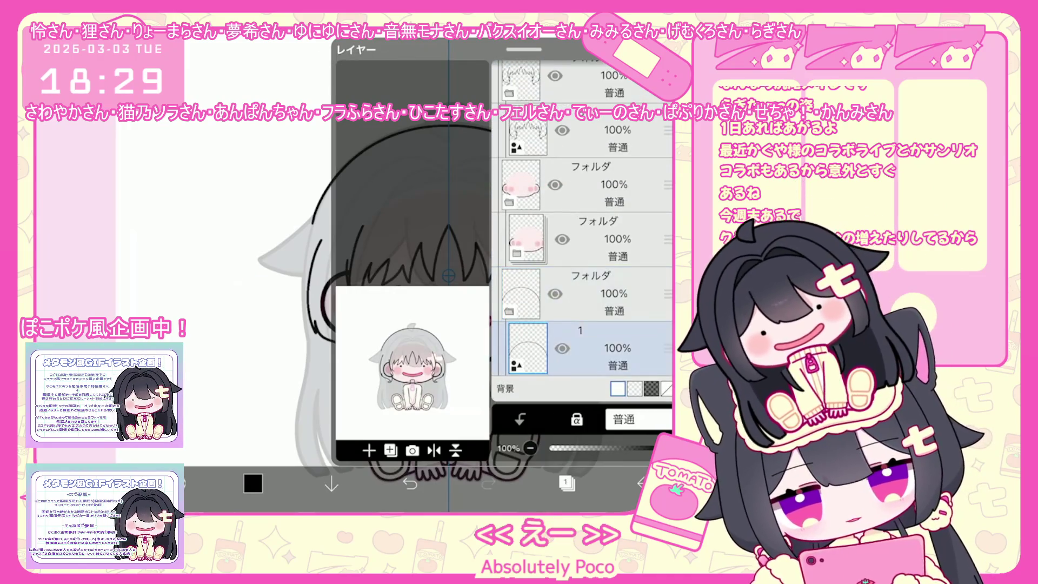
left_click_drag(665, 447, 597, 448)
left_click(369, 449)
left_click(566, 484)
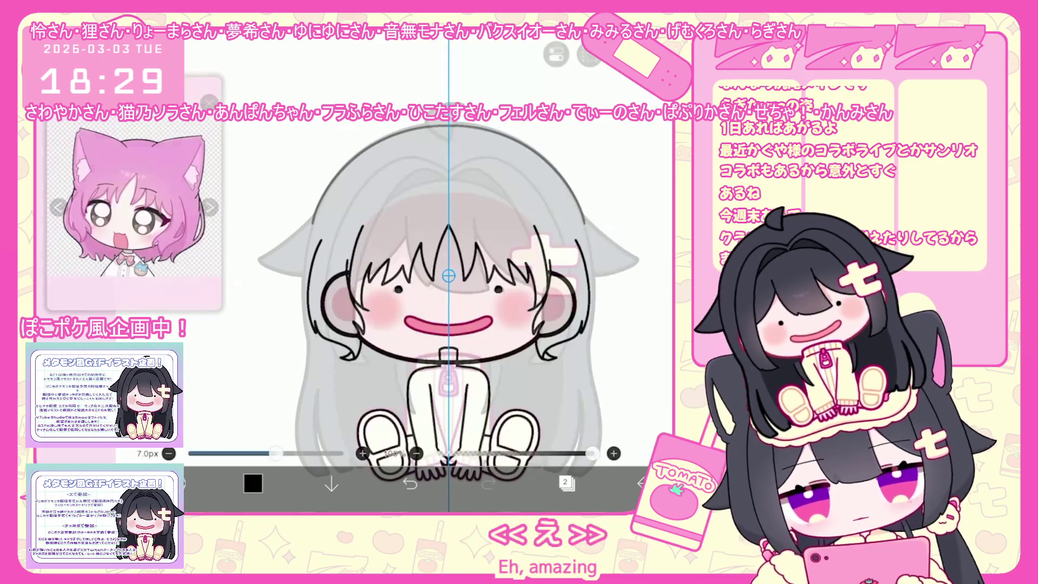
scroll(449, 276, "up", 2)
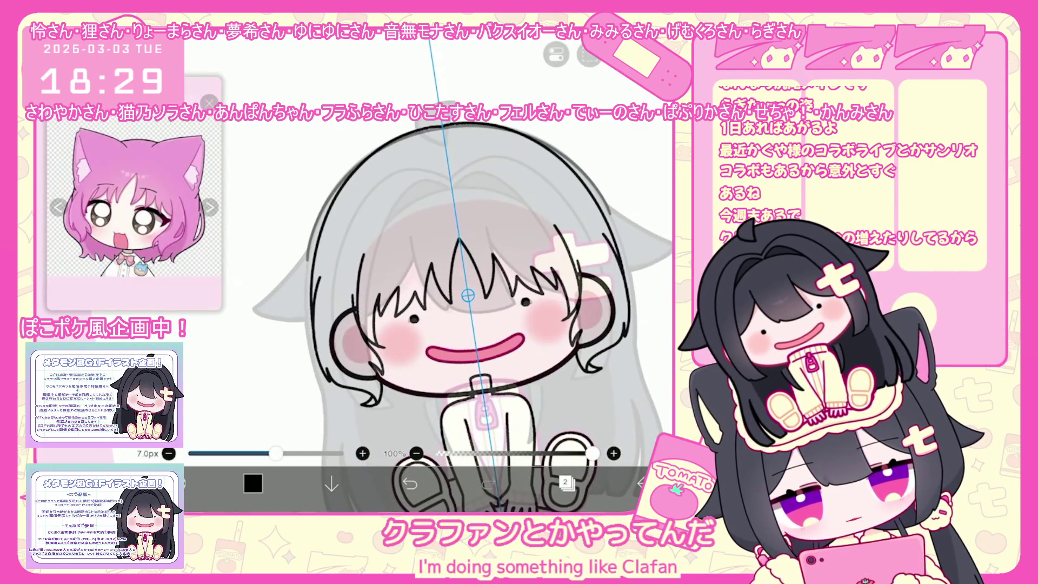
Attempt the full head outline with several undone tries, then draw mirrored strokes at both hair ends
key("ctrl+z")
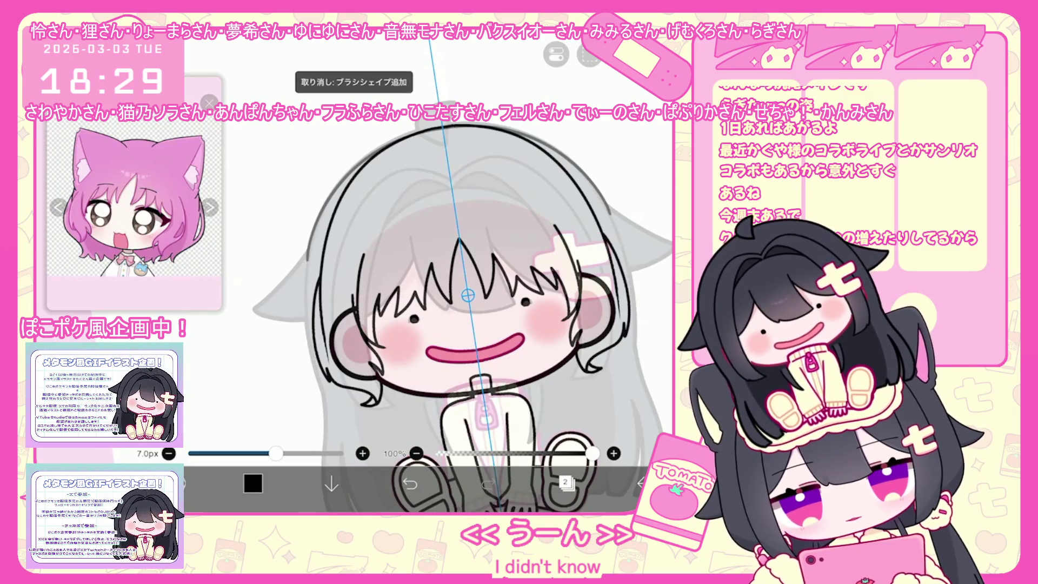
key("ctrl+z")
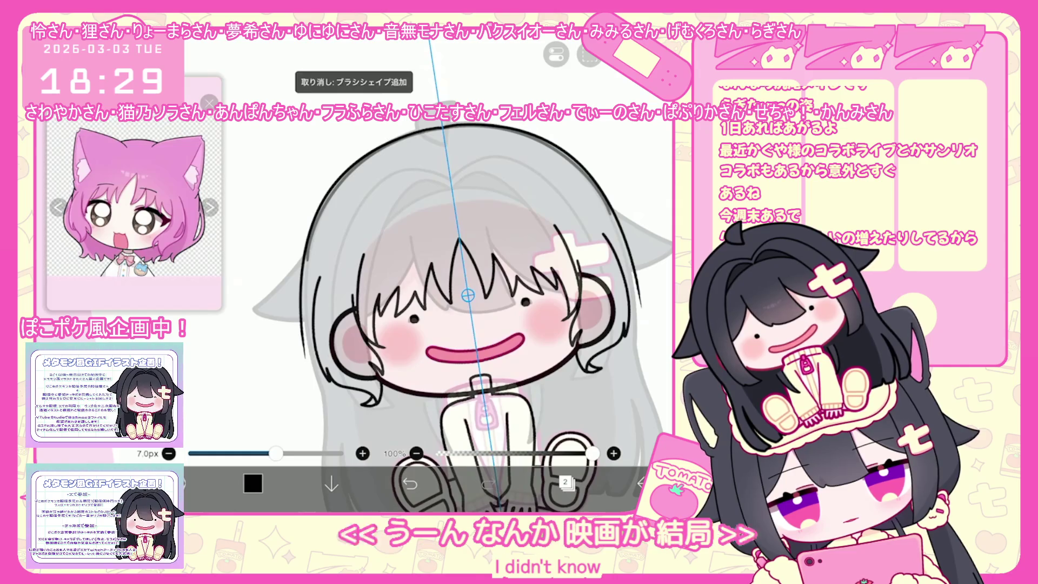
left_click_drag(300, 356, 641, 324)
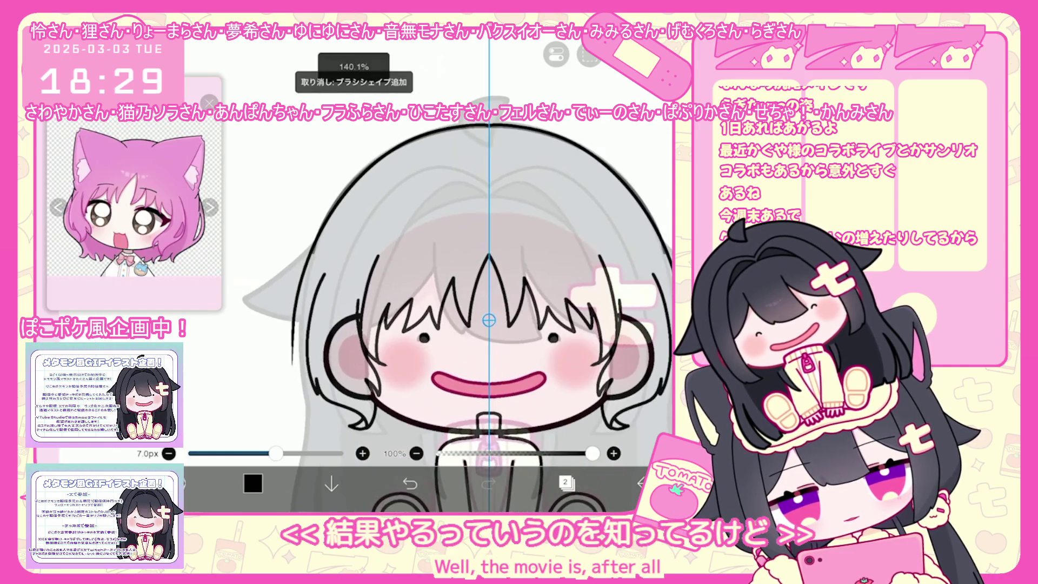
key("ctrl+z")
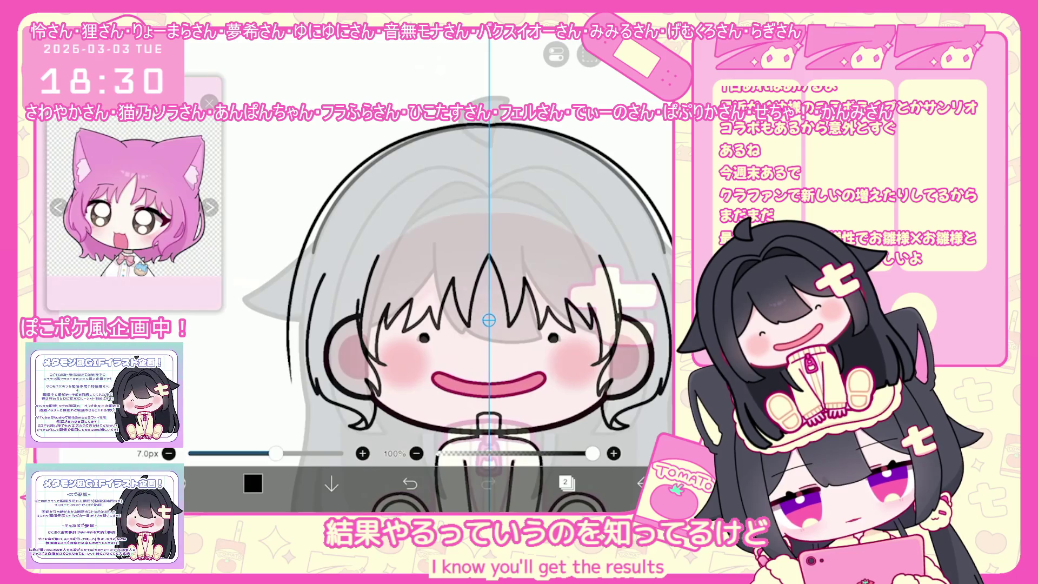
key("ctrl+z")
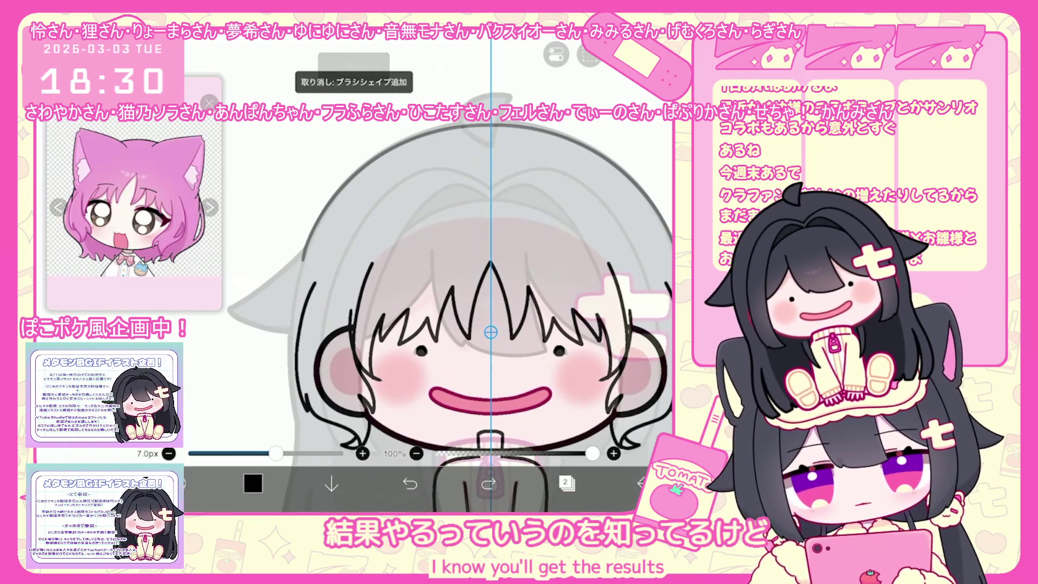
scroll(487, 309, "down", 3)
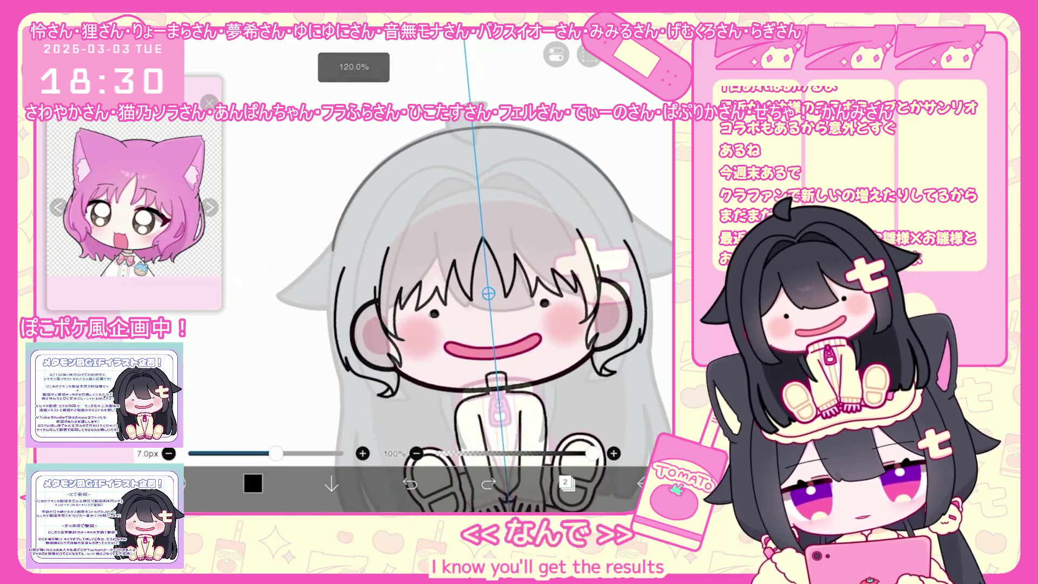
scroll(459, 312, "up", 2)
key("ctrl+z")
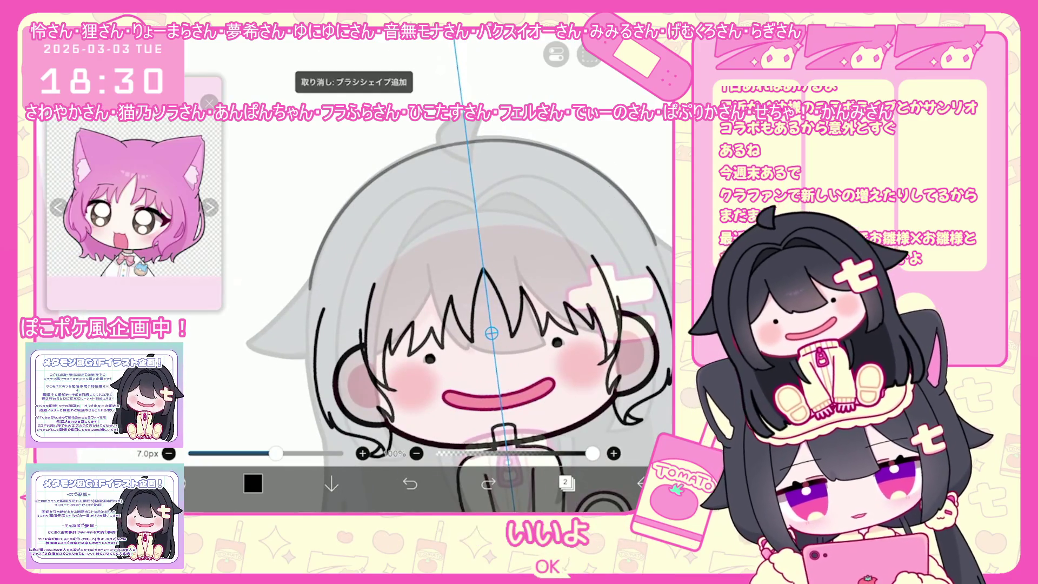
scroll(487, 312, "up", 1)
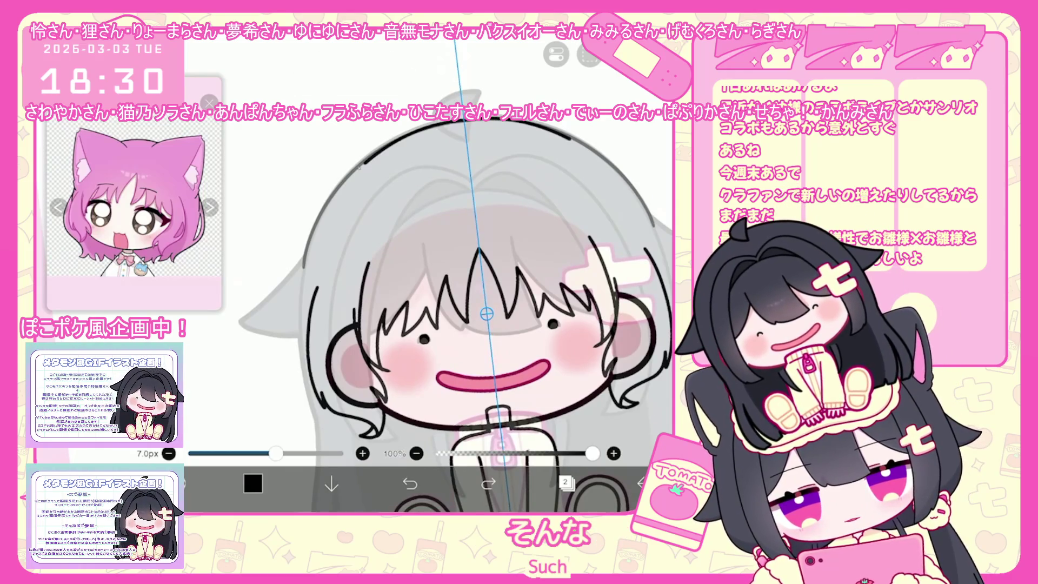
scroll(486, 312, "up", 1)
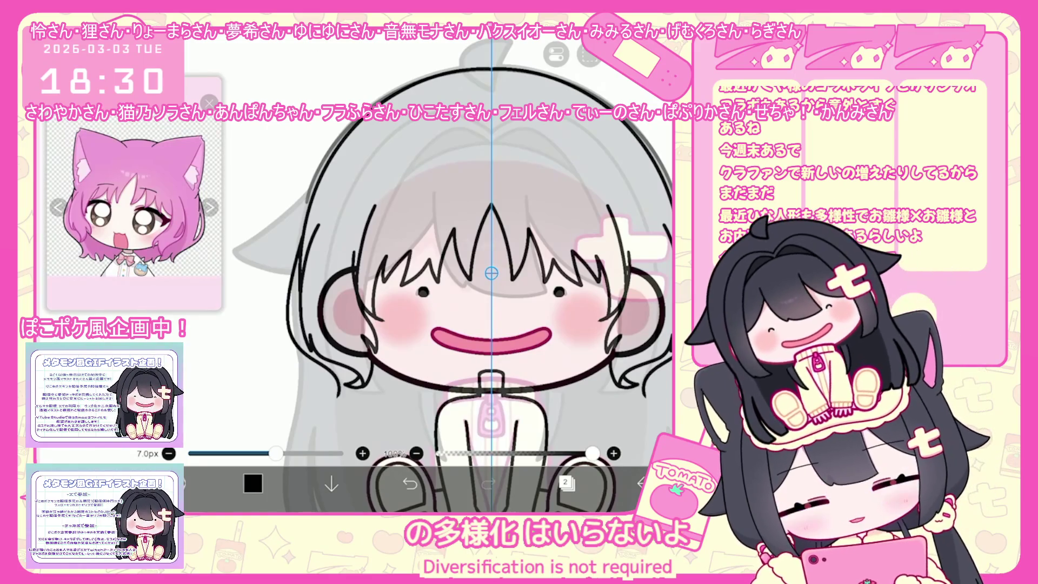
left_click(409, 485)
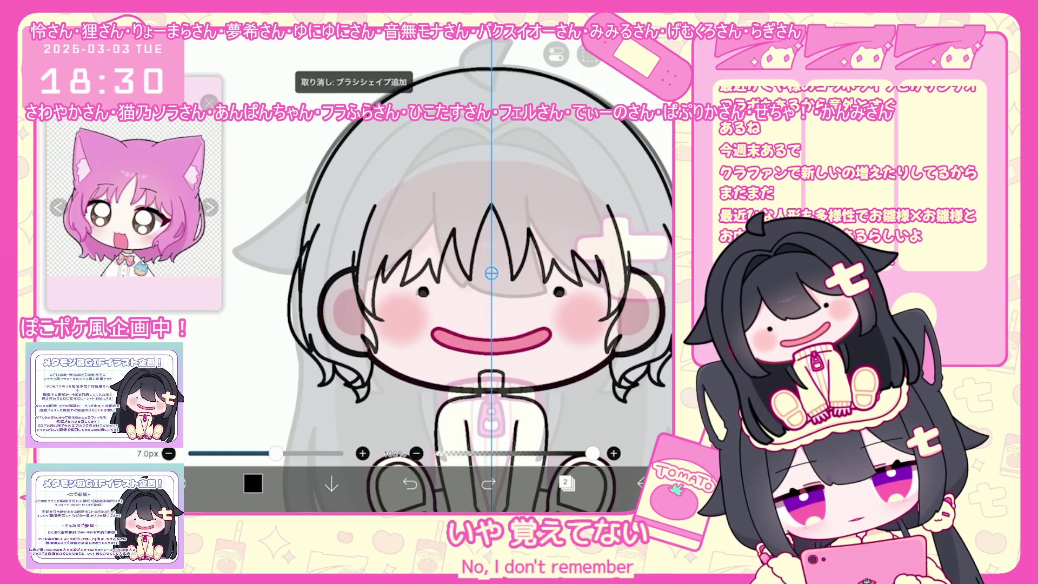
left_click_drag(588, 386, 565, 400)
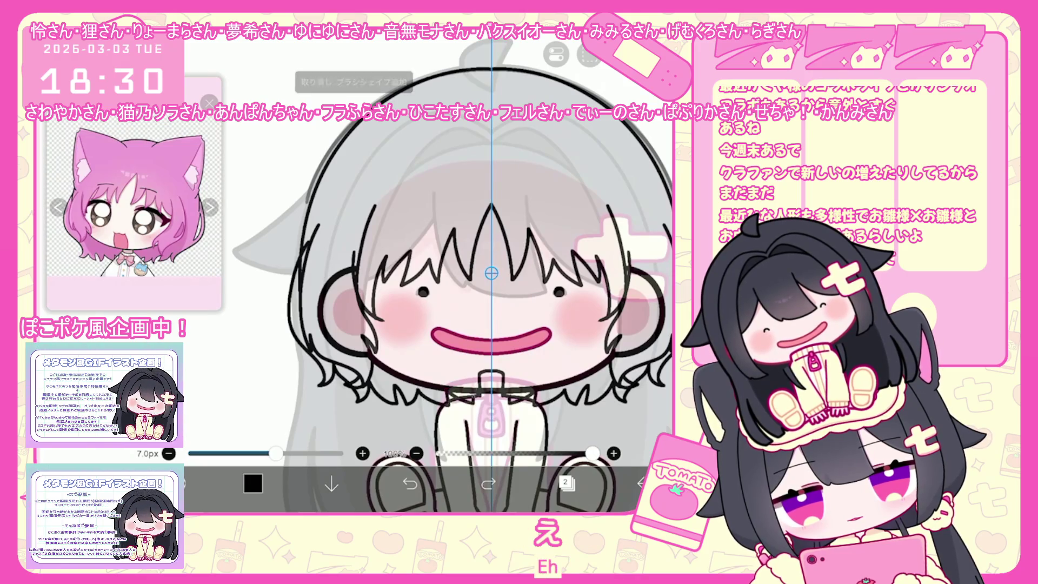
scroll(494, 276, "down", 2)
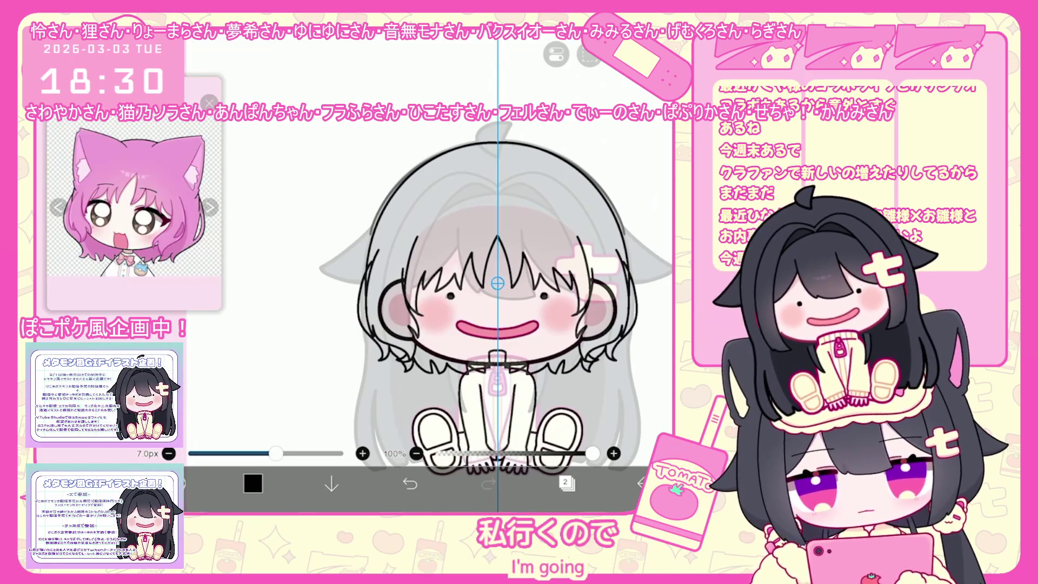
scroll(458, 274, "up", 2)
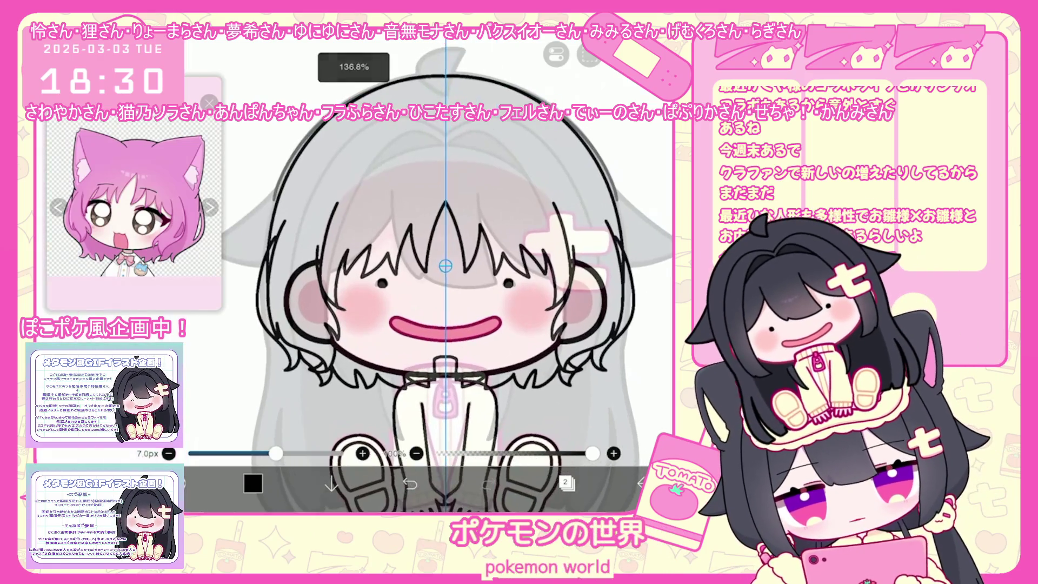
left_click(566, 484)
Select layer 1 in the layer list and return to the canvas for drawing
left_click(369, 450)
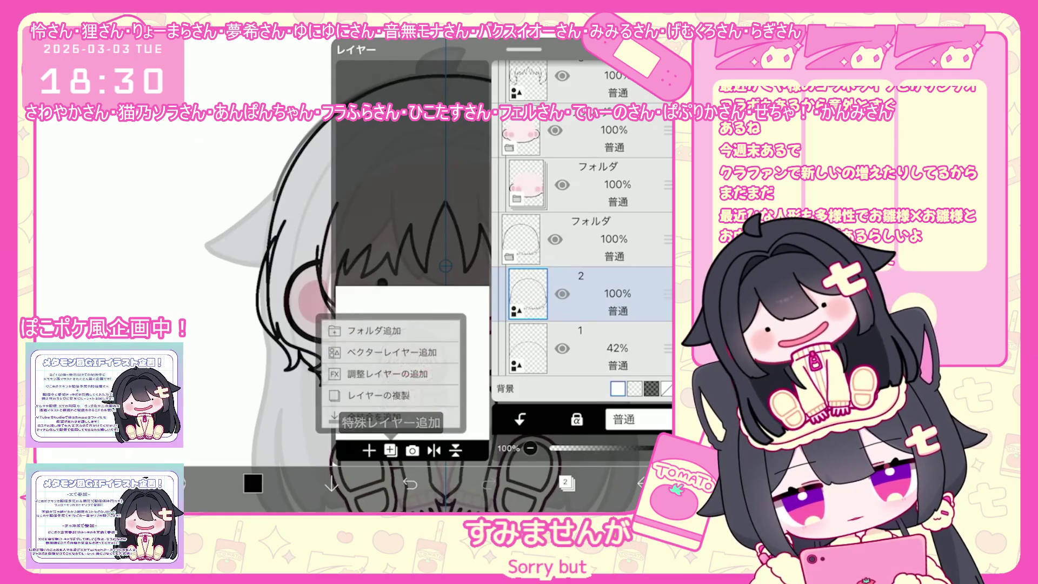
left_click(584, 348)
left_click(369, 449)
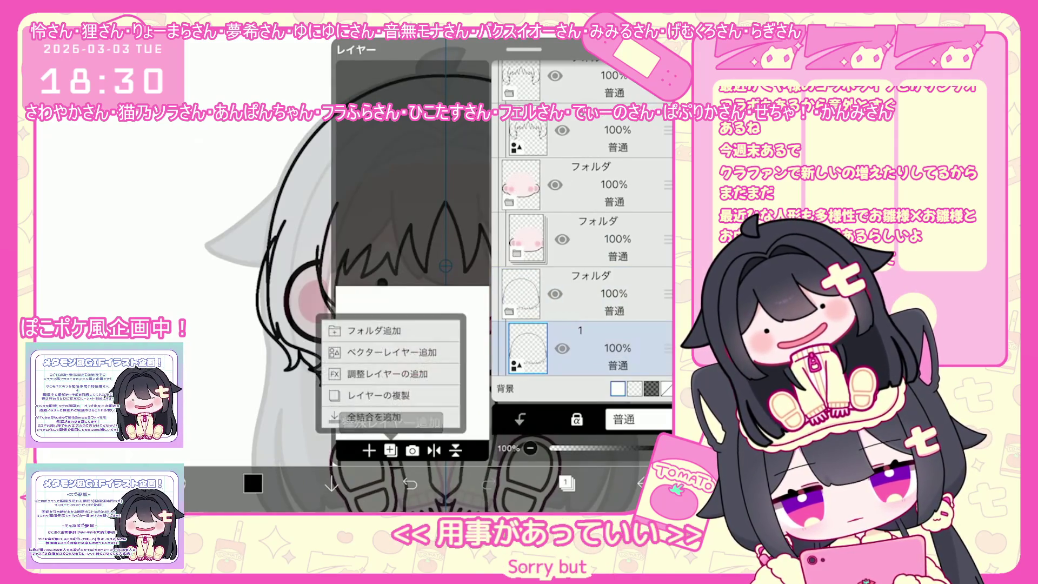
left_click(566, 484)
scroll(446, 268, "up", 3)
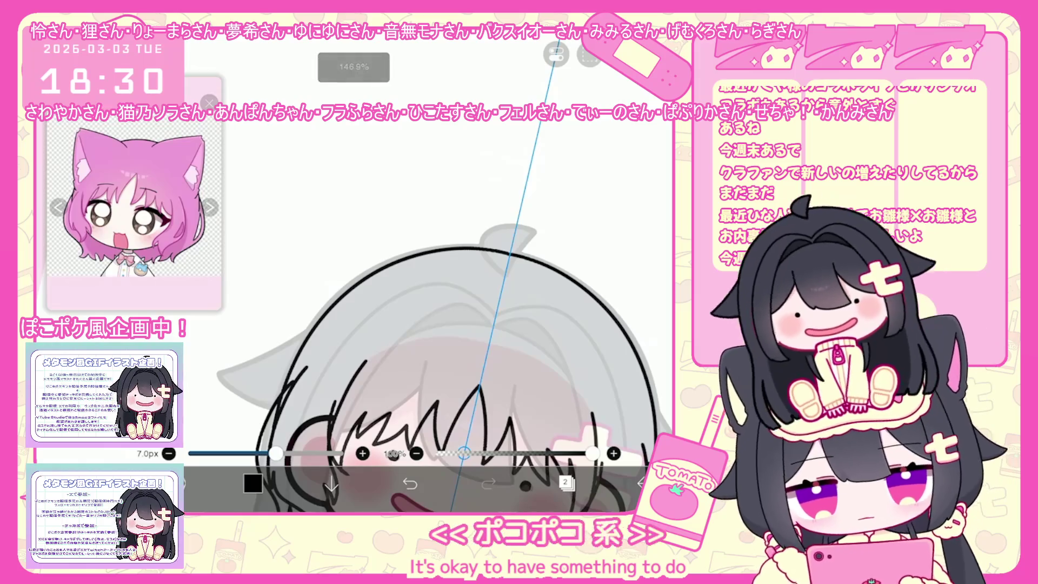
Draw the mirrored cat-ear outlines above the head, undoing and redoing stray strokes
left_click_drag(434, 264, 363, 220)
key("ctrl+z")
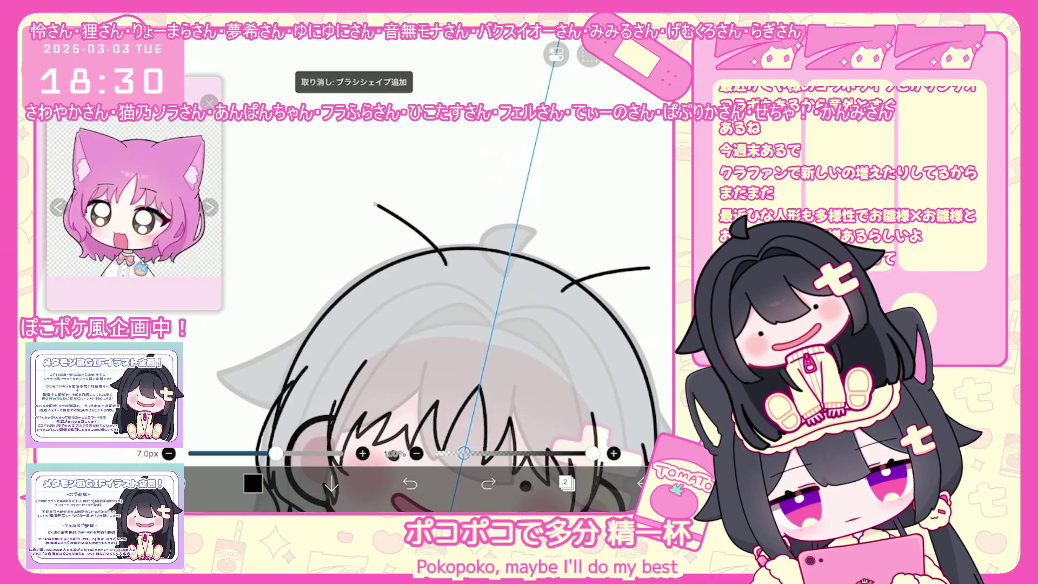
left_click_drag(312, 276, 354, 196)
left_click_drag(649, 246, 670, 389)
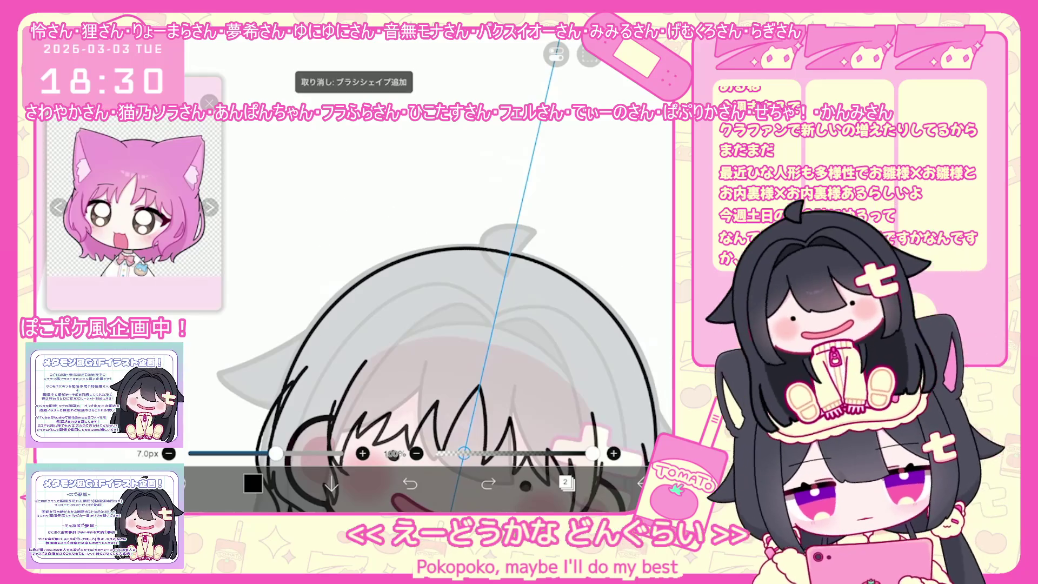
key("ctrl+z")
key("ctrl+z")
key("ctrl+z")
key("ctrl+y")
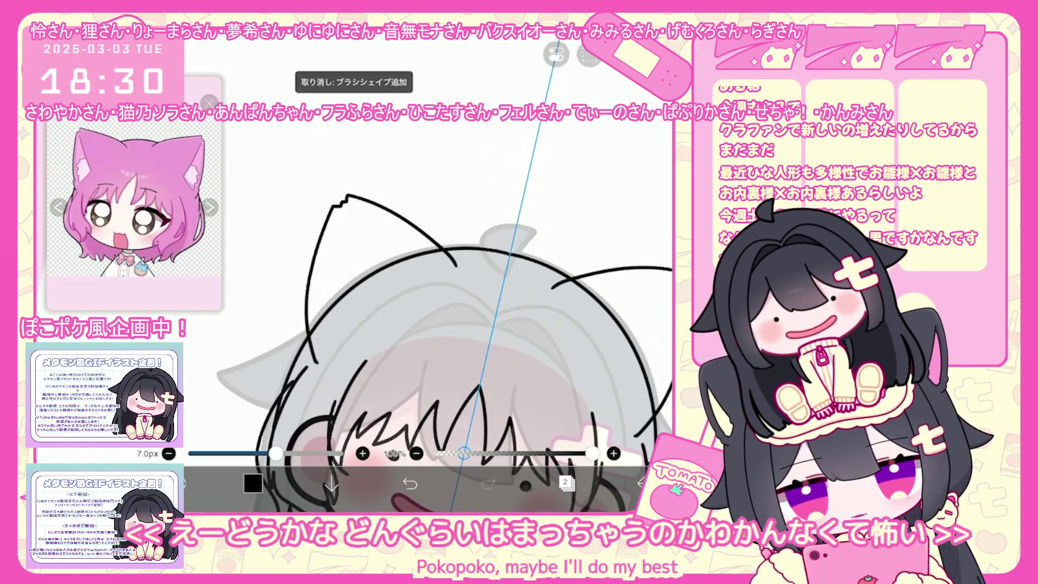
Add curved ear lines, the left ear's inner line and crossing strokes near the right ear
left_click_drag(355, 193, 459, 261)
left_click_drag(550, 282, 671, 265)
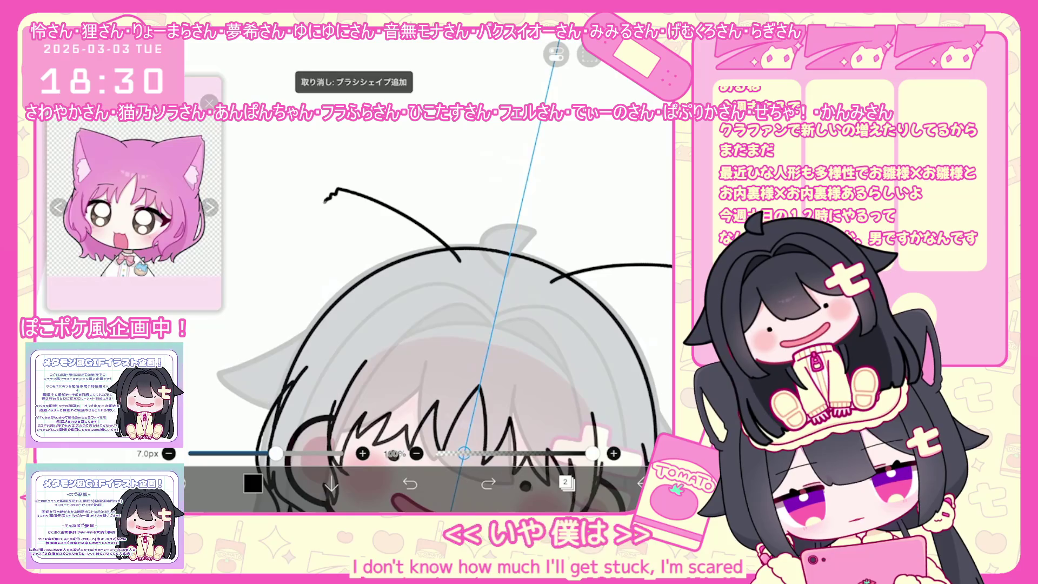
left_click_drag(324, 198, 301, 349)
scroll(446, 309, "up", 3)
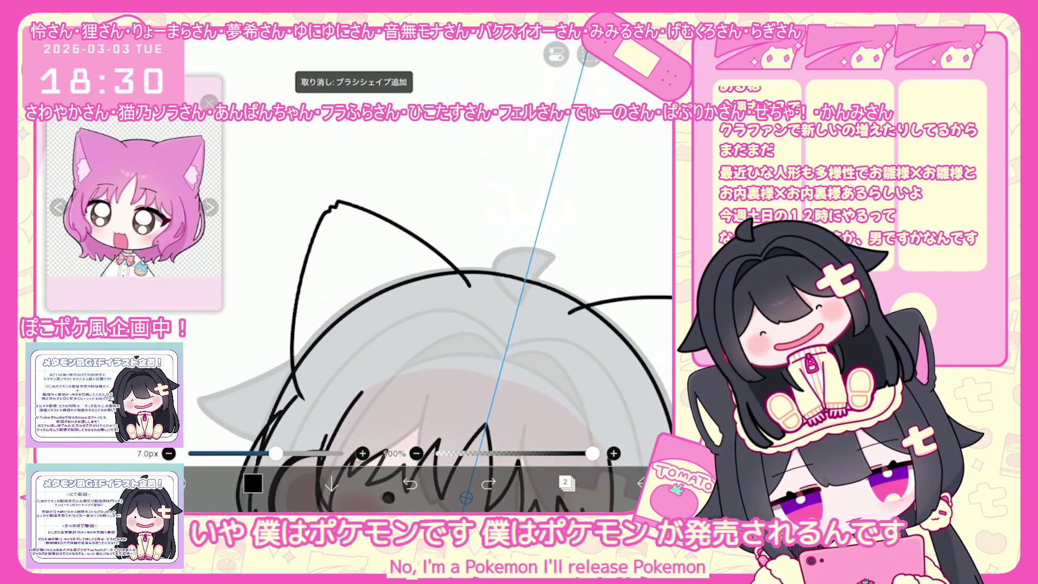
left_click_drag(335, 213, 362, 355)
left_click_drag(627, 425, 671, 375)
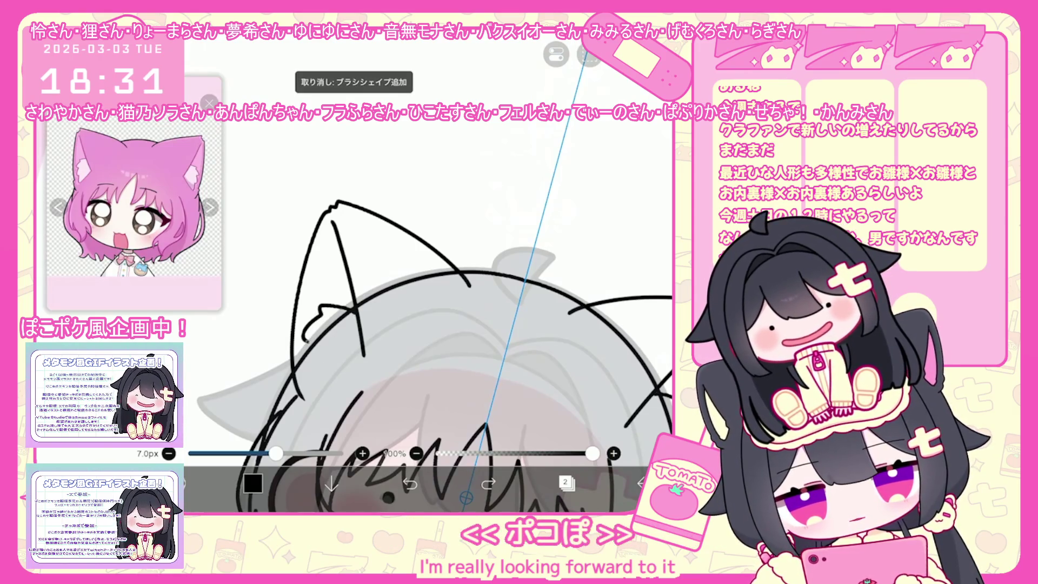
scroll(428, 272, "down", 5)
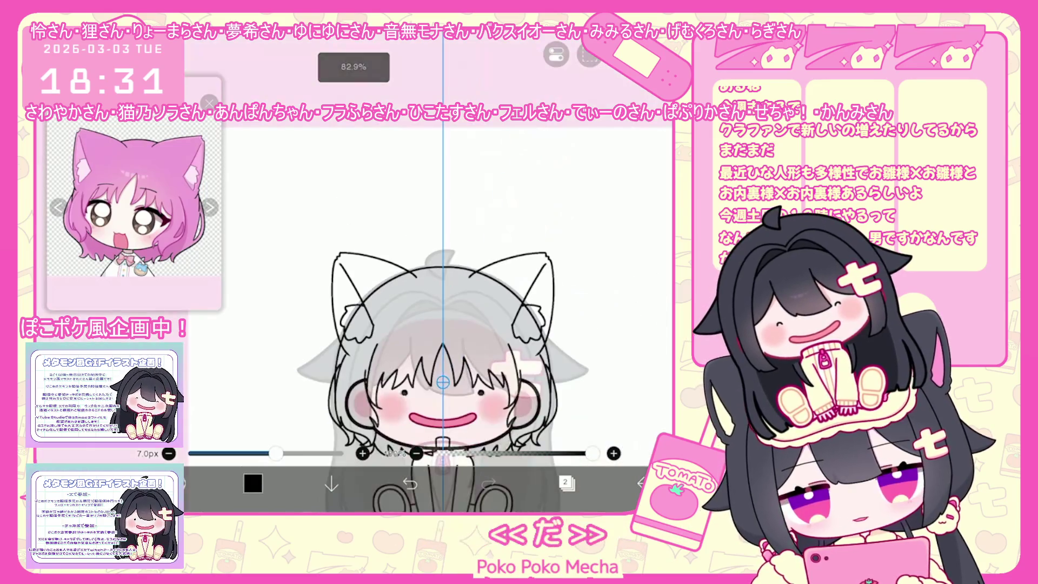
scroll(562, 441, "up", 5)
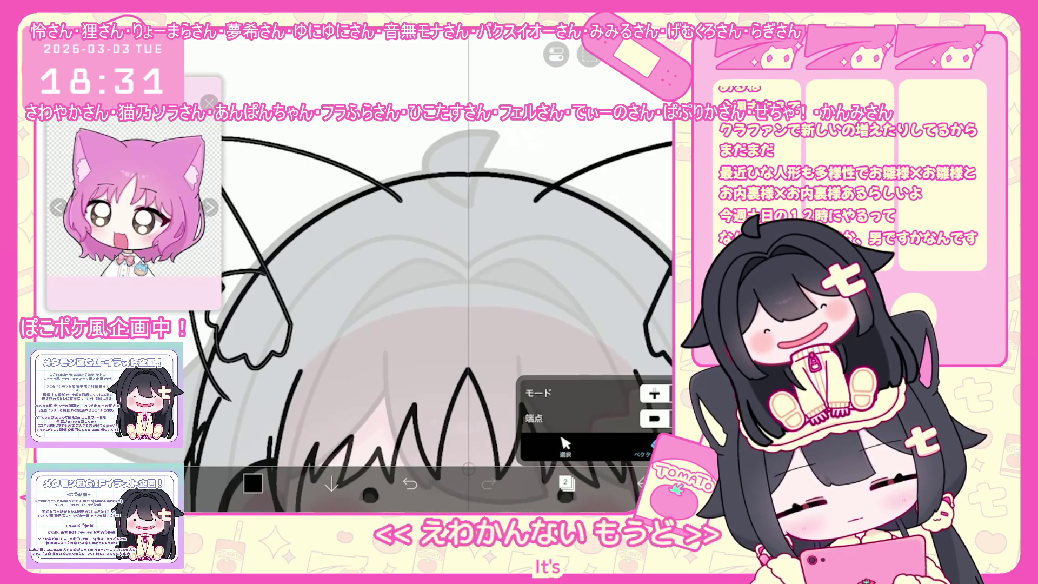
scroll(388, 316, "down", 3)
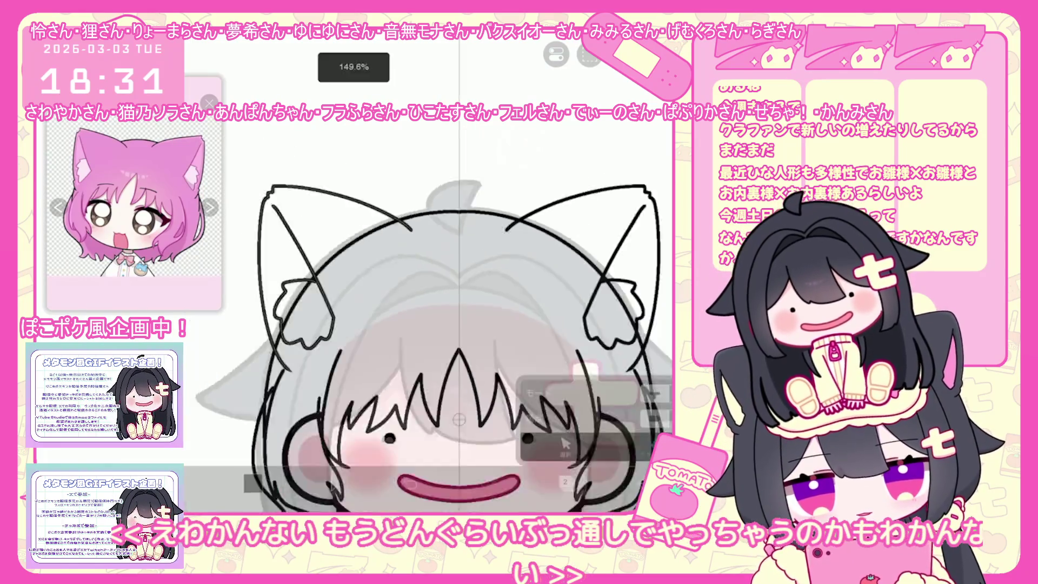
scroll(443, 324, "down", 3)
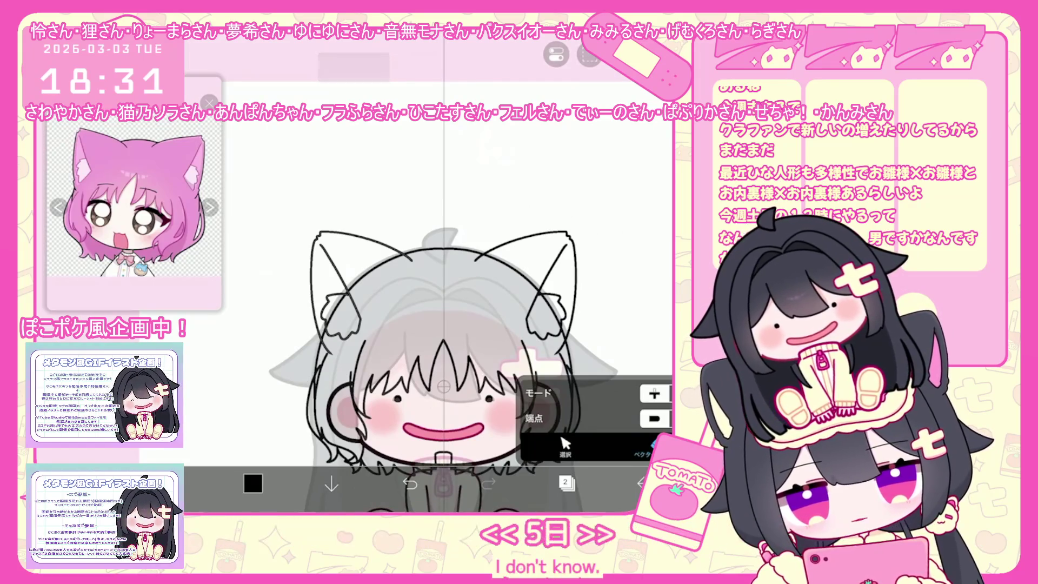
scroll(311, 292, "up", 3)
Reshape the left ear stroke, add new layer 3, and switch to layer 2 for the pink ear strokes
left_click(348, 276)
left_click_drag(325, 219, 329, 230)
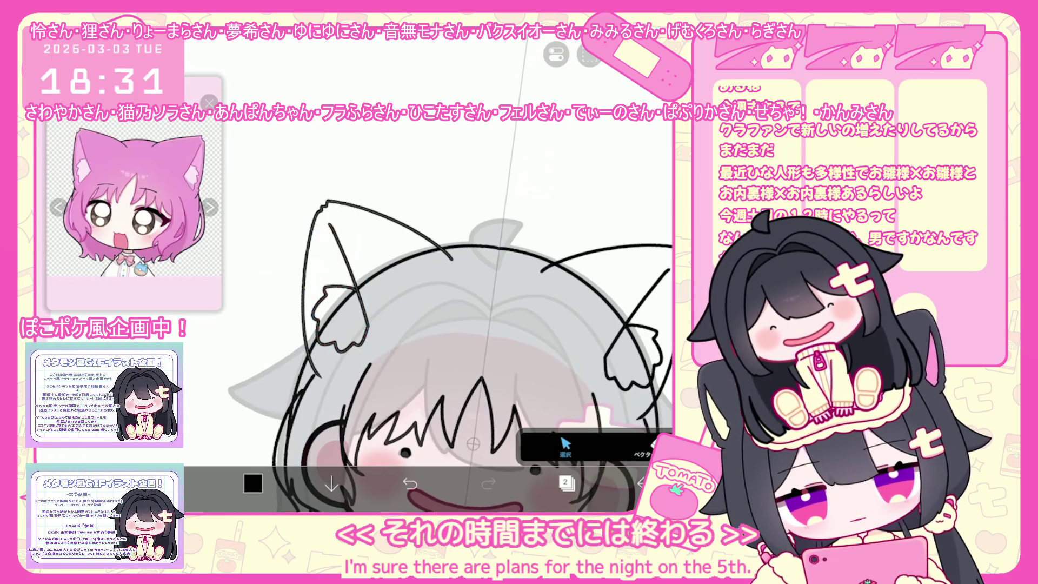
scroll(450, 324, "down", 3)
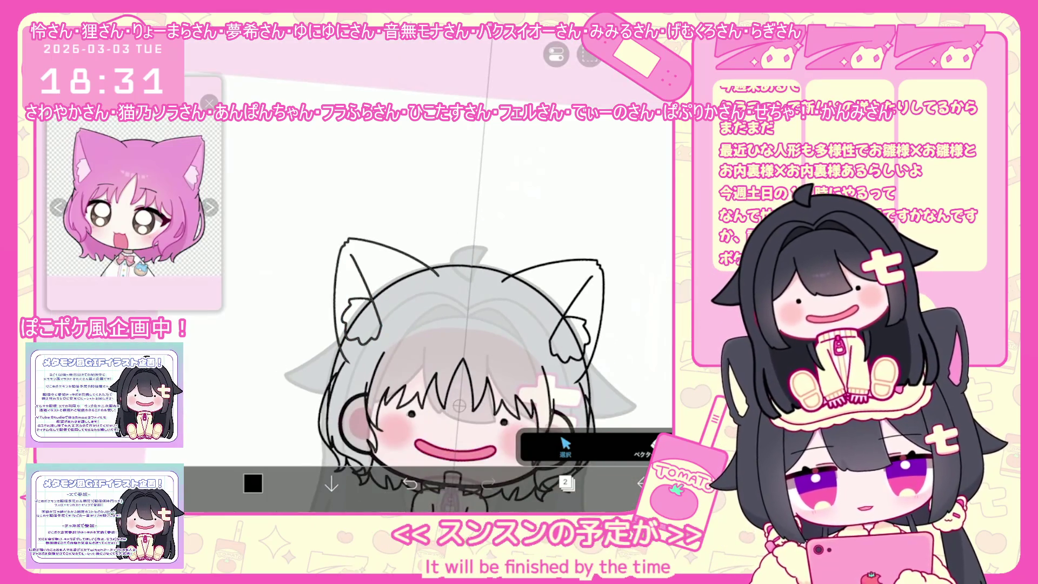
scroll(438, 317, "up", 1)
left_click(566, 483)
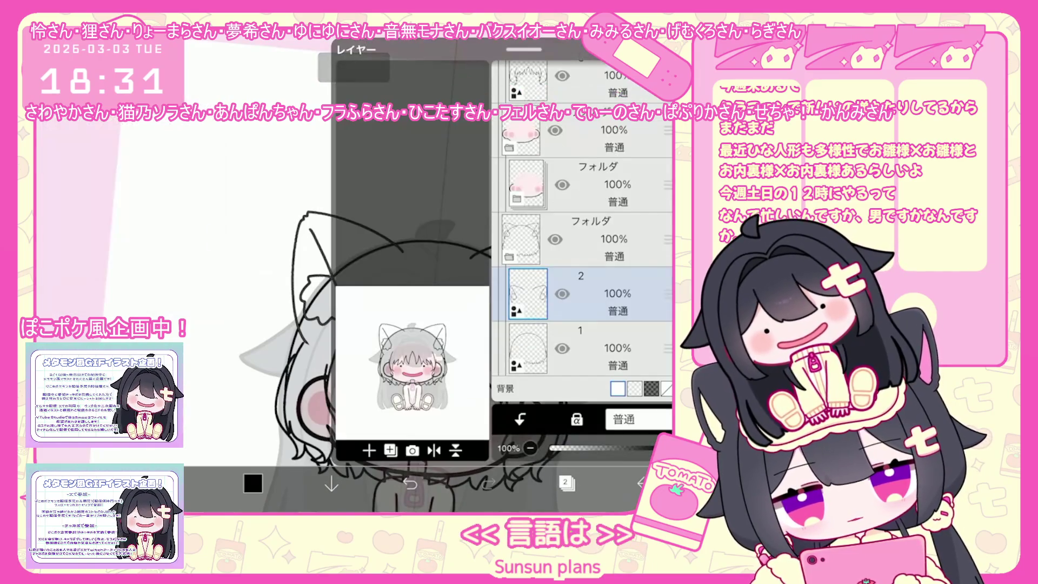
left_click(369, 450)
left_click(341, 365)
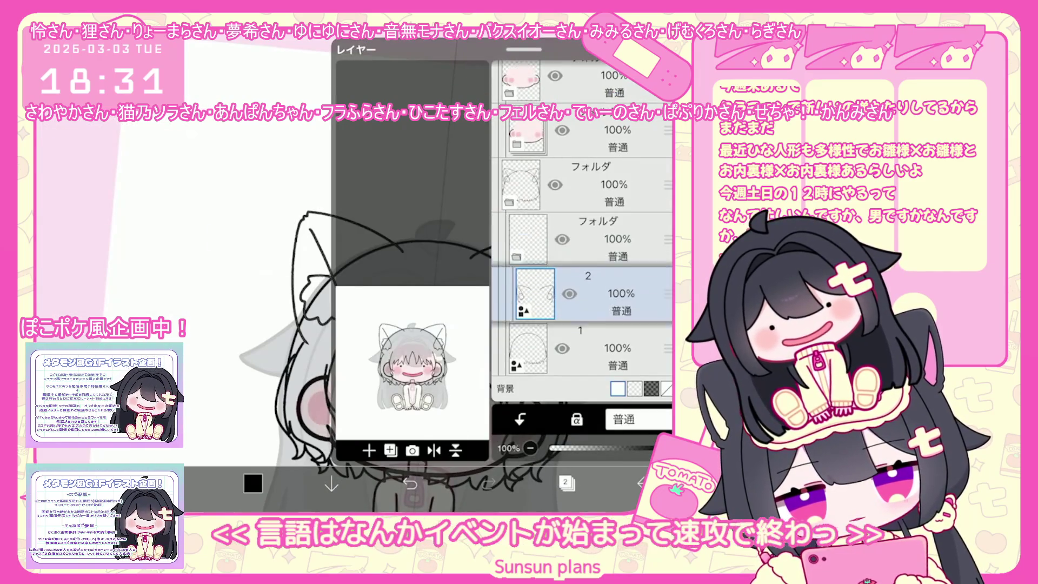
left_click(592, 293)
left_click(566, 484)
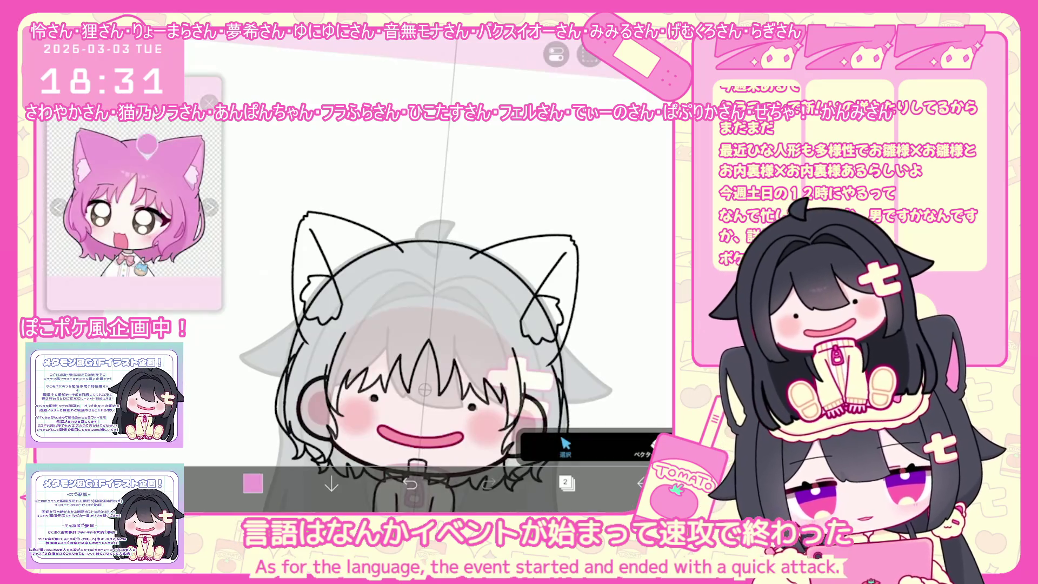
scroll(454, 417, "up", 3)
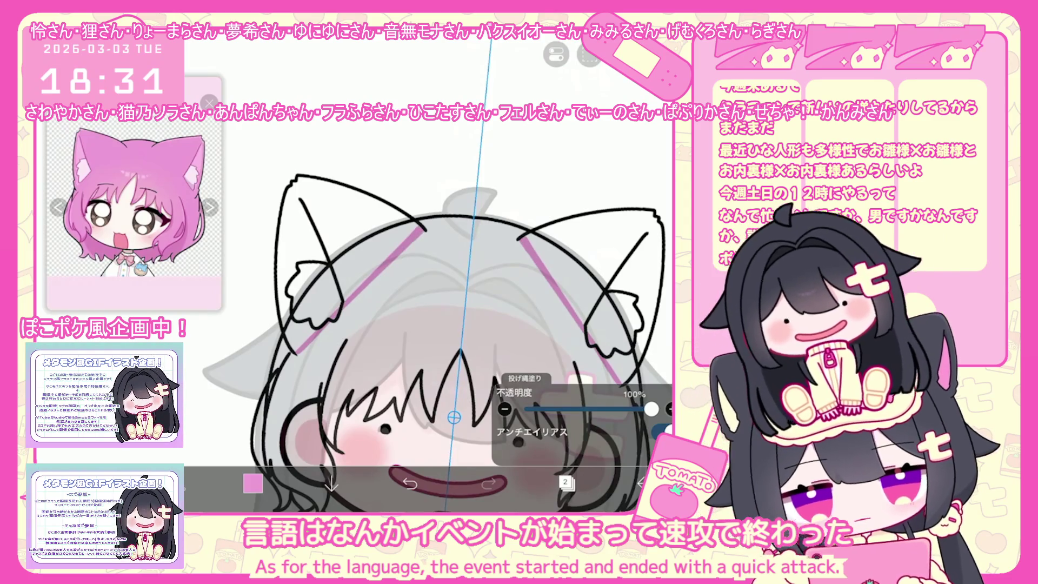
Fill both cat ears pink on layer 1, then change the painting colour to white for the head
left_click(566, 484)
left_click(600, 382)
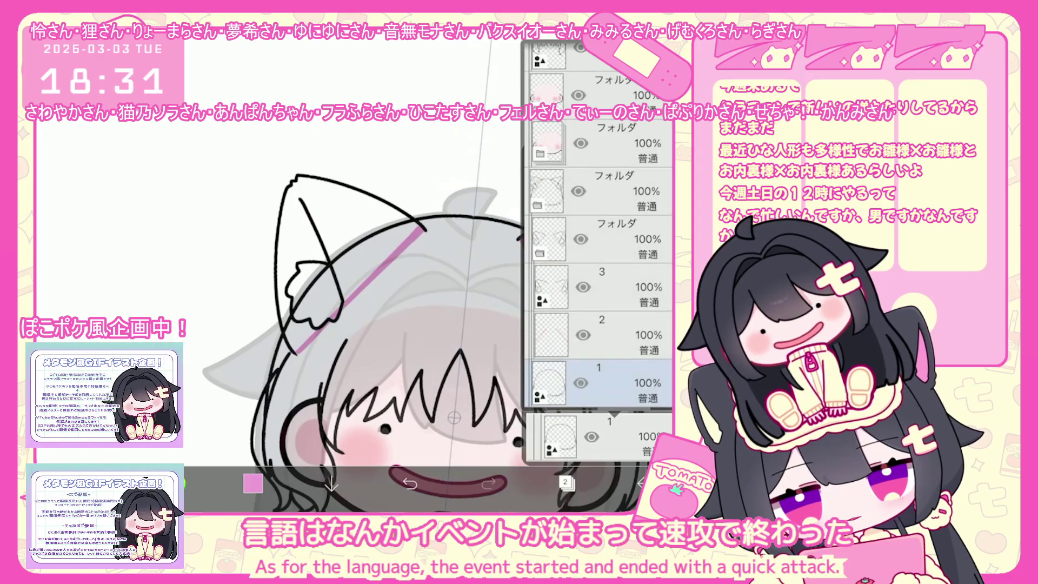
left_click(349, 244)
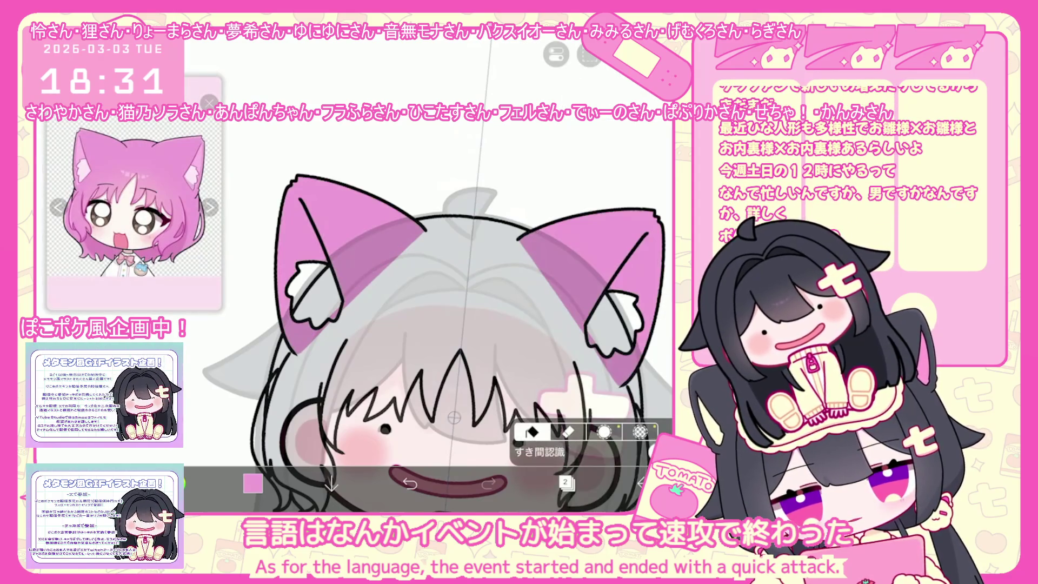
left_click(566, 484)
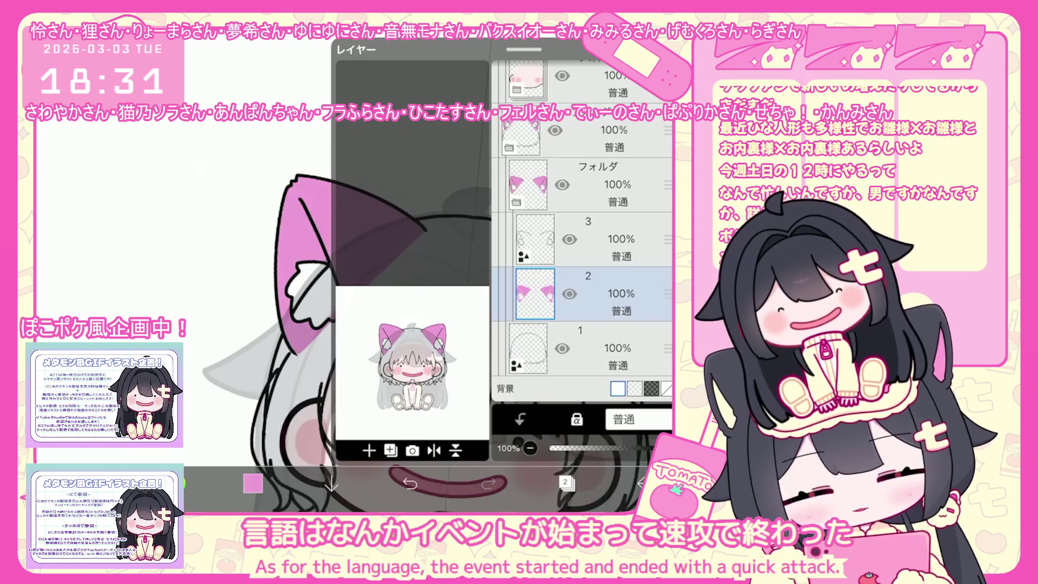
scroll(583, 231, "up", 5)
scroll(582, 230, "up", 5)
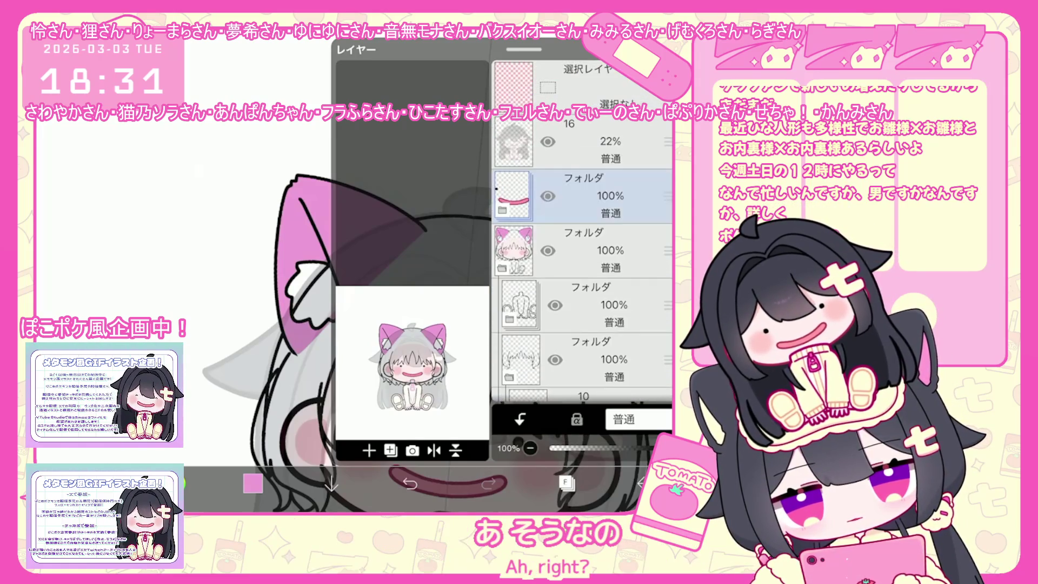
scroll(582, 232, "down", 3)
scroll(582, 231, "down", 3)
scroll(582, 231, "down", 3)
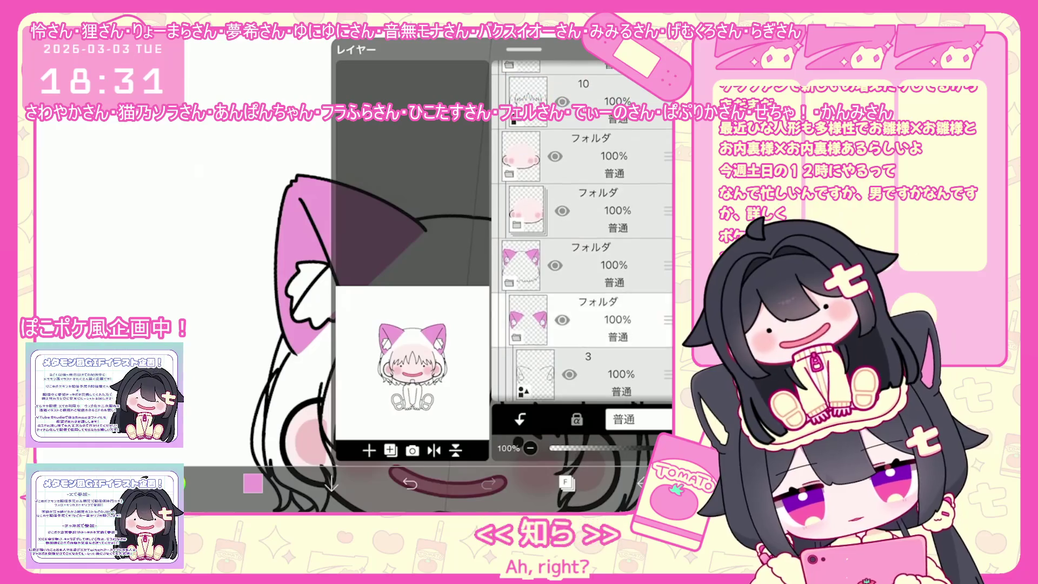
scroll(583, 232, "down", 2)
left_click(566, 483)
left_click(251, 483)
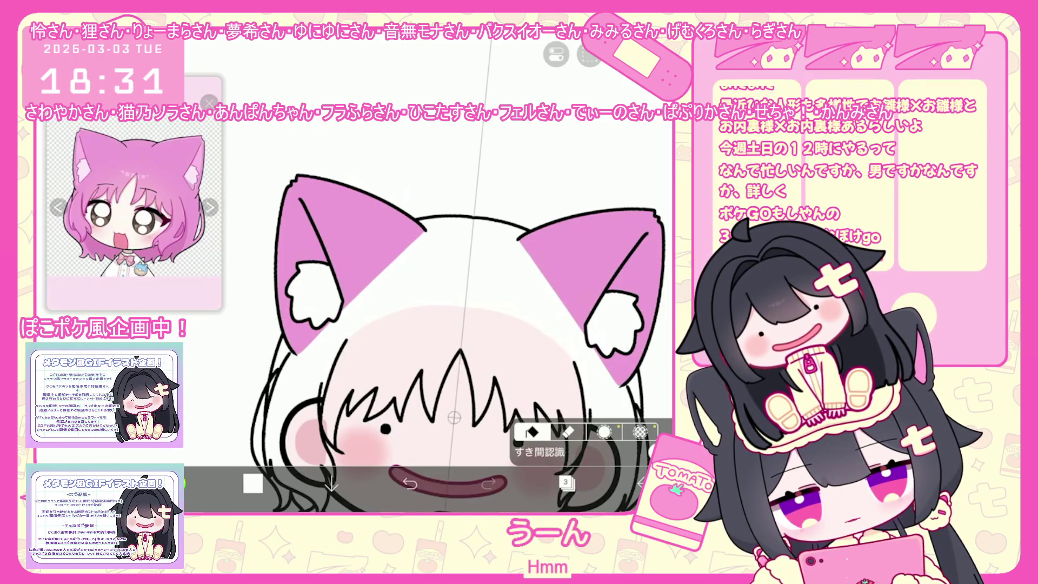
left_click(566, 483)
Switch to layer 2 and set light pink as the colour for the ear tone
left_click(609, 293)
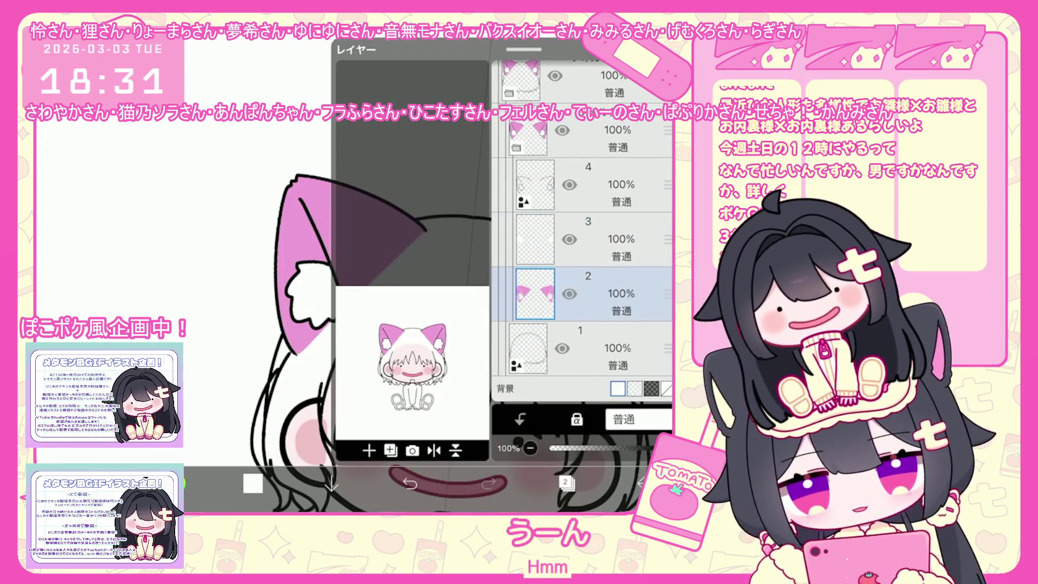
left_click(565, 483)
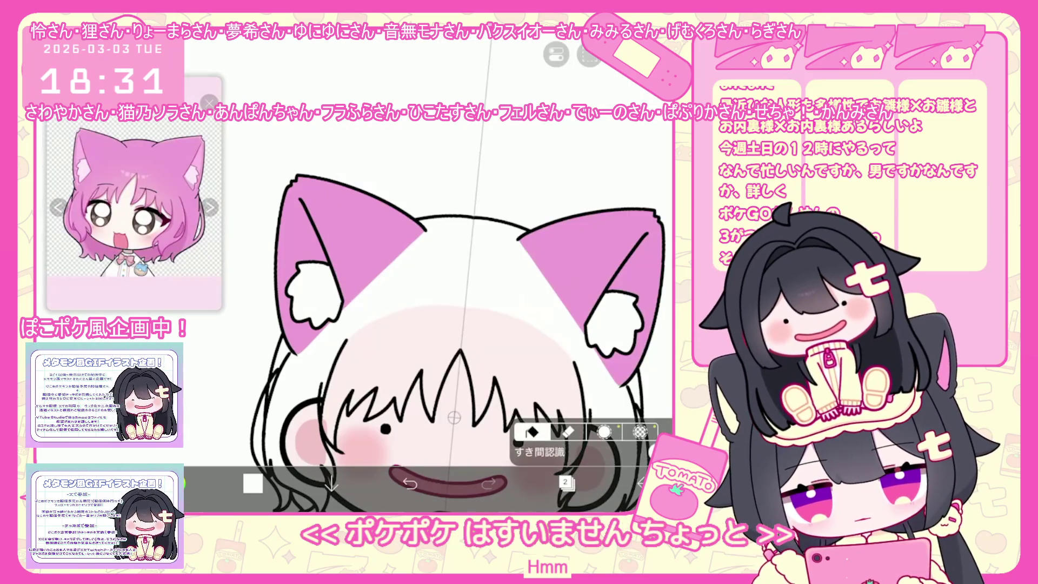
left_click(253, 484)
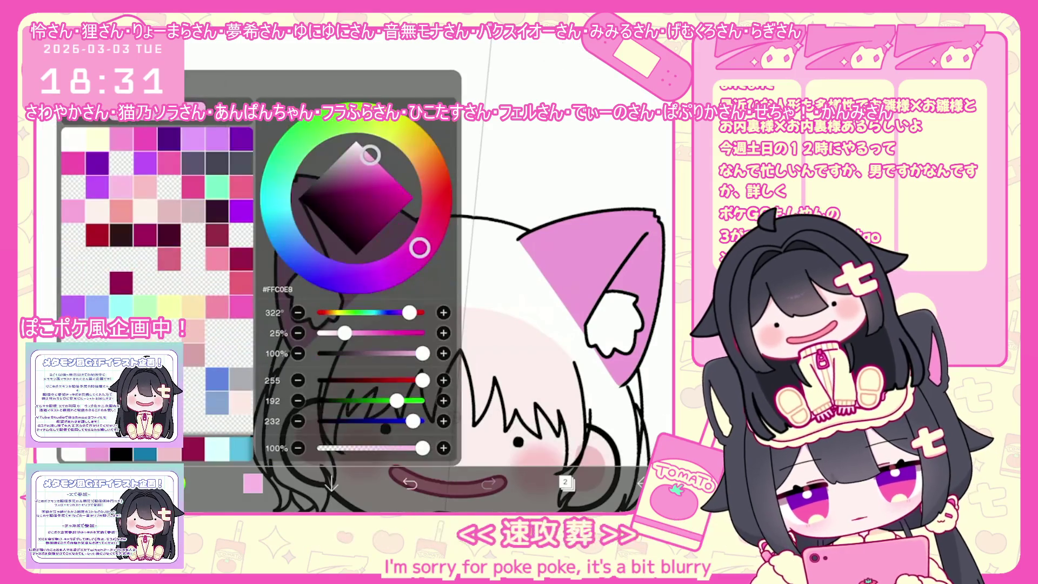
left_click(254, 484)
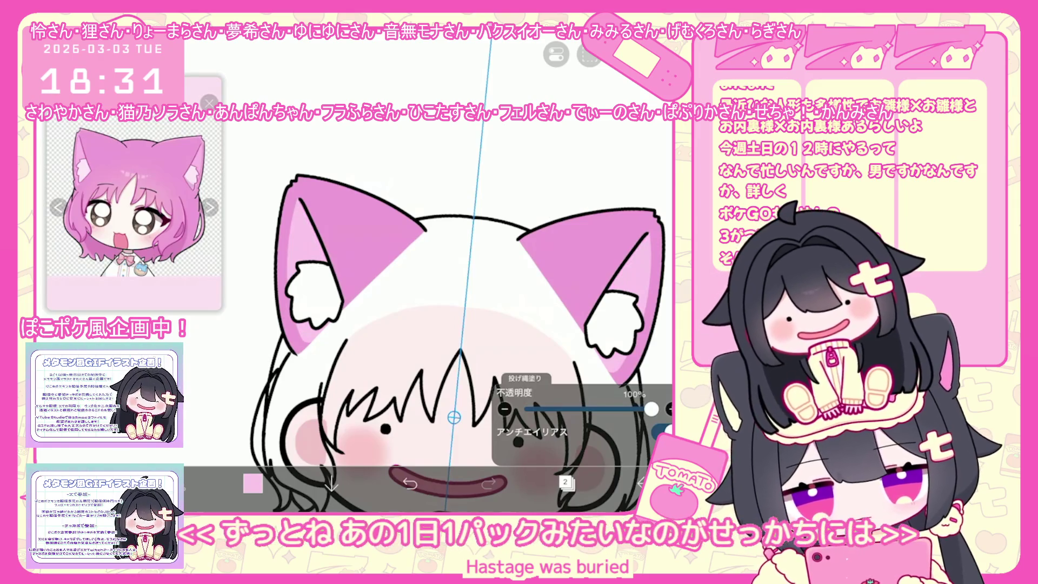
scroll(422, 324, "down", 2)
scroll(422, 324, "down", 3)
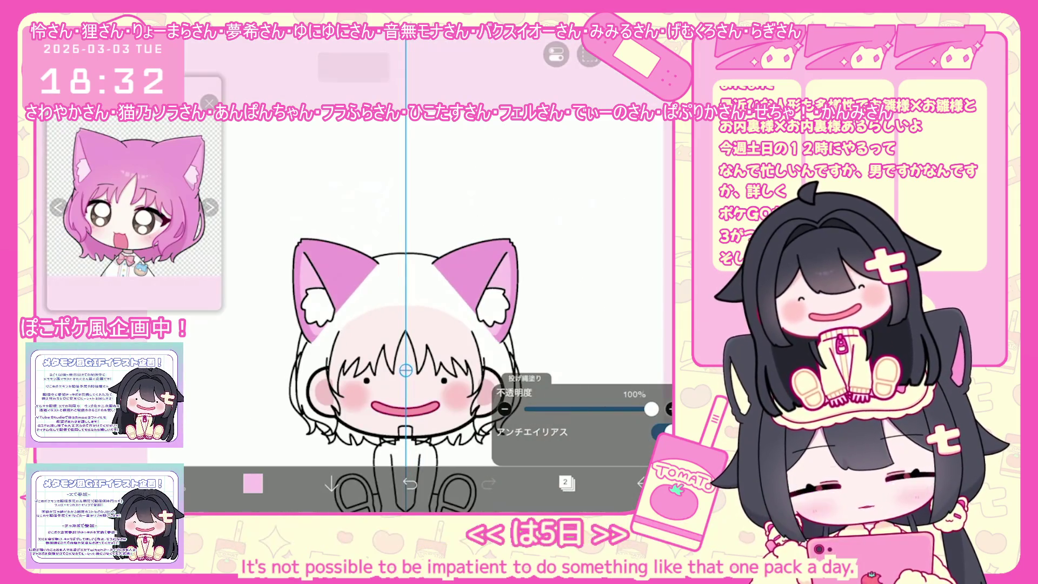
left_click(566, 483)
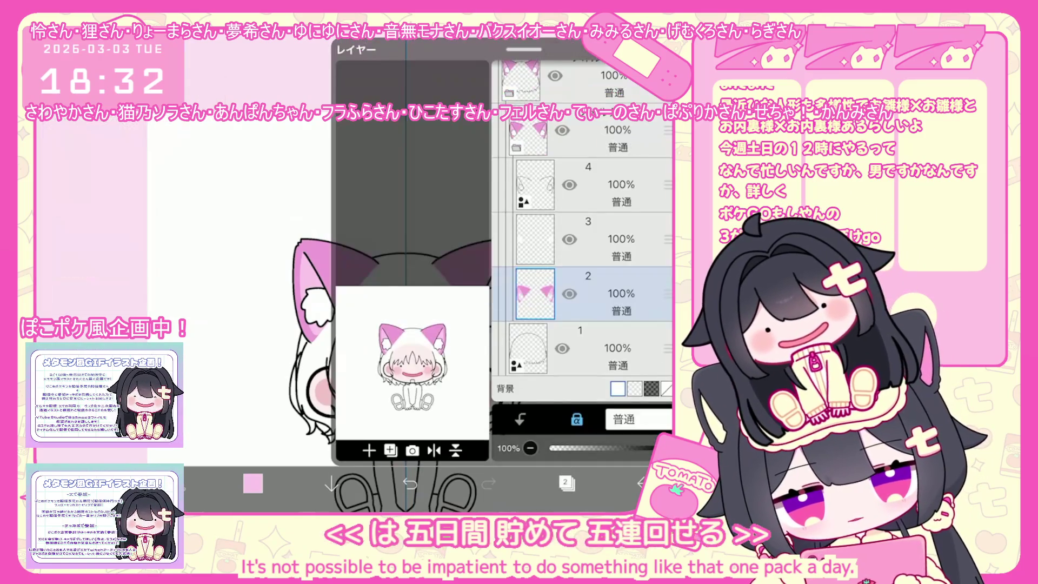
left_click(566, 483)
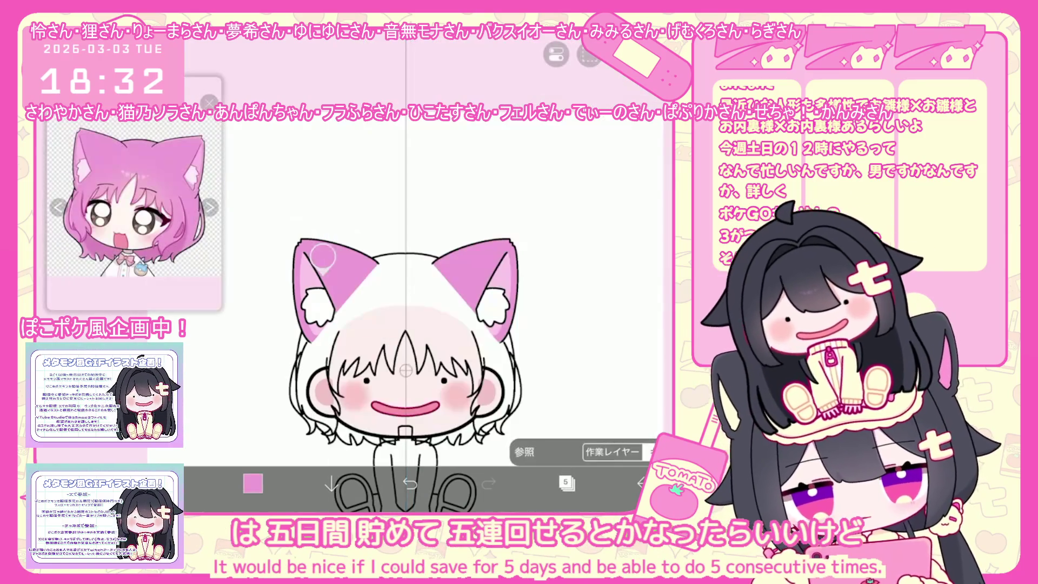
Choose deep magenta #CD3C9A as the drawing colour and switch to layer 4
left_click(253, 484)
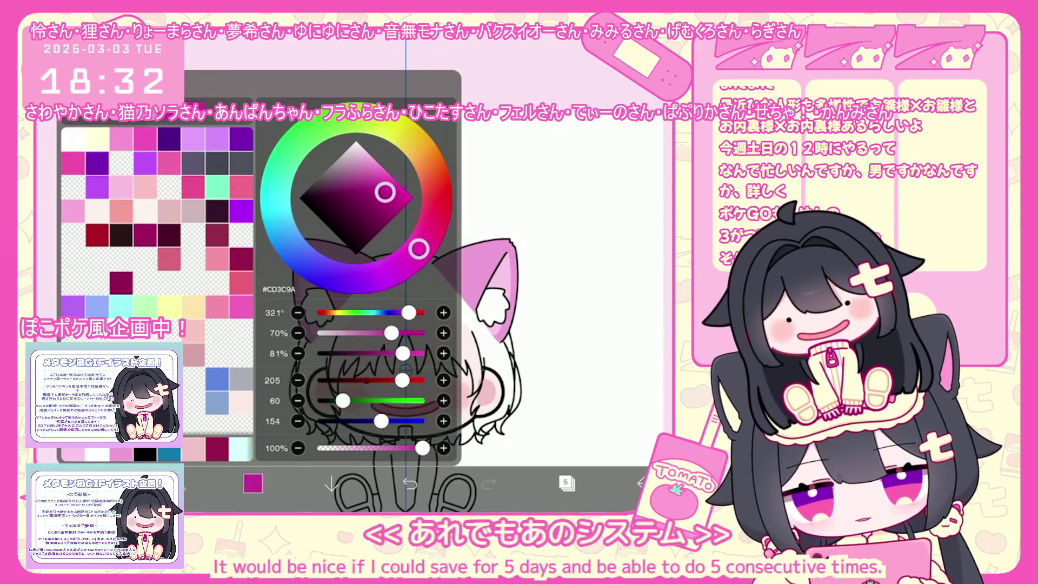
left_click(254, 483)
left_click(566, 483)
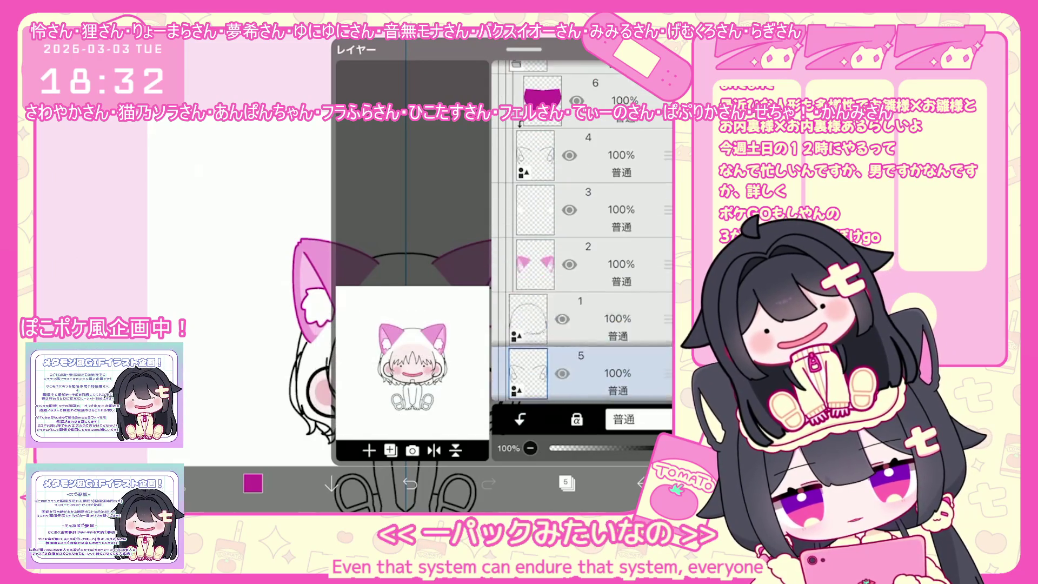
left_click(608, 285)
left_click(566, 483)
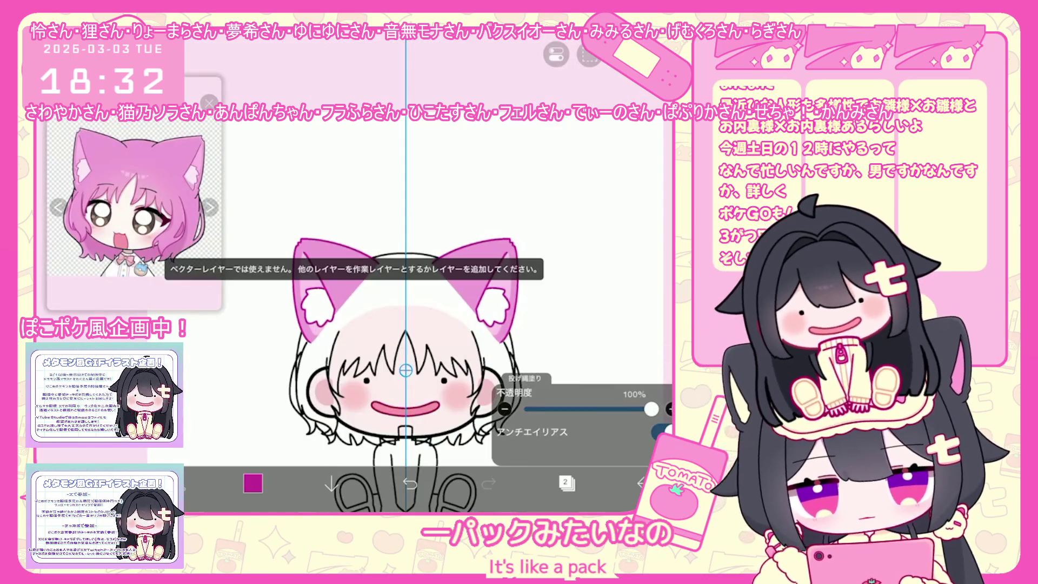
Give the left cat-ear shape a 20.0px line width and a magenta line colour
left_click(336, 292)
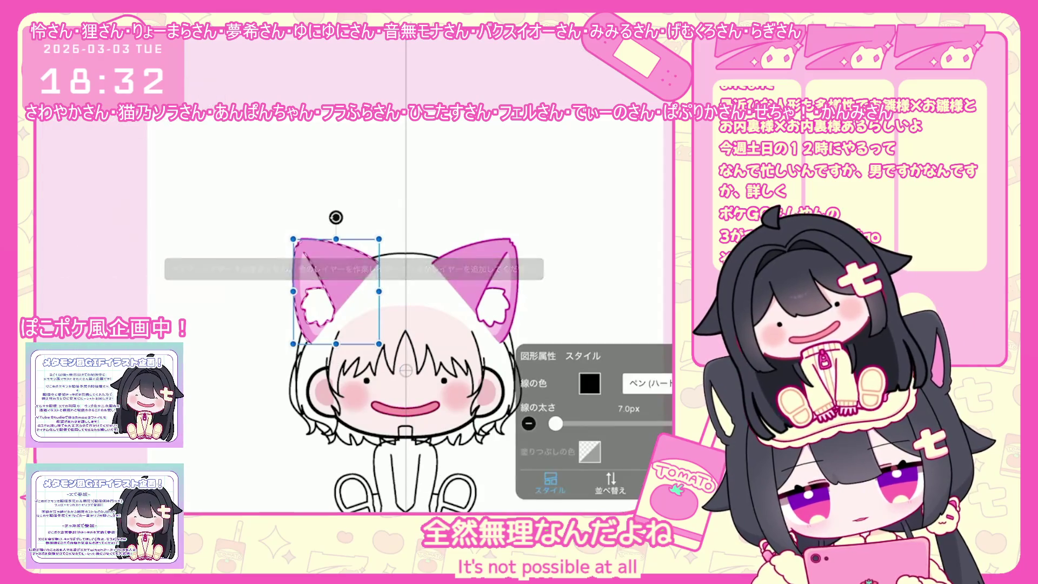
left_click_drag(554, 423, 556, 424)
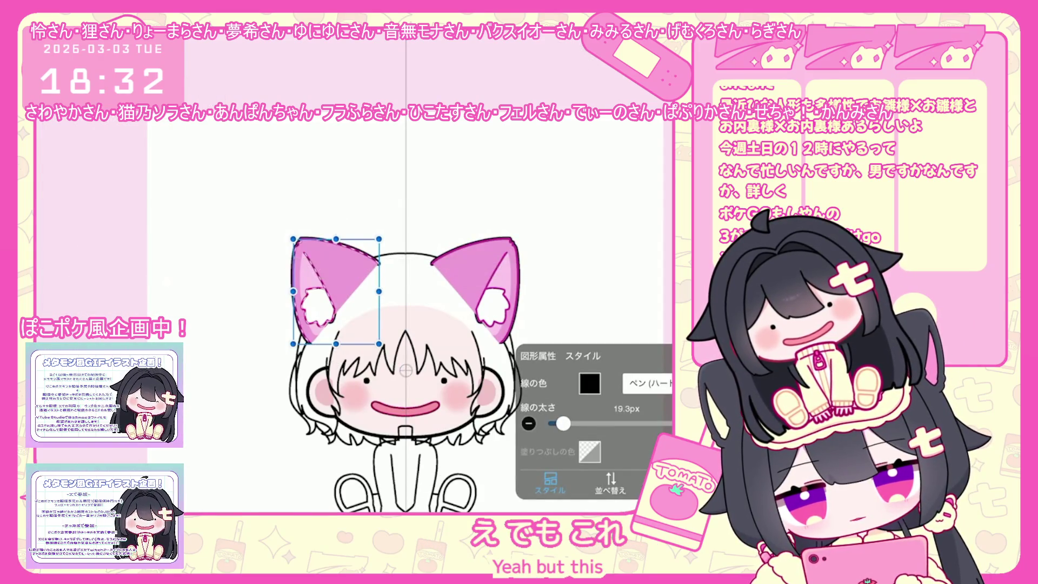
left_click(589, 383)
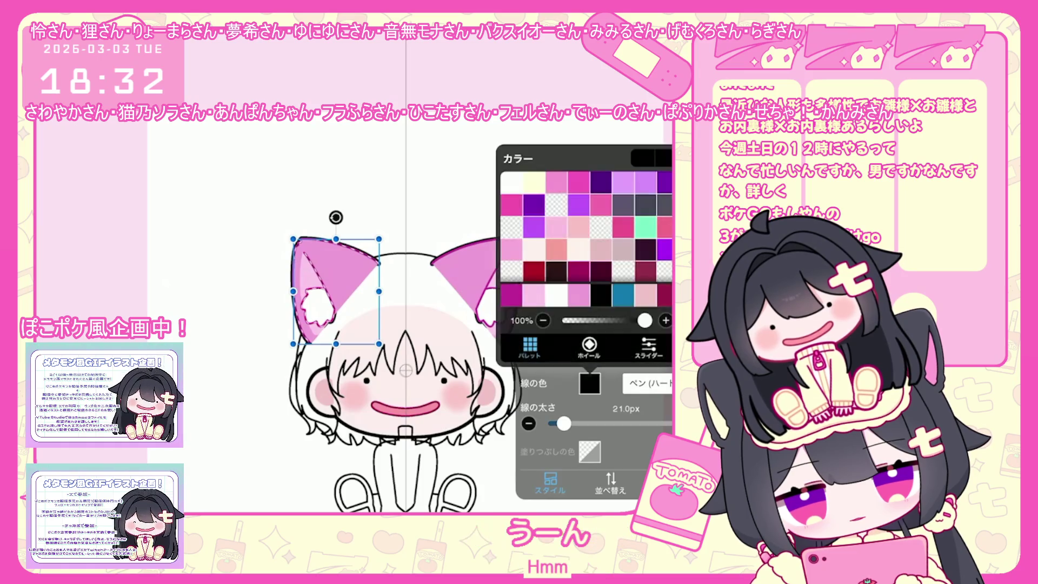
left_click(590, 384)
left_click(244, 203)
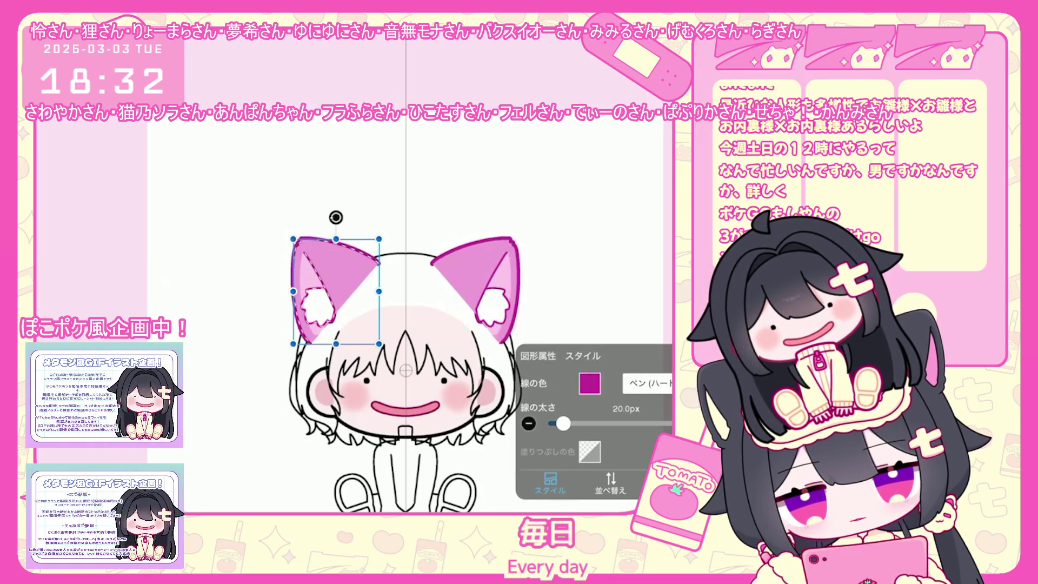
left_click(566, 484)
Switch to layer 3 and undo the last eraser stroke on the ears
left_click(600, 239)
left_click(567, 484)
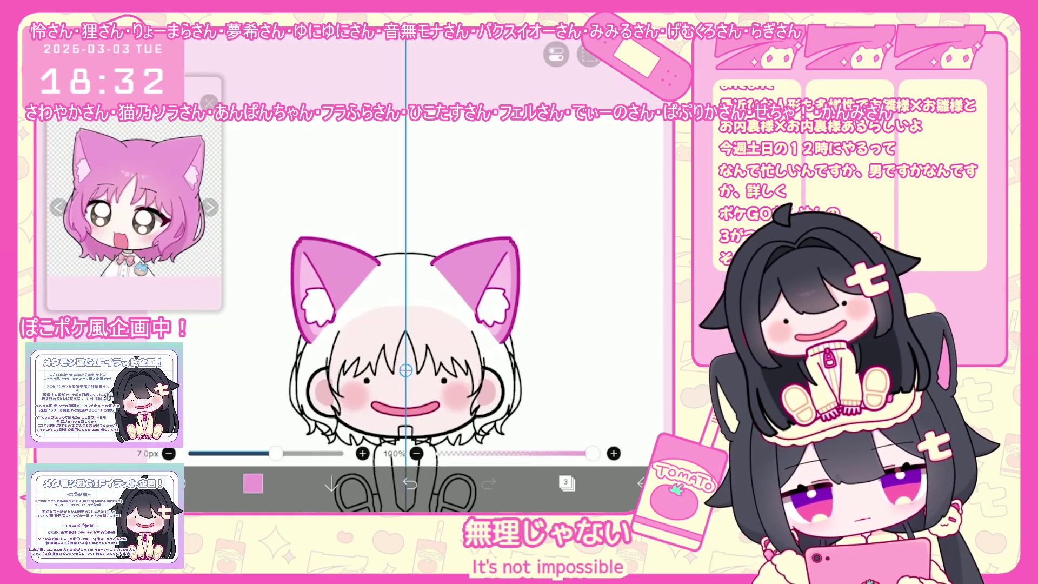
scroll(344, 360, "up", 5)
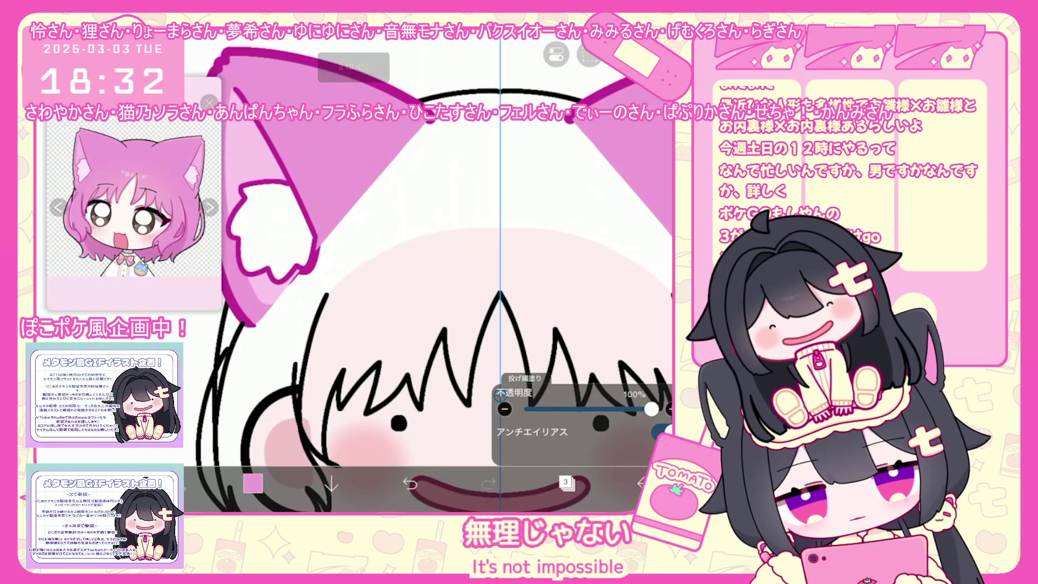
left_click(566, 484)
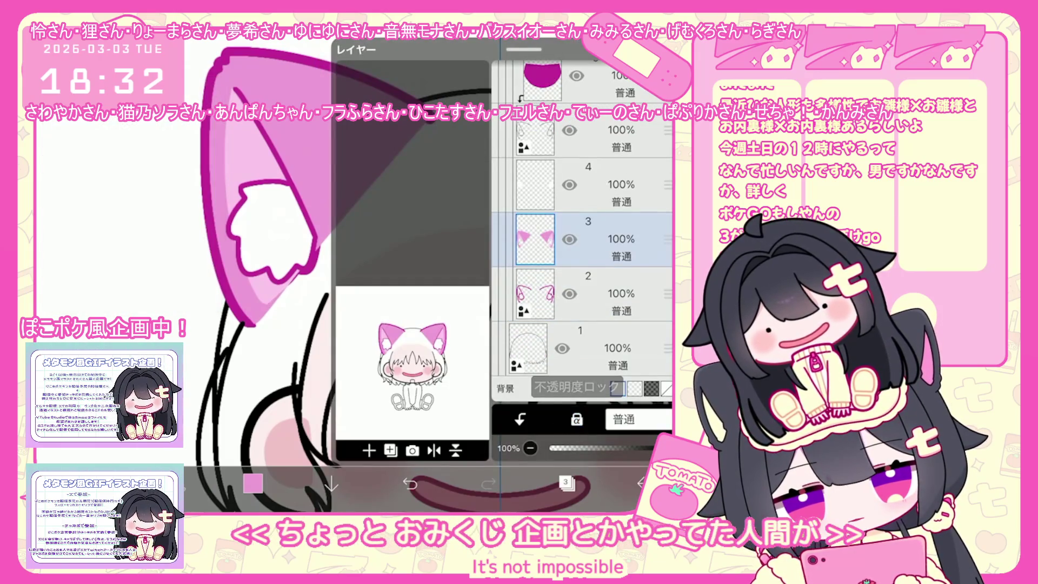
left_click(566, 483)
scroll(358, 273, "up", 2)
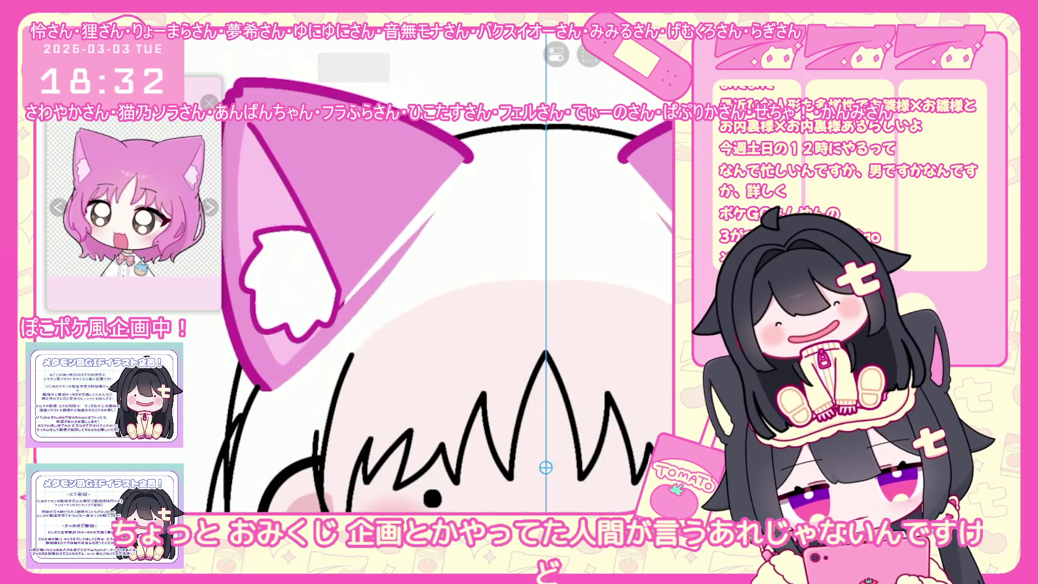
scroll(365, 308, "up", 3)
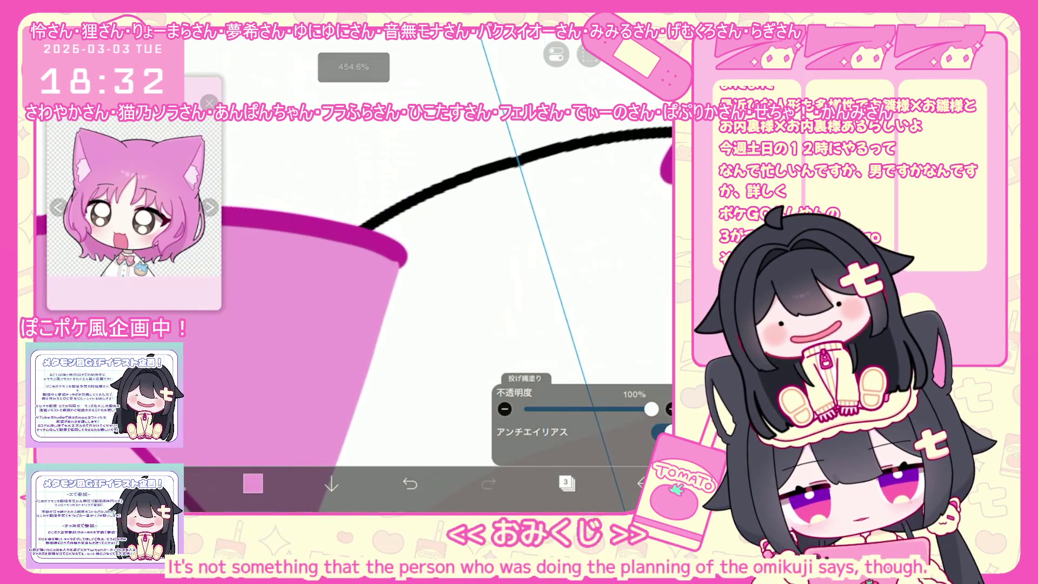
key("ctrl+z")
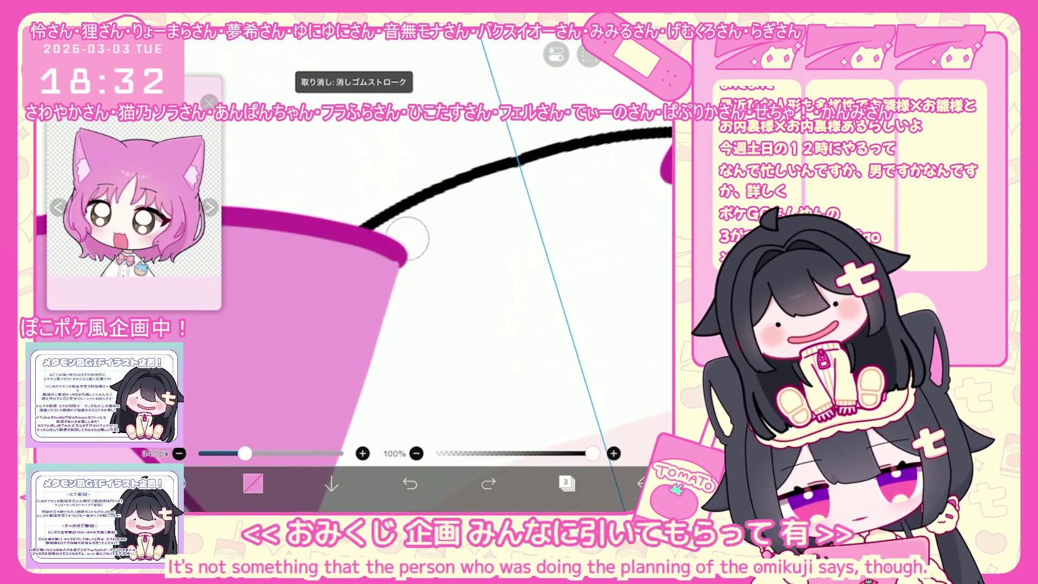
scroll(407, 246, "down", 3)
scroll(422, 340, "down", 2)
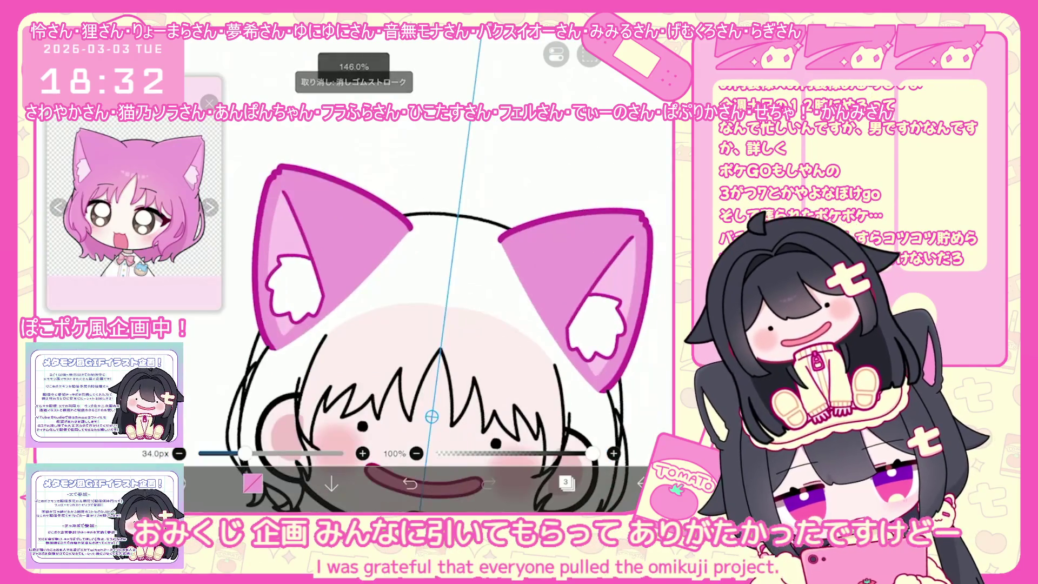
scroll(432, 317, "up", 1)
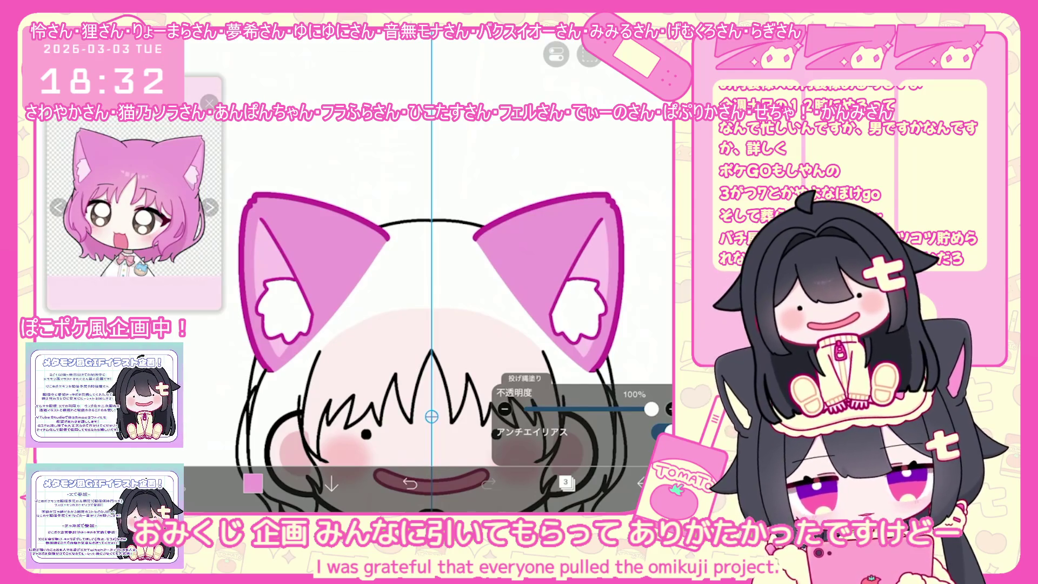
Select layer 6 and bring up the colour choices for a pink shade
left_click(565, 484)
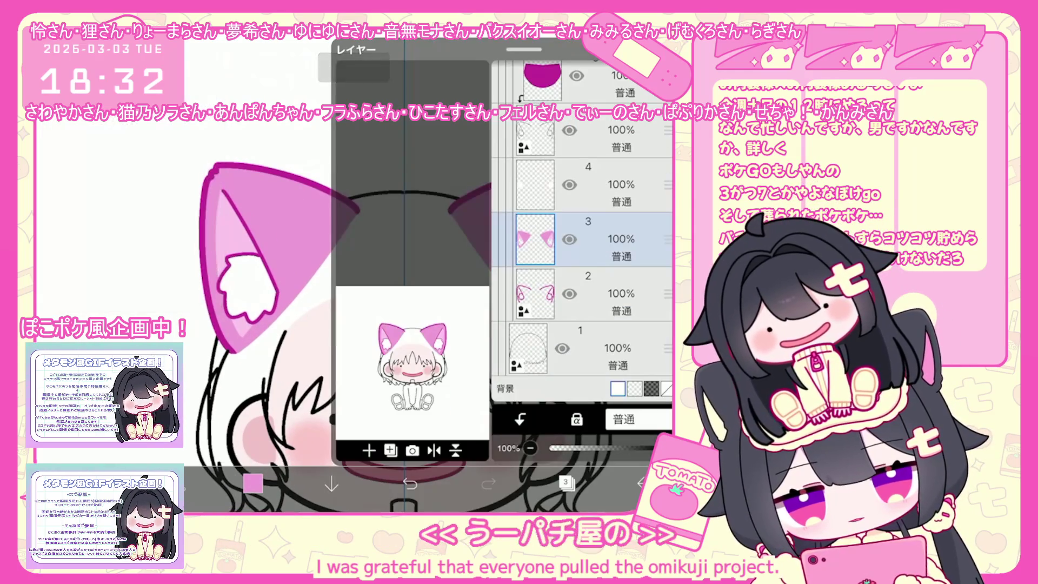
scroll(582, 243, "up", 5)
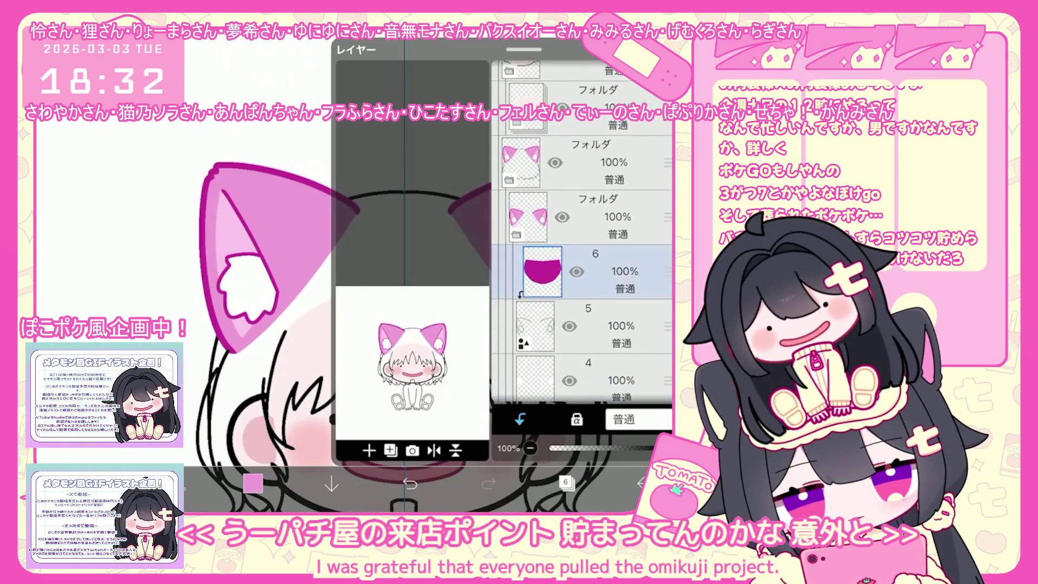
left_click(583, 272)
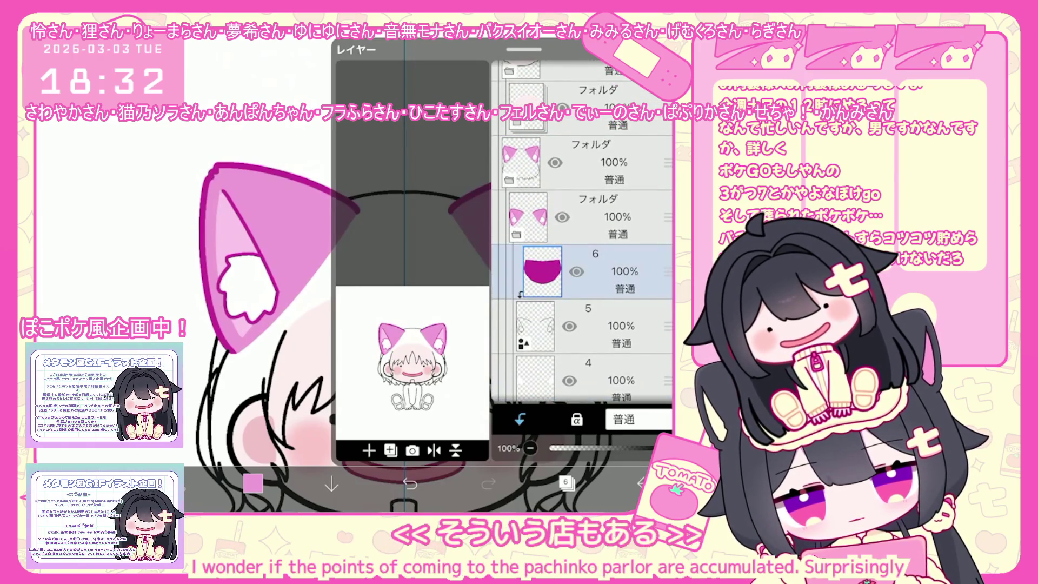
left_click(565, 484)
left_click(253, 483)
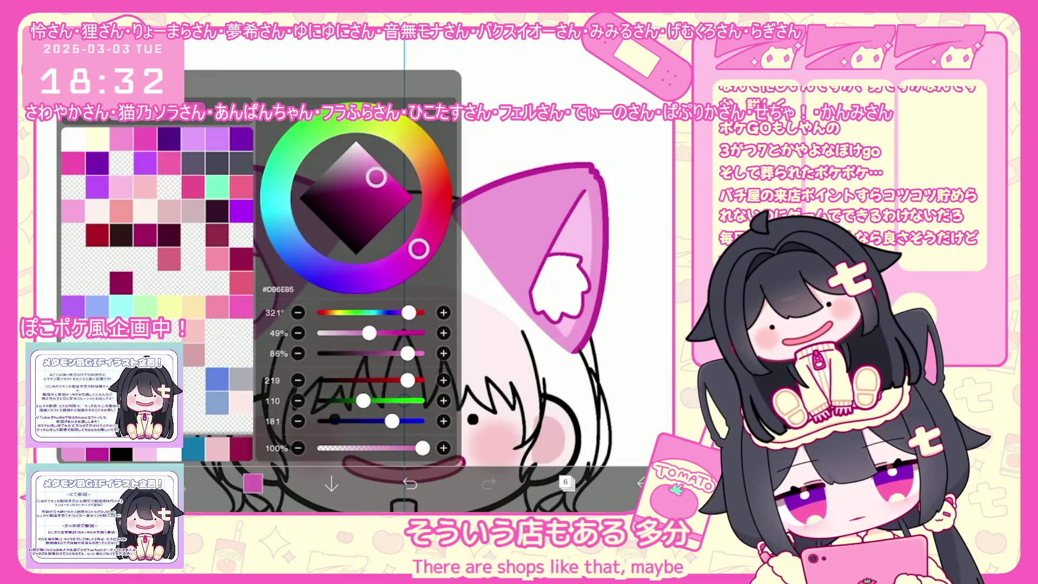
Keep the chosen pink and add a new empty folder above layer 1
left_click(253, 484)
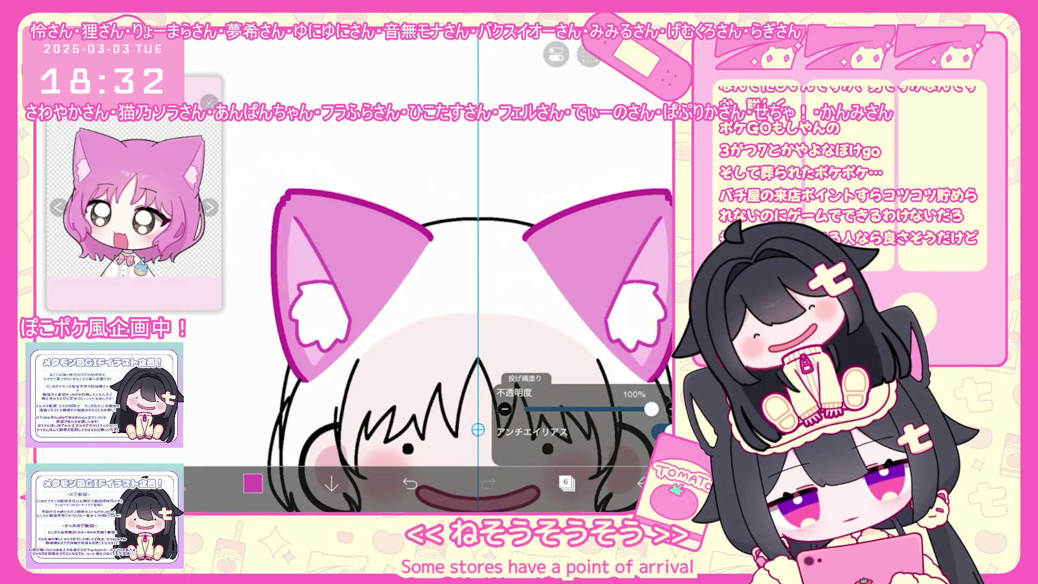
left_click(565, 483)
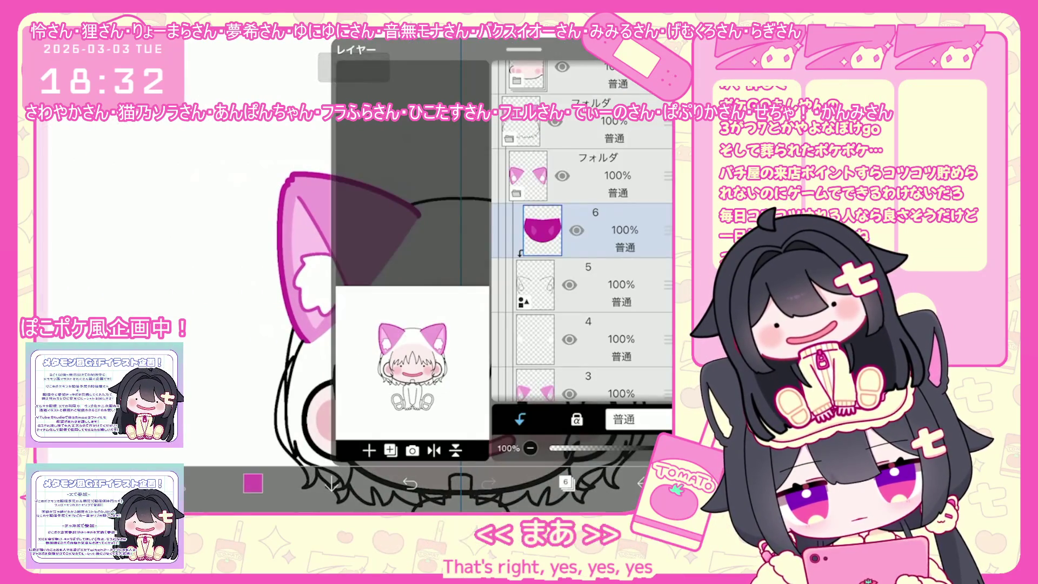
left_click(579, 348)
left_click(368, 450)
left_click(381, 323)
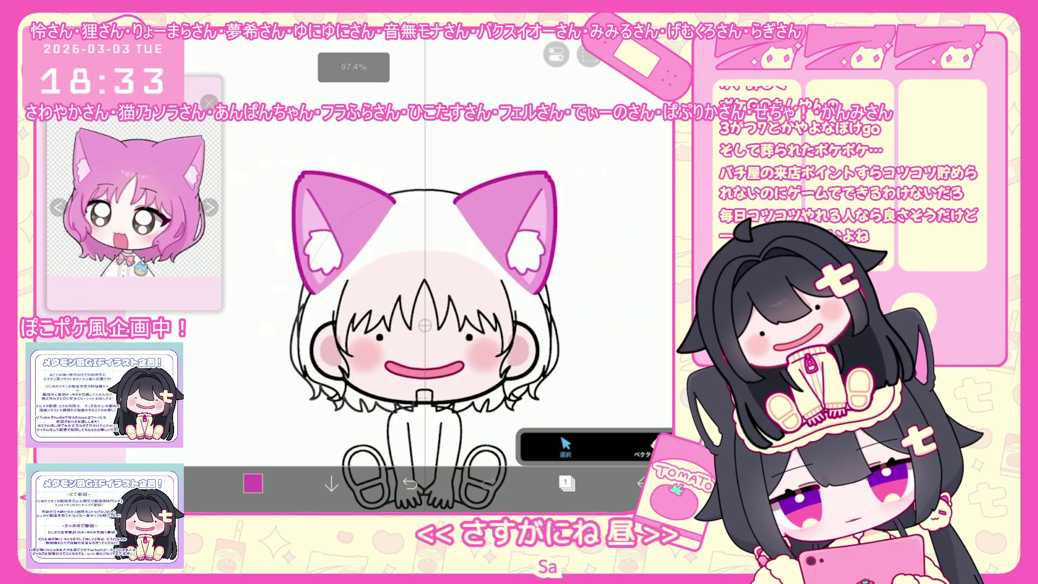
Check the ear outline's line colour, add empty layer 3, and undo a stray lasso fill on the hair
left_click(341, 227)
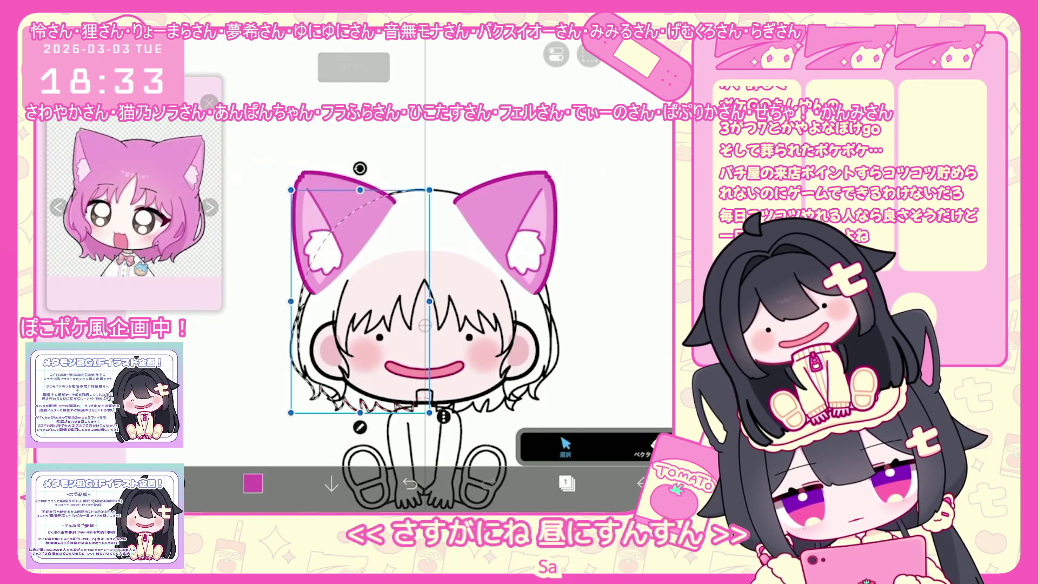
left_click(590, 383)
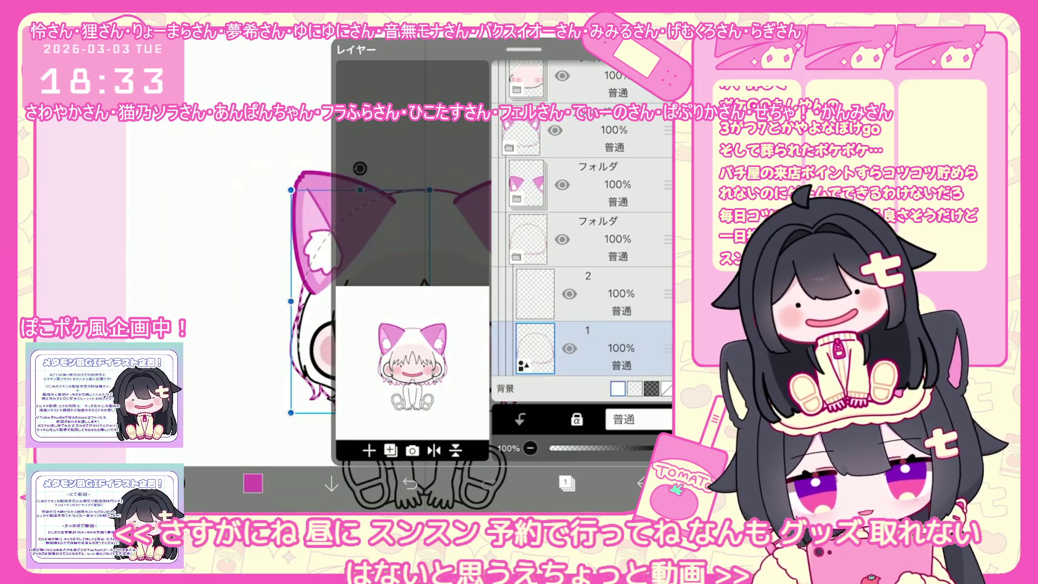
left_click(369, 450)
left_click(421, 373)
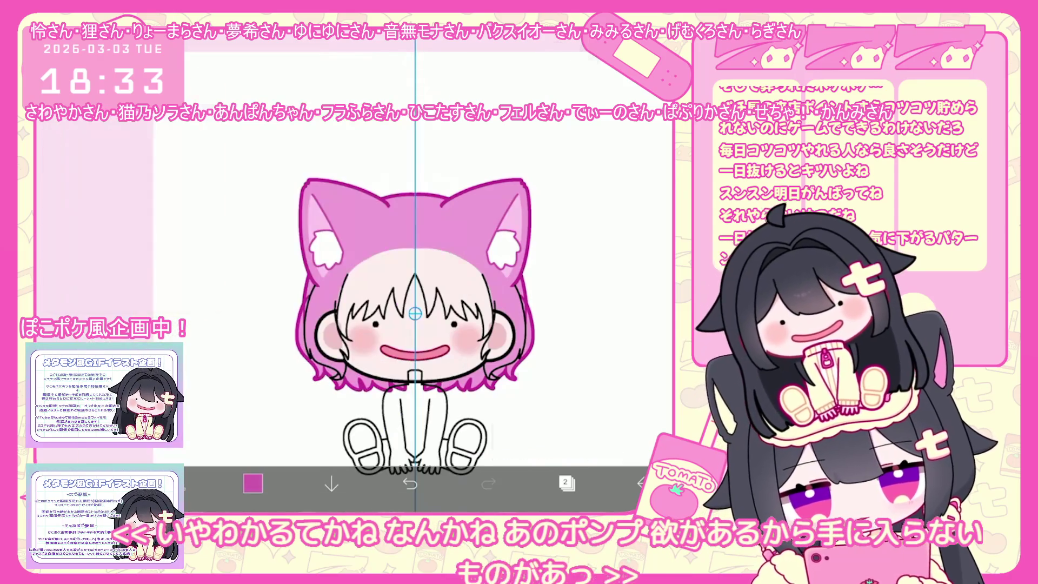
key("ctrl+z")
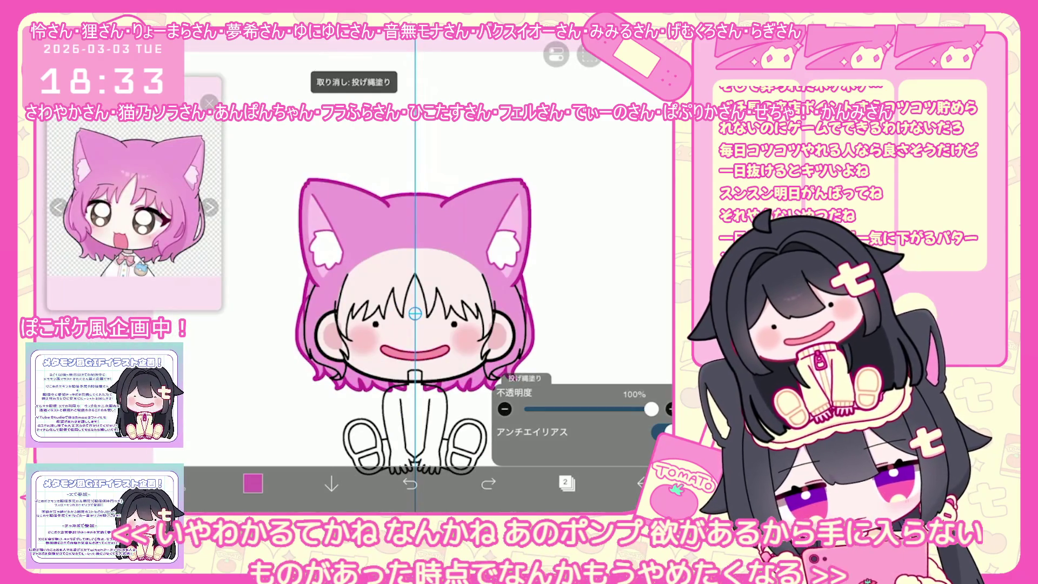
Pick the lighter pink #E485C3 and undo the last lasso fills
left_click(253, 484)
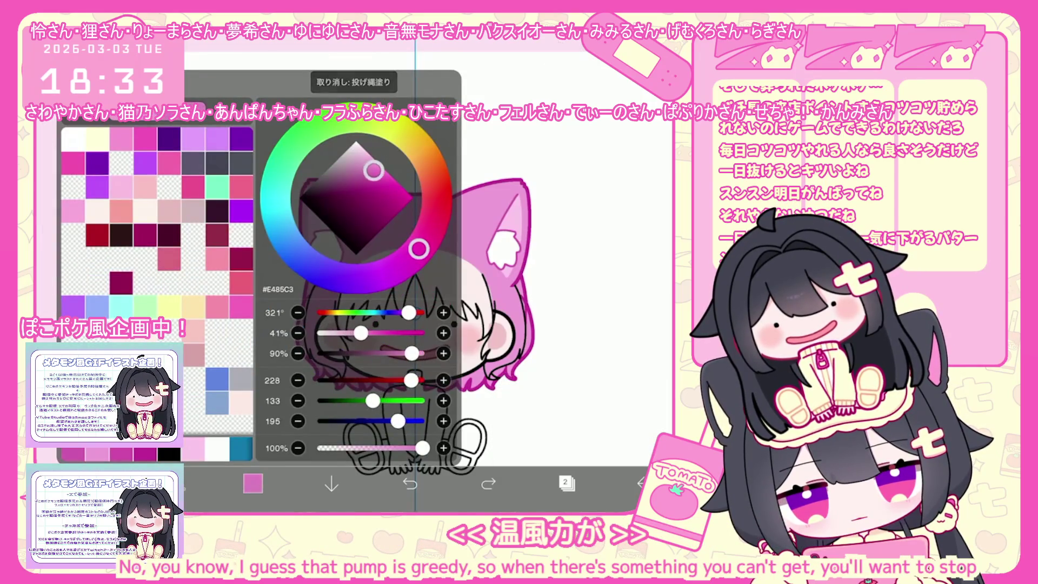
left_click(253, 484)
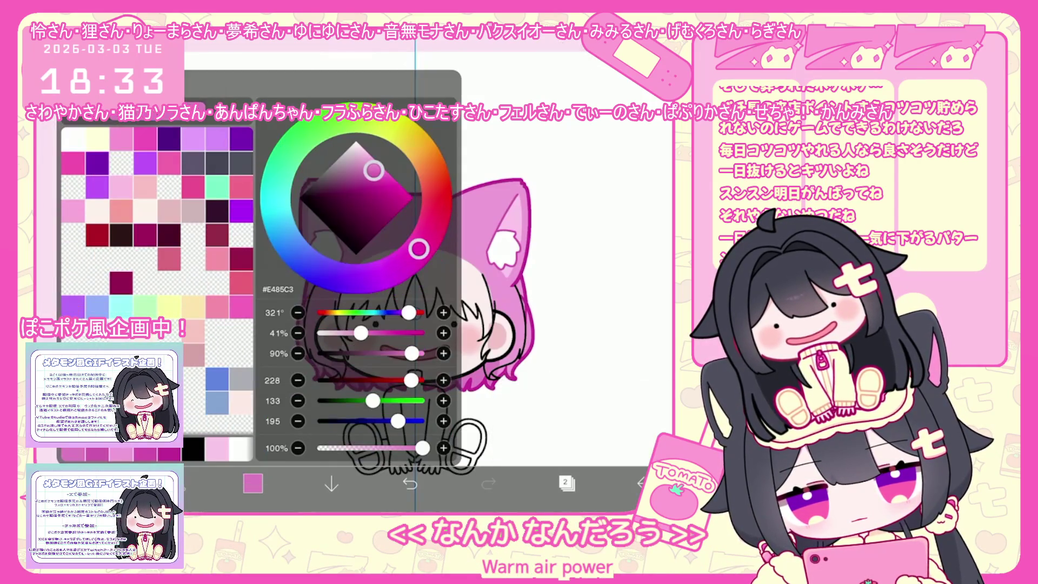
key("Escape")
key("ctrl+z")
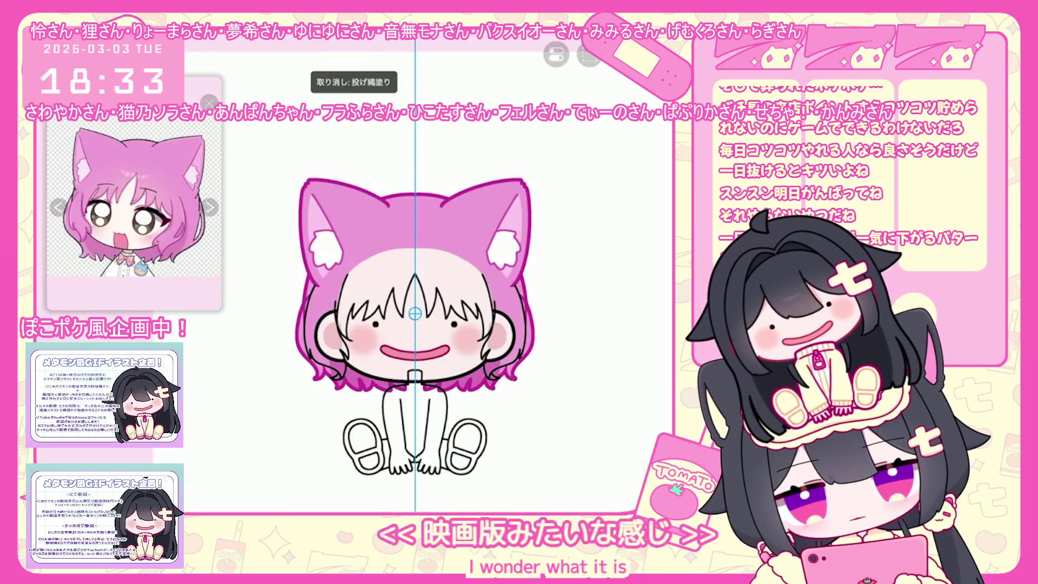
Collapse the folder of layers 1-3, add a new folder with empty layer 16, select layer 15 and the brush
left_click(567, 484)
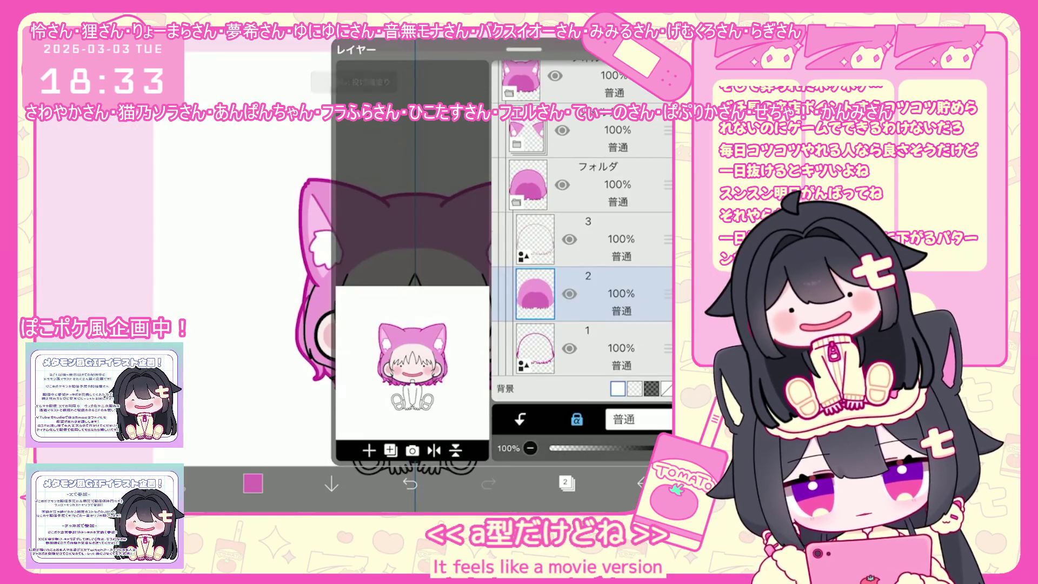
left_click(535, 184)
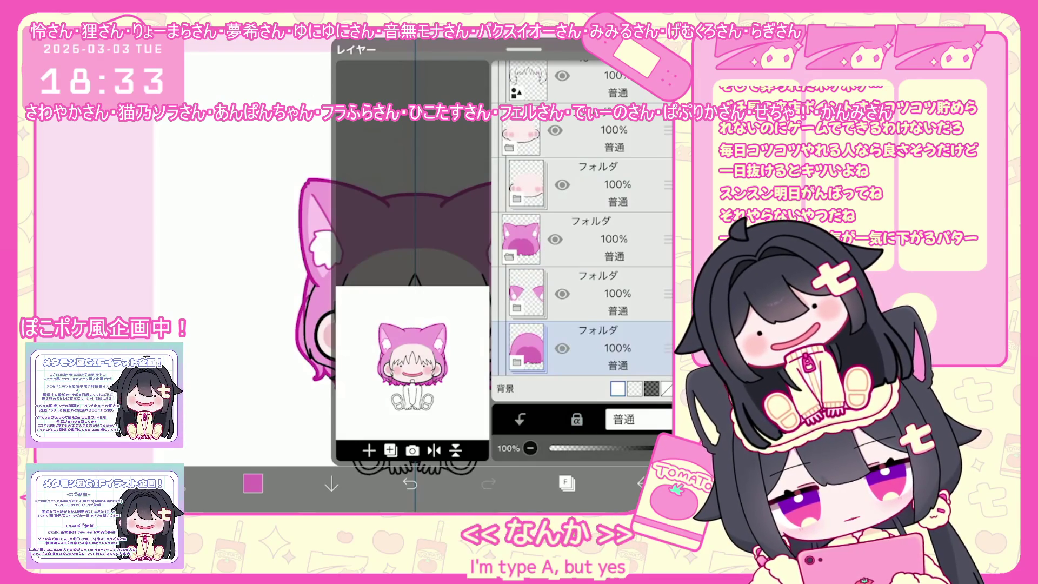
scroll(582, 228, "up", 5)
left_click(601, 284)
left_click(390, 449)
left_click(374, 329)
left_click(369, 450)
left_click(600, 285)
left_click(566, 483)
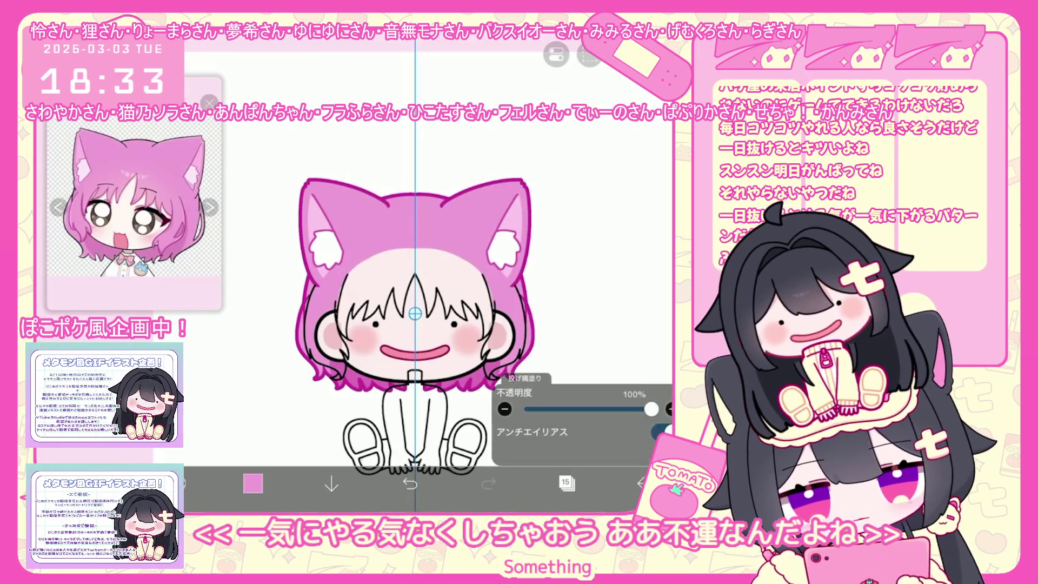
left_click(182, 483)
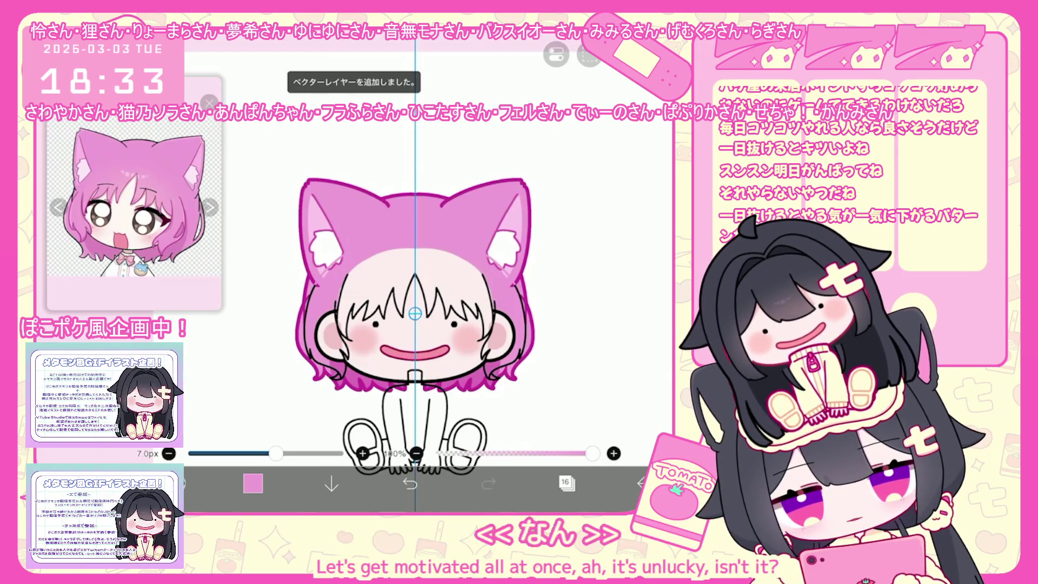
scroll(393, 324, "up", 3)
Undo the stray brush shape, re-add the vector layer 17 and switch to the fill tool
key("ctrl+z")
key("ctrl+shift+n")
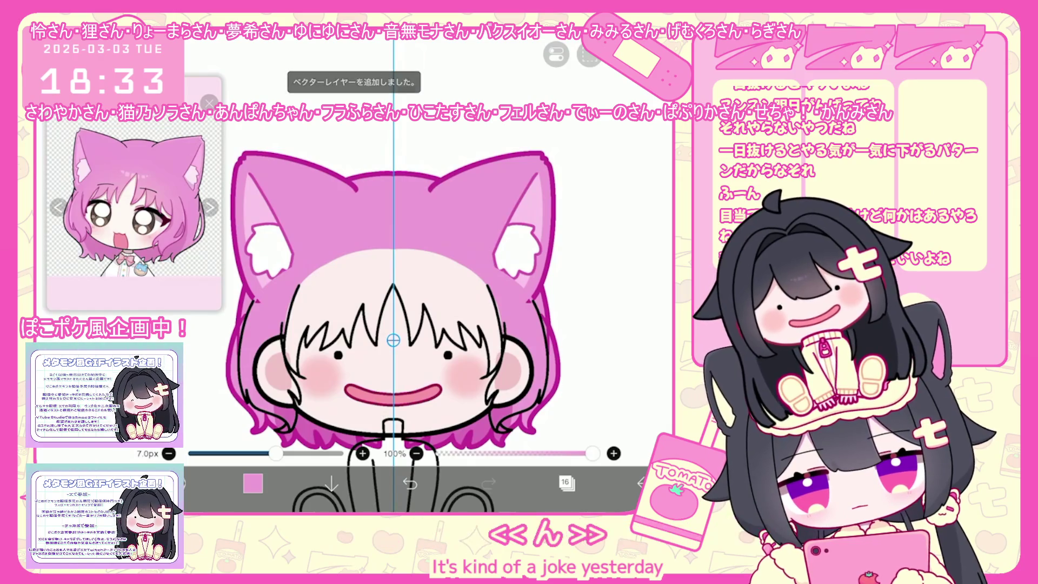
left_click(566, 483)
left_click(566, 483)
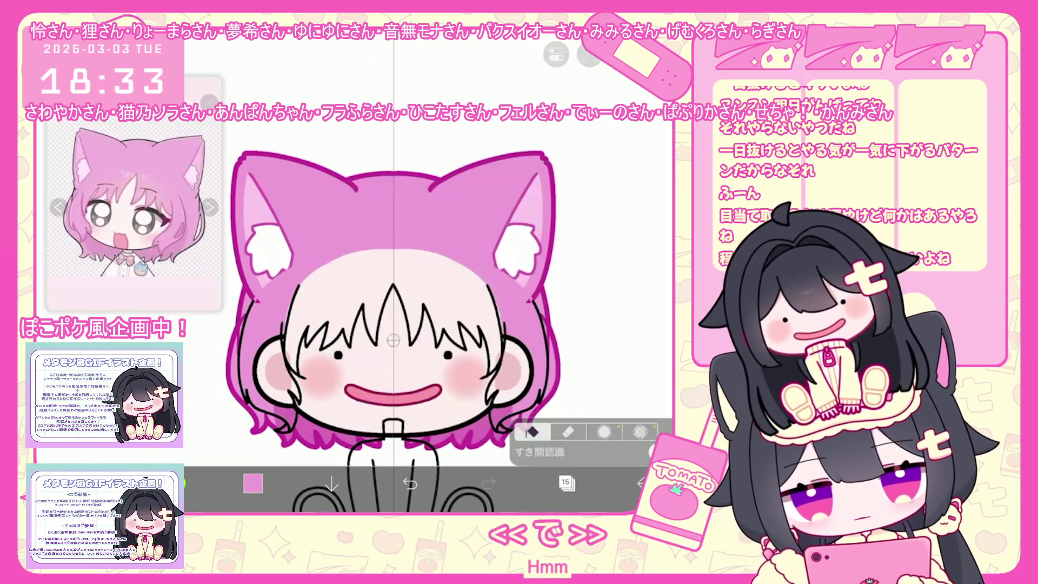
left_click(174, 484)
Fill the front bangs with pink and choose hair layer 15 in the layer list
left_click(567, 483)
scroll(600, 243, "up", 5)
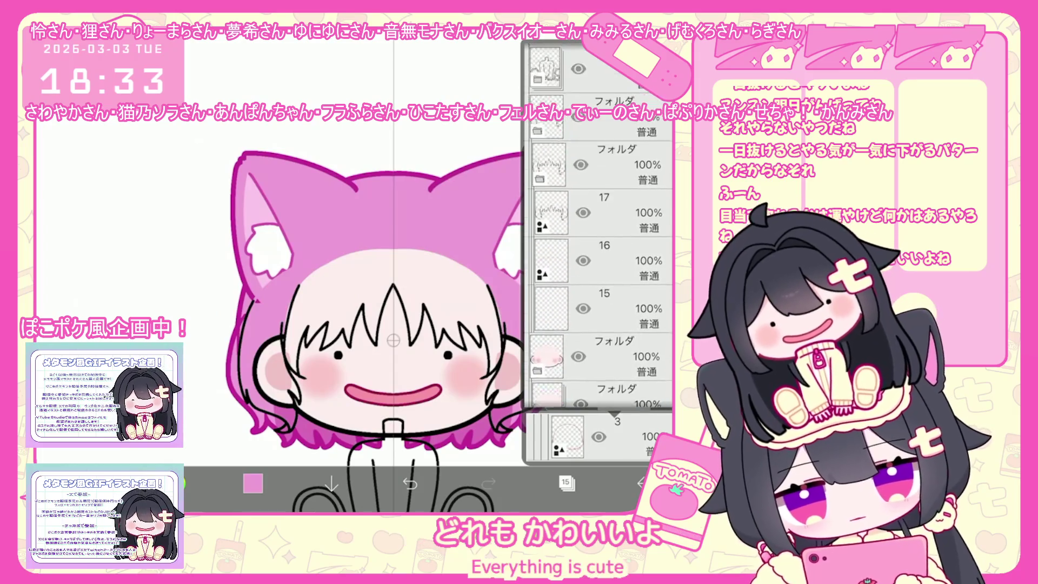
left_click(566, 483)
left_click(487, 300)
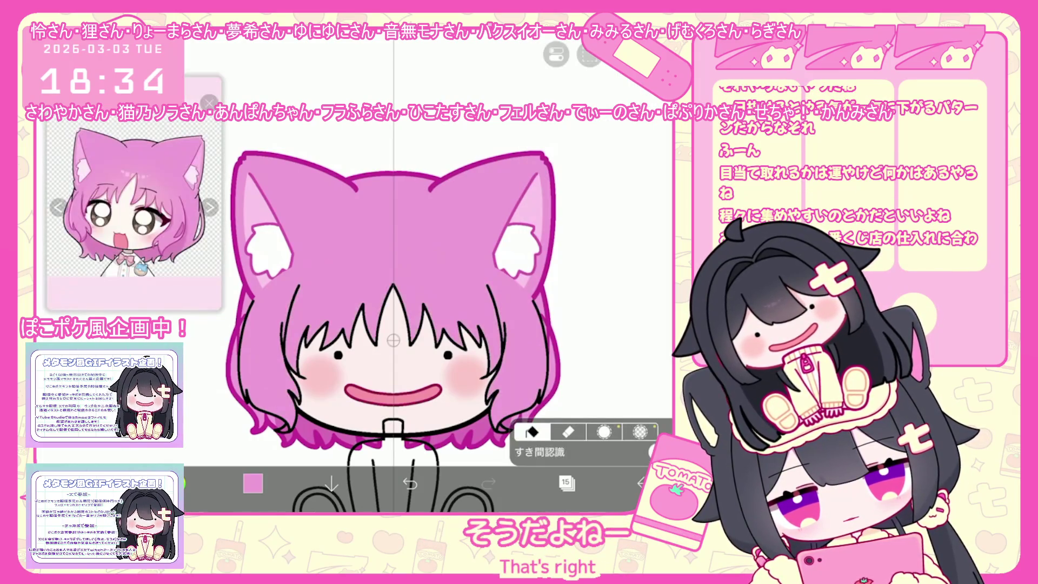
scroll(430, 268, "up", 3)
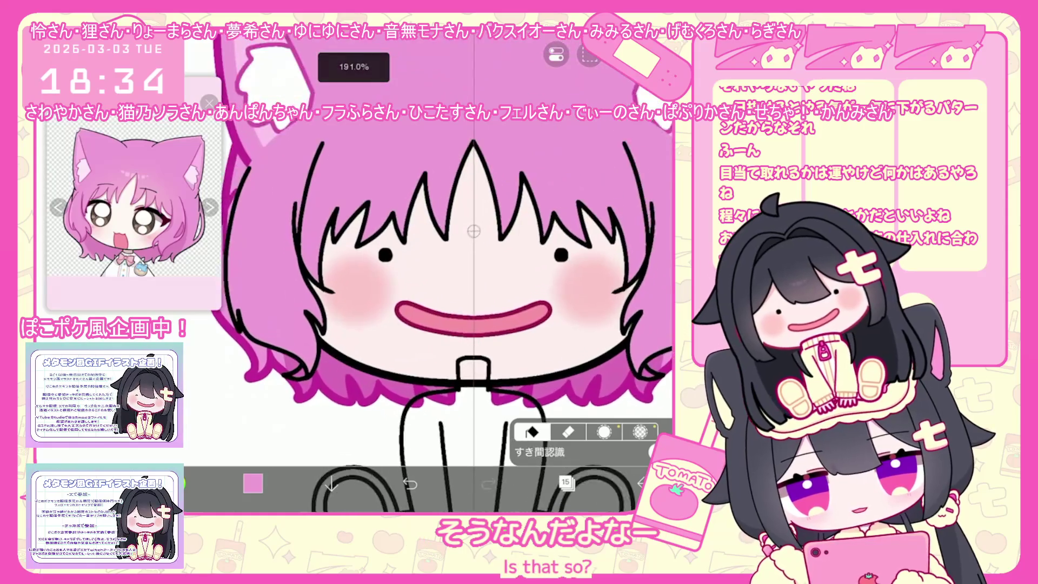
scroll(430, 268, "up", 3)
scroll(431, 268, "down", 3)
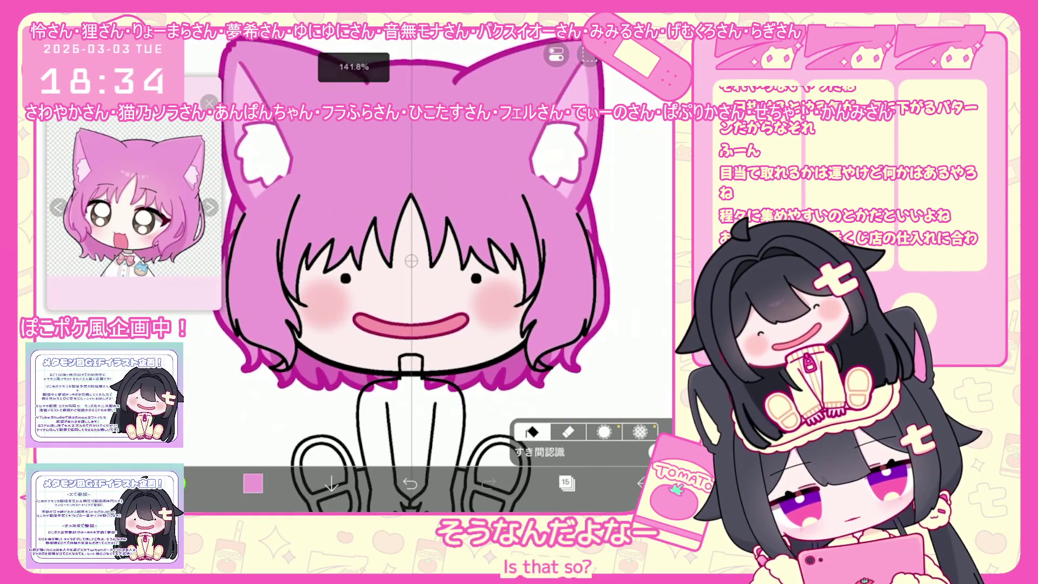
scroll(430, 267, "up", 3)
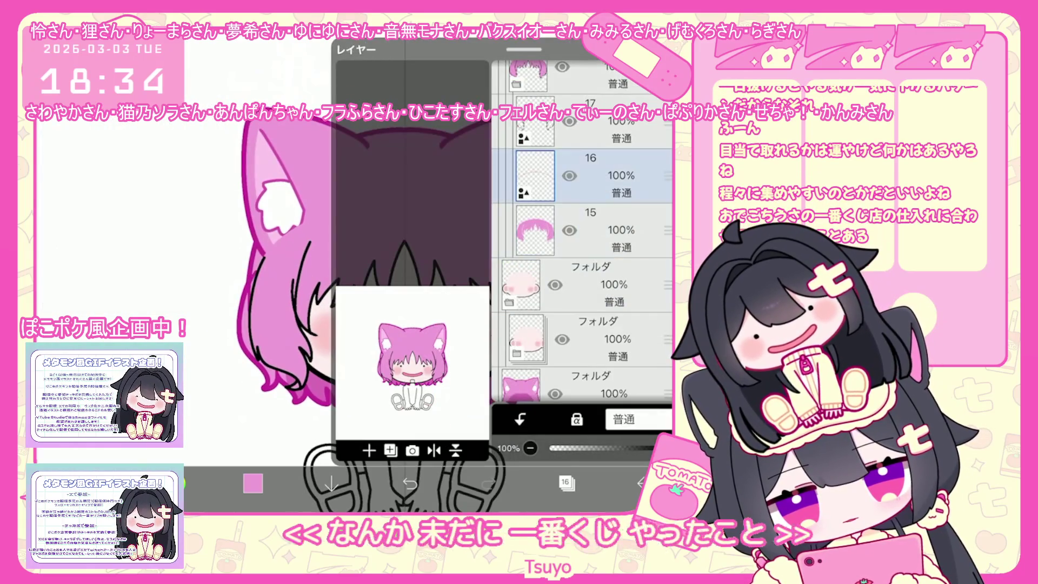
left_click(601, 229)
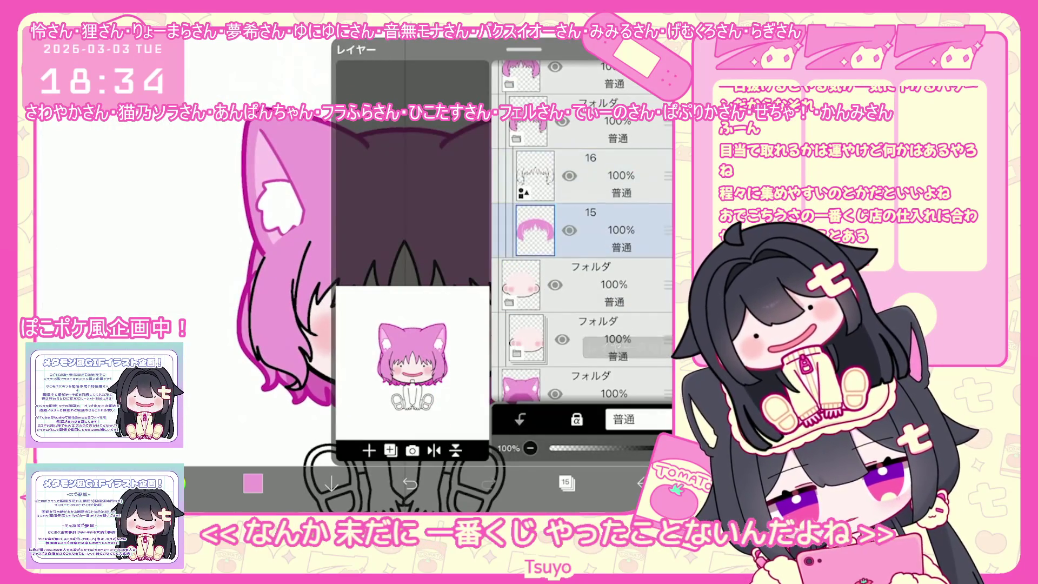
Choose the folder holding the whole head in the layer list
left_click(600, 175)
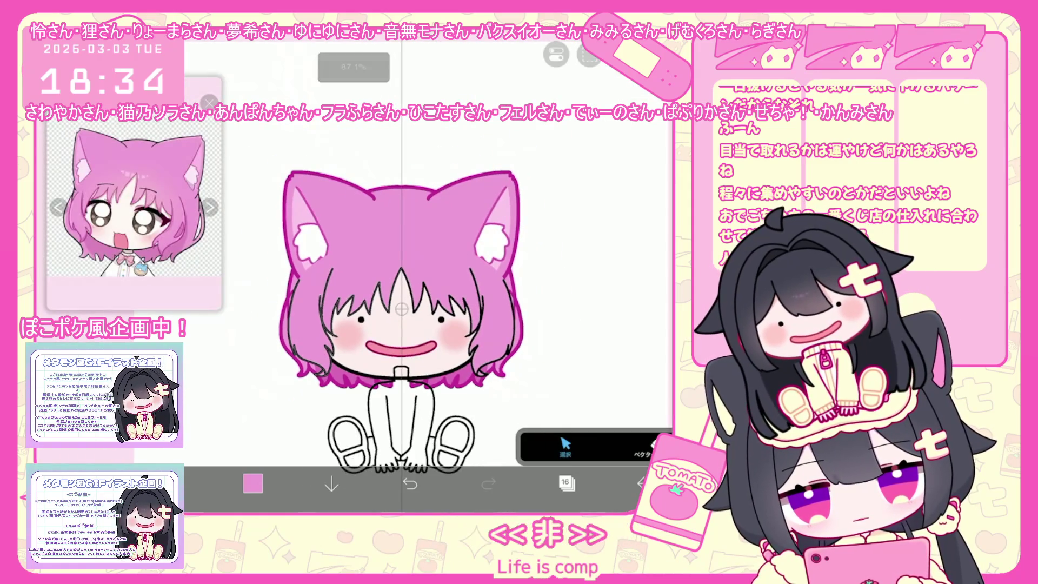
left_click(566, 484)
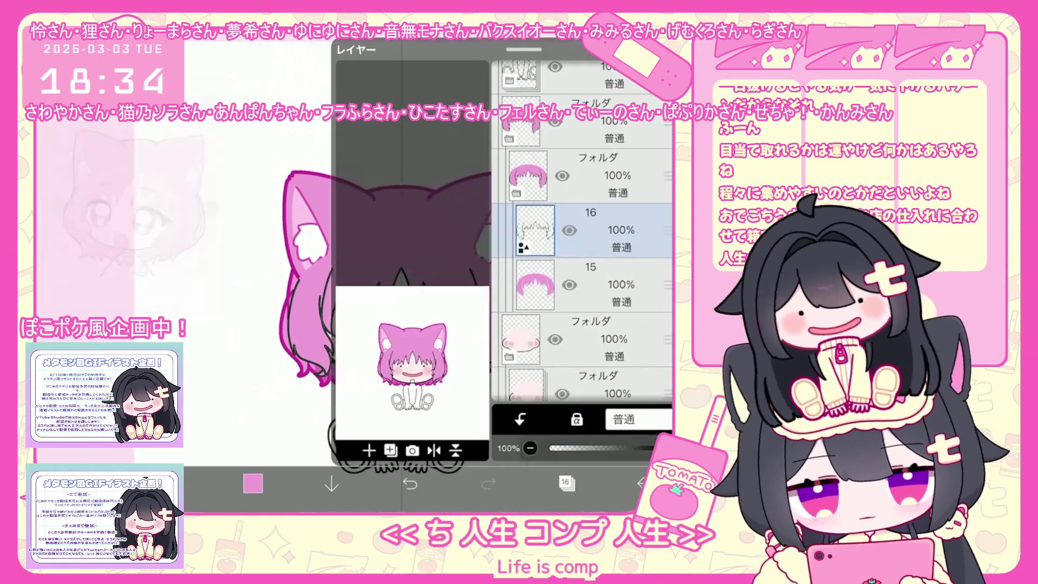
scroll(582, 244, "down", 2)
left_click(601, 260)
left_click(600, 314)
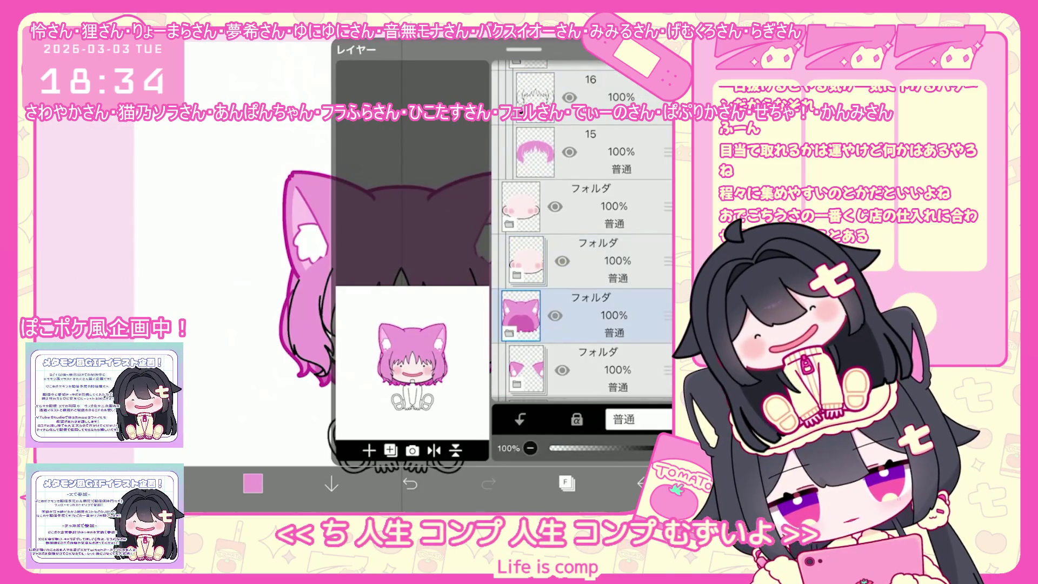
left_click(601, 370)
scroll(582, 244, "down", 3)
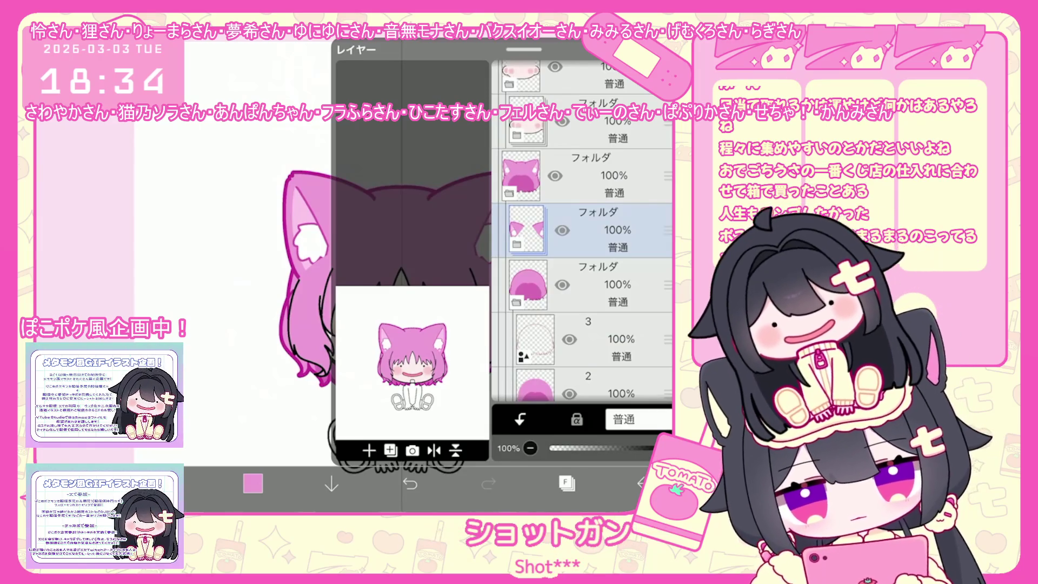
Transform the head to about 86% size and move it up on the body
key("ctrl+t")
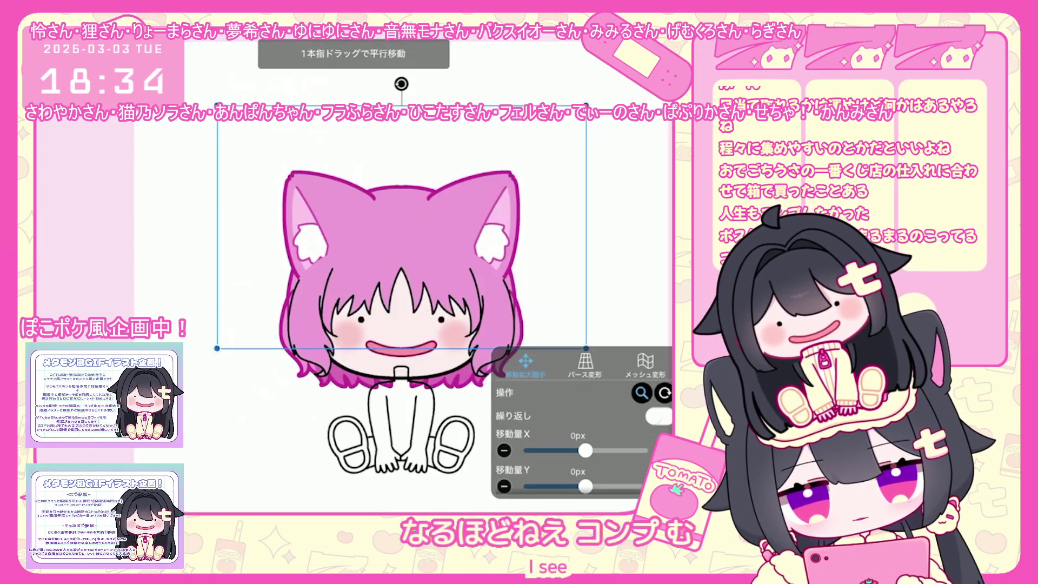
left_click_drag(402, 235, 401, 228)
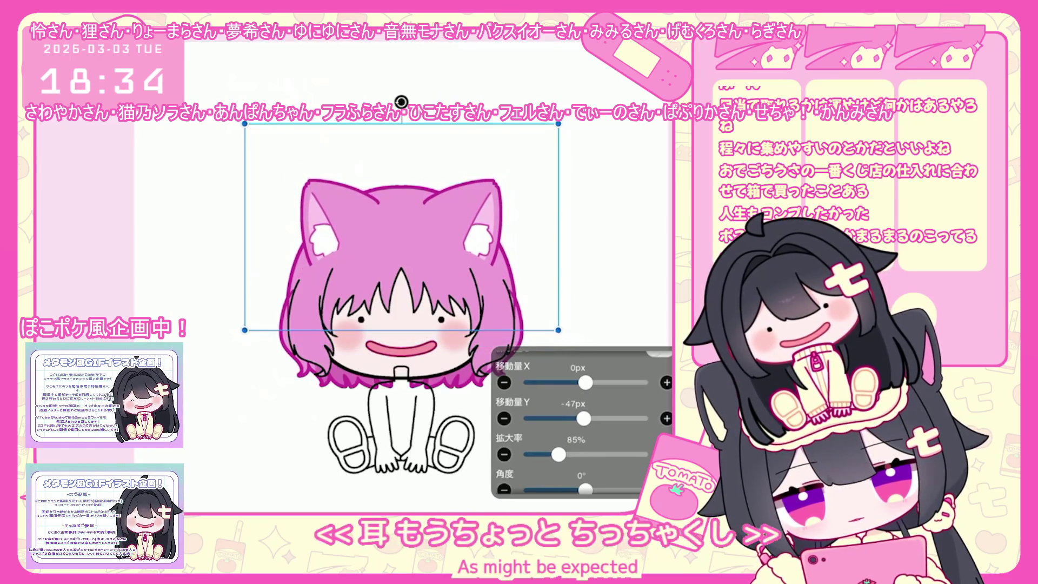
key("Return")
On ear layer 9, lasso-select the right cat ear and erase it
left_click(566, 483)
left_click(390, 450)
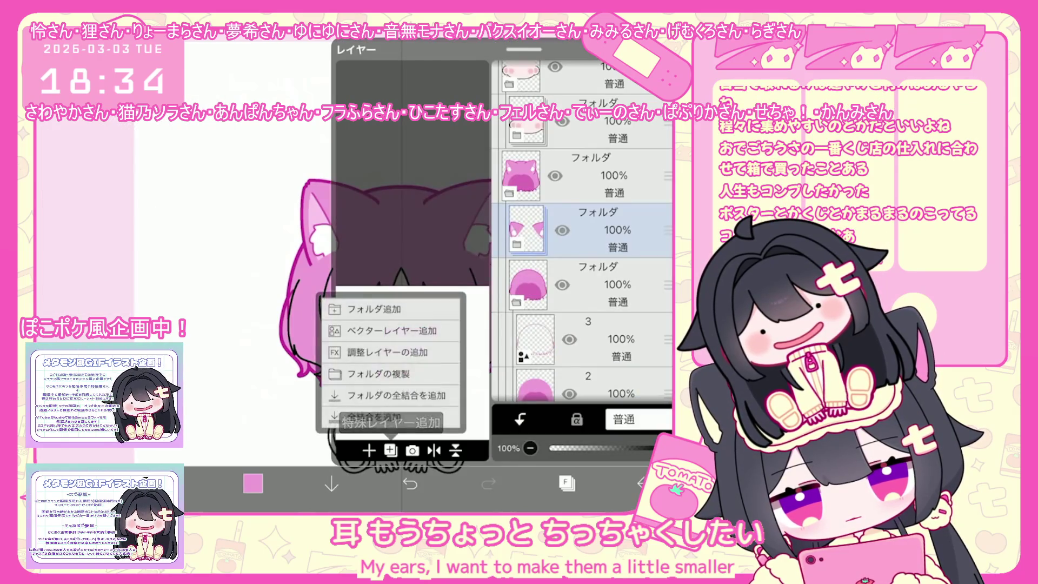
left_click(527, 230)
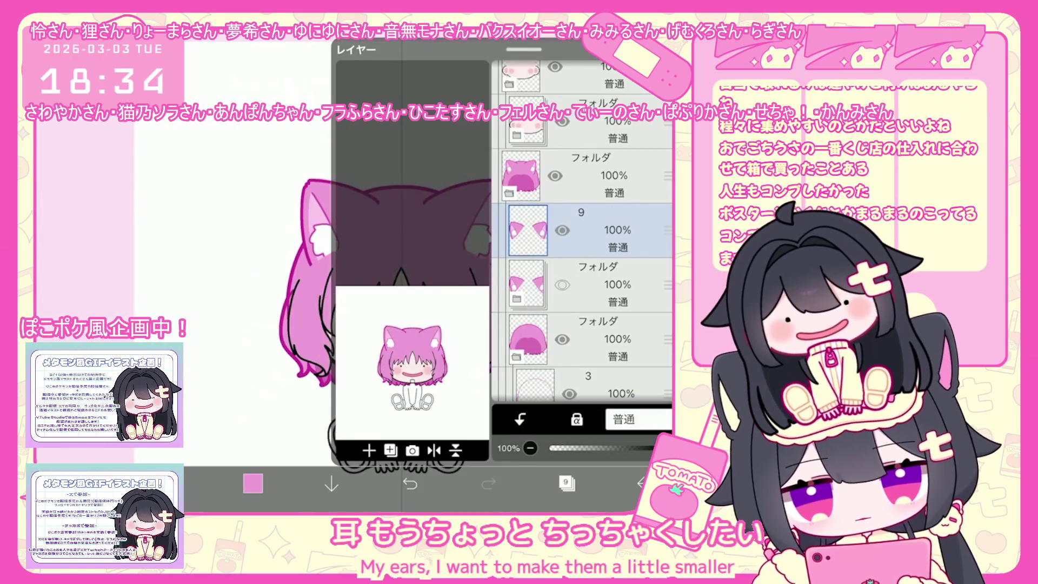
left_click(566, 483)
left_click_drag(422, 150, 487, 300)
left_click(536, 198)
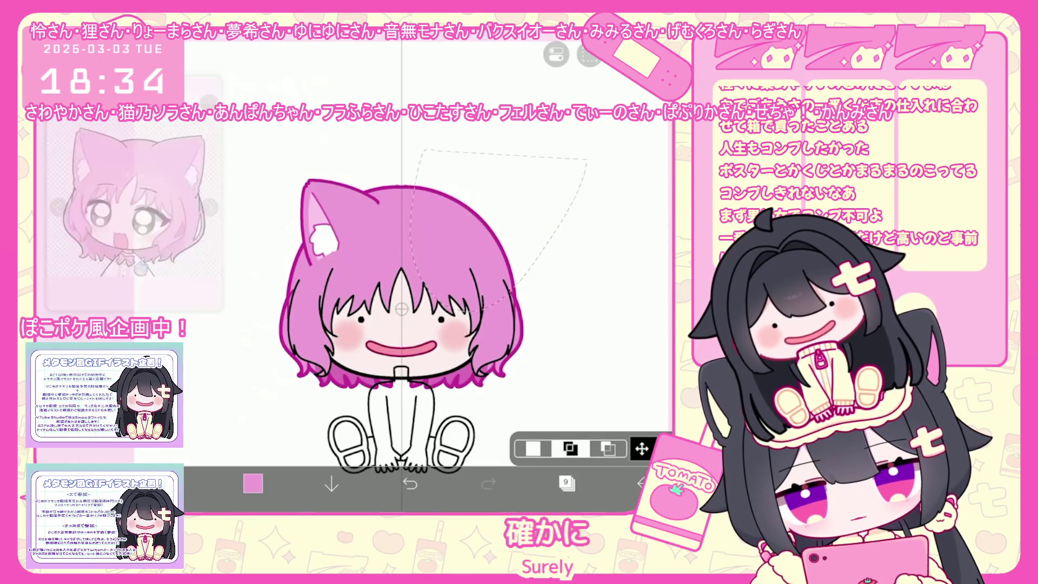
Transform the remaining left ear smaller and closer to the head
left_click(641, 448)
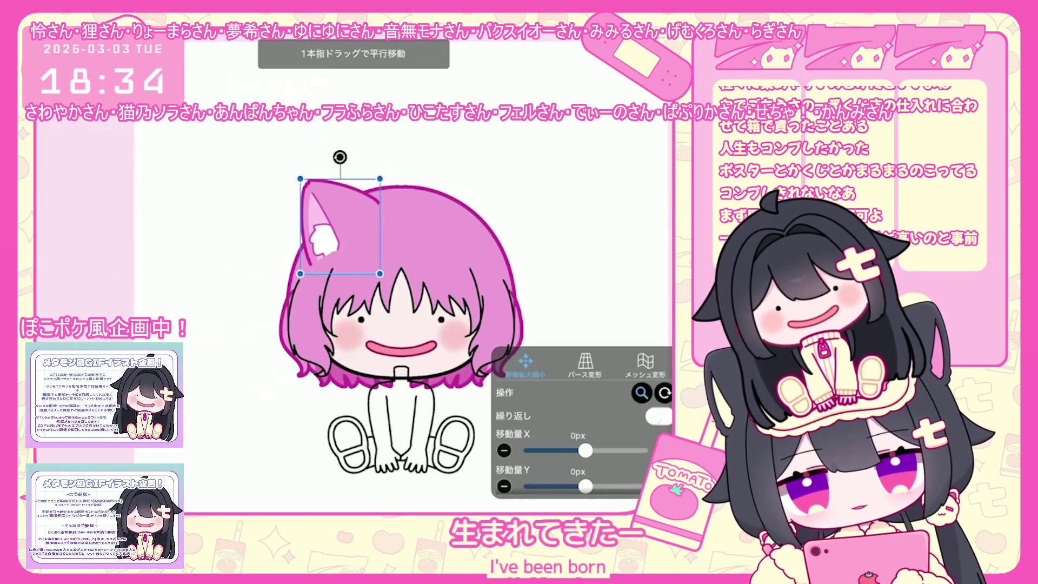
left_click(584, 495)
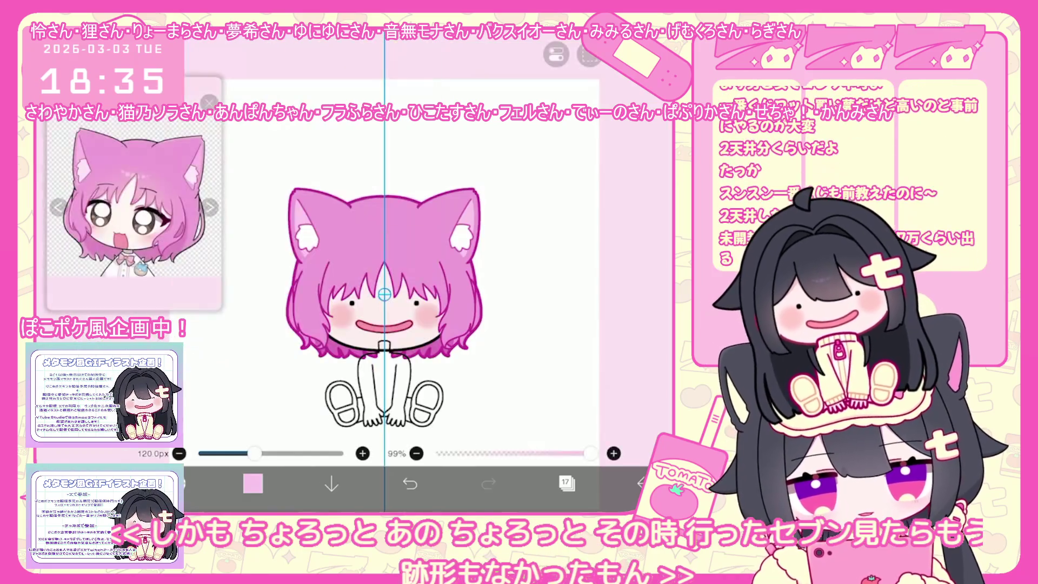
Add vector layer 19, clip it to the layer below and leave layer 17 chosen
left_click(556, 54)
left_click(556, 54)
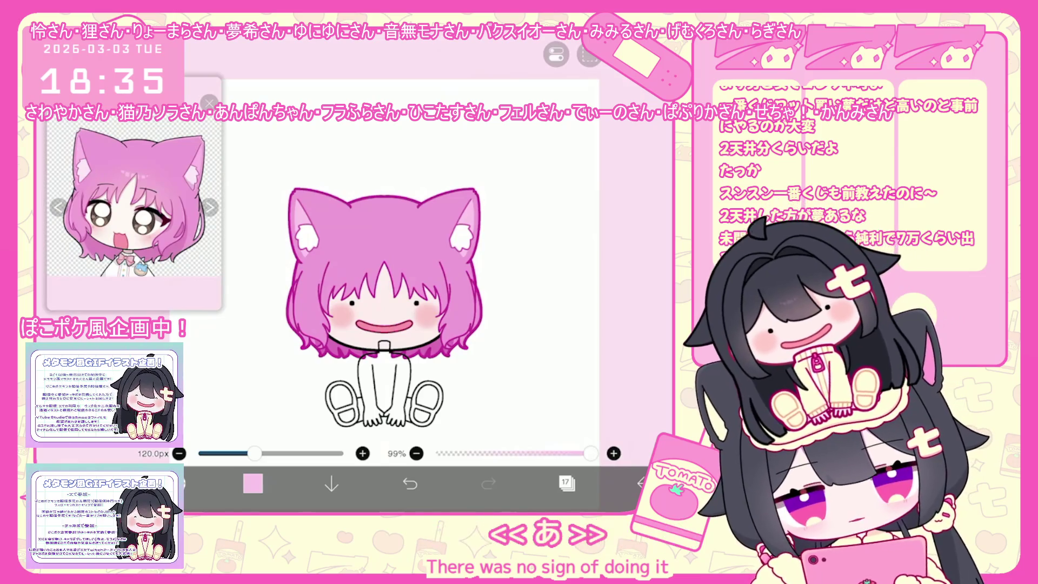
key("ctrl+shift+n")
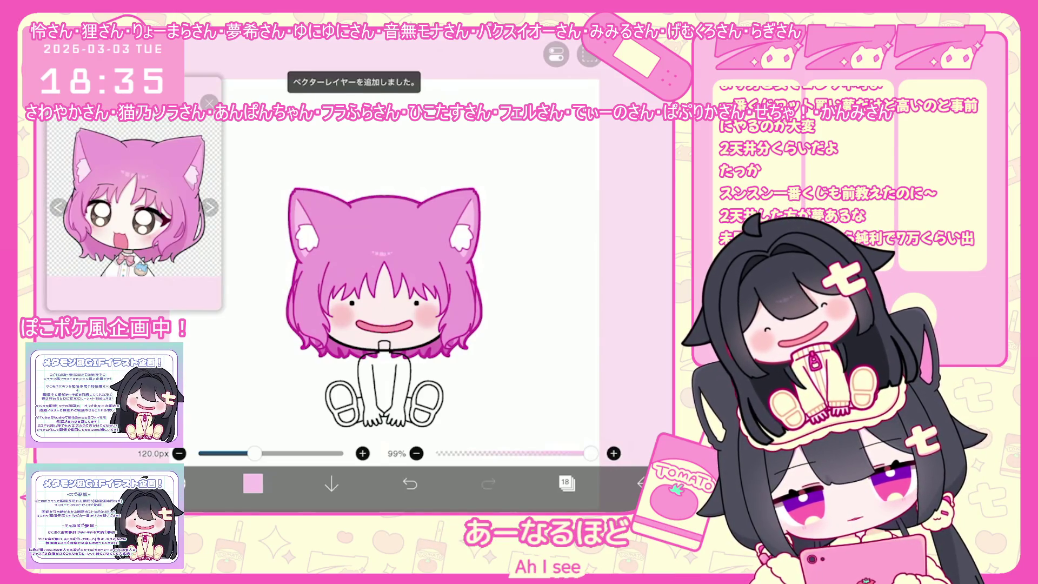
left_click(566, 483)
left_click(520, 419)
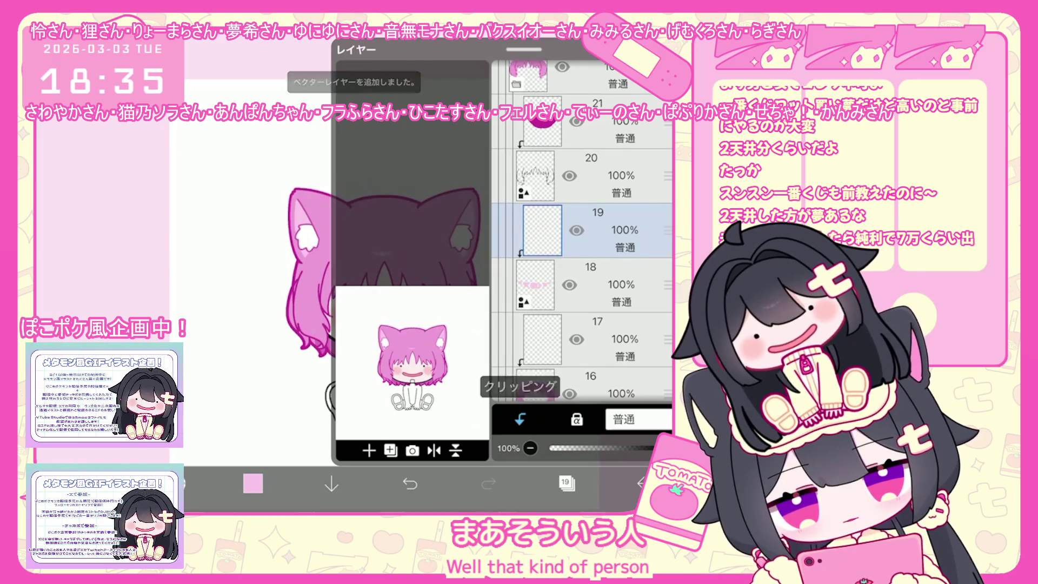
left_click(584, 339)
left_click(566, 484)
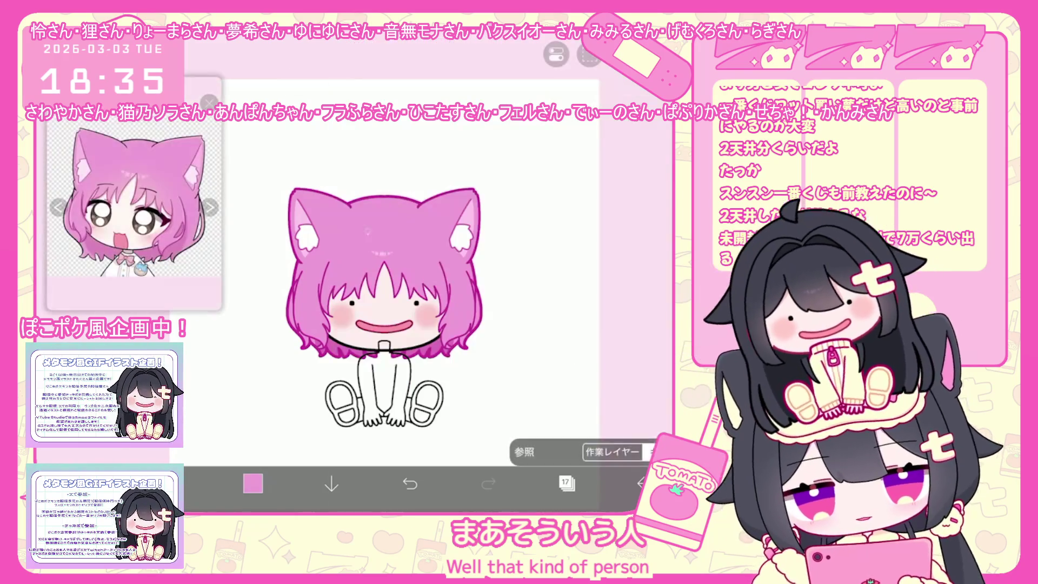
Check colour and brush, then turn on vertical mirror symmetry in the ruler options
left_click(253, 483)
left_click(174, 483)
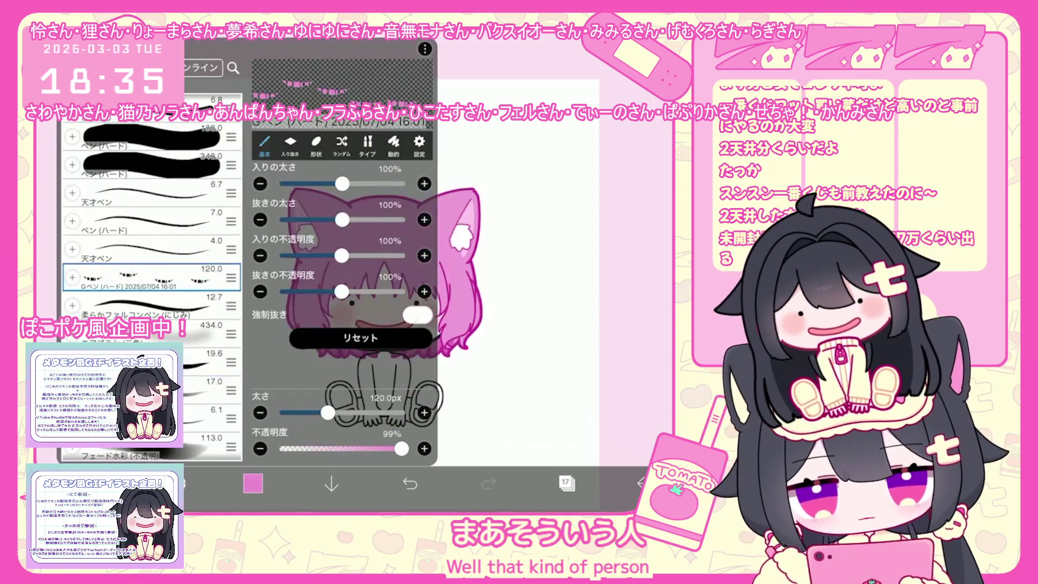
left_click(173, 484)
left_click(556, 55)
left_click(573, 149)
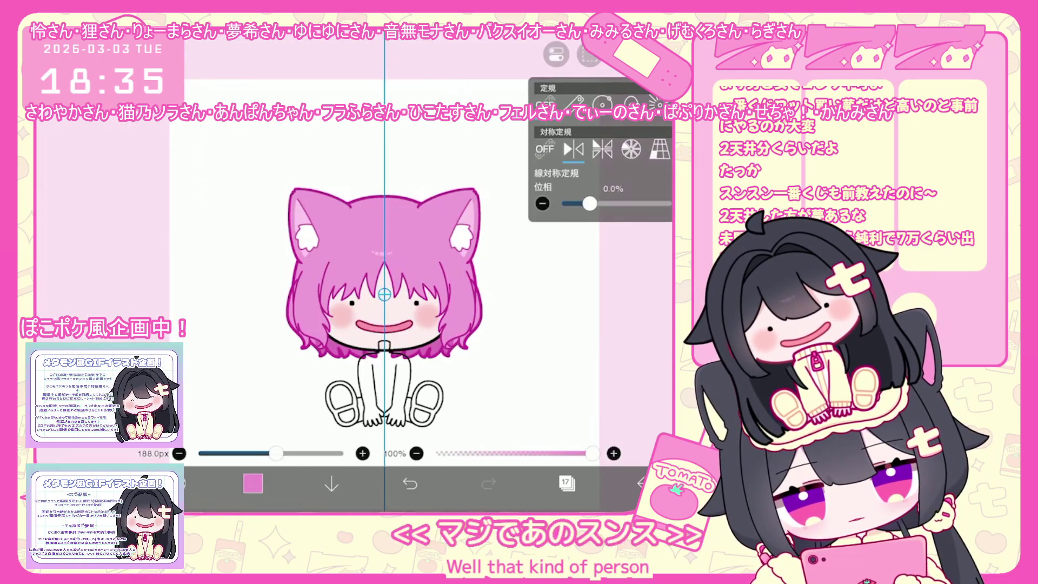
left_click(557, 55)
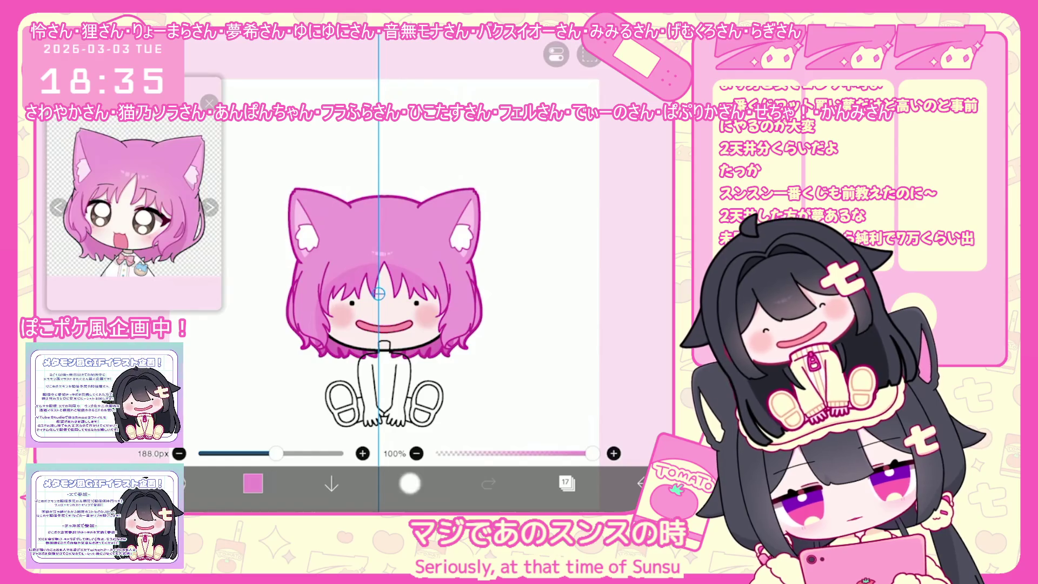
Paint two trial pink shading strokes on the left hair and bring up the layer list
left_click_drag(313, 308, 361, 357)
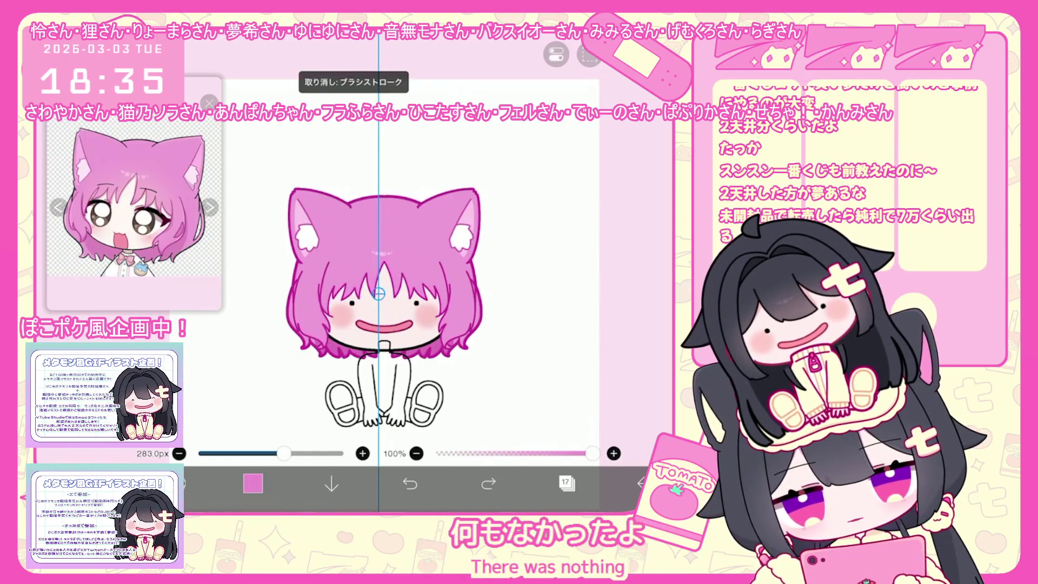
left_click_drag(324, 324, 331, 302)
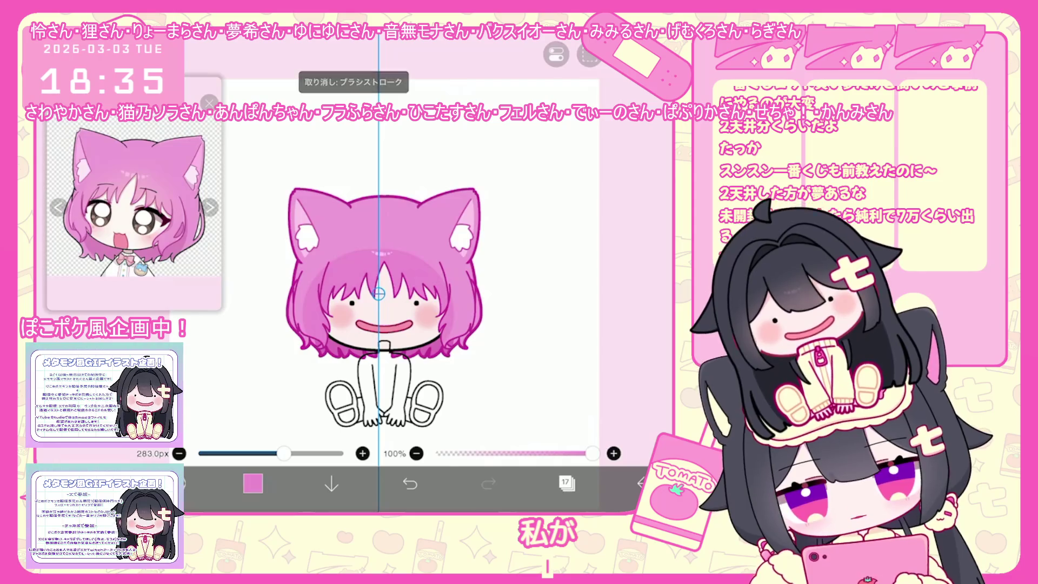
left_click(565, 484)
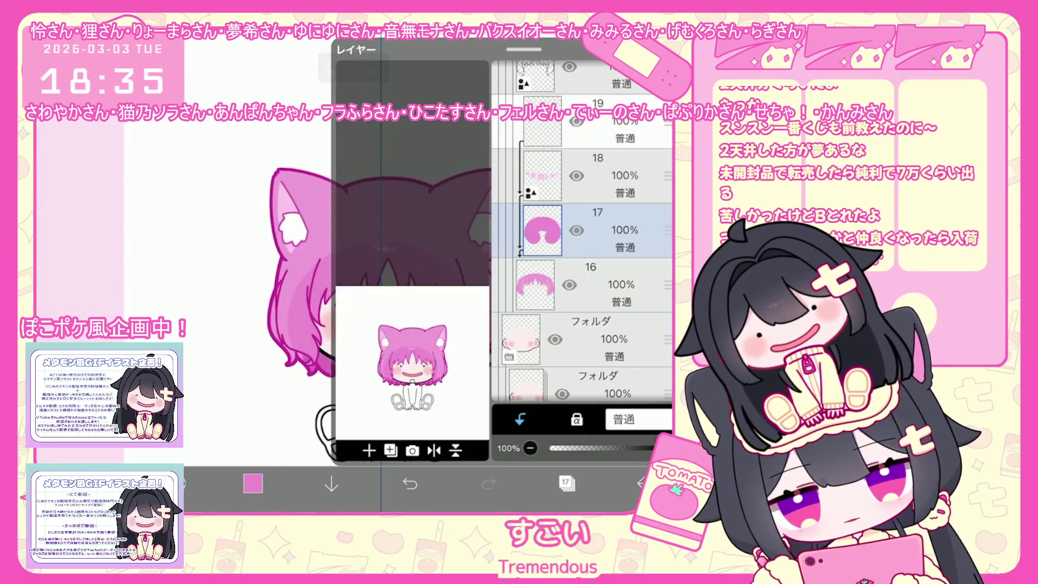
Make hair layer 17 active and pick pale pink with the large soft airbrush
left_click(600, 121)
left_click(566, 484)
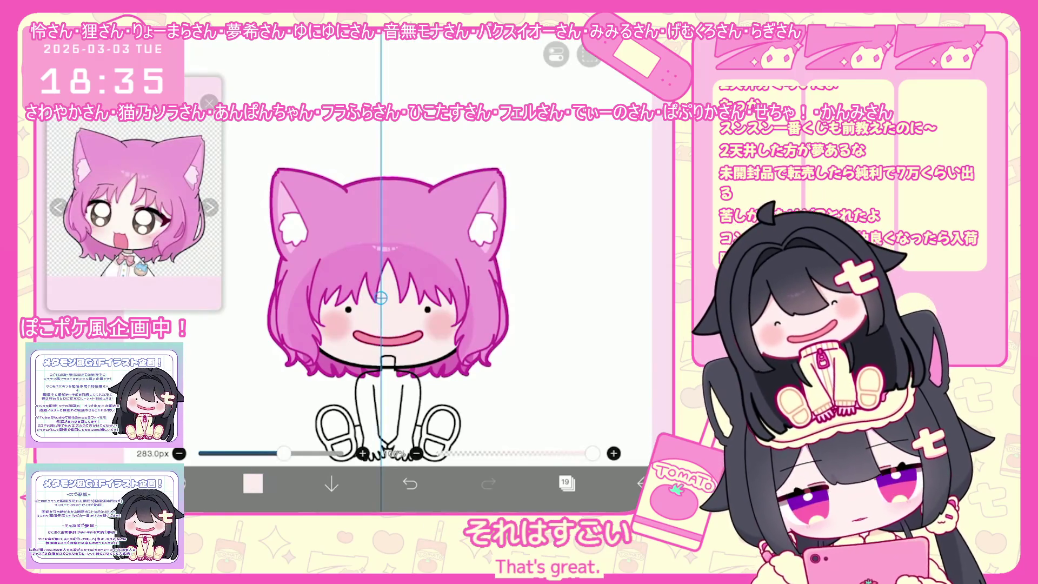
left_click(253, 483)
left_click(179, 483)
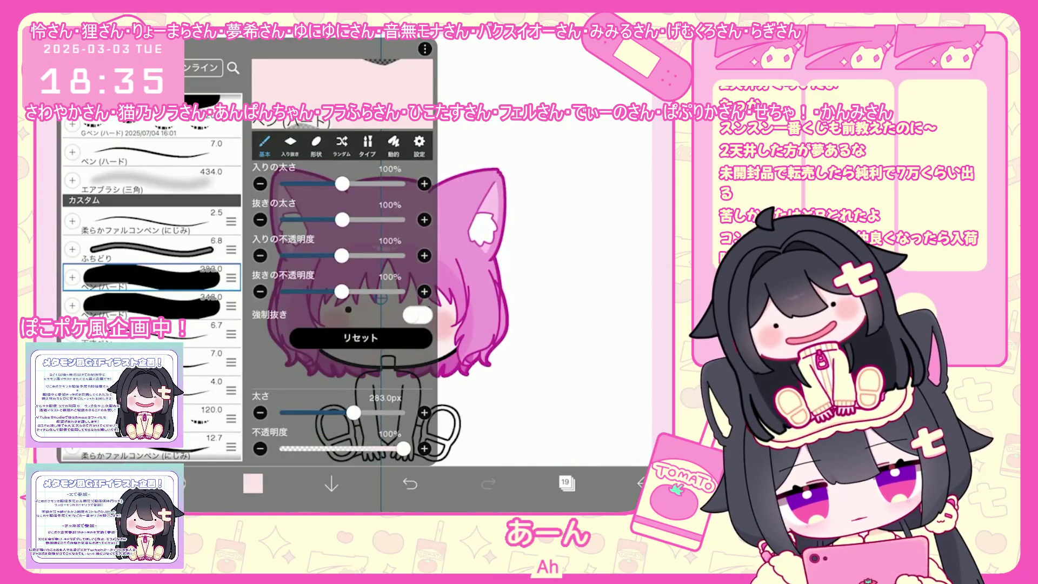
scroll(345, 243, "down", 2)
left_click(551, 325)
scroll(361, 300, "up", 1)
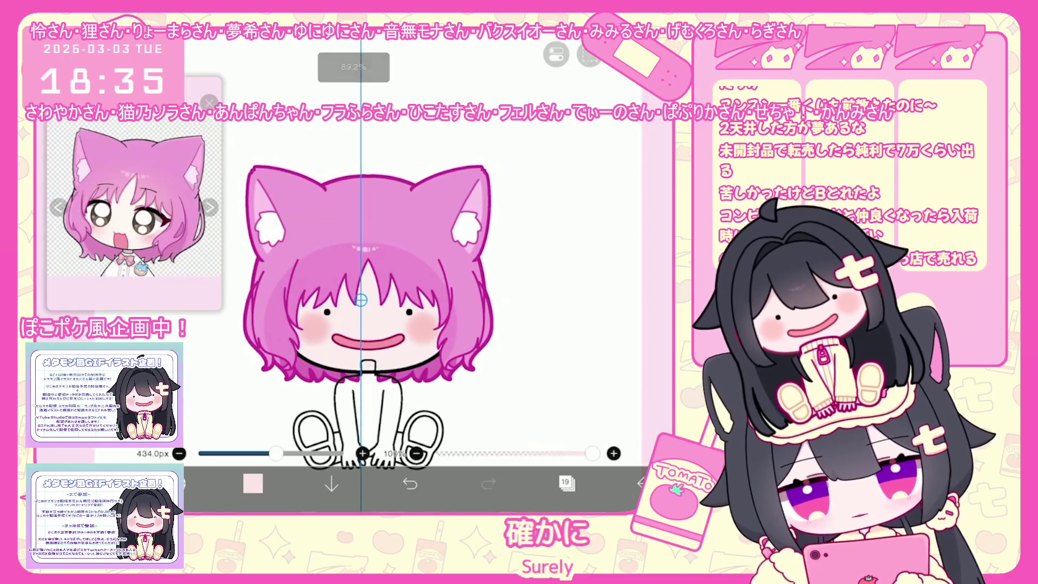
Switch the symmetry ruler off and undo the trial stroke
left_click(209, 101)
left_click(556, 55)
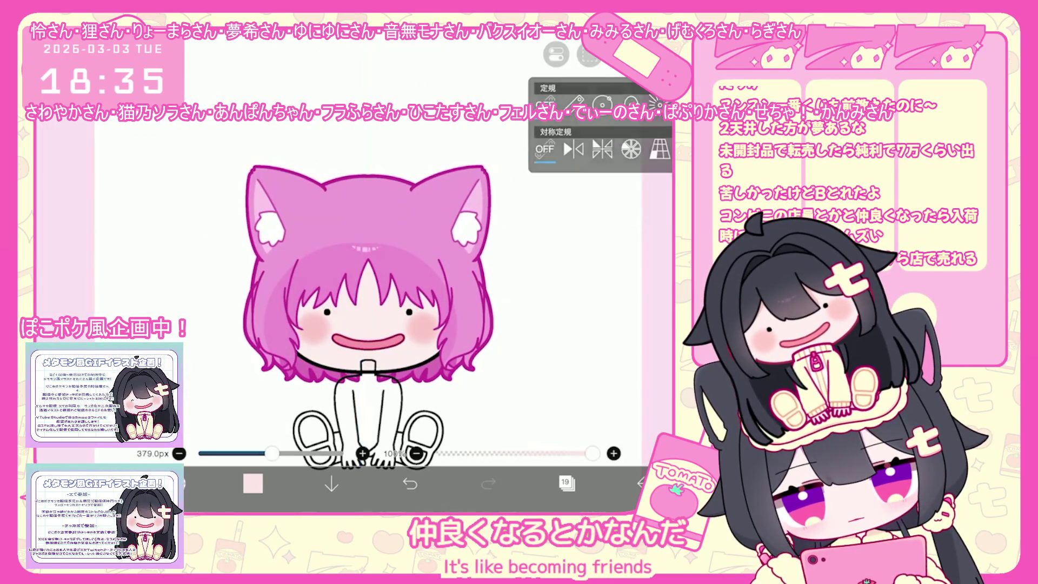
left_click(556, 55)
key("ctrl+z")
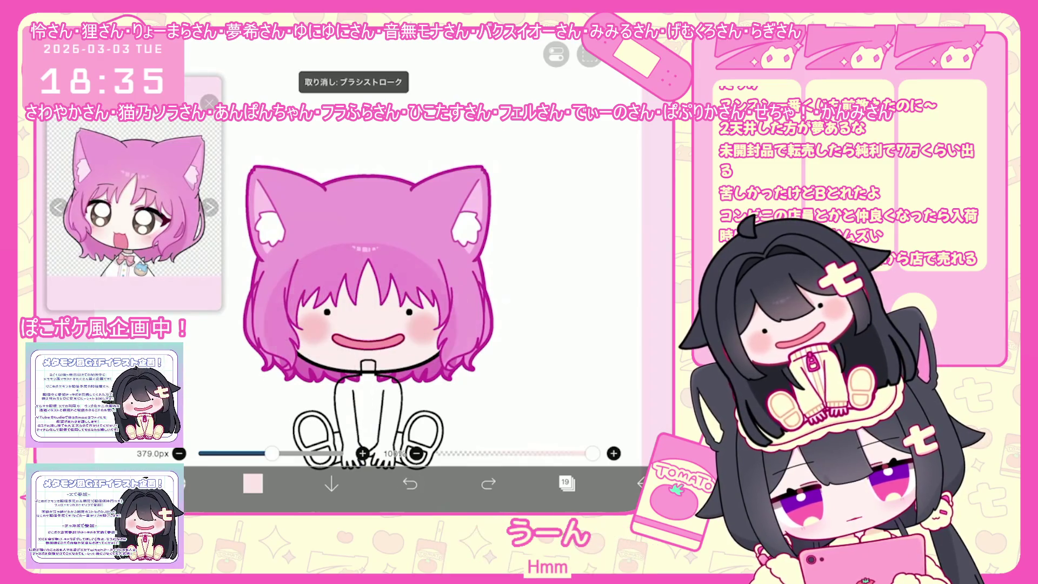
Airbrush soft pink shading across the face, redoing the stroke once
left_click_drag(446, 276, 292, 324)
key("ctrl+z")
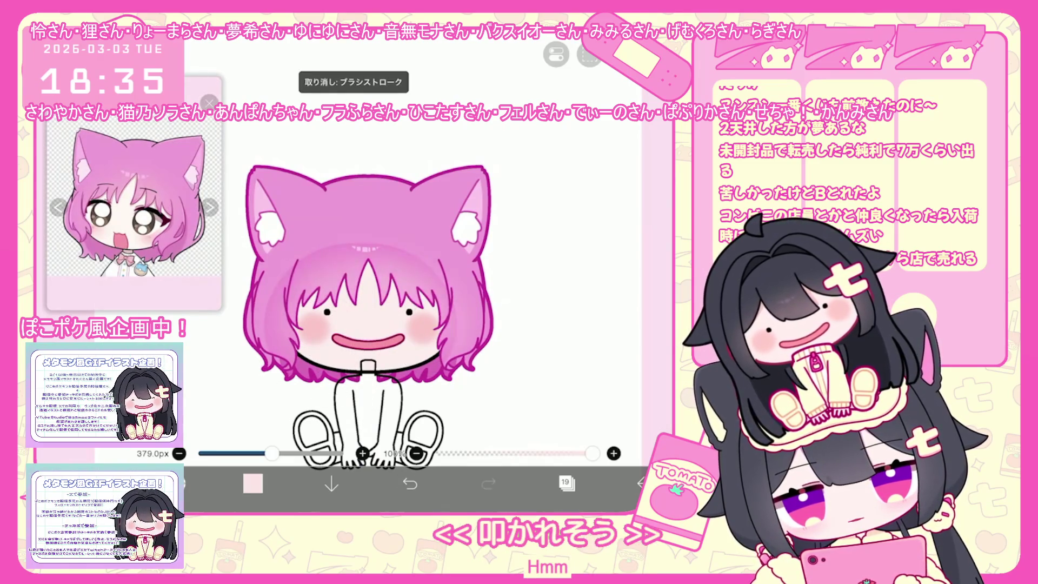
left_click_drag(446, 277, 304, 332)
left_click(566, 483)
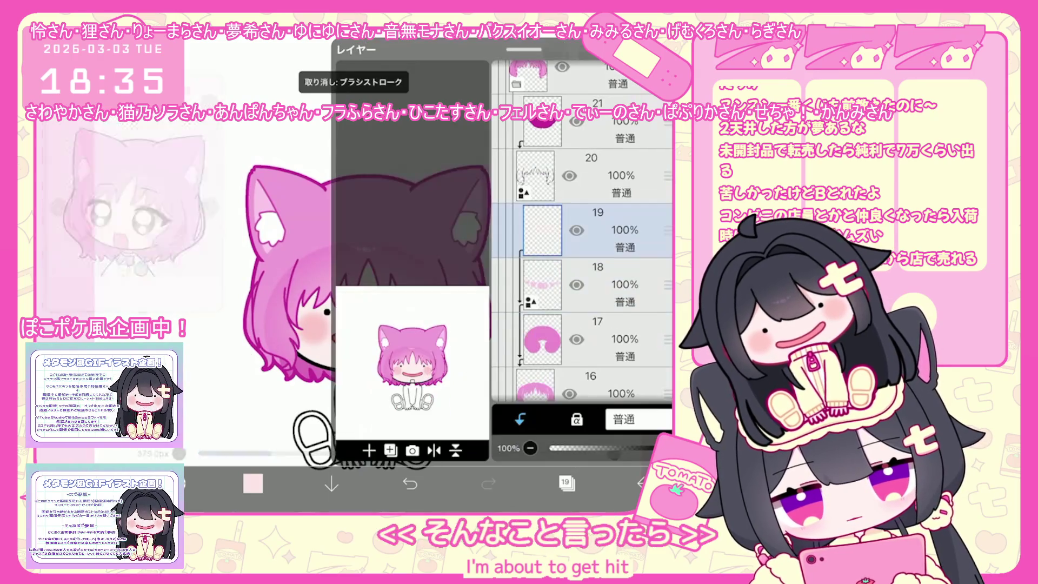
scroll(581, 244, "up", 5)
Choose layer 18, confirm its small transform and bring the layer list back up
left_click(595, 310)
scroll(580, 243, "down", 3)
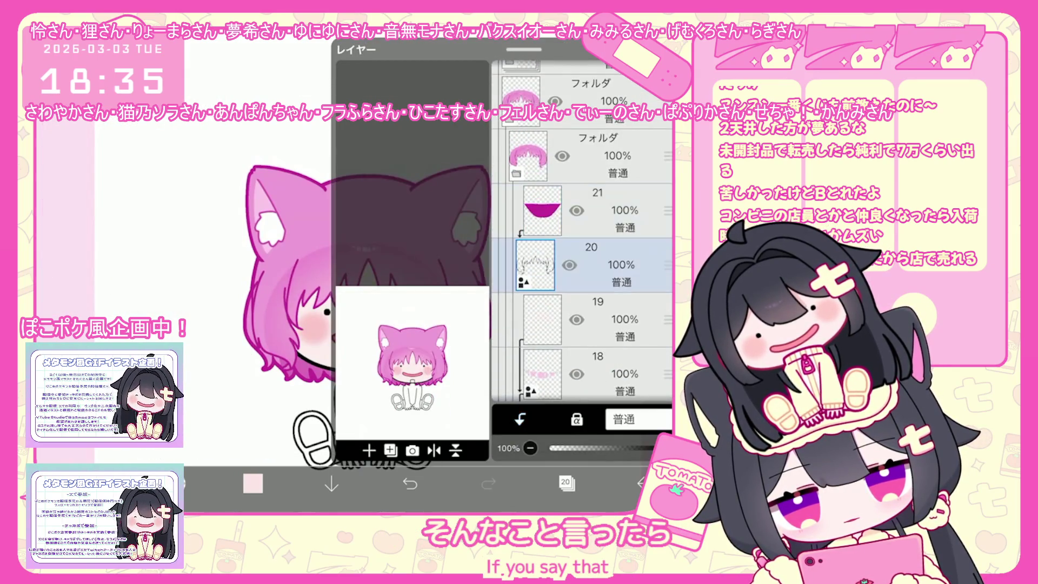
left_click(595, 321)
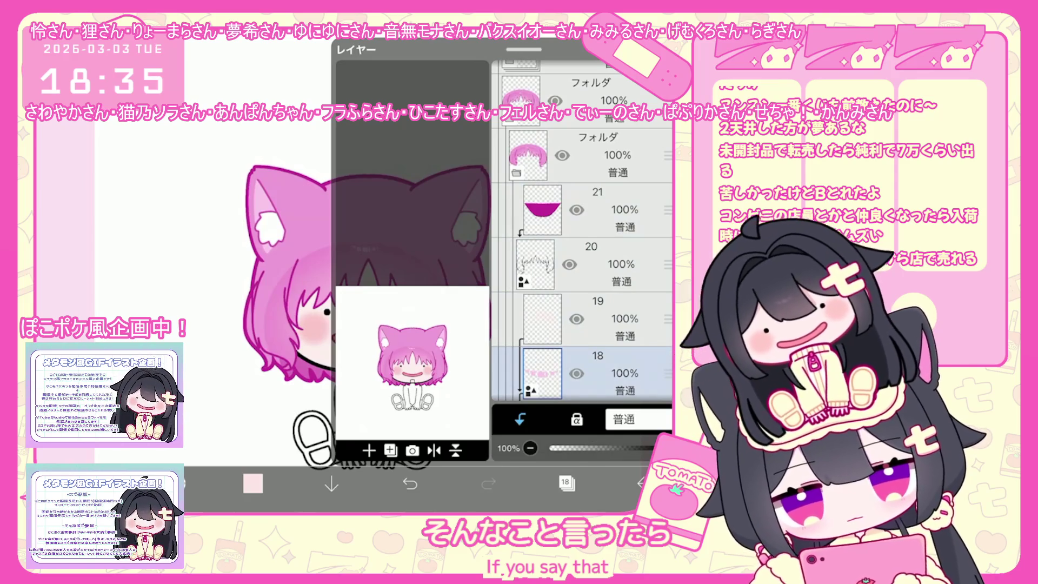
scroll(340, 260, "up", 5)
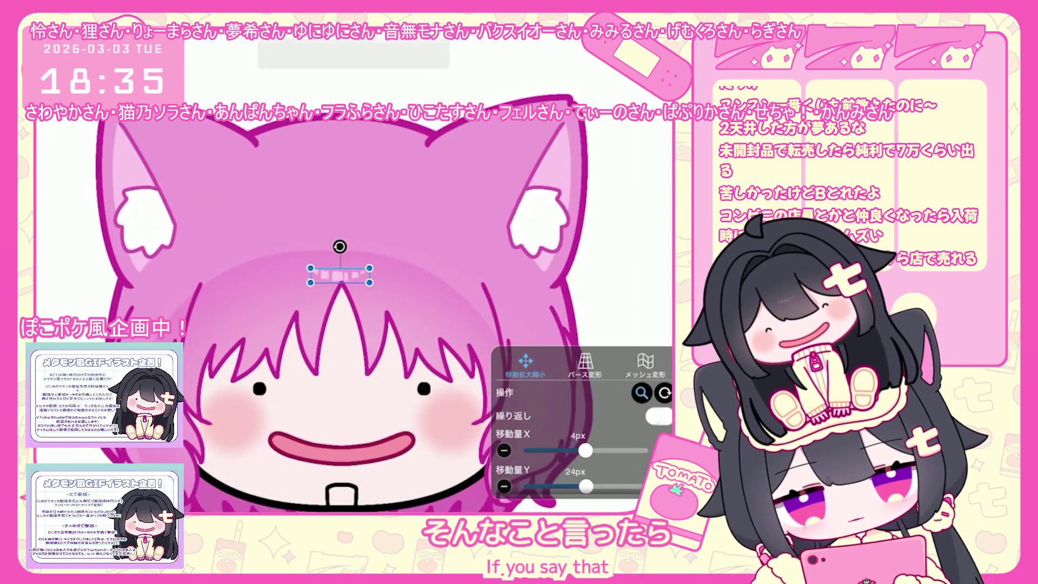
key("Return")
scroll(398, 284, "down", 5)
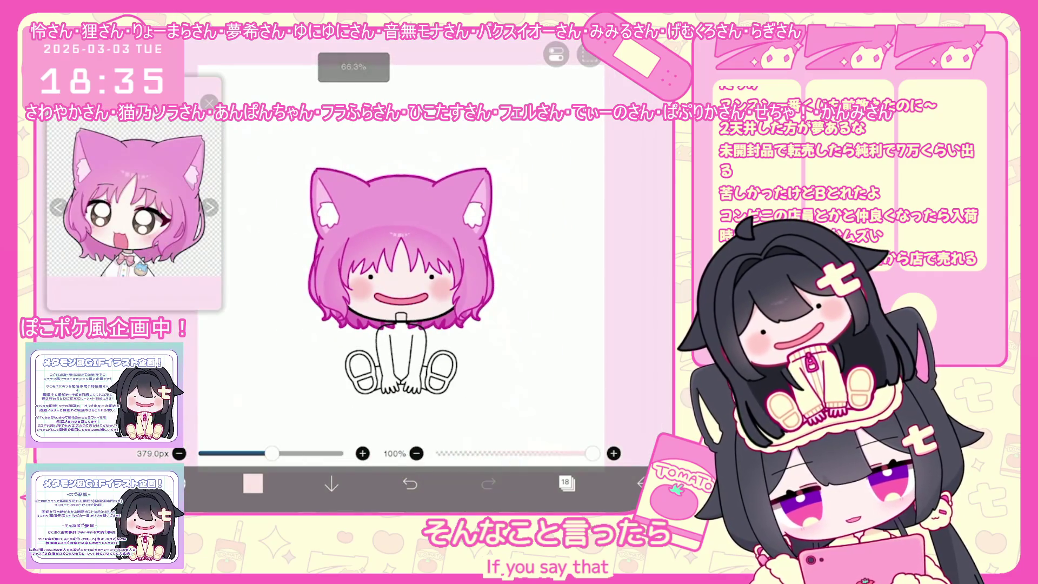
left_click(565, 484)
scroll(580, 243, "up", 5)
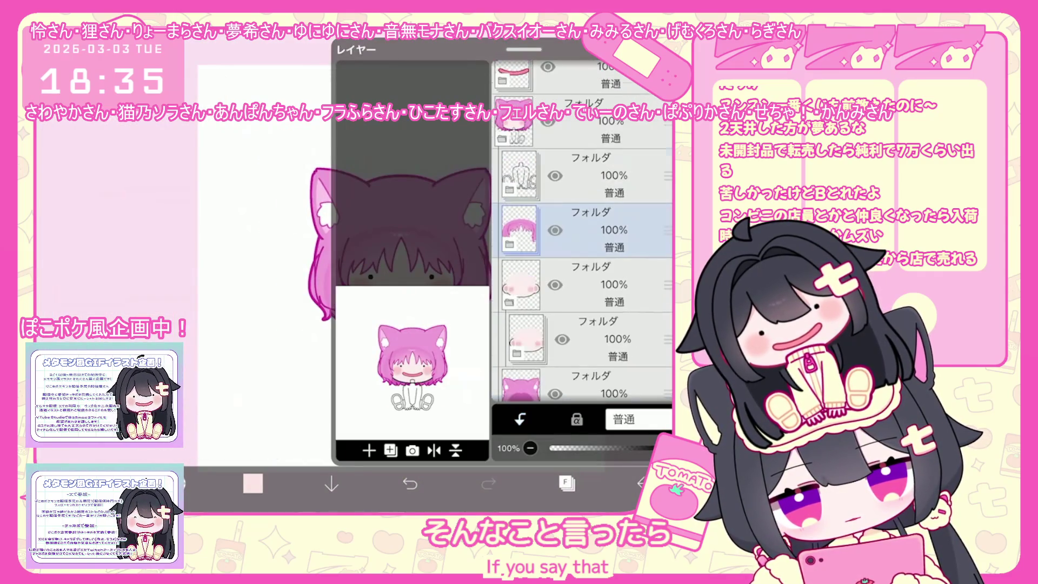
scroll(580, 244, "down", 3)
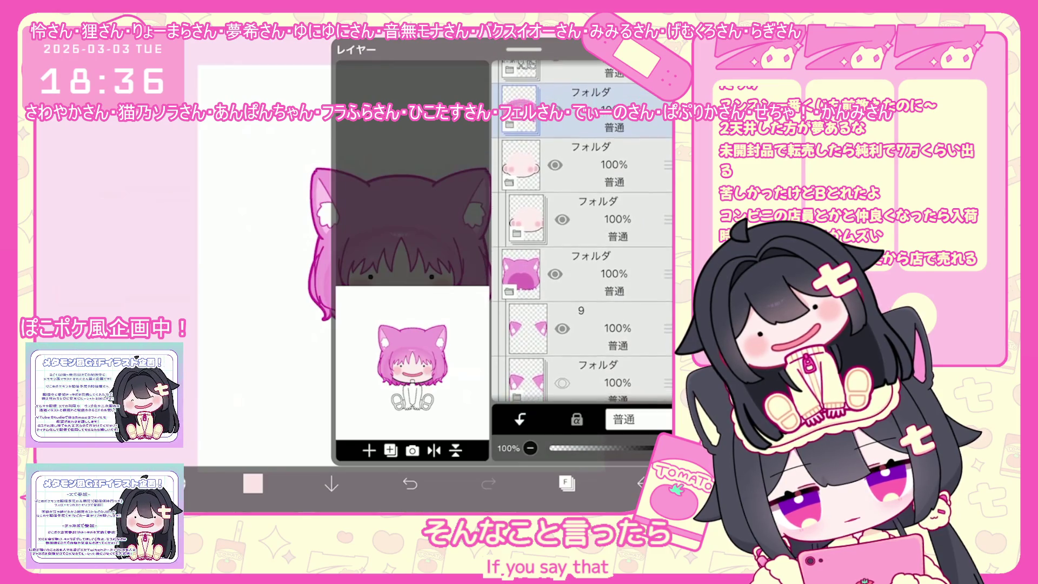
Hide the bangs folder to inspect the face underneath
left_click(581, 273)
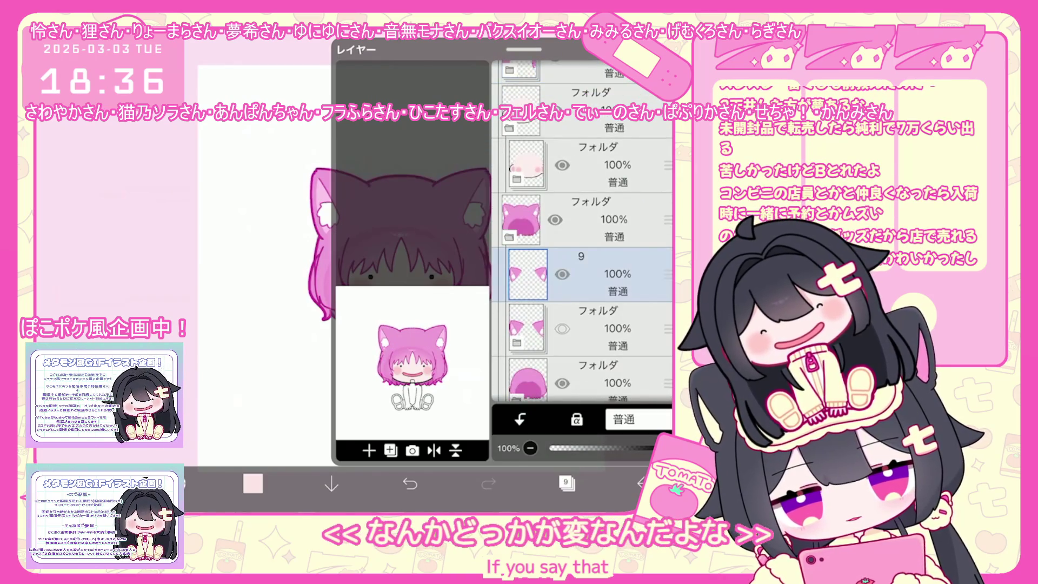
left_click(581, 165)
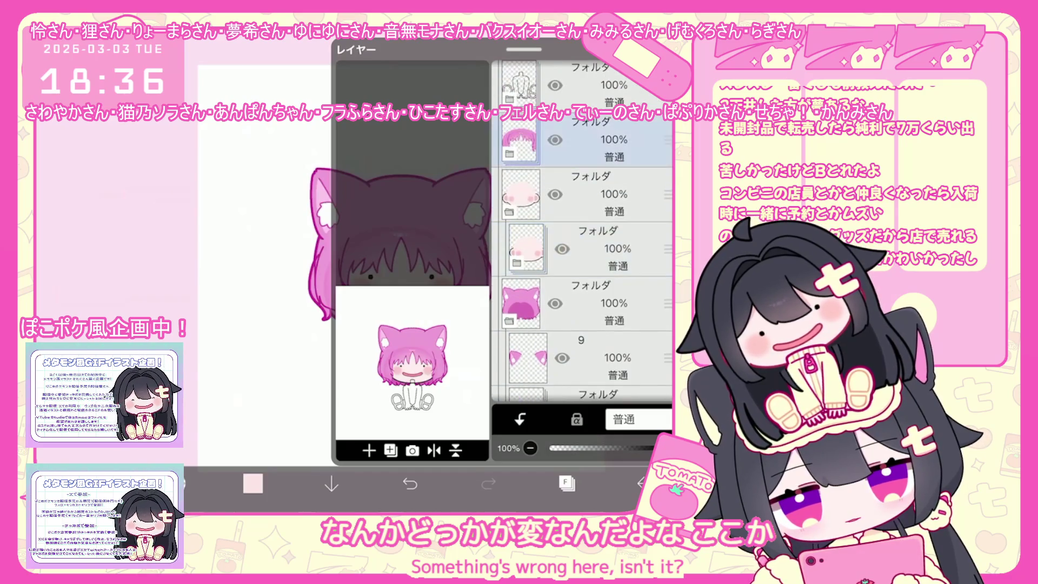
left_click(561, 170)
left_click(581, 73)
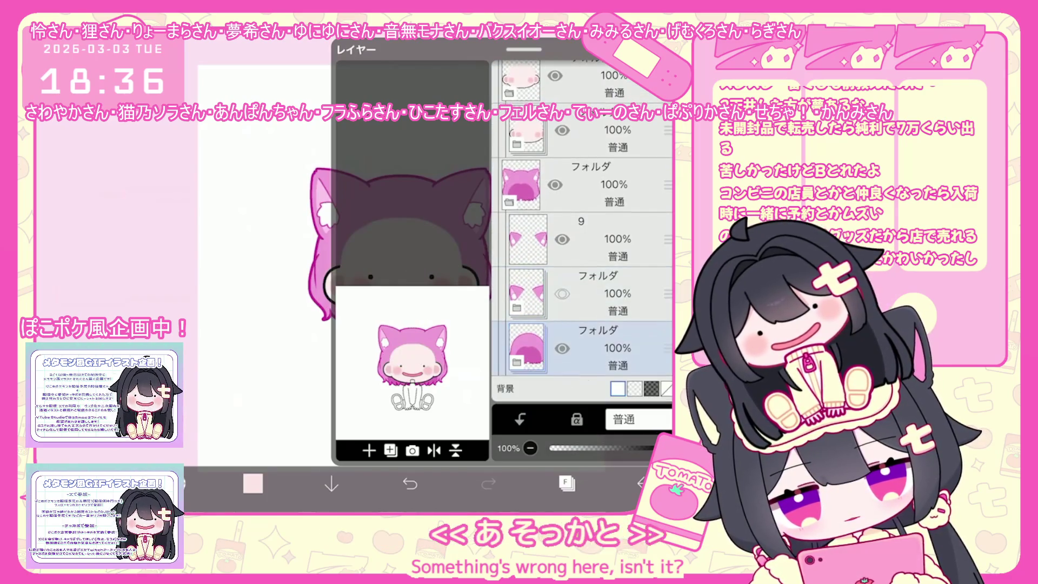
scroll(580, 259, "down", 3)
Make pink hair base layer 2 inside the hair folder the active layer
left_click(580, 374)
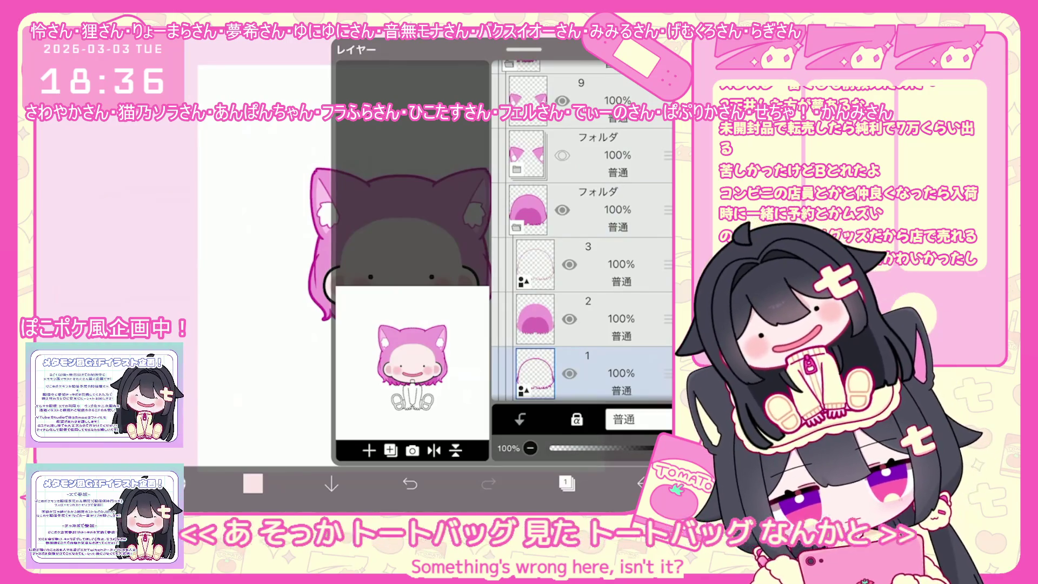
left_click(600, 263)
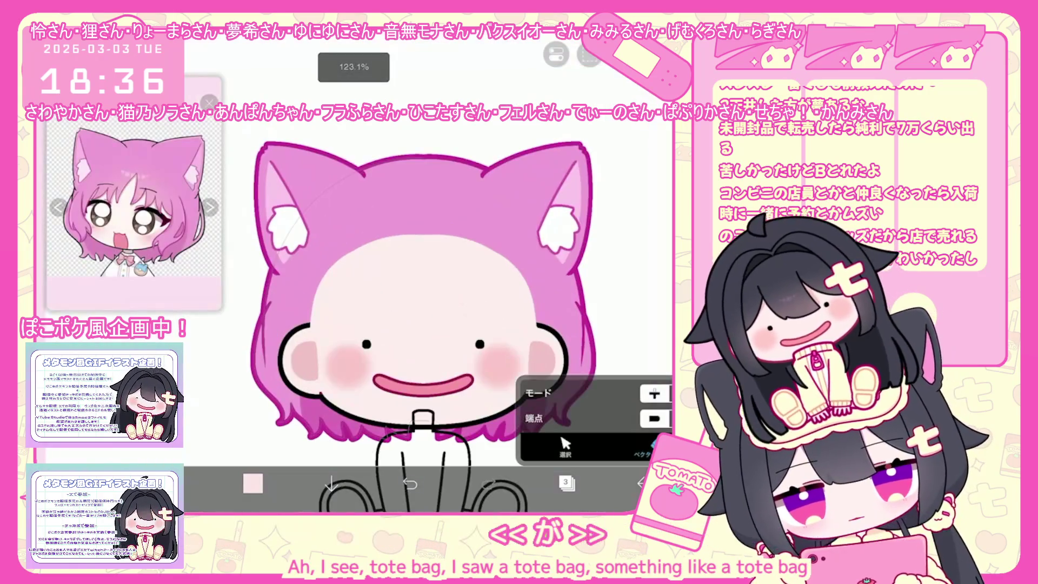
left_click(566, 484)
left_click(568, 300)
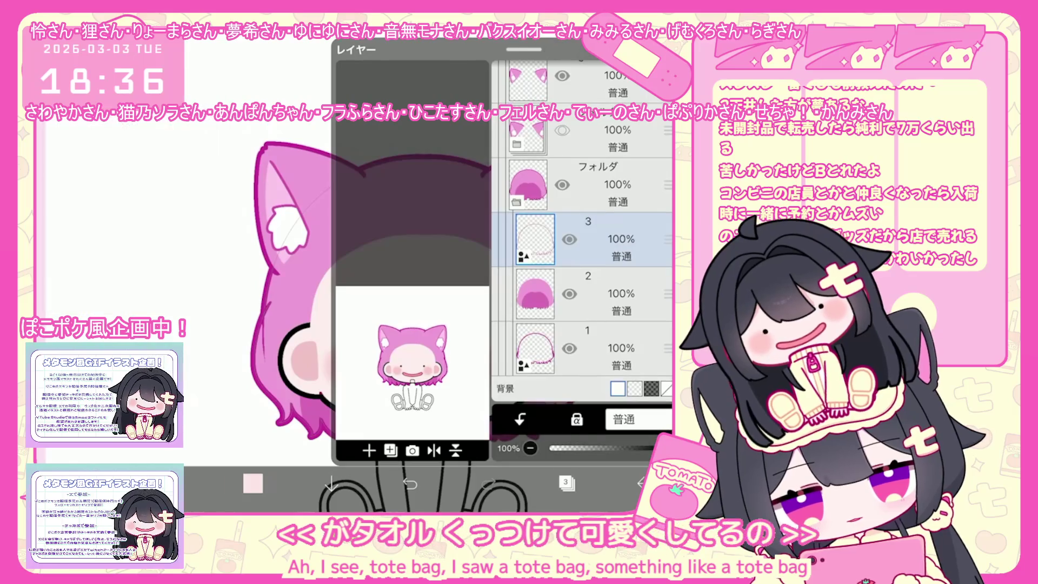
Return to the canvas with the Lasso Fill tool ready
left_click(566, 483)
left_click(566, 484)
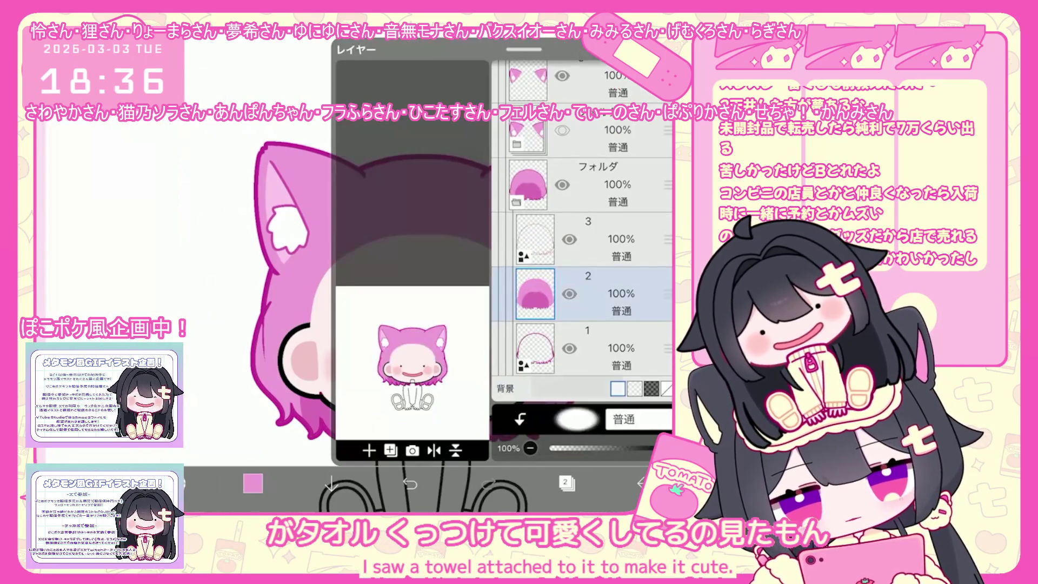
left_click(567, 483)
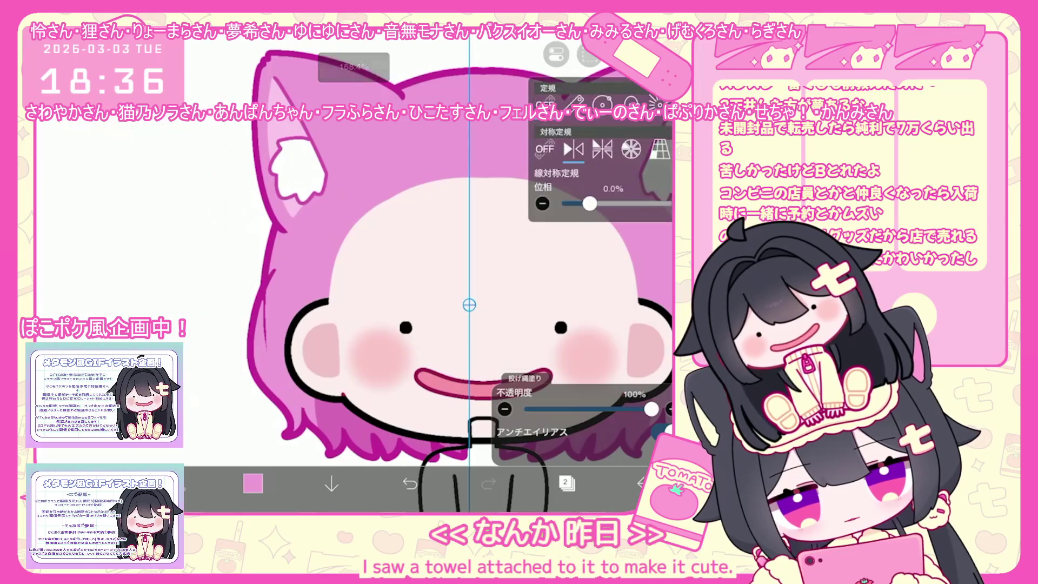
scroll(450, 306, "down", 2)
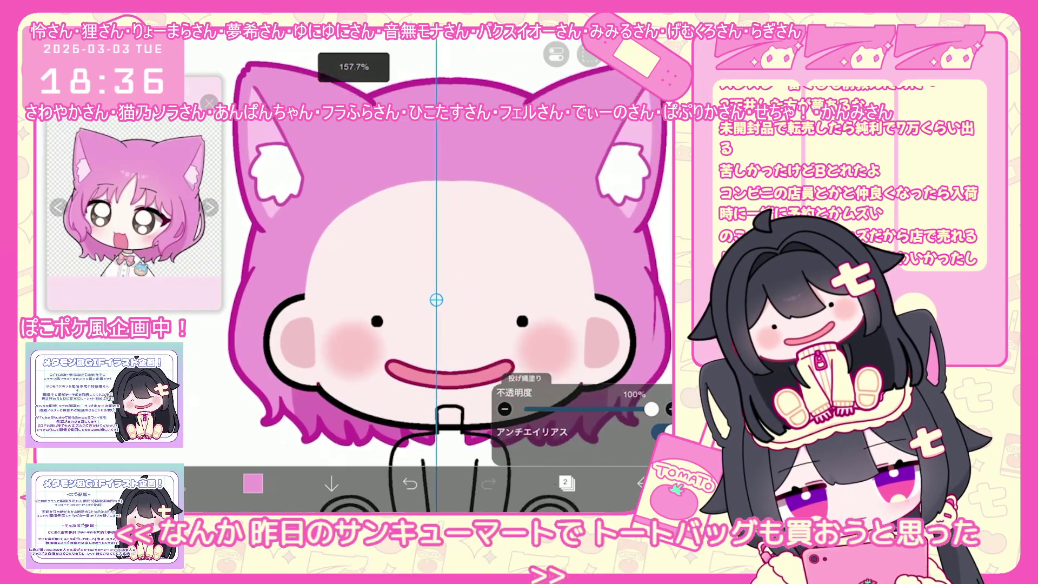
scroll(451, 305, "up", 3)
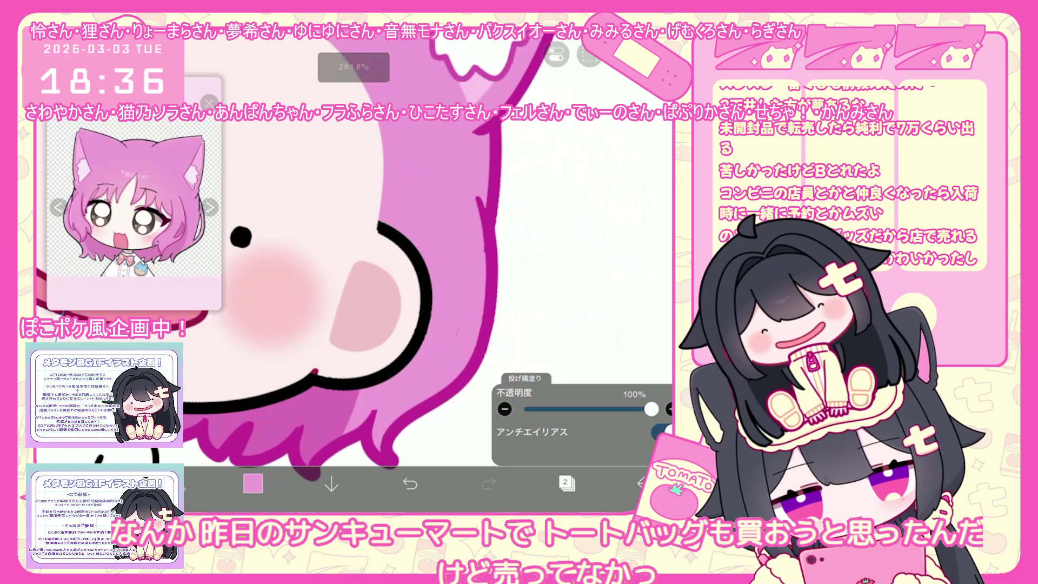
scroll(451, 306, "down", 3)
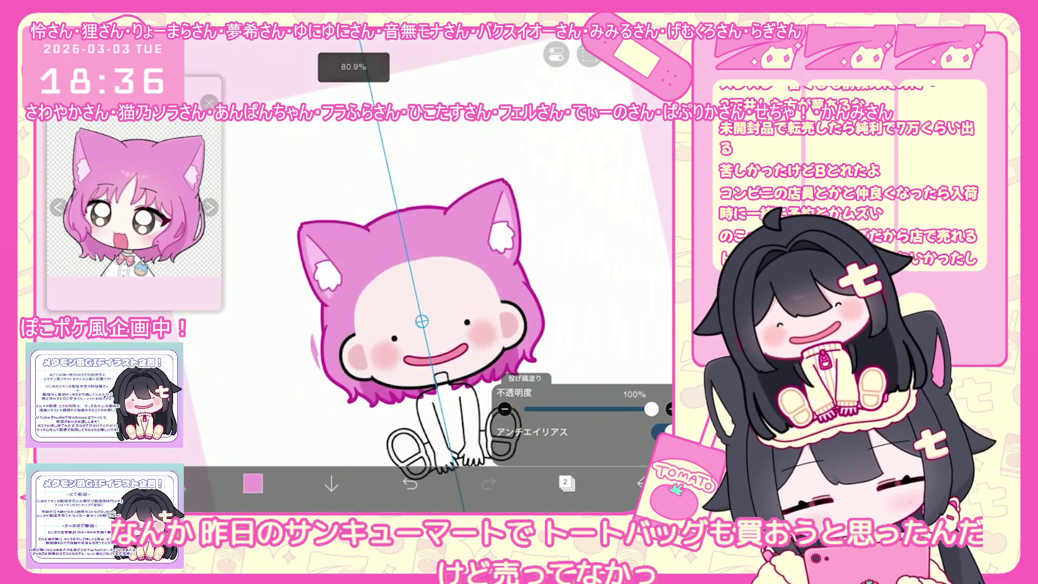
Undo the last lasso fill, centre the symmetry guide on the face and scroll the layer list
left_click(566, 484)
scroll(394, 284, "down", 1)
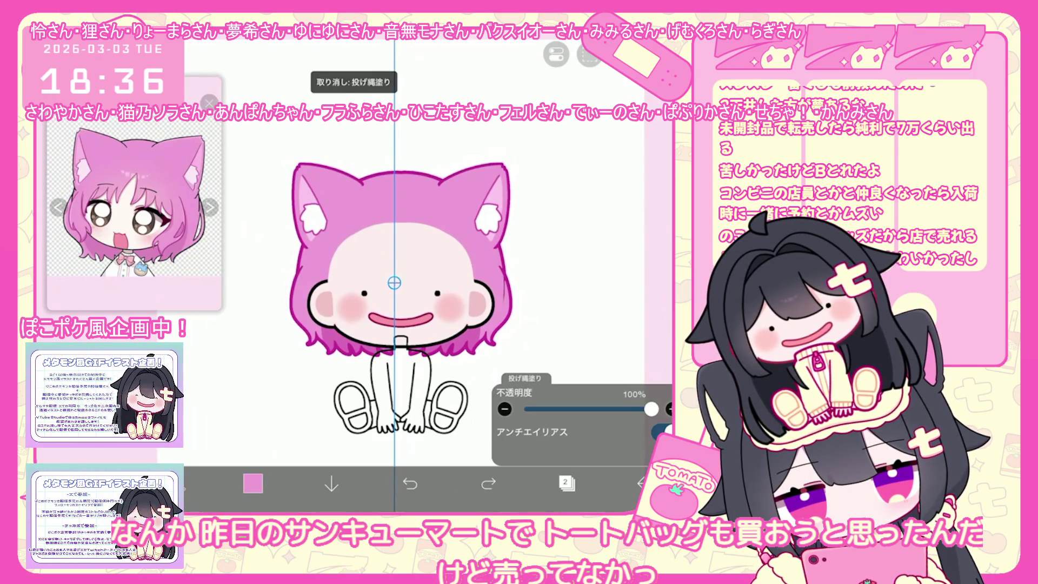
left_click_drag(398, 282, 401, 283)
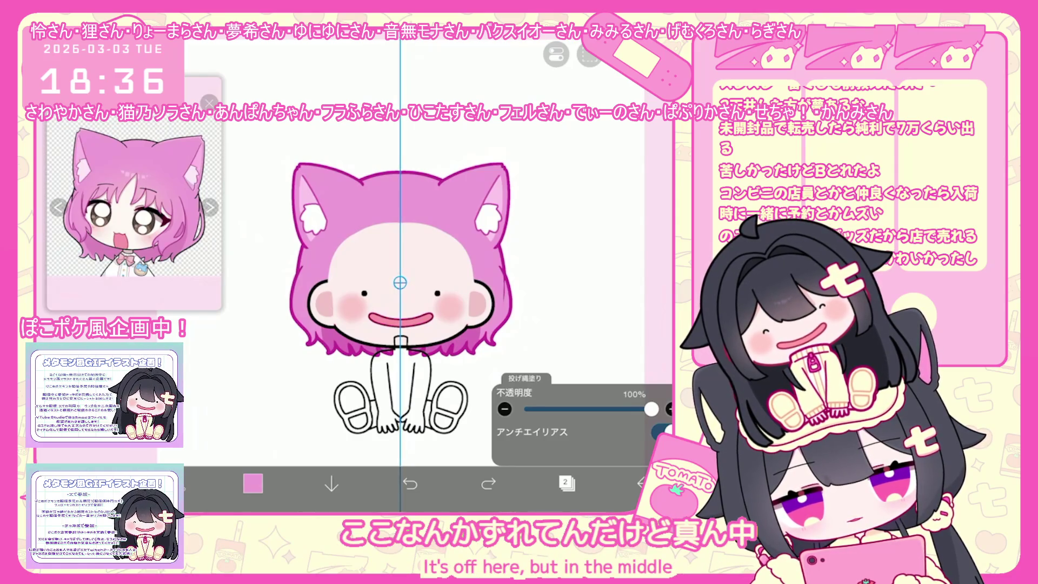
scroll(392, 313, "up", 1)
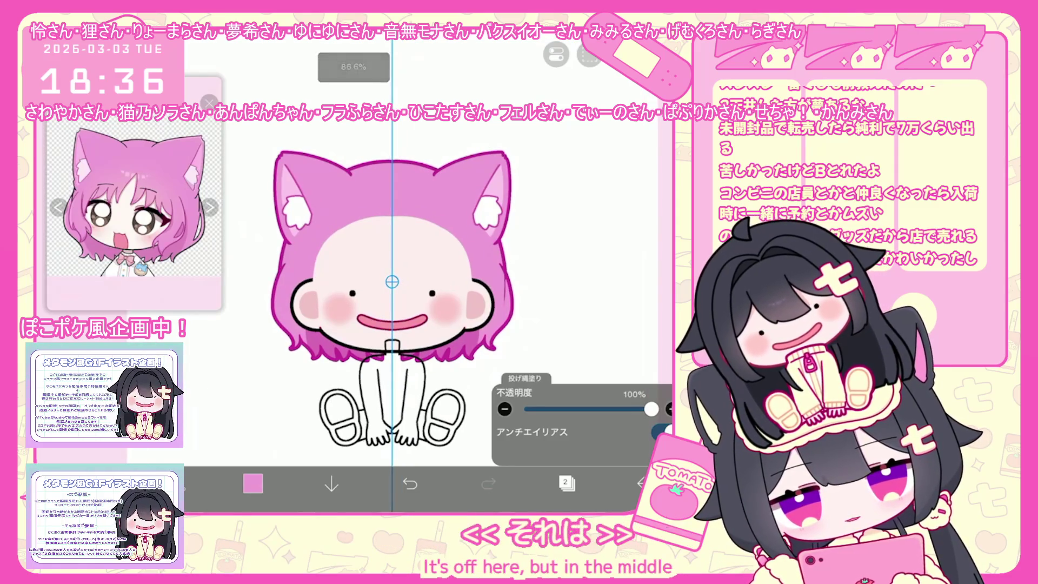
scroll(349, 284, "up", 3)
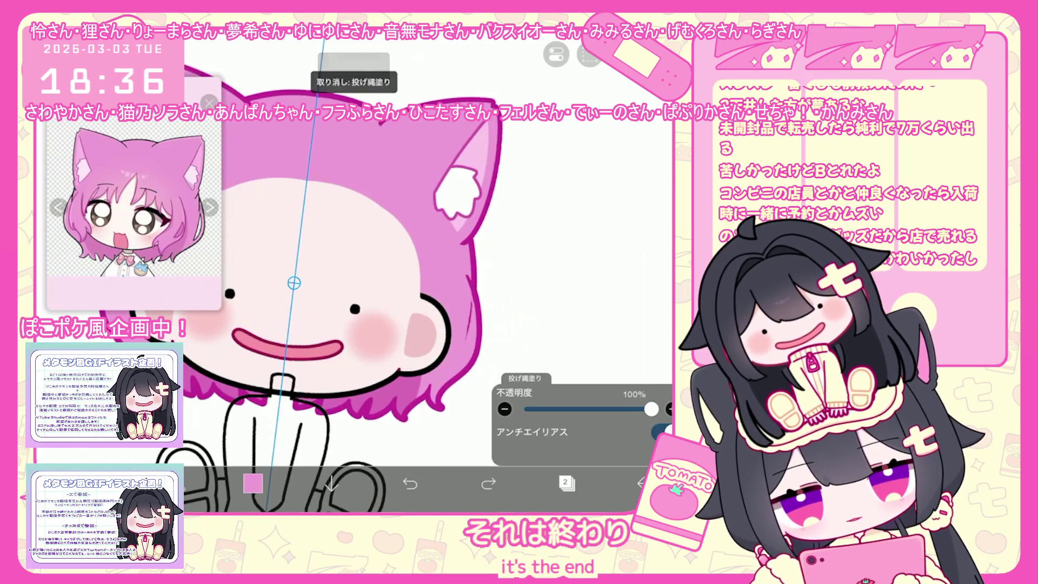
scroll(365, 309, "down", 3)
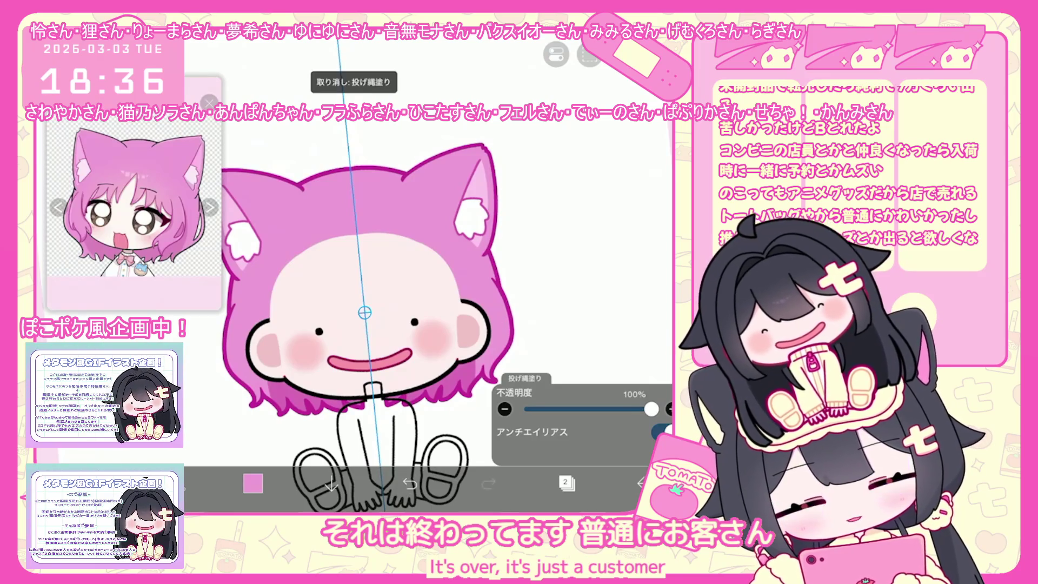
scroll(365, 312, "down", 1)
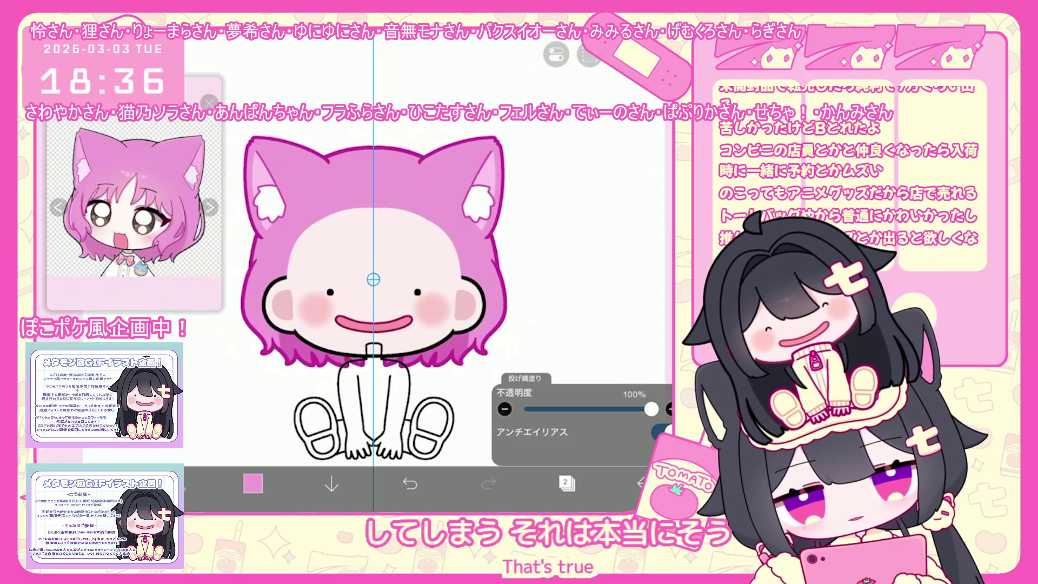
scroll(365, 308, "up", 3)
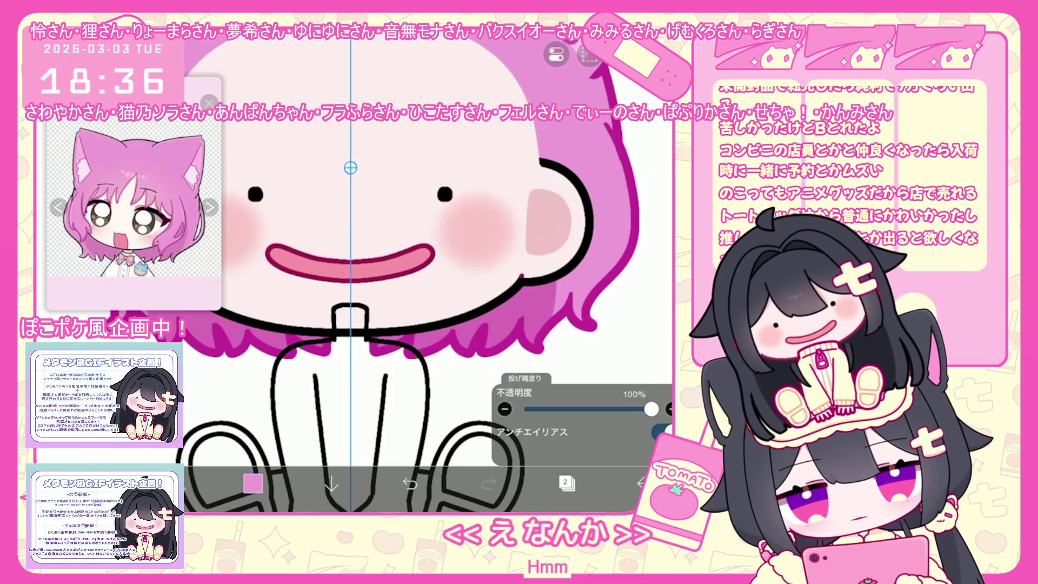
scroll(405, 267, "down", 5)
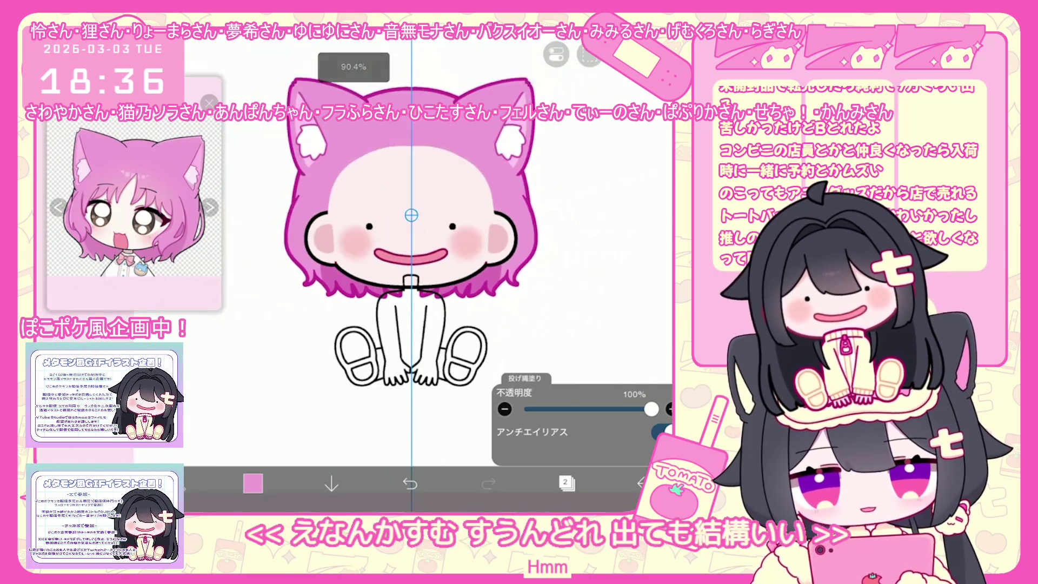
left_click(565, 483)
left_click_drag(580, 202, 580, 325)
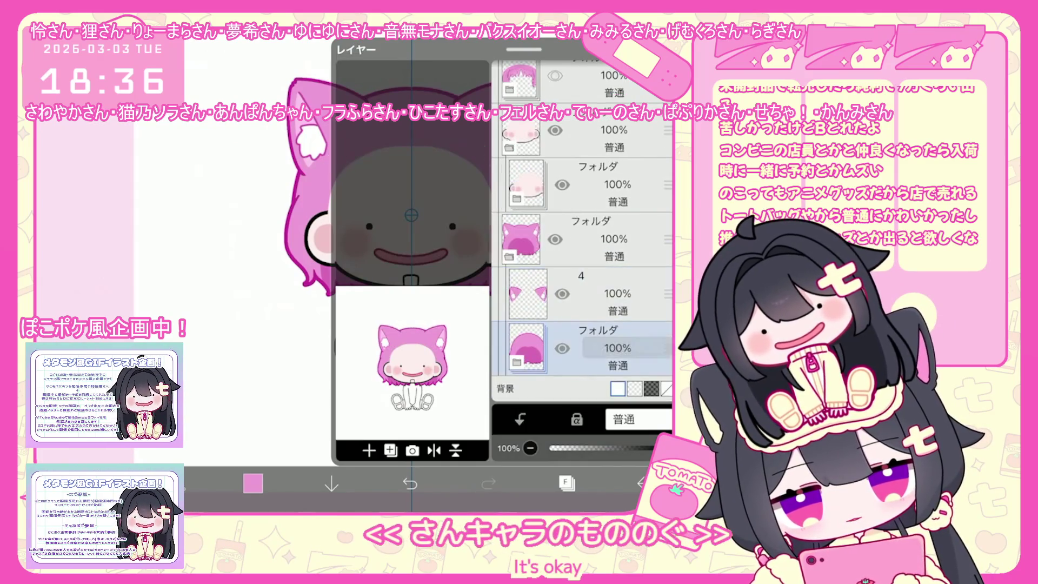
scroll(582, 227, "down", 3)
scroll(582, 227, "up", 5)
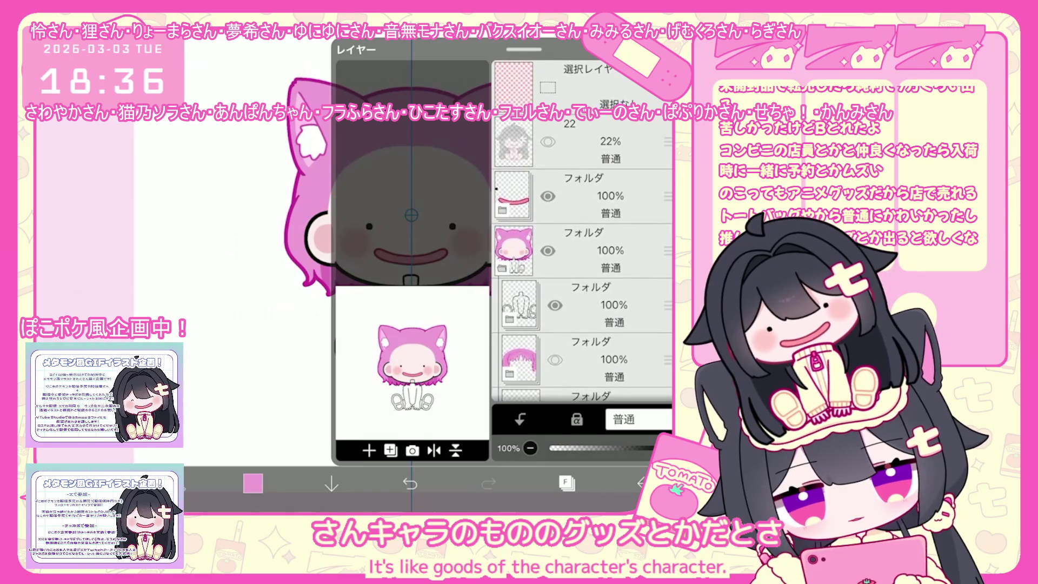
Show the bangs again and choose layer 18 inside the expanded body folder
left_click(553, 359)
left_click(600, 304)
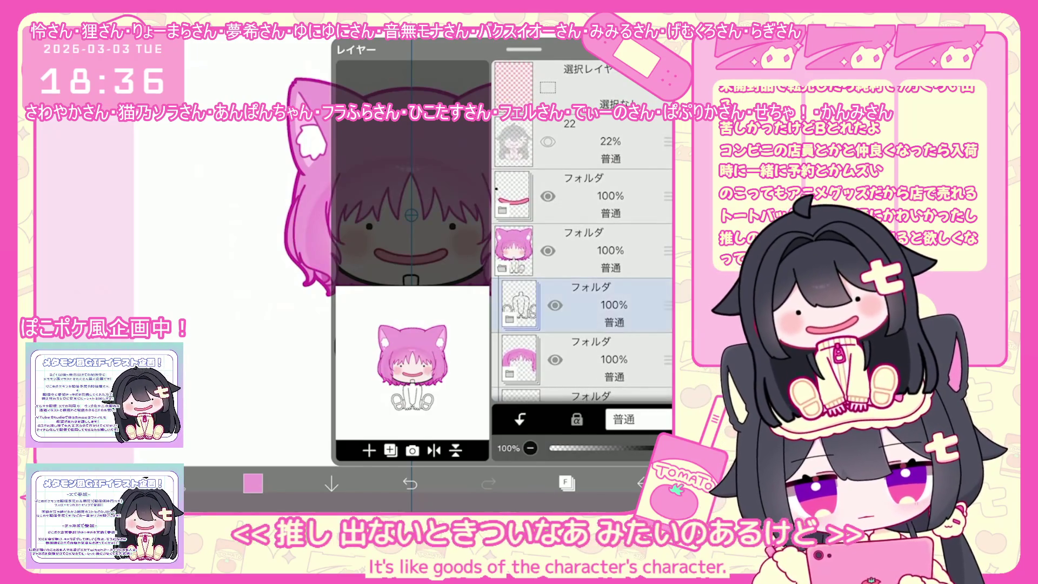
left_click(510, 316)
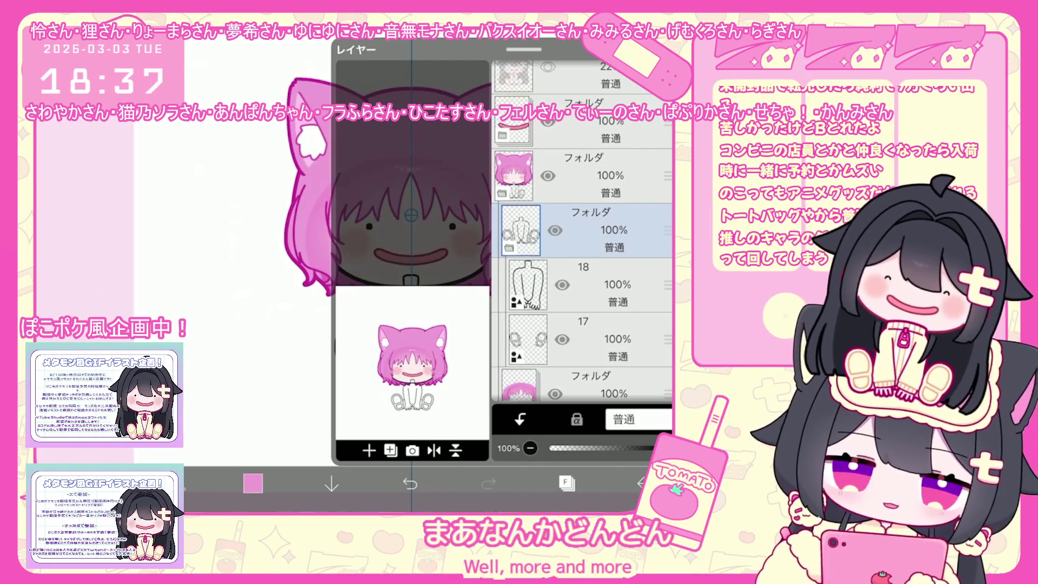
left_click(600, 284)
Add new layer 19 above layer 18 and bring up the colour picker for black
left_click(369, 450)
left_click(358, 348)
left_click(252, 483)
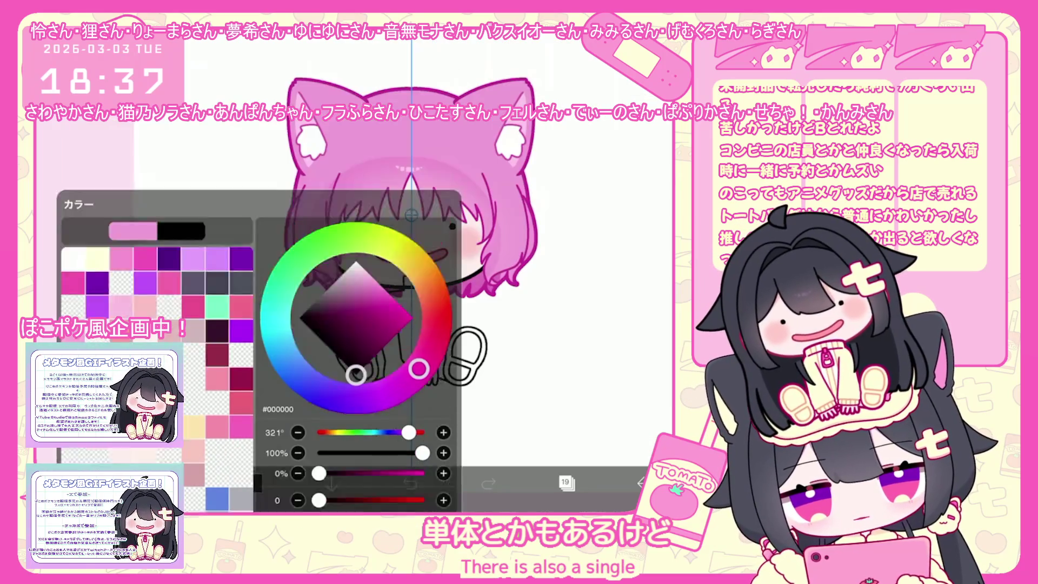
With black set, choose the 7.0 px pen brush for the leg lines
left_click(252, 484)
left_click(174, 483)
scroll(151, 284, "down", 1)
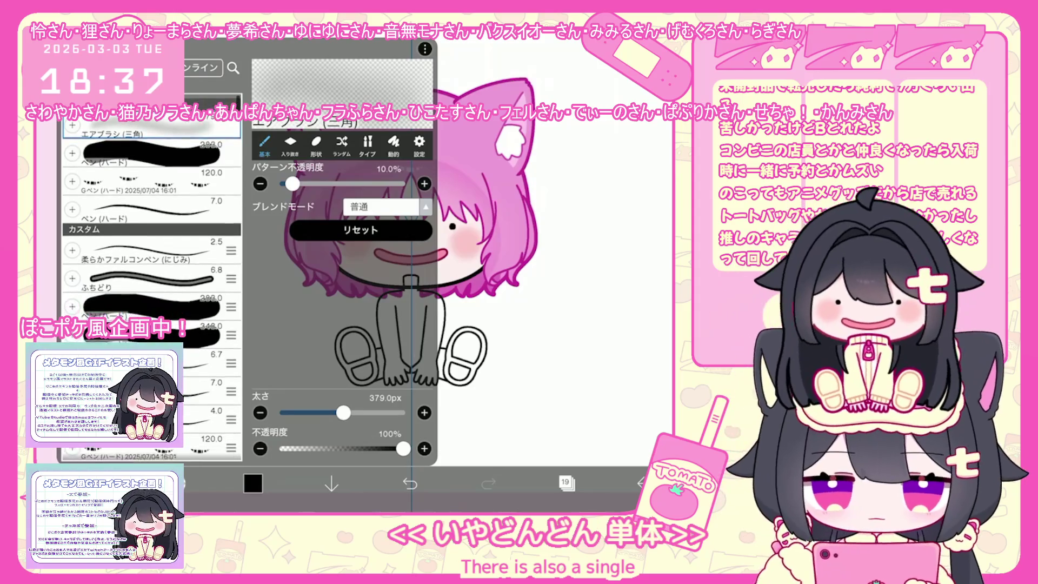
left_click(152, 387)
left_click(173, 483)
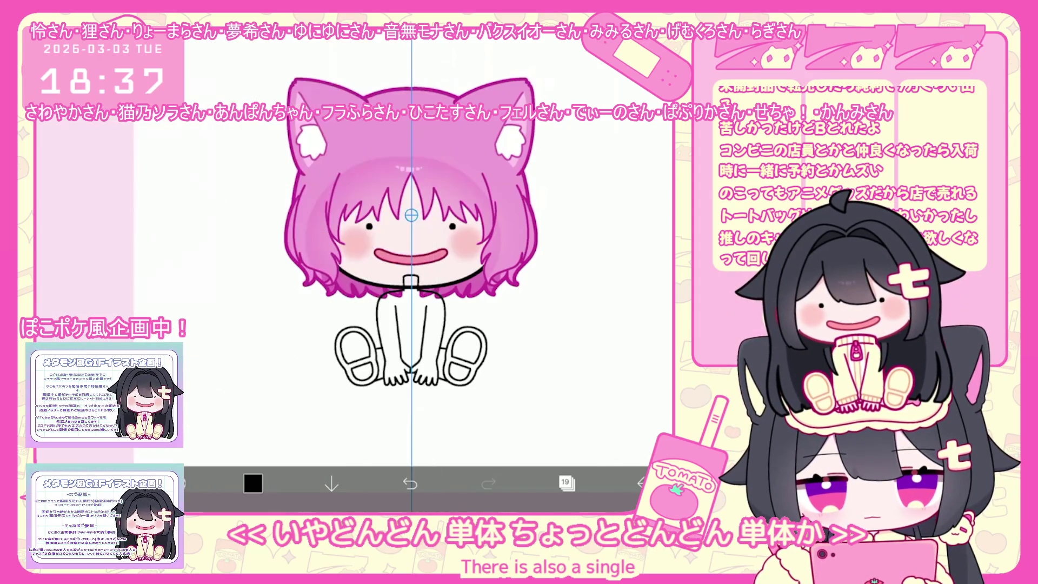
scroll(397, 268, "up", 5)
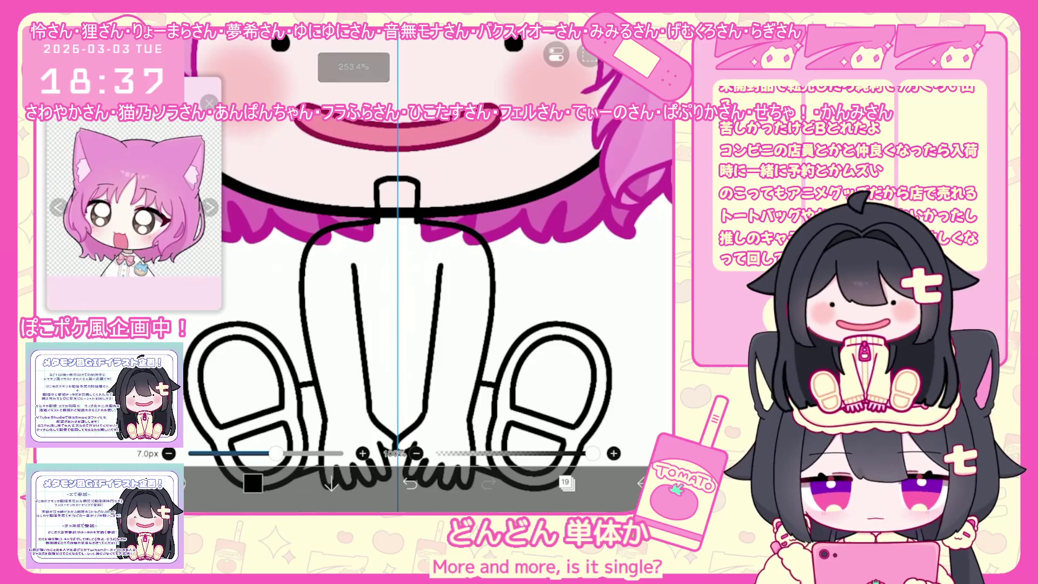
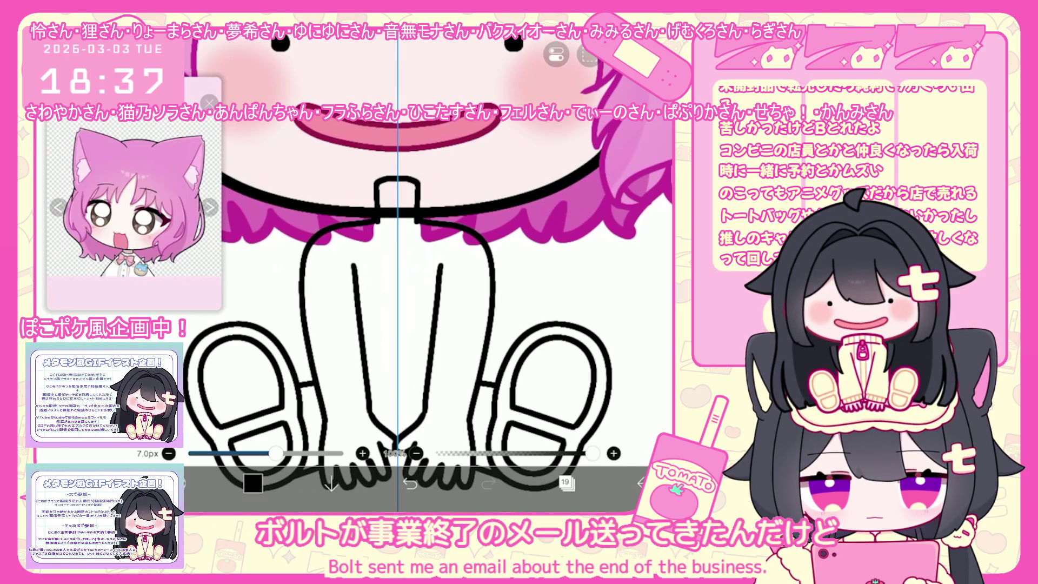
scroll(422, 276, "up", 2)
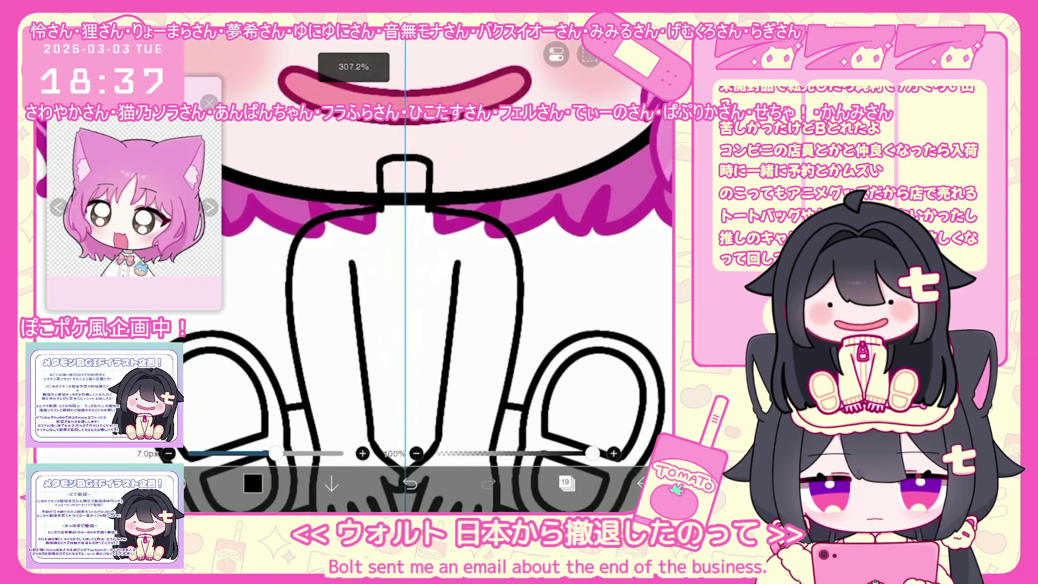
scroll(405, 276, "up", 2)
Try a curved stroke under the collar, discard it, and draw the bow shape there instead
left_click_drag(360, 225, 433, 237)
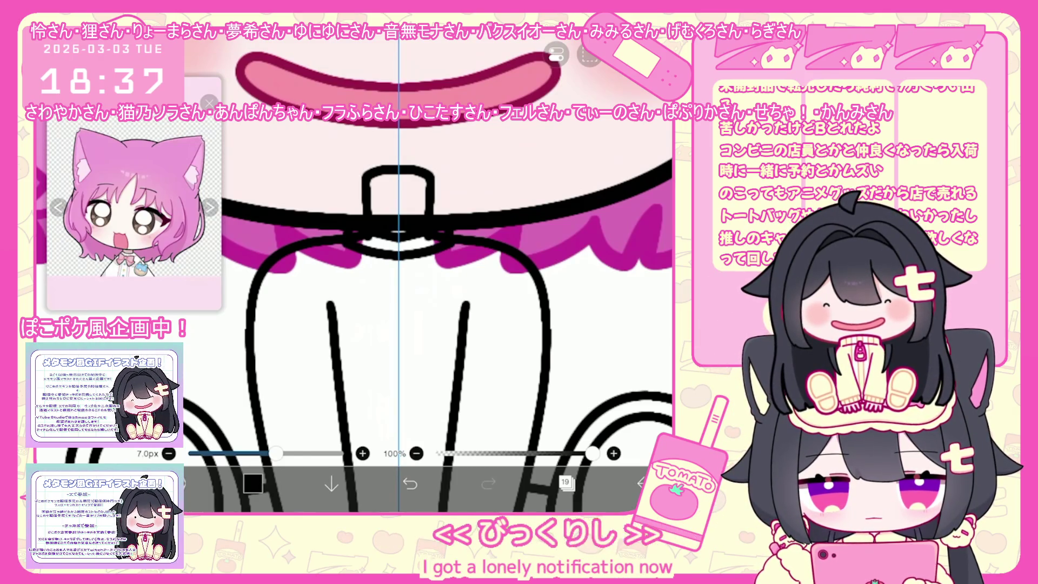
key("ctrl+z")
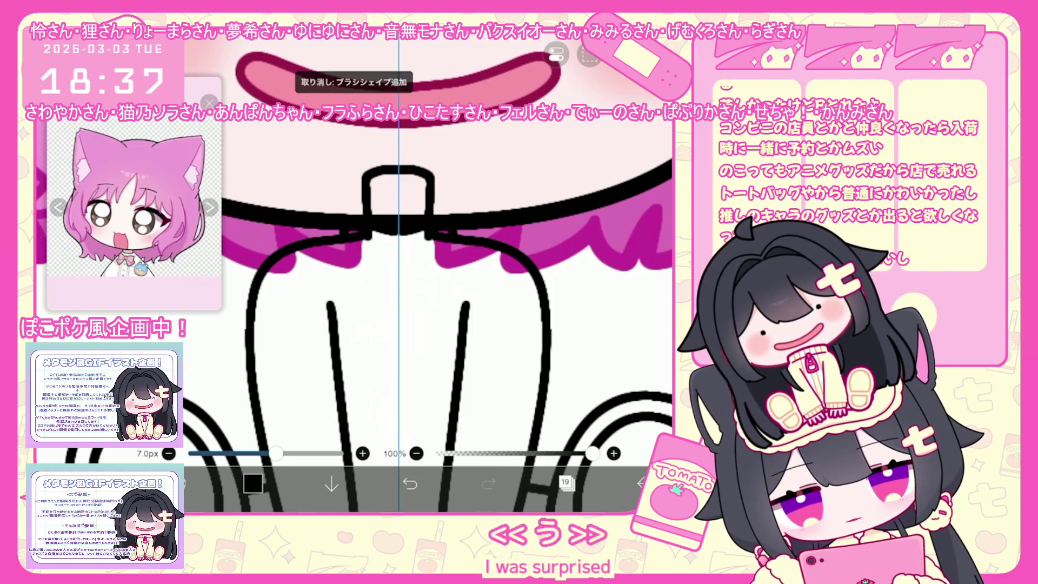
key("ctrl+y")
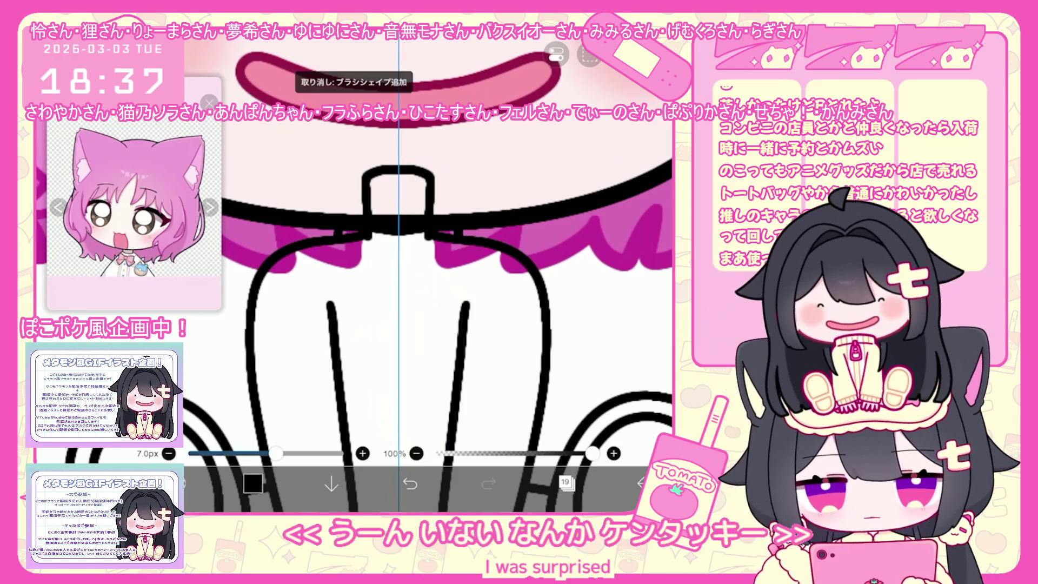
key("ctrl+z")
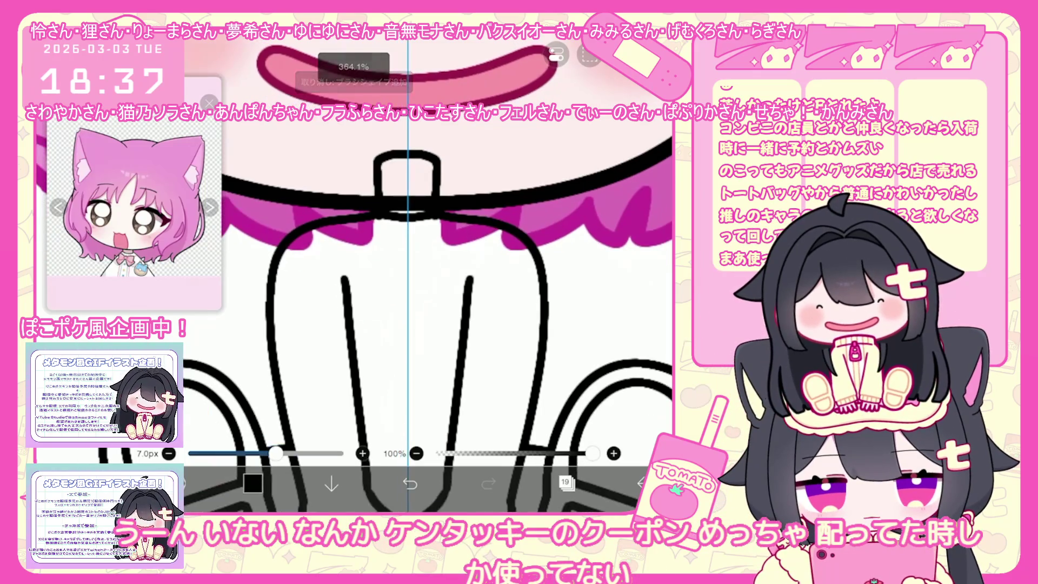
mouse_move(393, 230)
left_mouse_down()
mouse_move(407, 252)
mouse_move(456, 231)
left_mouse_up()
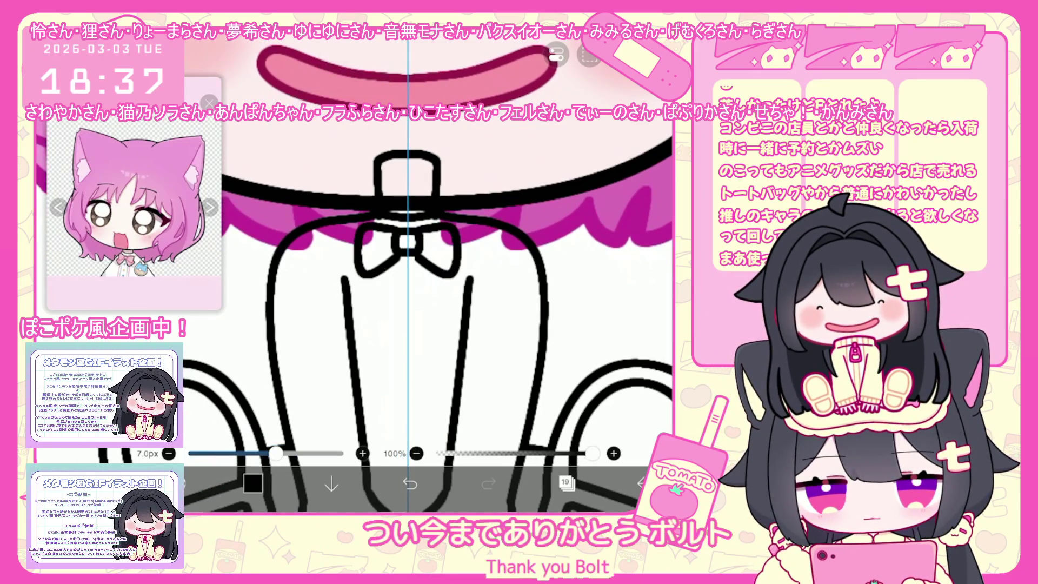
Restore the bow knot and clear away the lower bow strokes for a redo
key("ctrl+z")
key("ctrl+y")
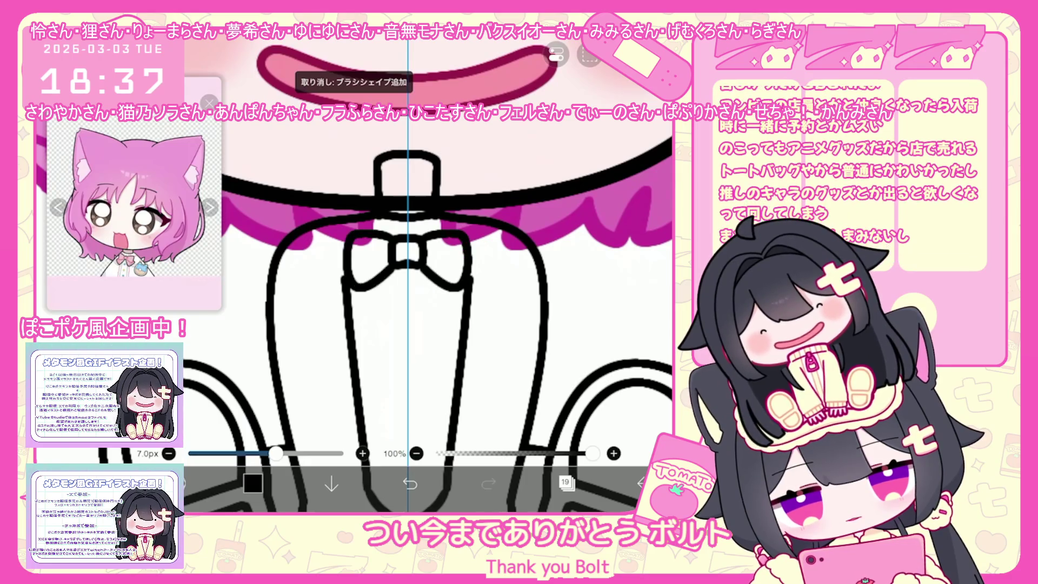
key("ctrl+y")
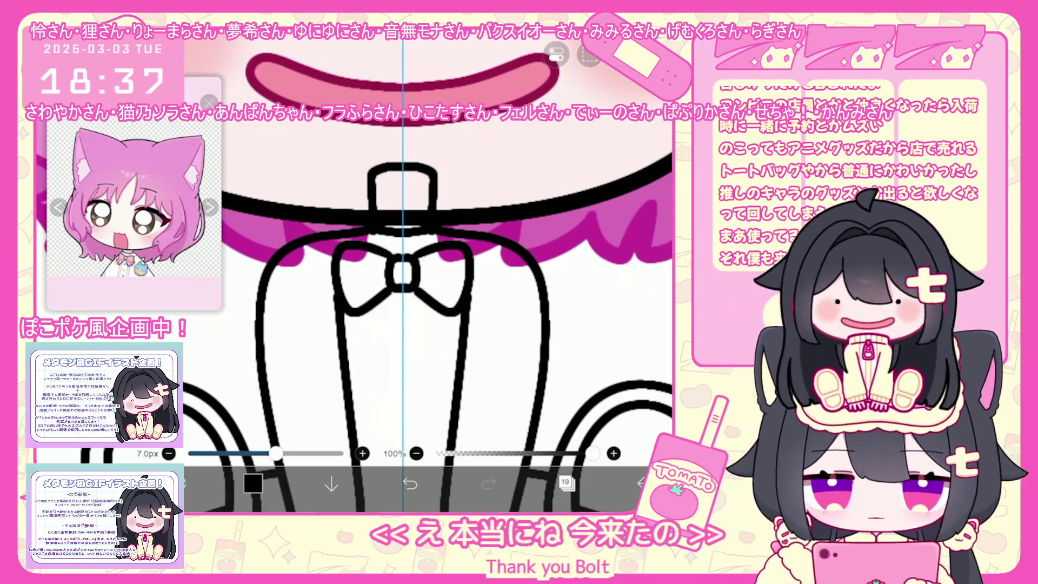
key("ctrl+z")
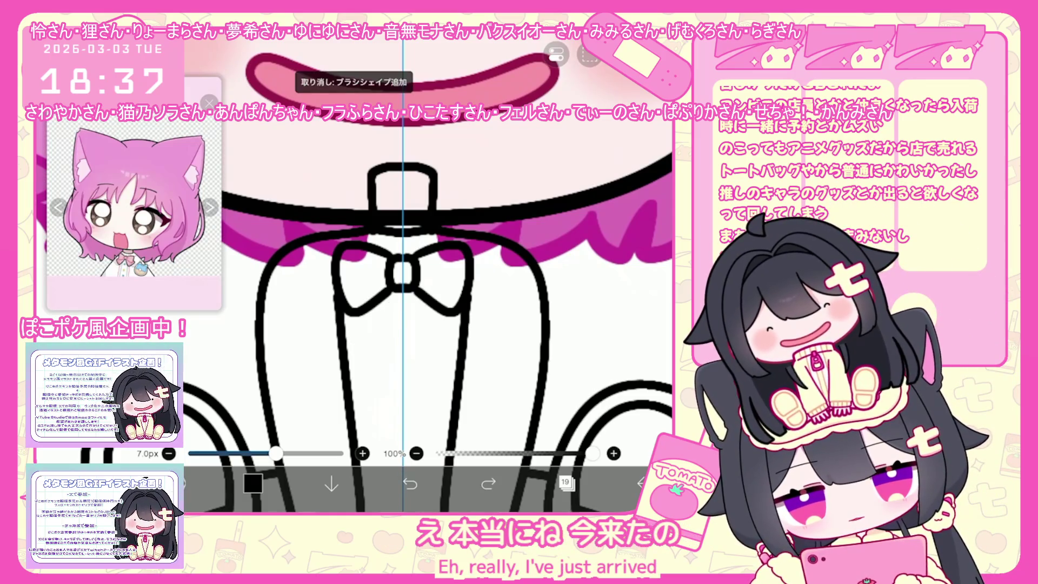
key("ctrl+z")
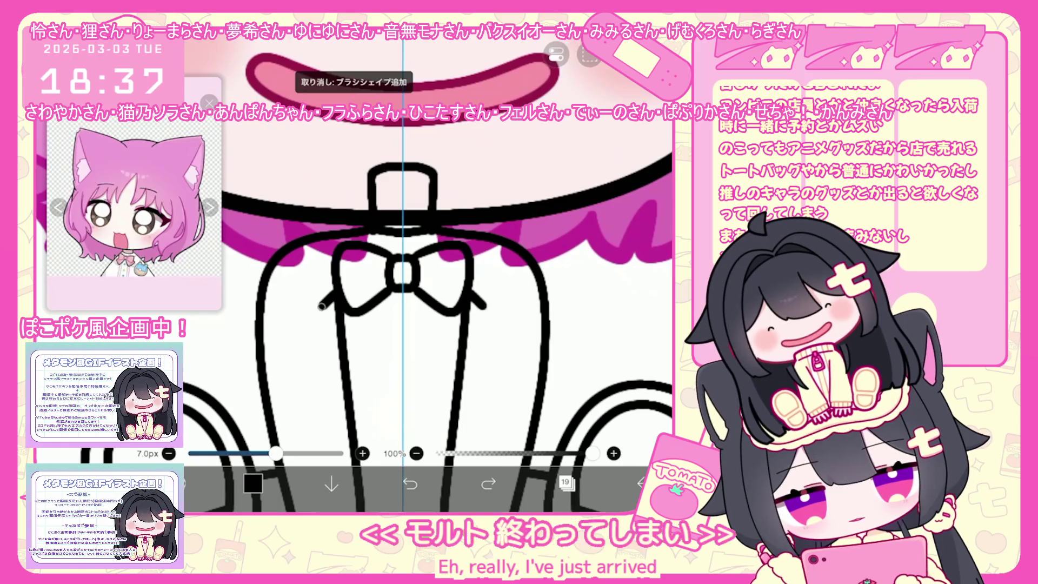
Draw the mirrored lower loops and ribbon tails, then remove the stray string strokes
left_click_drag(349, 304, 371, 330)
left_click_drag(329, 297, 365, 349)
left_click_drag(478, 296, 442, 348)
scroll(389, 283, "up", 2)
scroll(447, 308, "down", 1)
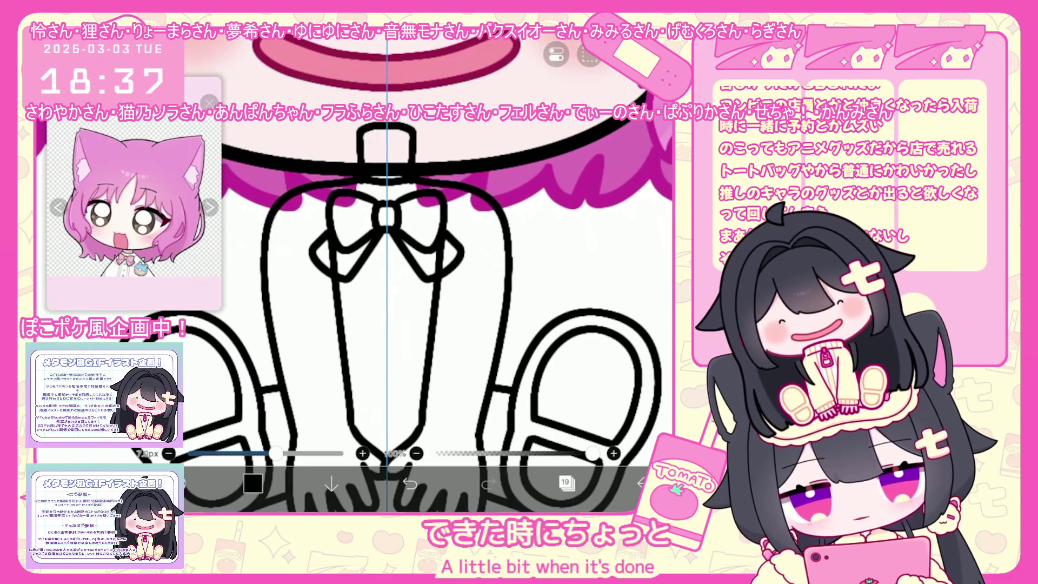
left_click_drag(344, 282, 350, 314)
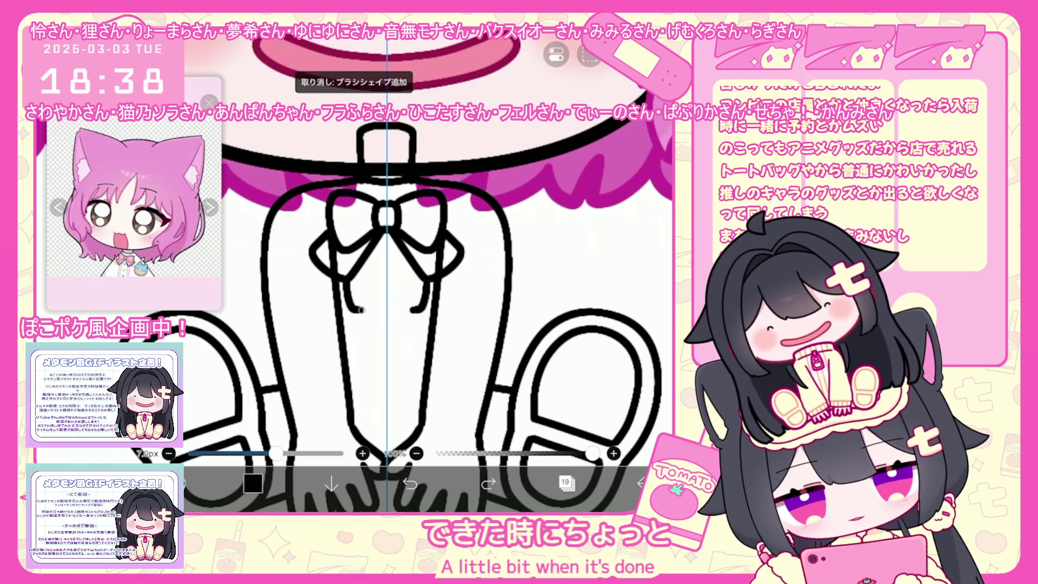
left_click(410, 483)
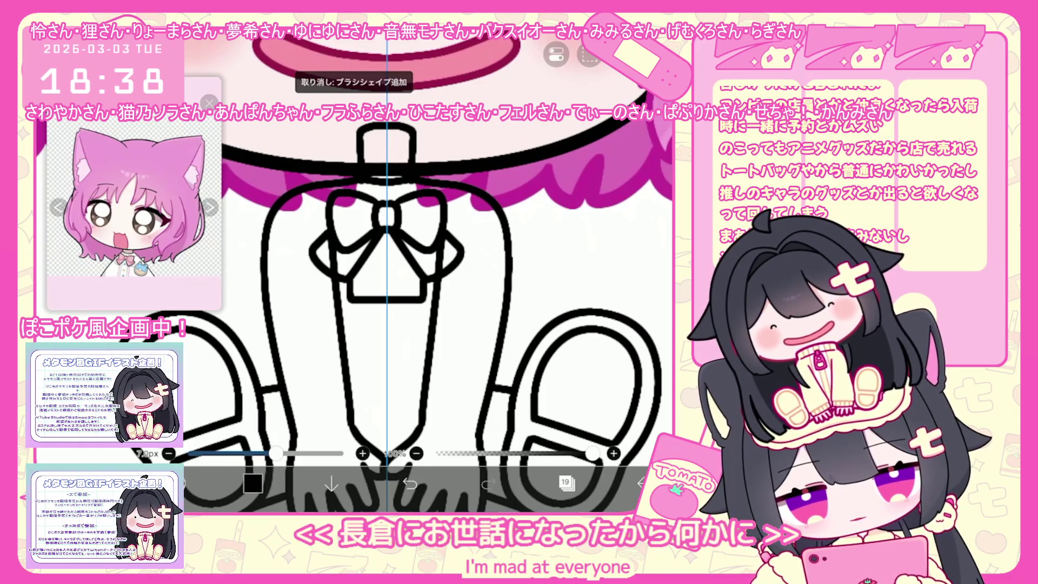
scroll(349, 244, "up", 3)
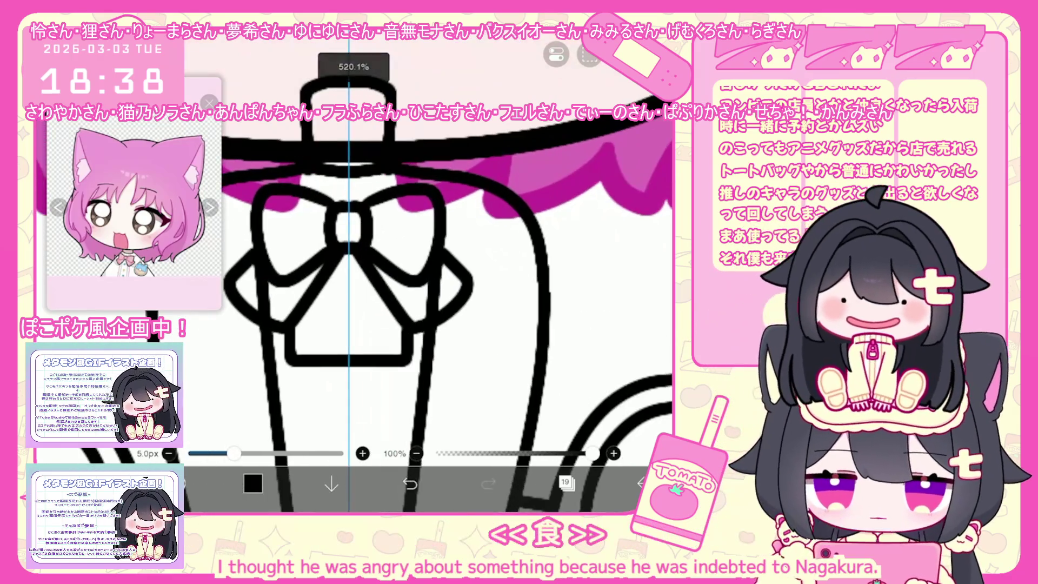
Draw vertical pleat lines above and below the knot and wavy frills inside the bow tails
key("ctrl+z")
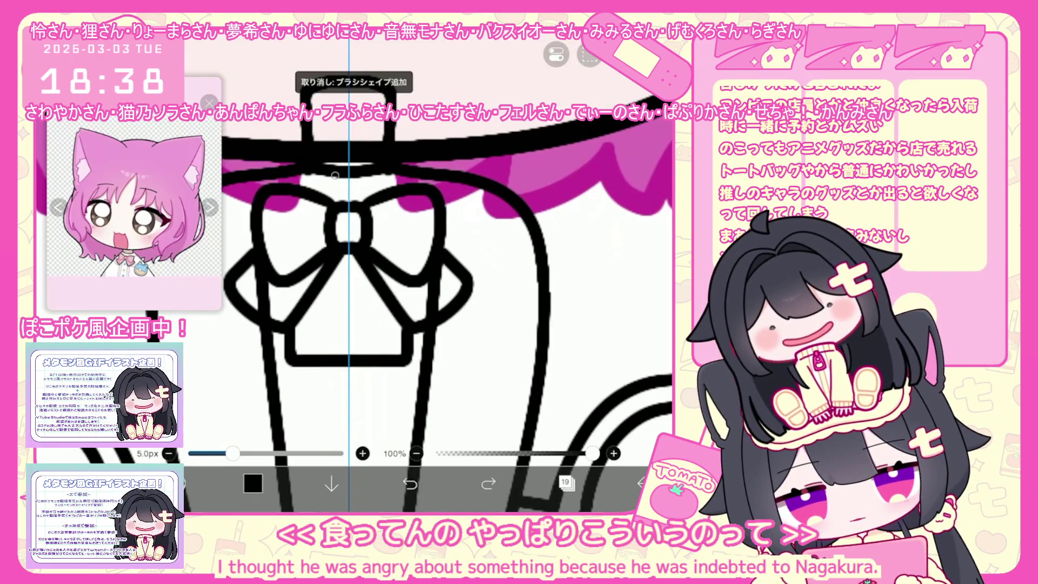
left_click_drag(335, 174, 335, 203)
left_click_drag(363, 177, 362, 203)
left_click_drag(334, 235, 334, 357)
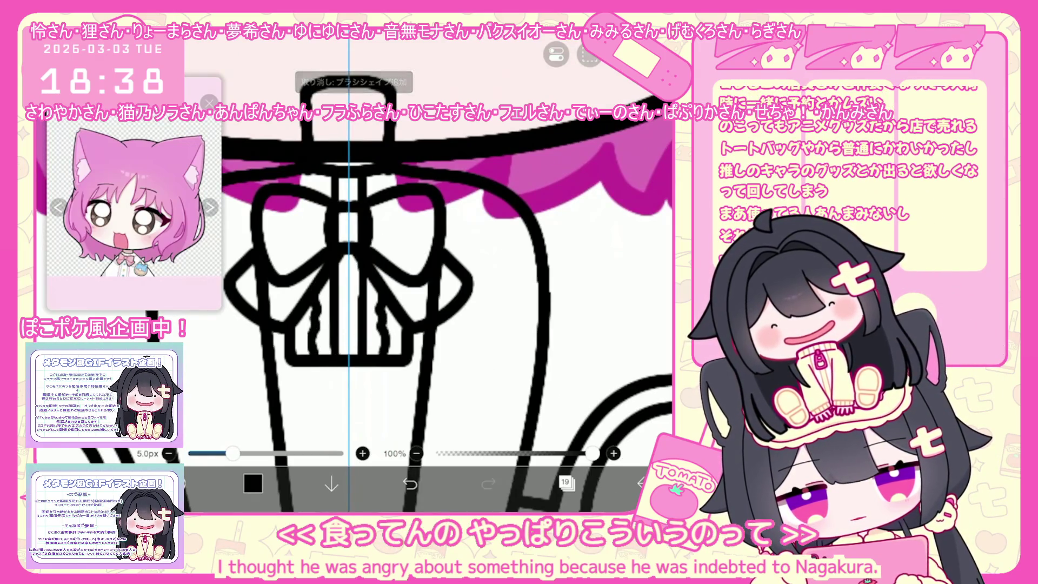
left_click_drag(317, 288, 317, 356)
left_click_drag(381, 329, 381, 355)
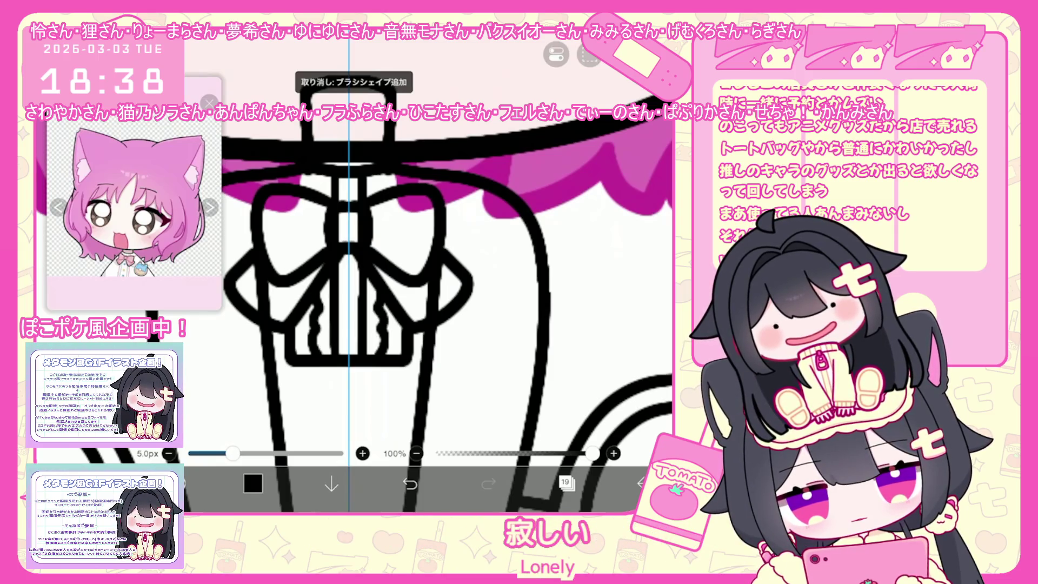
scroll(429, 271, "down", 3)
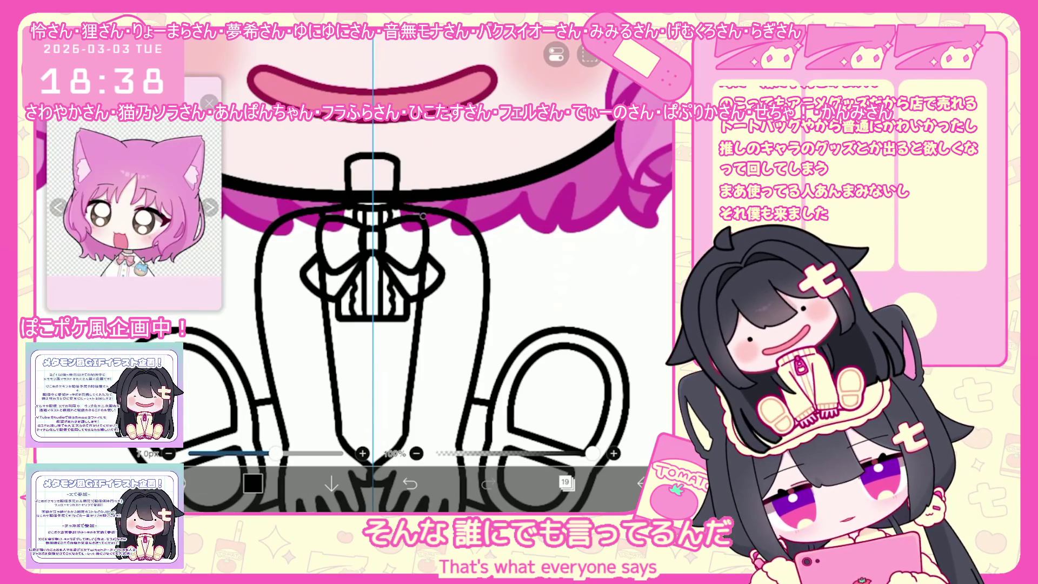
scroll(422, 270, "down", 3)
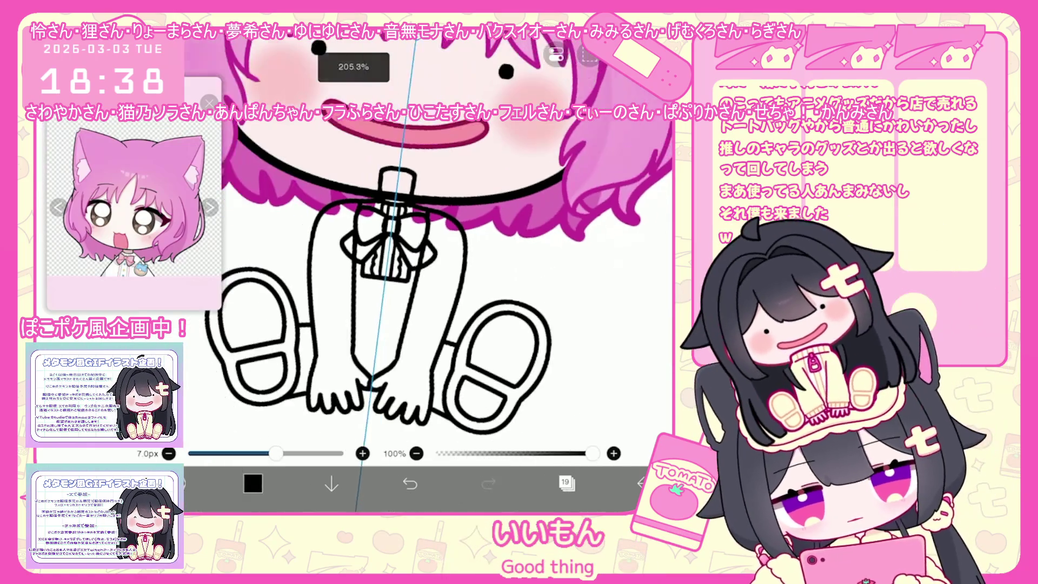
scroll(423, 271, "up", 2)
scroll(423, 272, "up", 2)
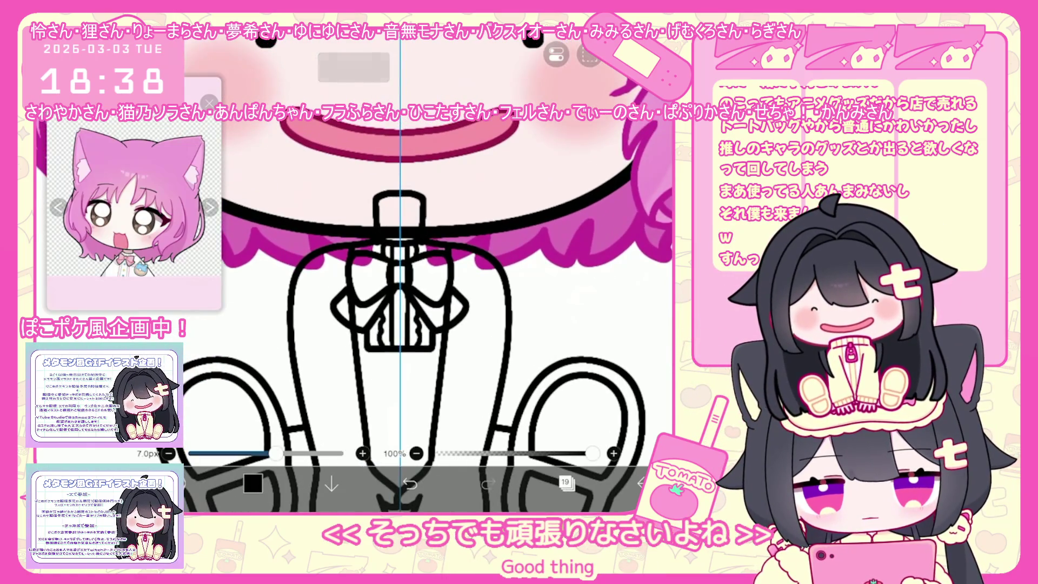
Draw mirrored shoulders and puffy sleeves beside the body after two discarded attempts
left_click_drag(318, 247, 281, 321)
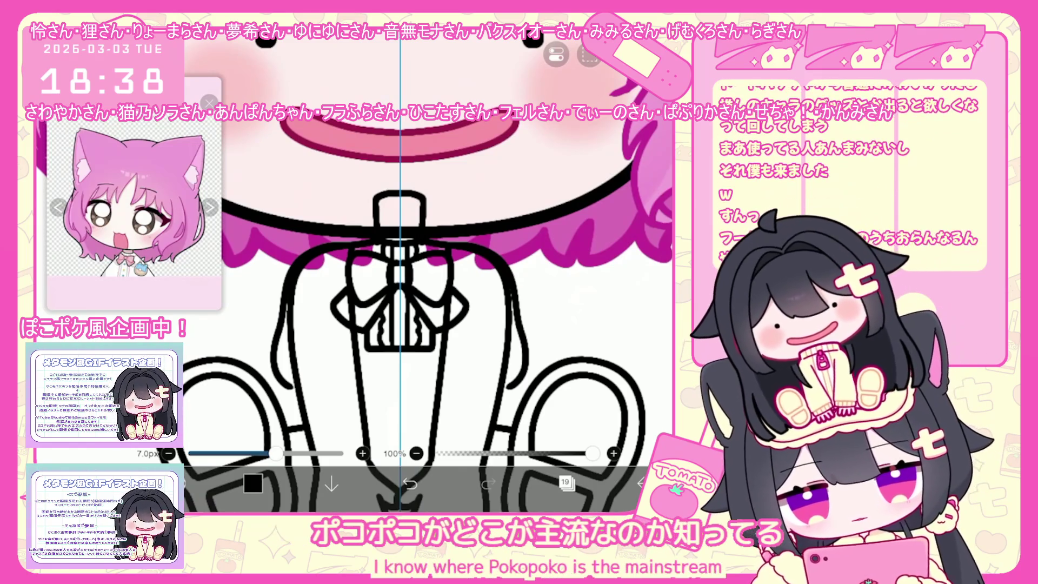
key("ctrl+z")
left_click_drag(288, 260, 276, 393)
key("ctrl+z")
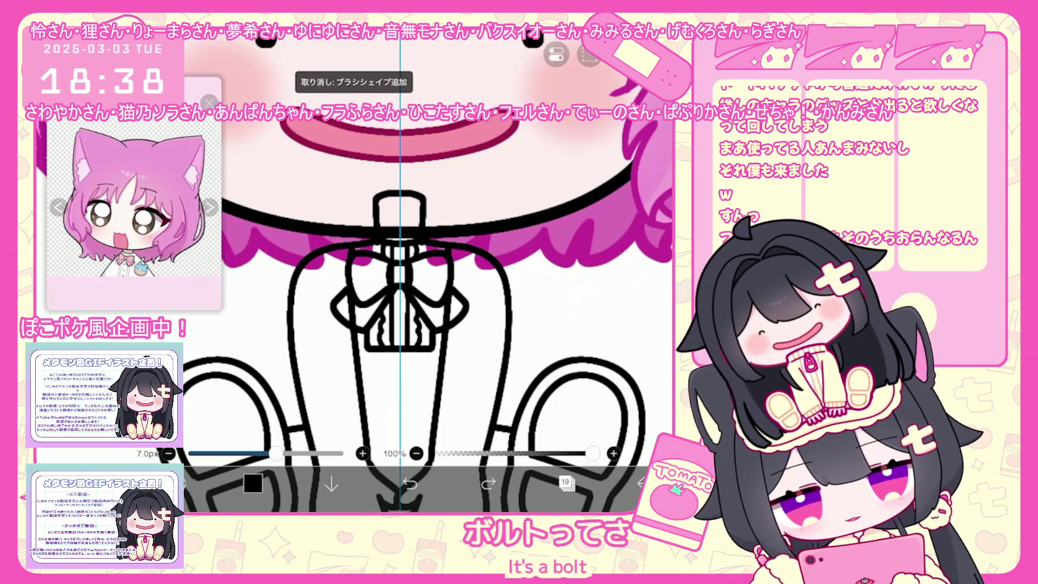
mouse_move(352, 243)
left_mouse_down()
mouse_move(285, 341)
mouse_move(276, 392)
left_mouse_up()
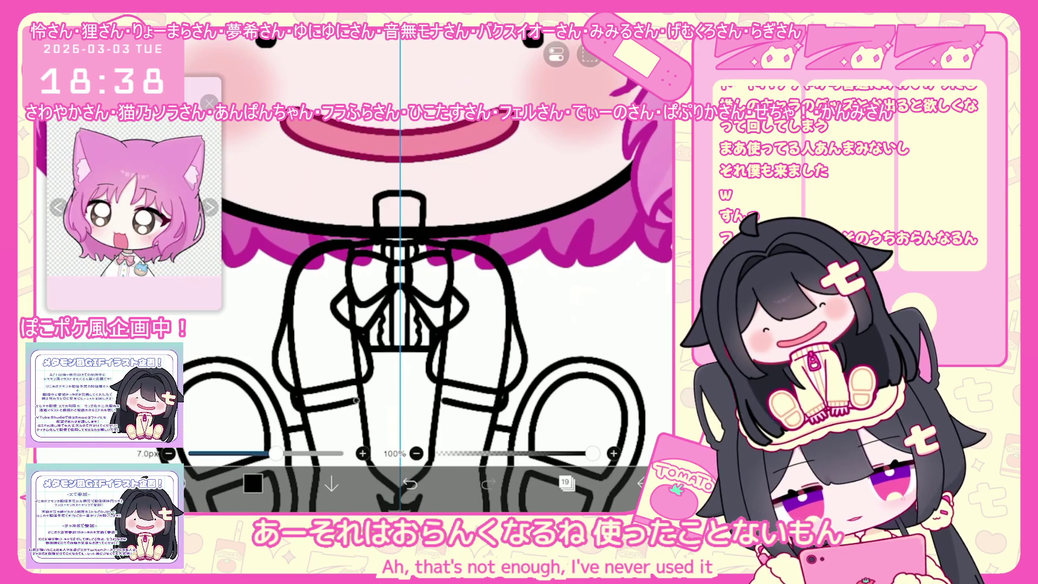
Add short mirrored cuff lines across both sleeves
key("ctrl+z")
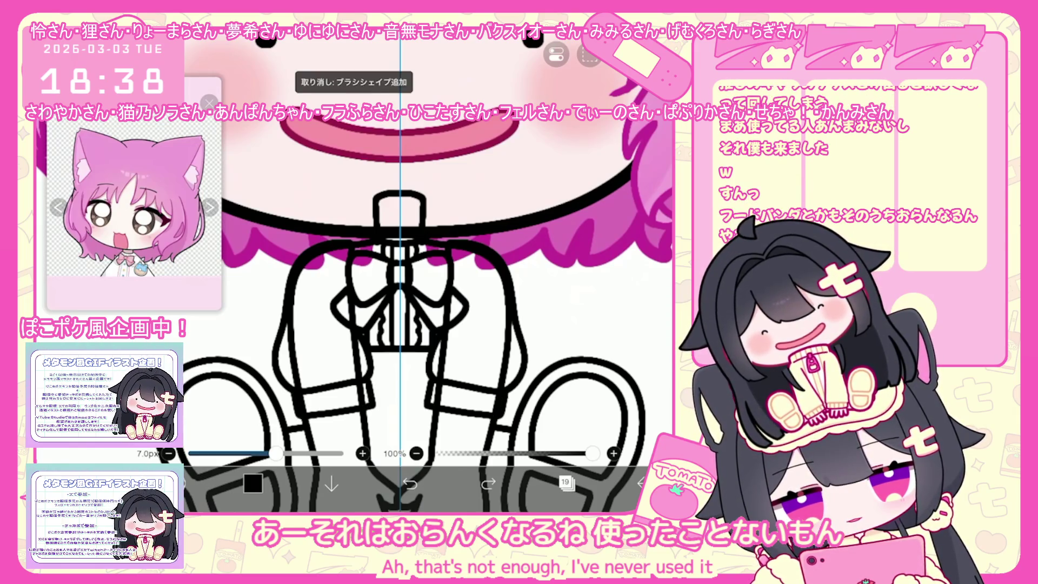
left_click_drag(313, 412, 367, 402)
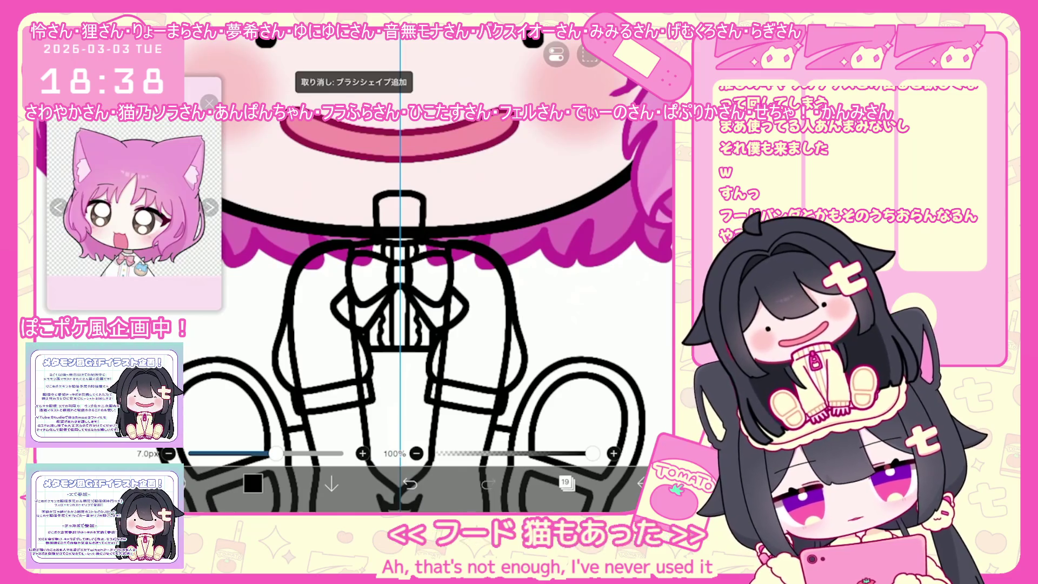
scroll(416, 285, "up", 2)
left_click(564, 442)
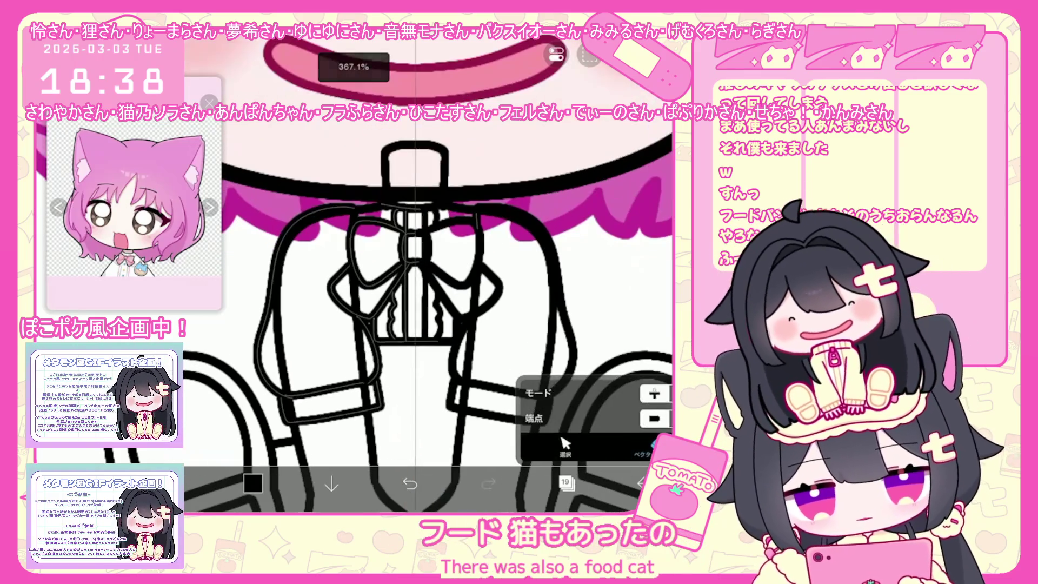
Make layer 18 active briefly, then return to layer 19 as the drawing layer
left_click(566, 482)
left_click(600, 284)
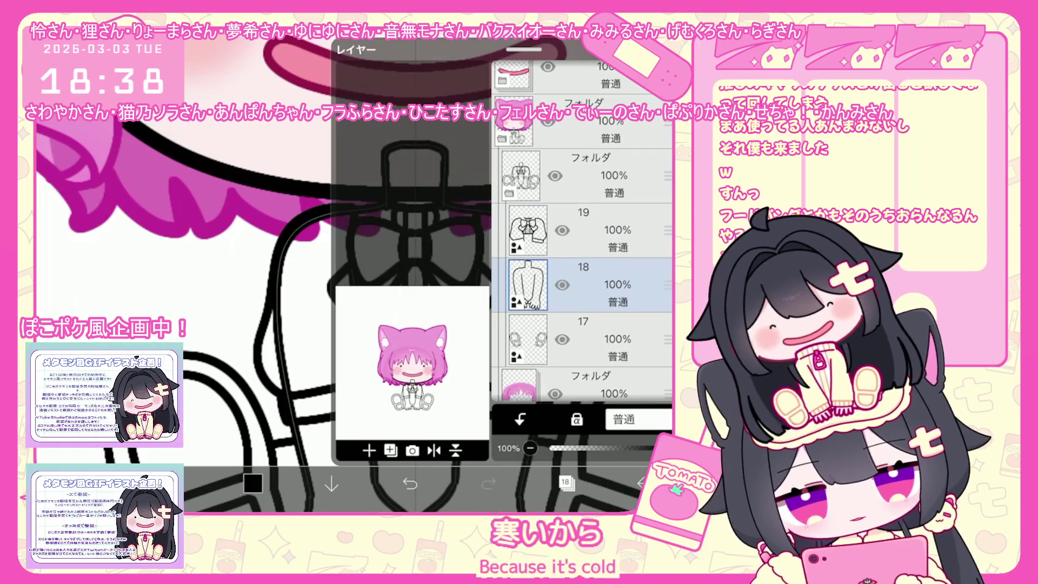
left_click(566, 481)
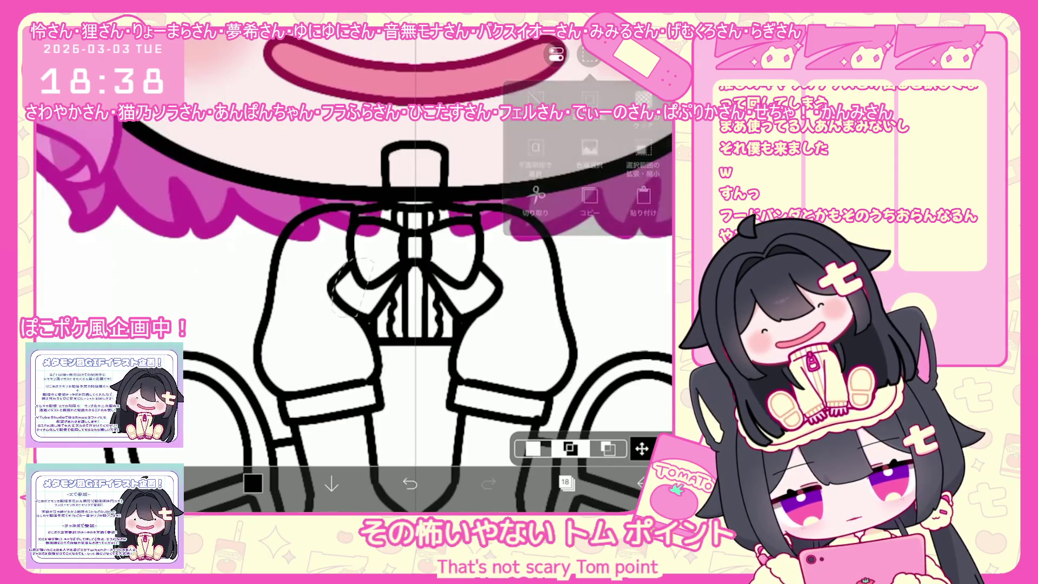
scroll(428, 270, "down", 5)
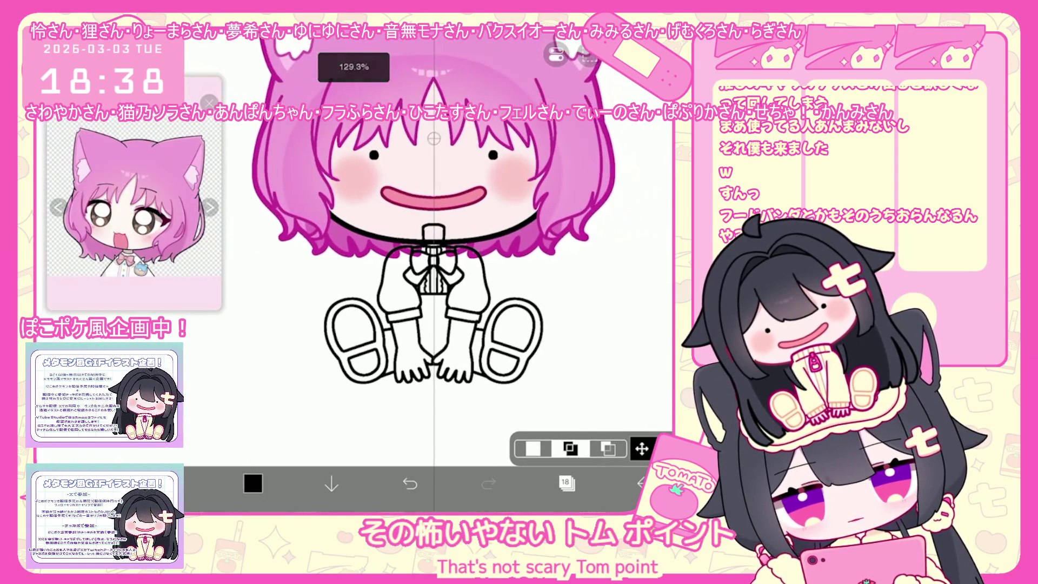
scroll(428, 271, "up", 5)
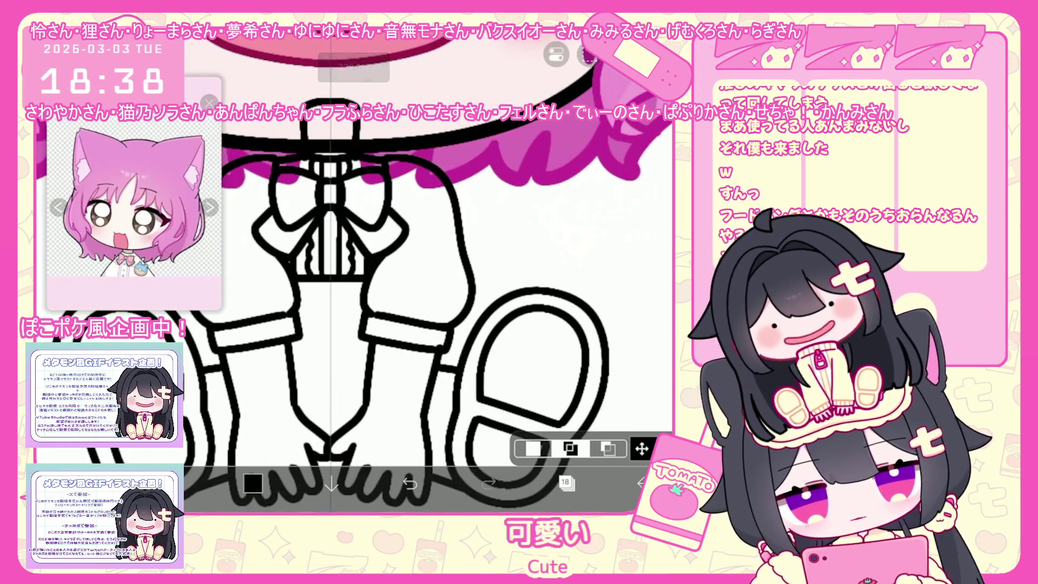
left_click(565, 482)
left_click(584, 175)
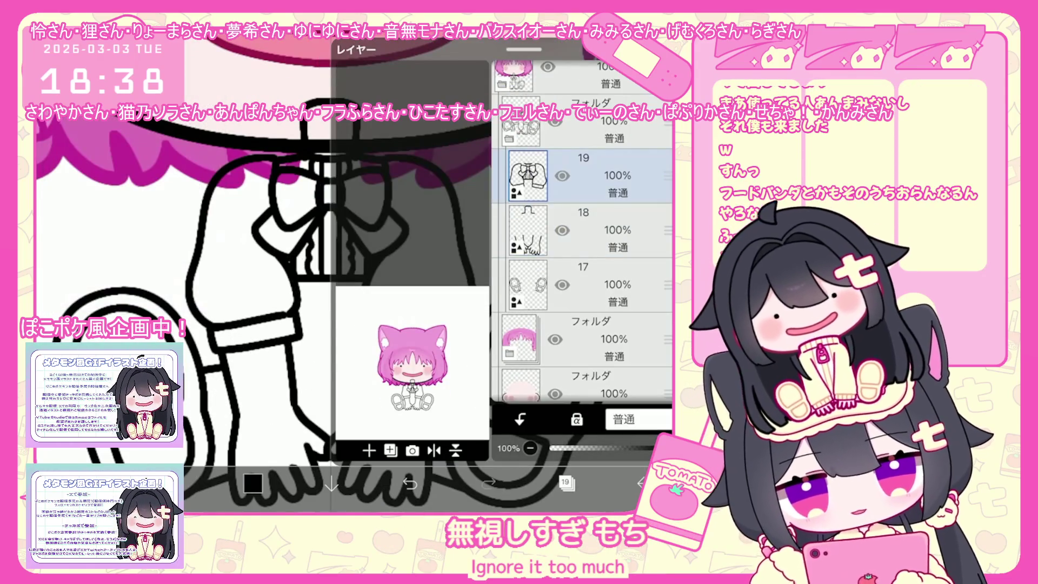
Show the reference picture and stamp a crossed lacing shape on the chest
left_click(564, 482)
scroll(428, 271, "down", 1)
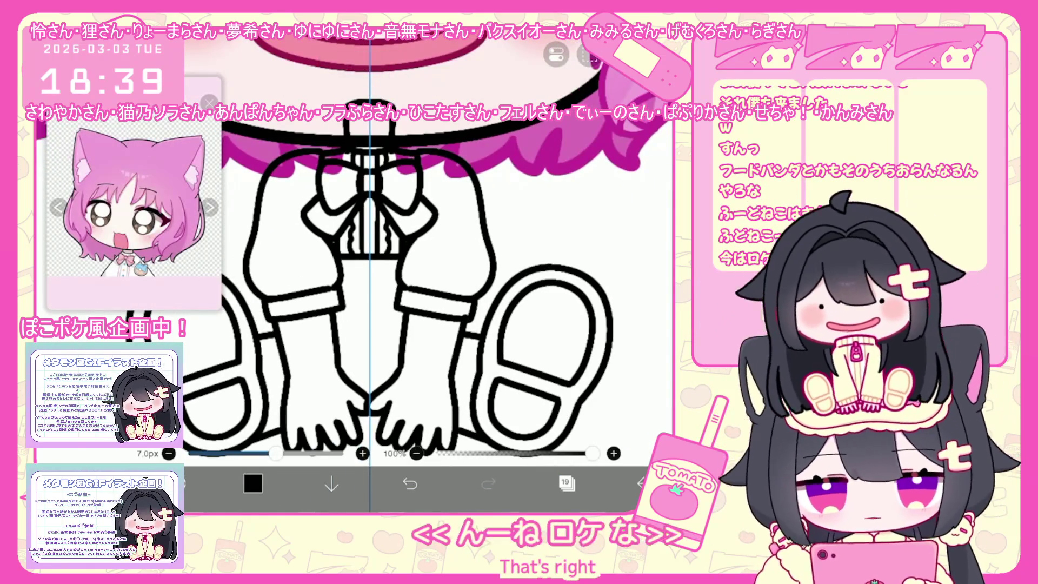
scroll(428, 272, "up", 1)
scroll(428, 271, "up", 1)
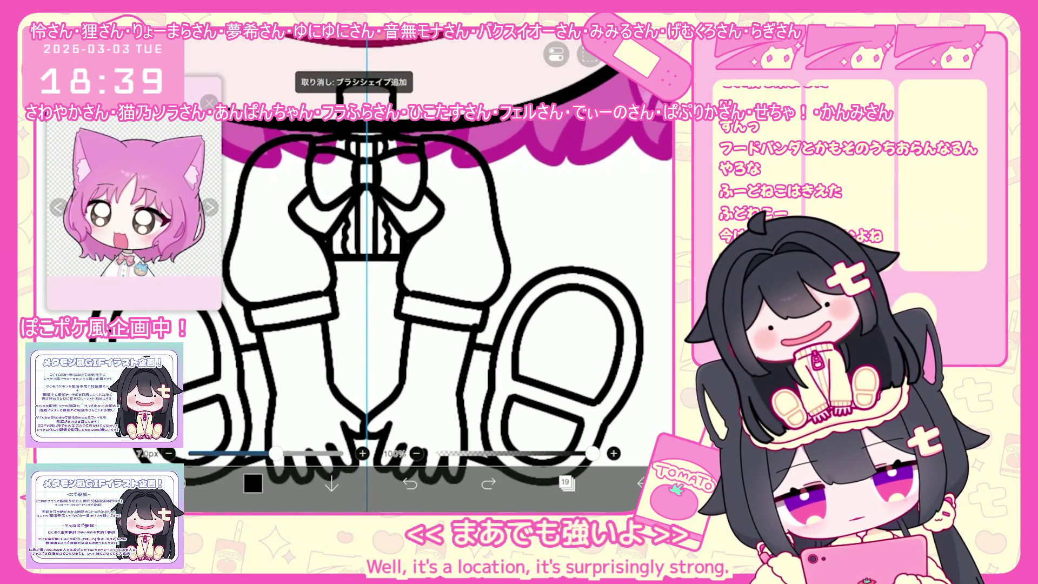
scroll(385, 272, "up", 2)
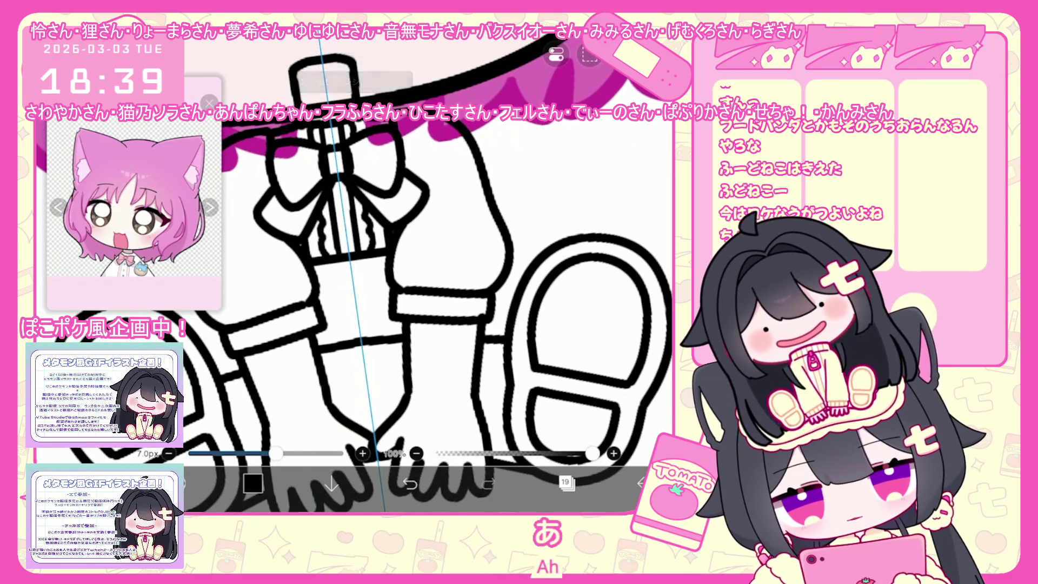
scroll(360, 276, "up", 1)
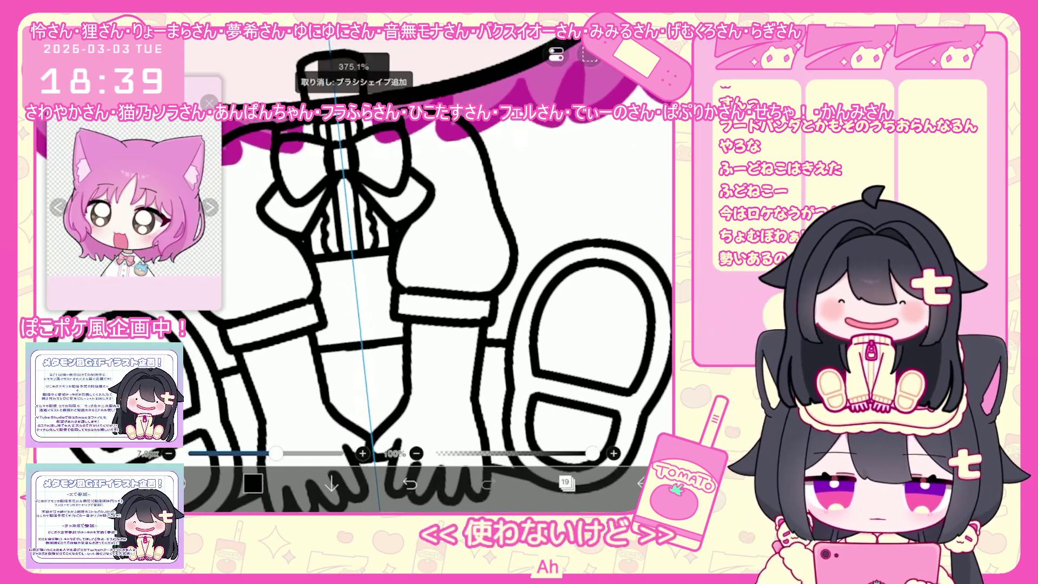
left_click(361, 280)
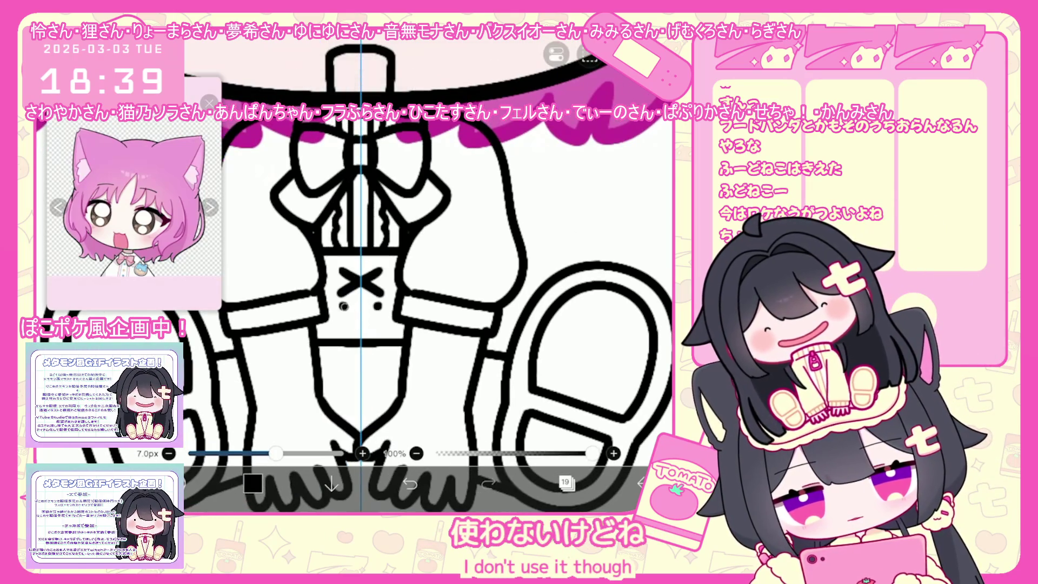
Merge the line-art layers down into layer 17 and sample pink from the reference
key("ctrl+z")
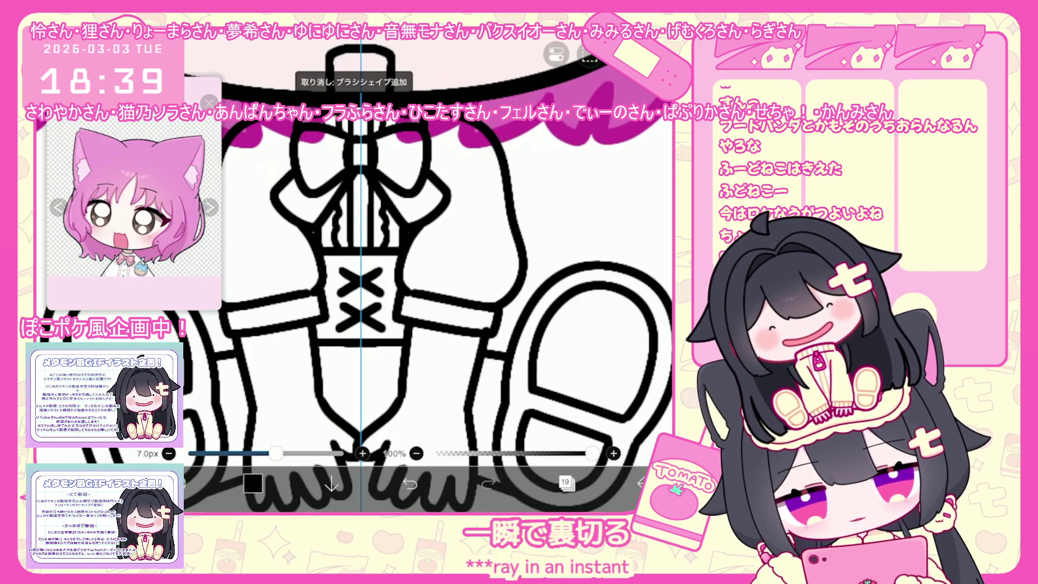
scroll(361, 276, "down", 1)
scroll(361, 276, "down", 1)
scroll(361, 276, "down", 1)
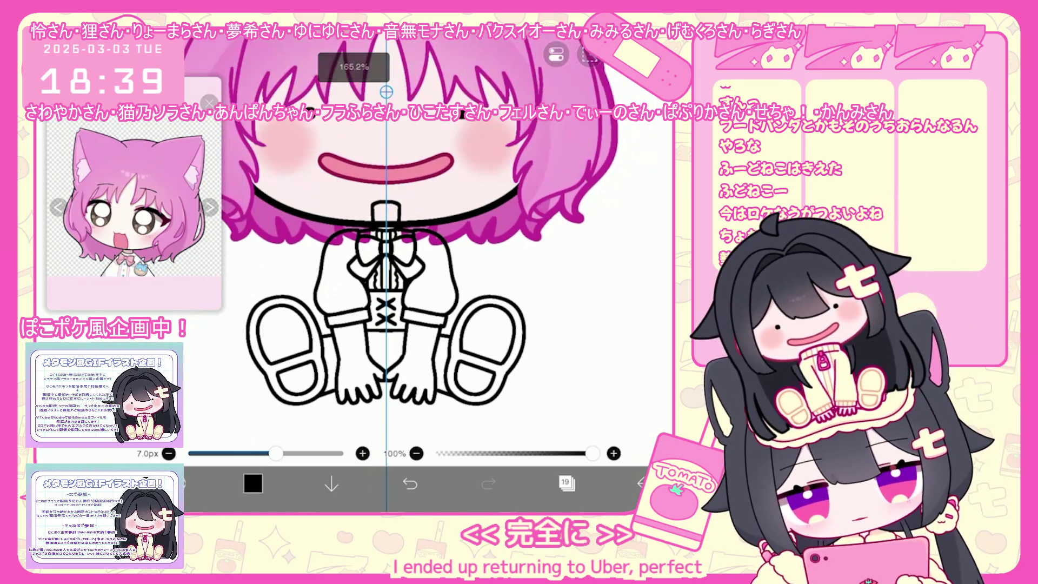
left_click(566, 483)
key("ctrl+e")
key("ctrl+e")
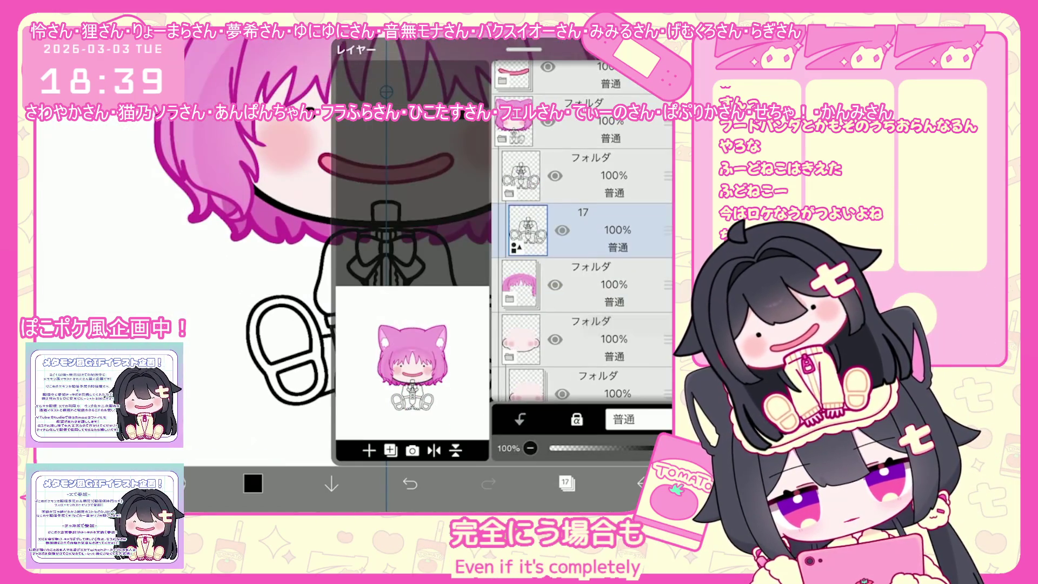
key("ctrl+z")
left_click(566, 483)
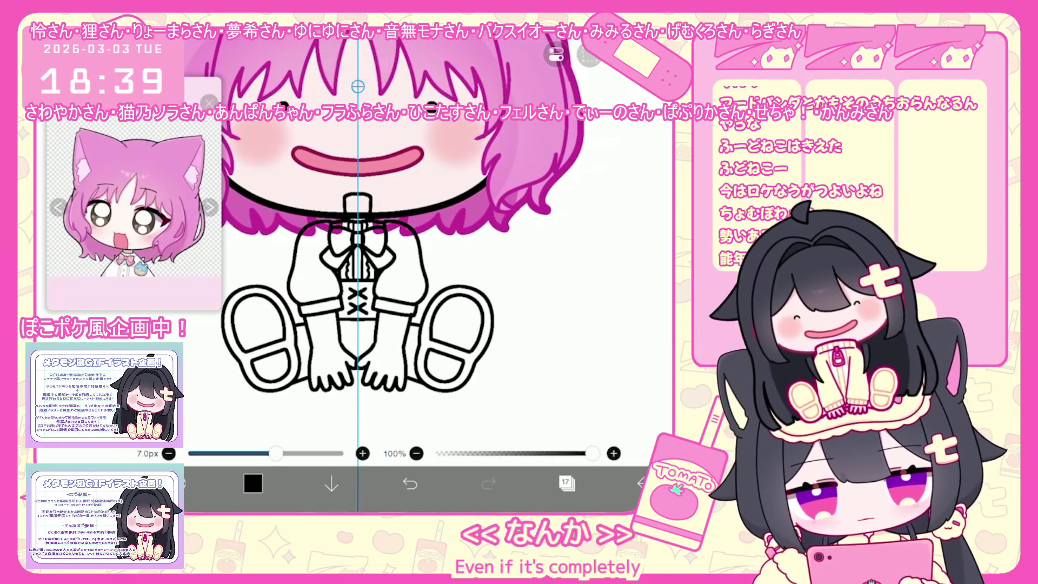
left_click(173, 169)
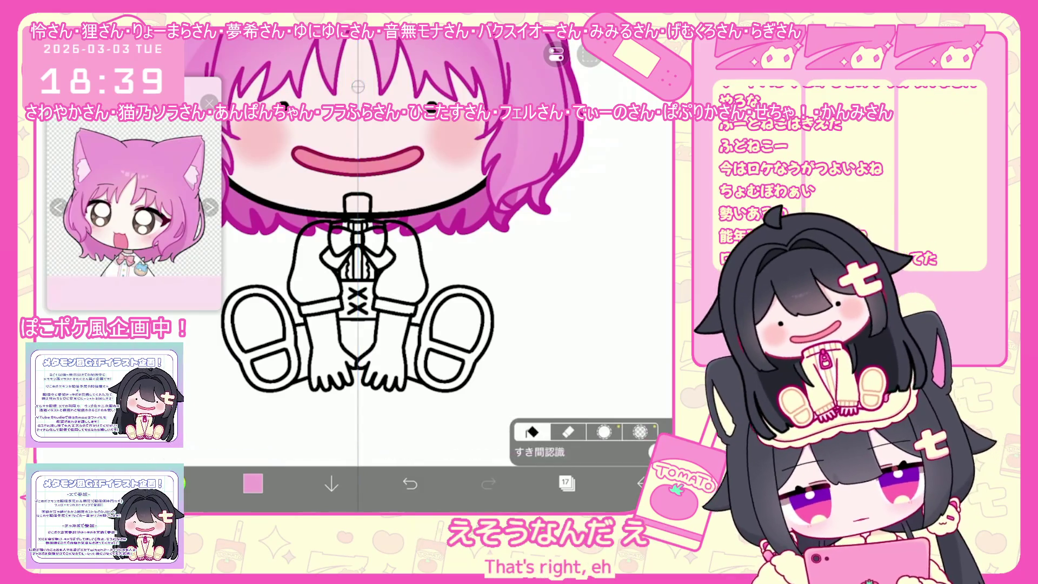
Fill the chest bow with pink, then refill it in a lighter pink sampled from the reference
left_click(566, 483)
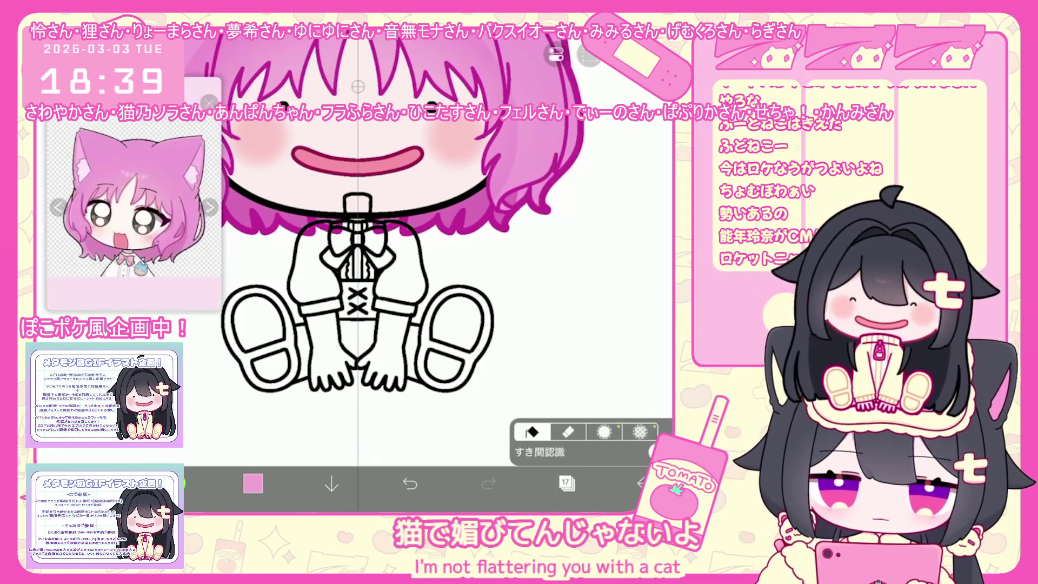
left_click(336, 245)
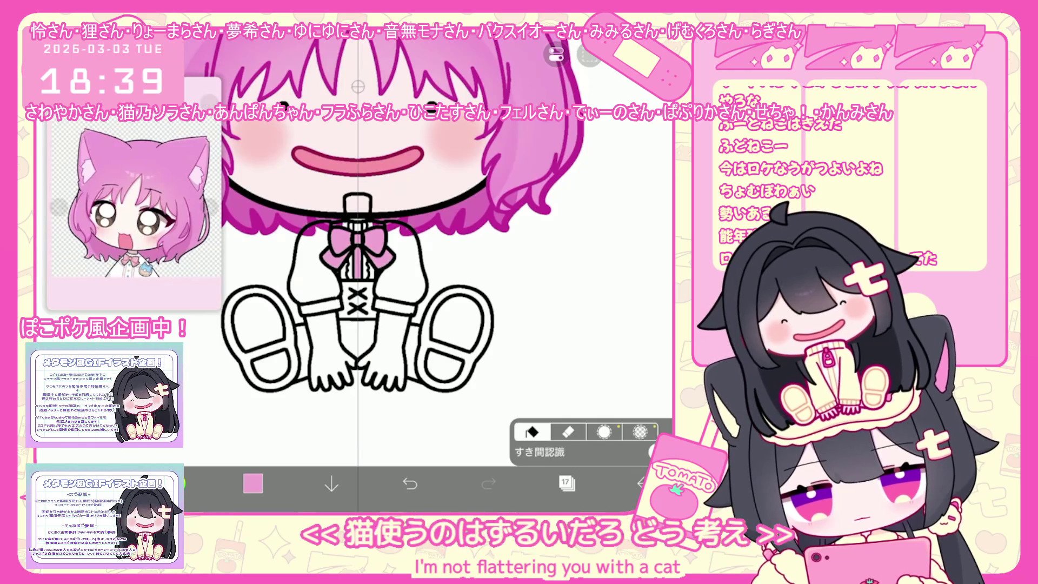
left_click(138, 207)
left_click(374, 242)
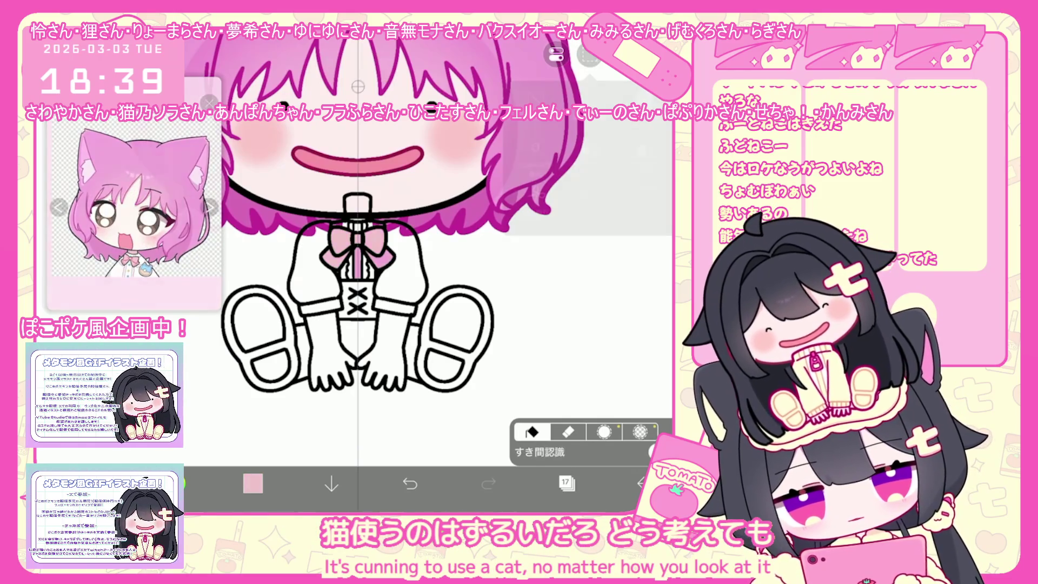
left_click(337, 247)
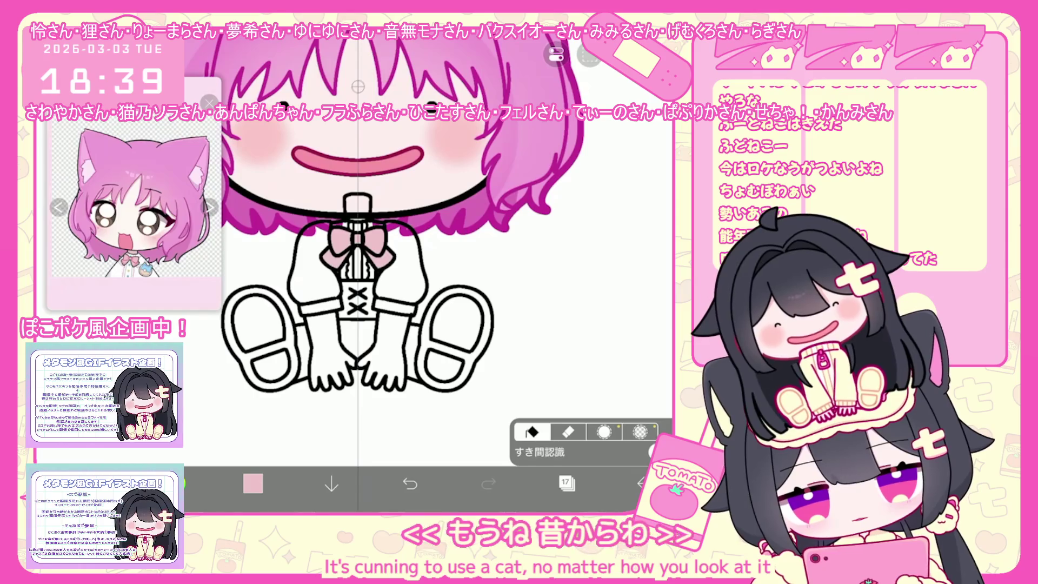
scroll(429, 268, "up", 2)
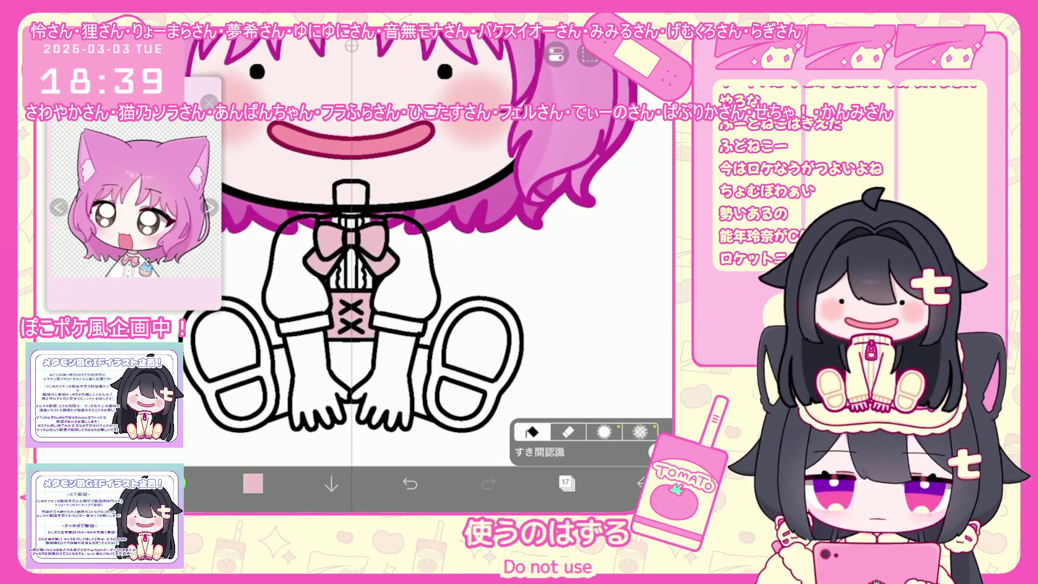
scroll(352, 268, "down", 1)
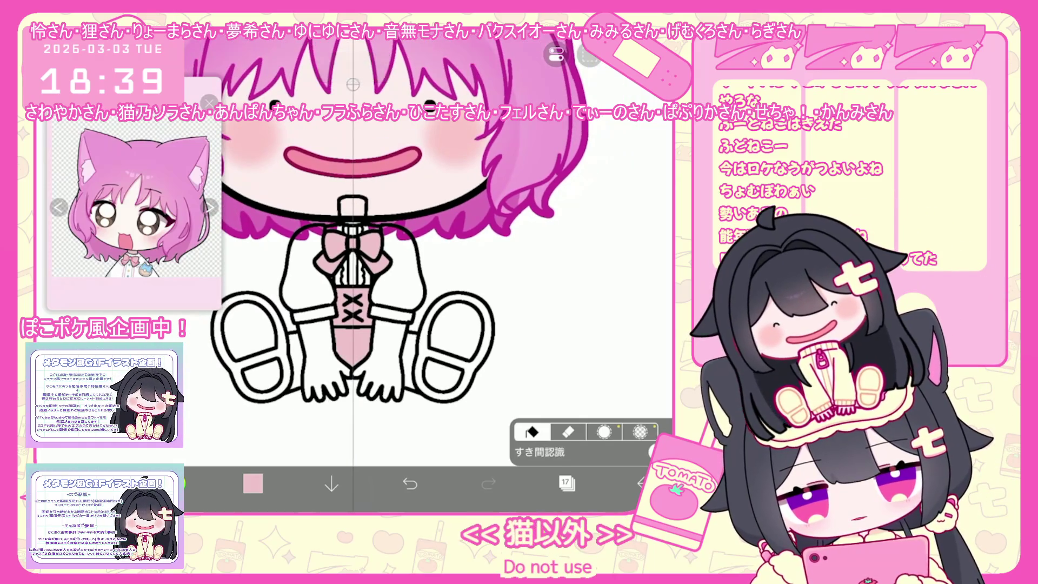
Fill the right shoe's band and sole areas pink and add a new empty colouring layer
left_click(426, 357)
left_click(456, 329)
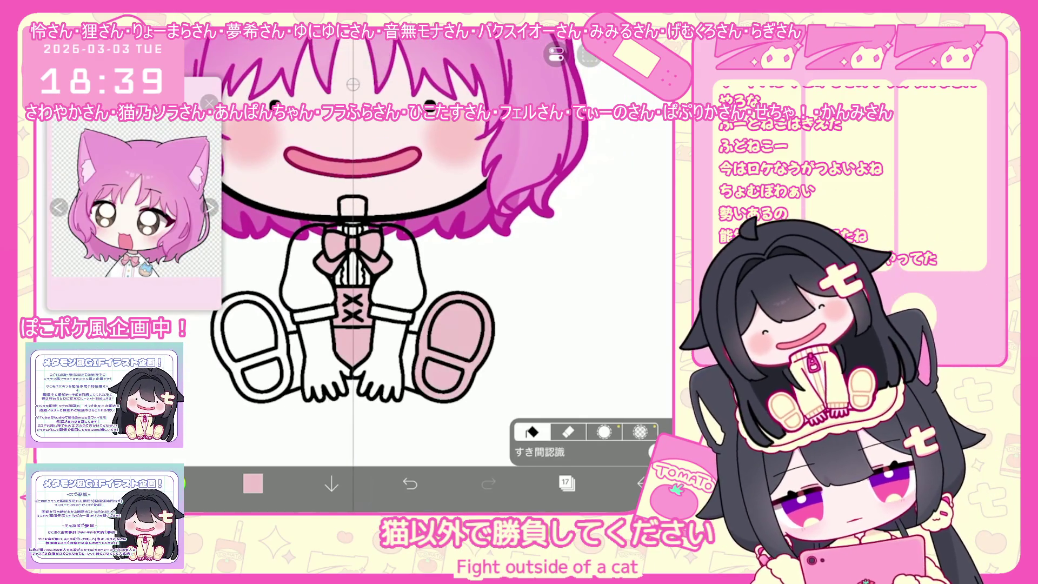
left_click(565, 484)
left_click(369, 451)
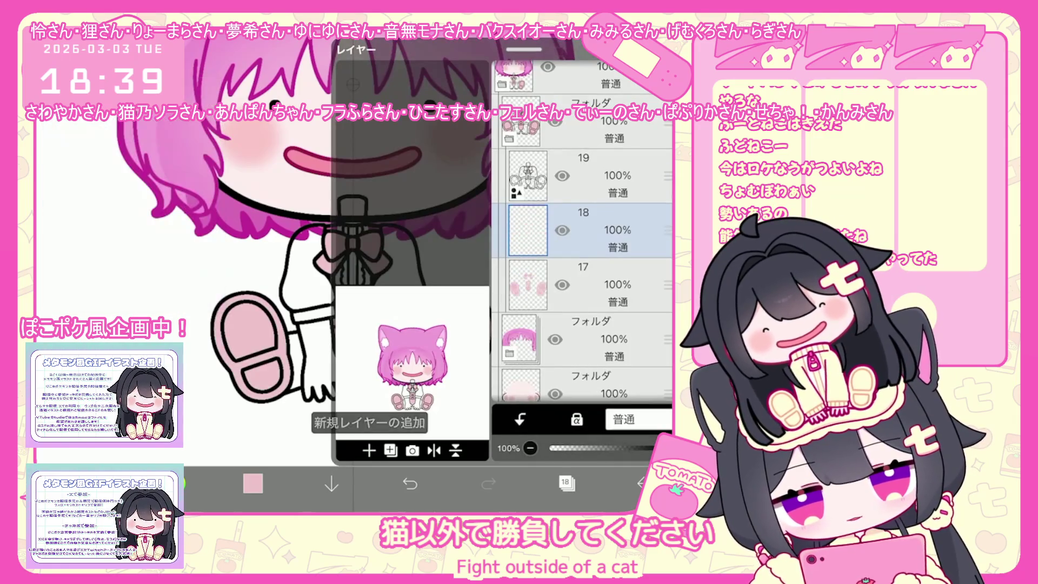
left_click(566, 484)
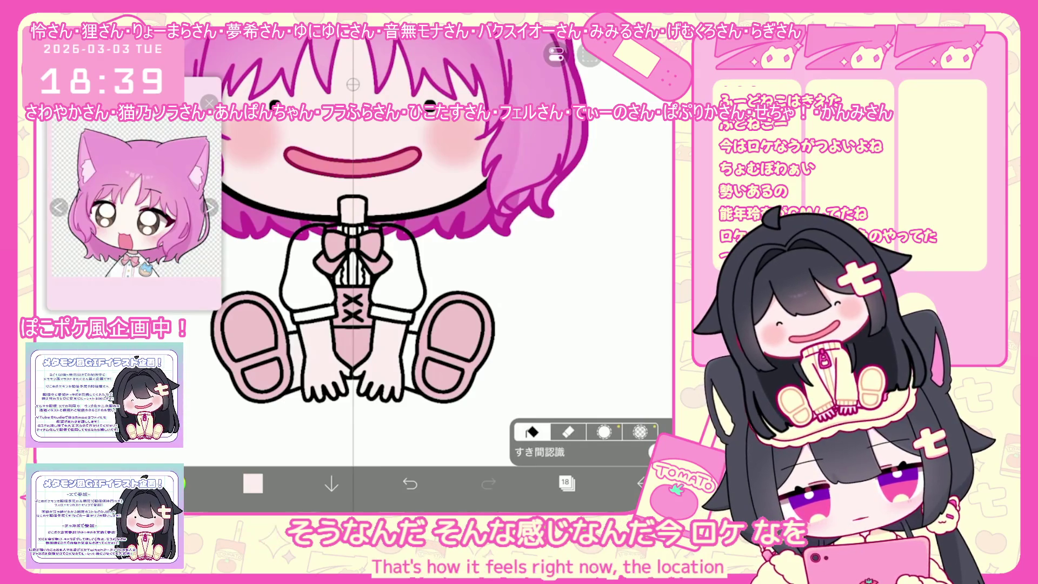
scroll(395, 270, "up", 2)
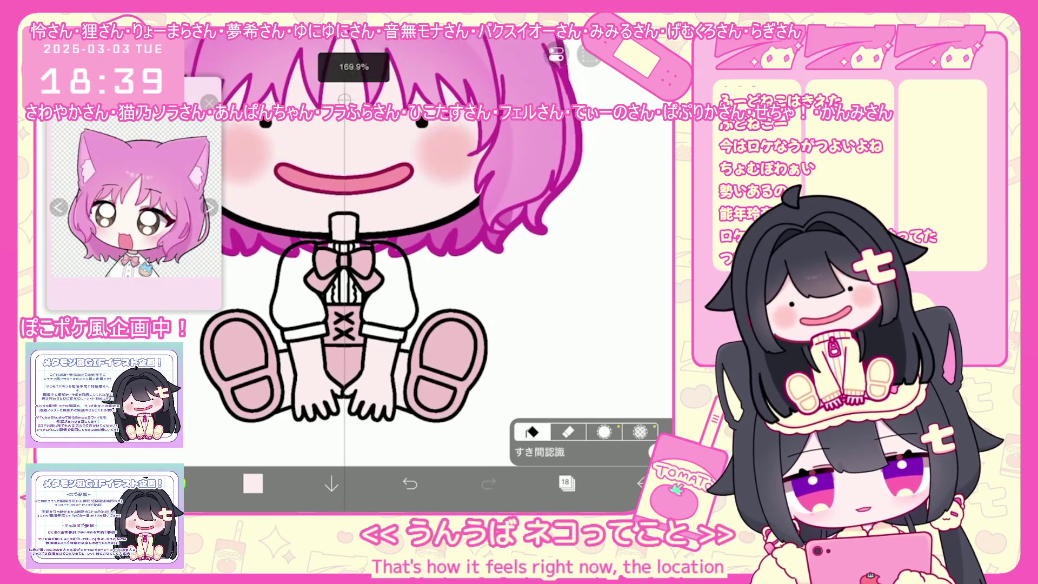
Select layer 18 and bring up the colour choices
left_click(566, 484)
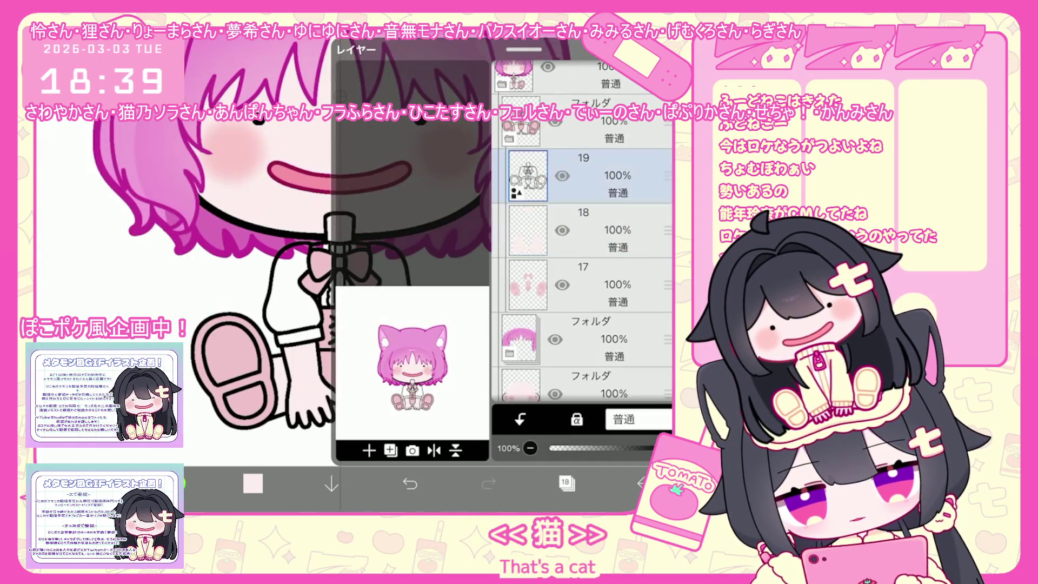
left_click(584, 229)
left_click(252, 485)
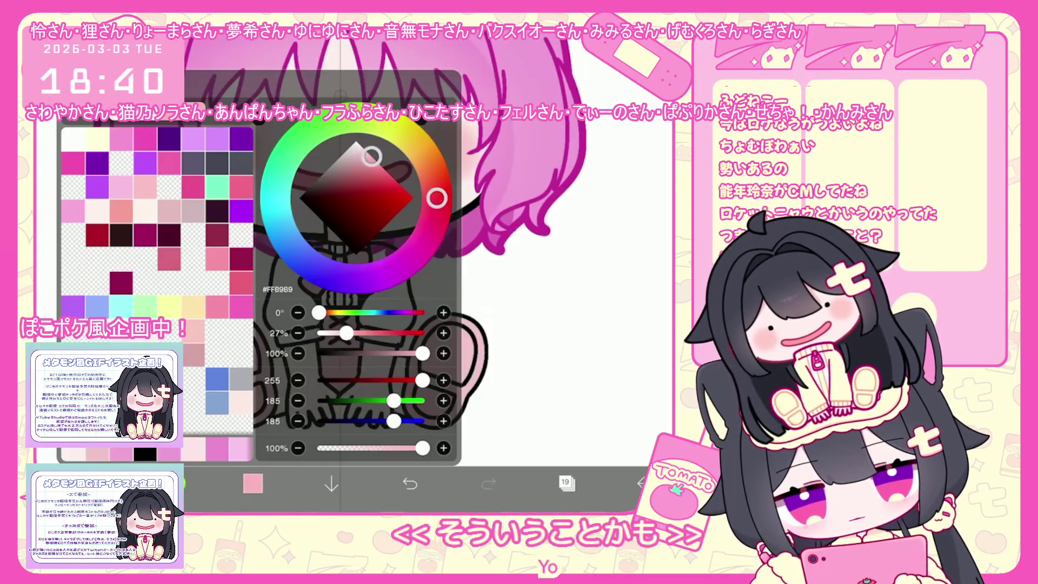
Fill the sleeves with coral pink and add layer 20 above the colour in the layer list
left_click(253, 484)
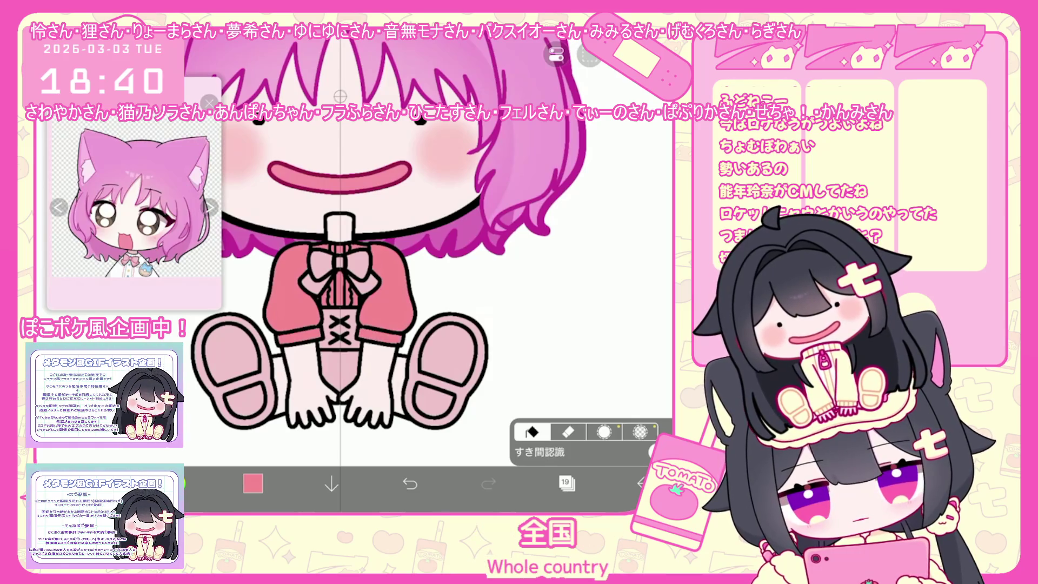
scroll(348, 276, "up", 2)
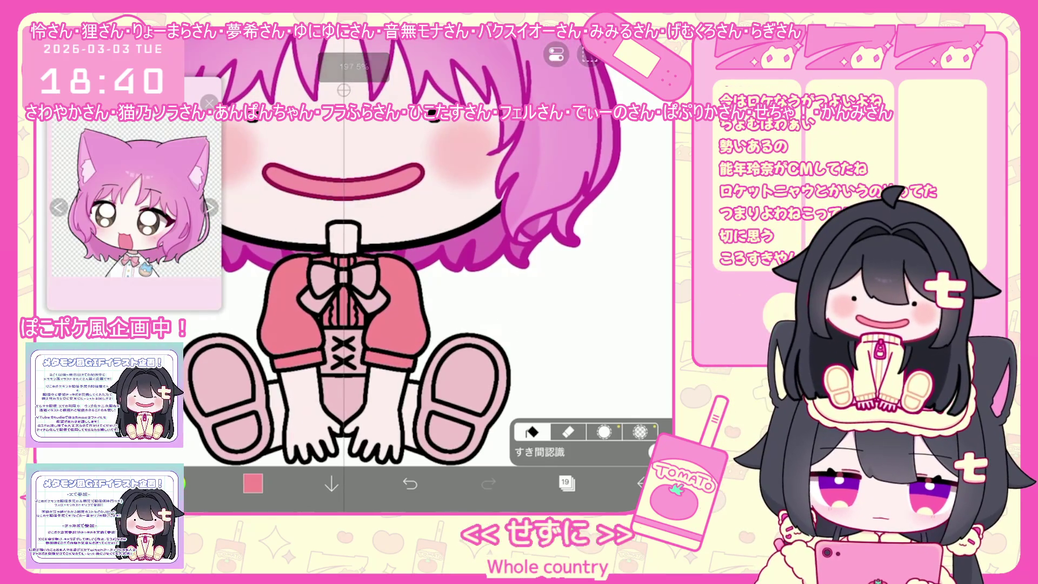
left_click(566, 484)
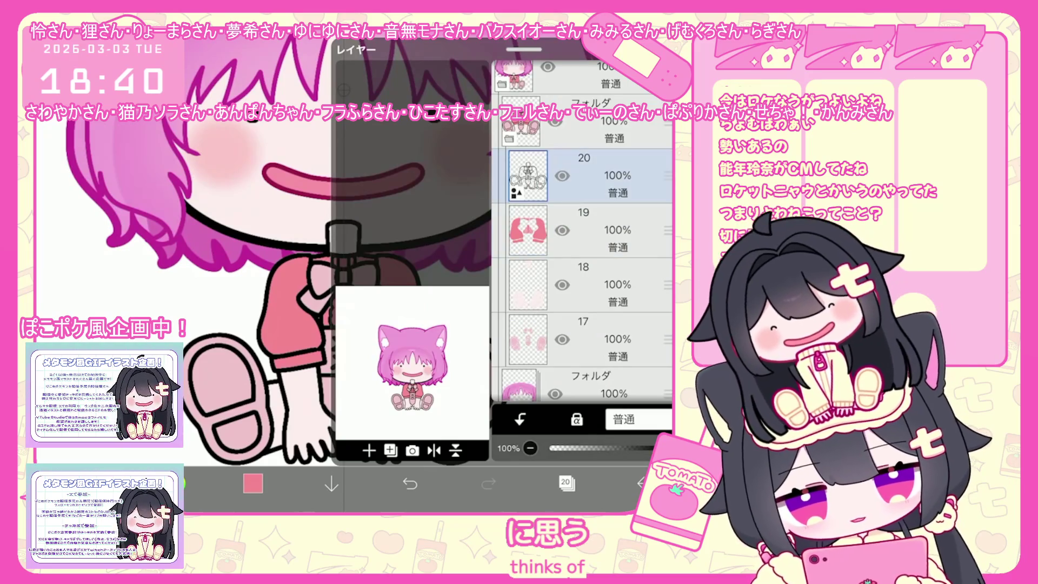
left_click(253, 484)
left_click(253, 484)
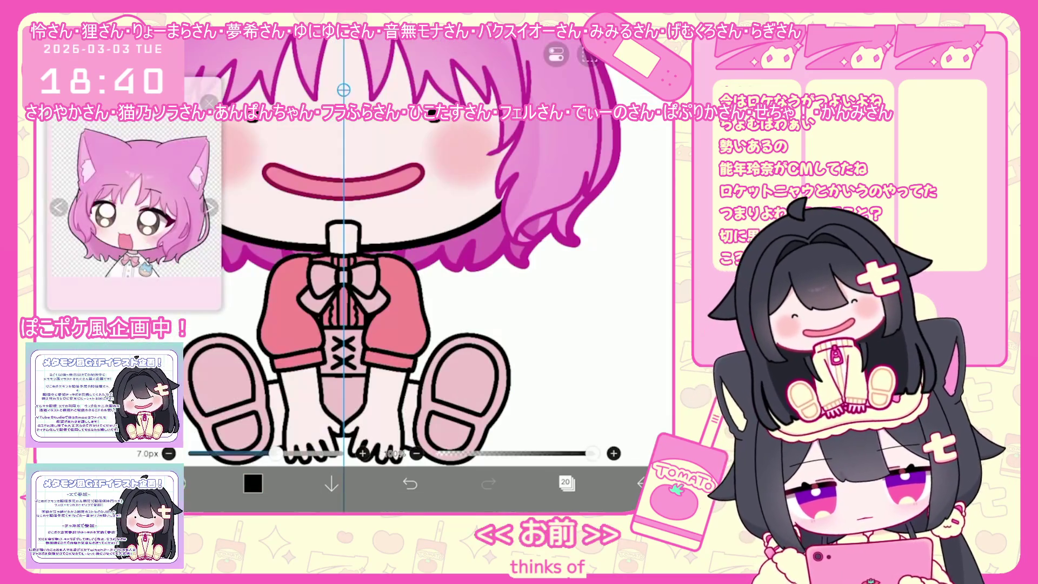
scroll(406, 267, "up", 3)
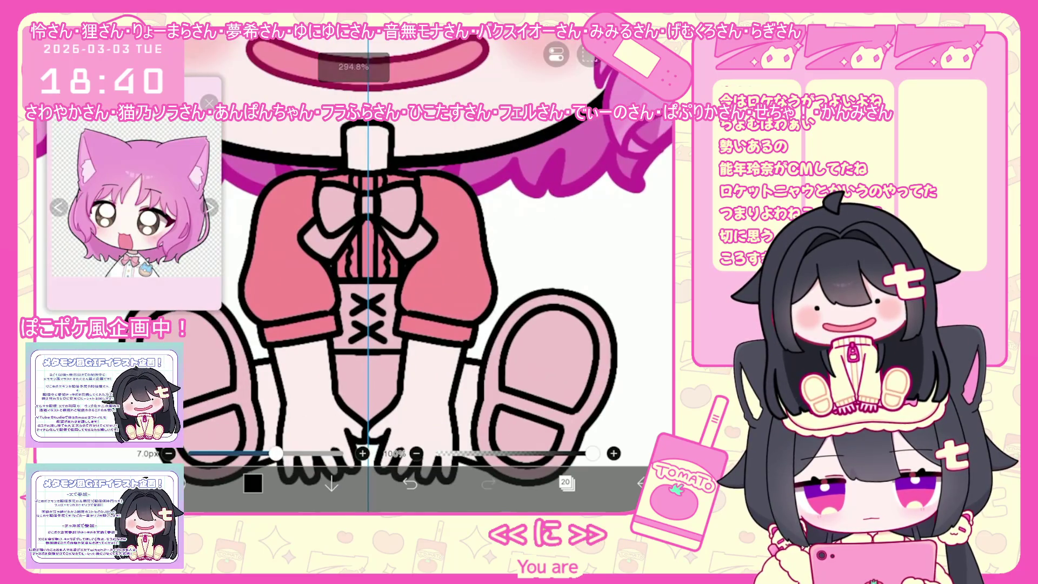
scroll(405, 267, "up", 2)
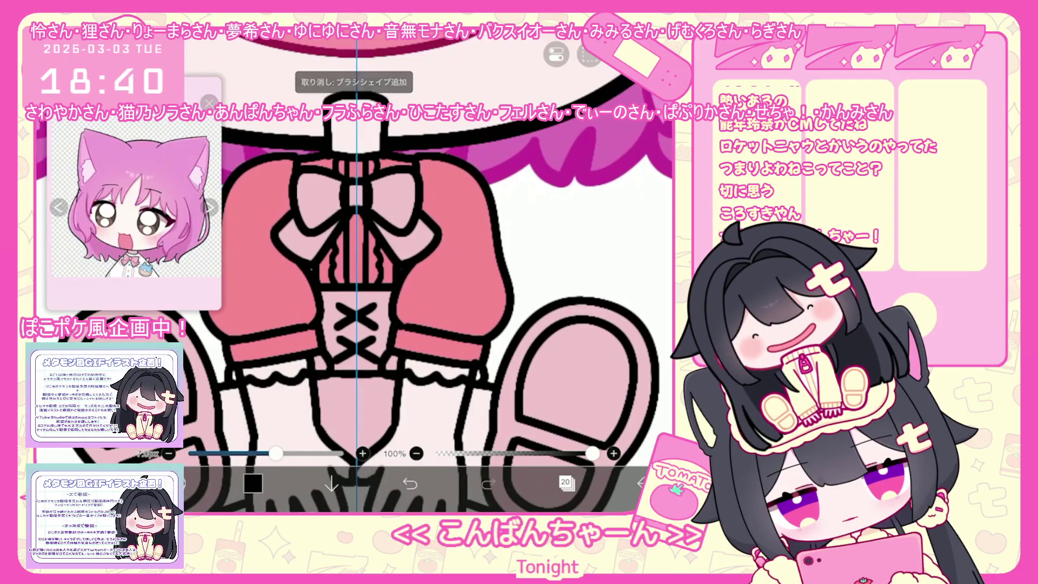
scroll(406, 268, "up", 3)
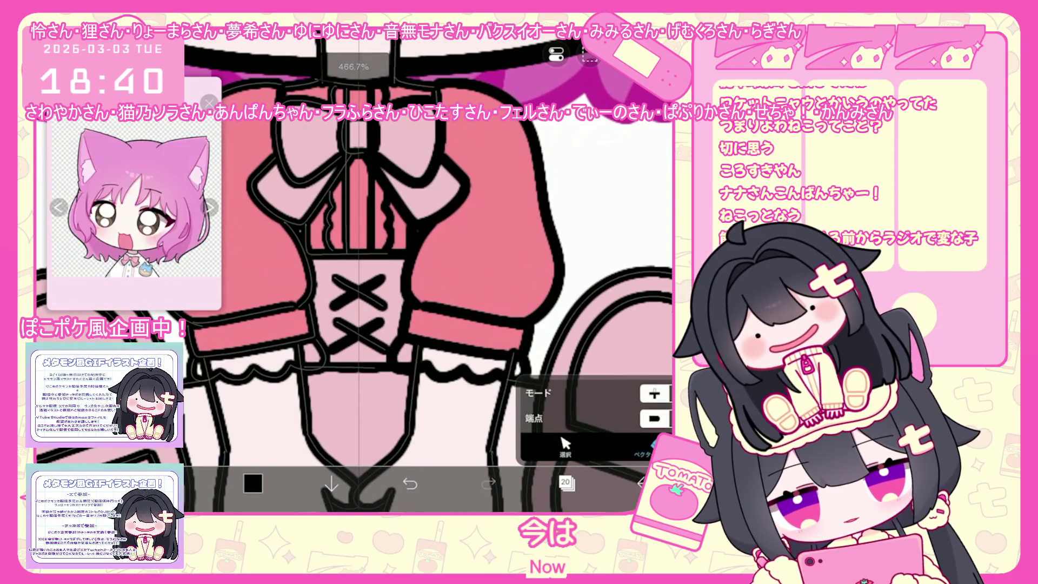
Shift the view to the bodice and bring up the layer list with layer 20 active
left_click_drag(358, 308, 381, 280)
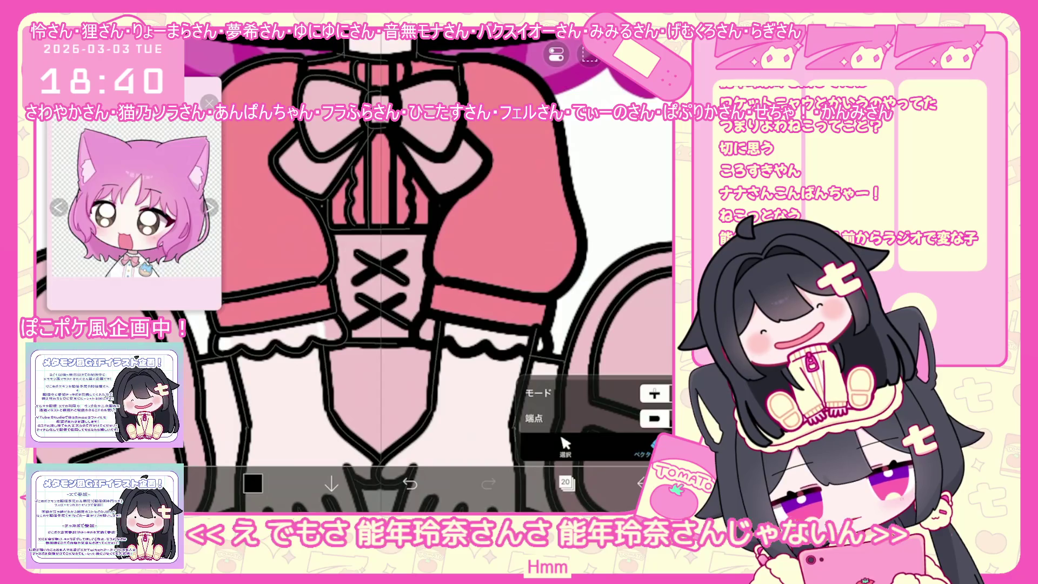
left_click(566, 482)
left_click(565, 443)
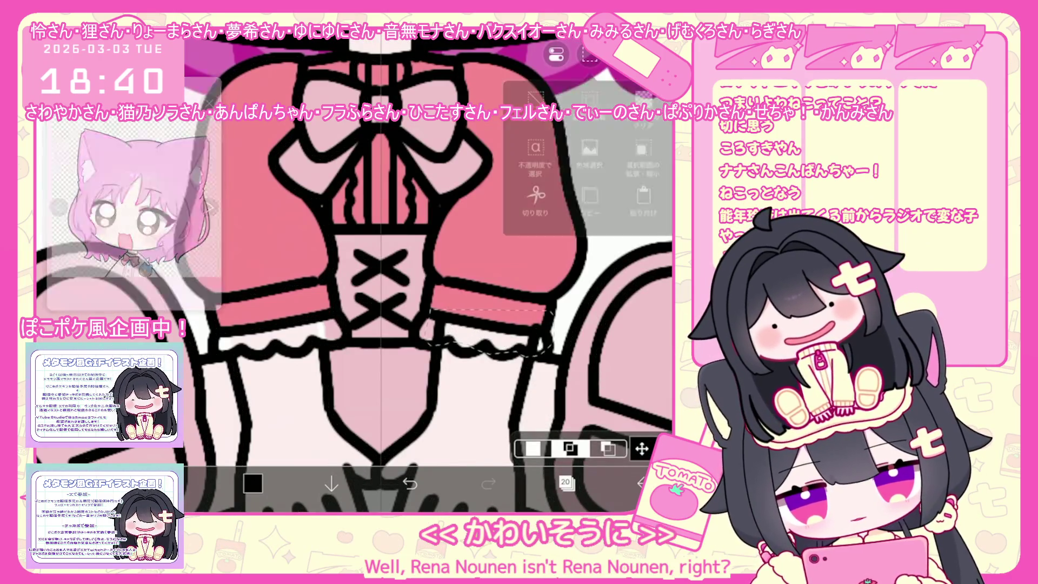
left_click(566, 482)
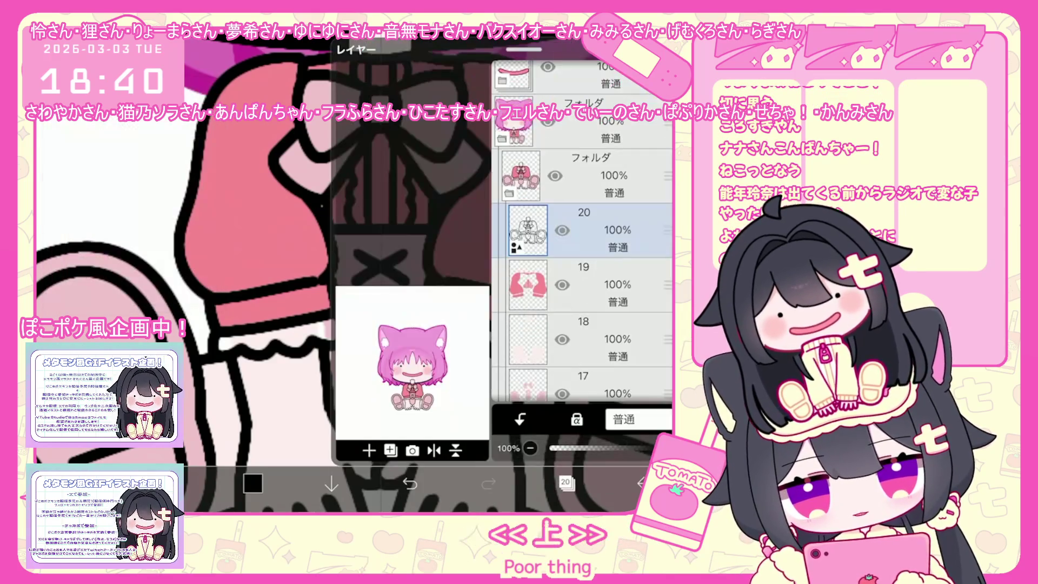
Recolour the puffed sleeves white on layer 19 and delete the empty layer 20
left_click(600, 284)
left_click(600, 230)
left_click(252, 482)
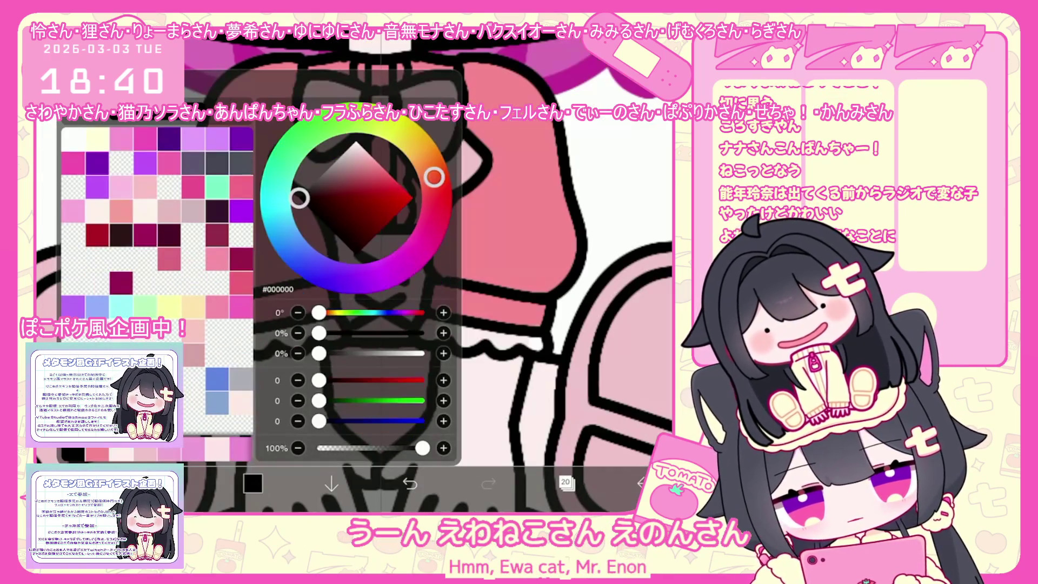
left_click(252, 482)
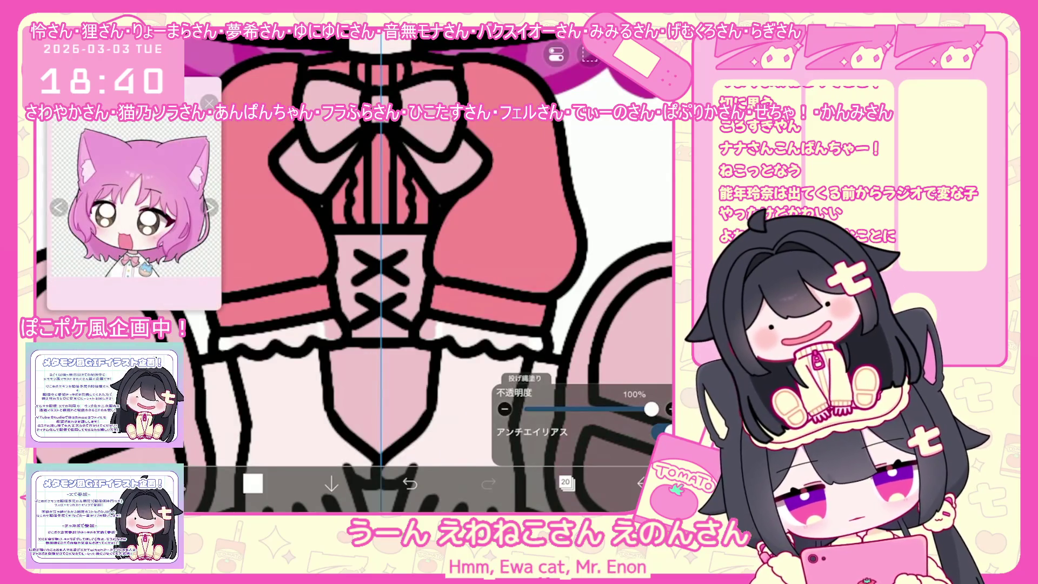
left_click(566, 483)
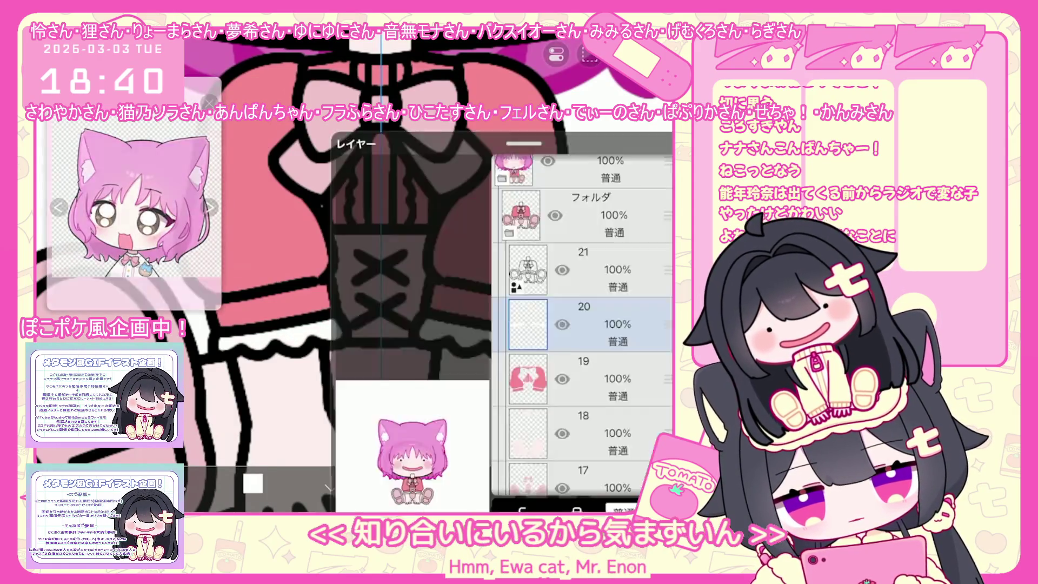
left_click(601, 284)
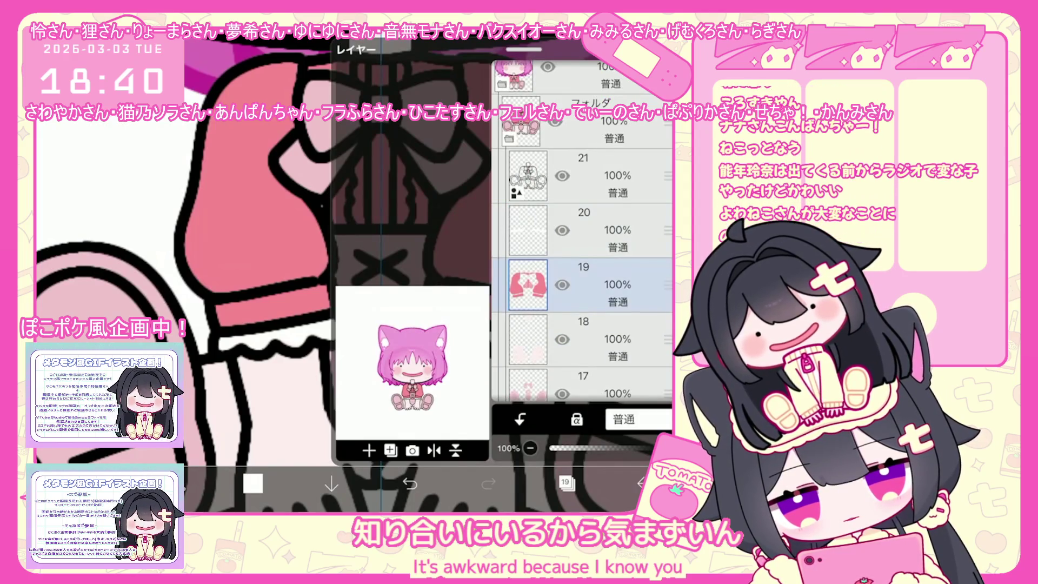
left_click(600, 229)
key("Delete")
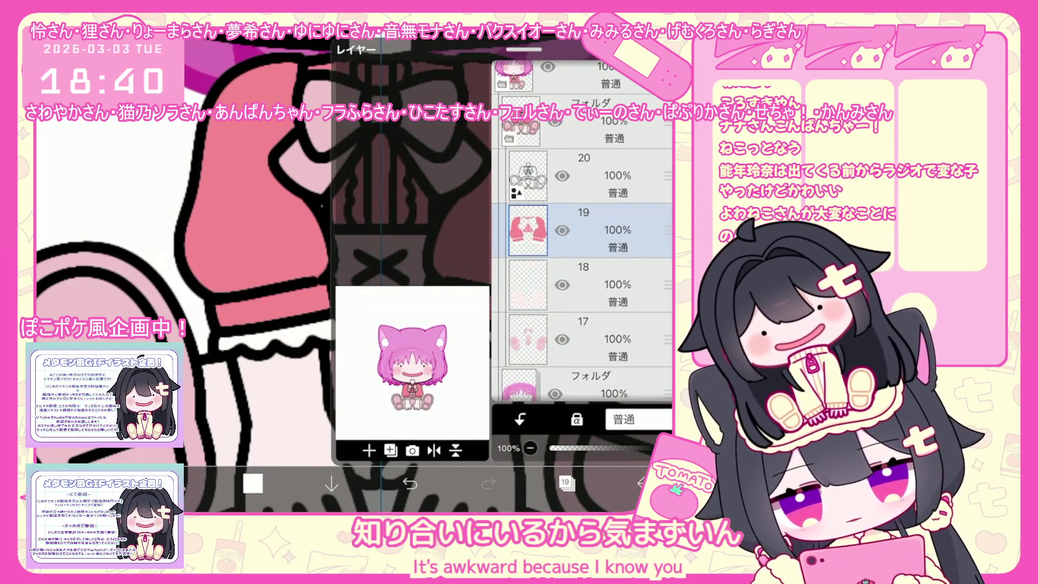
left_click(566, 483)
scroll(394, 268, "down", 5)
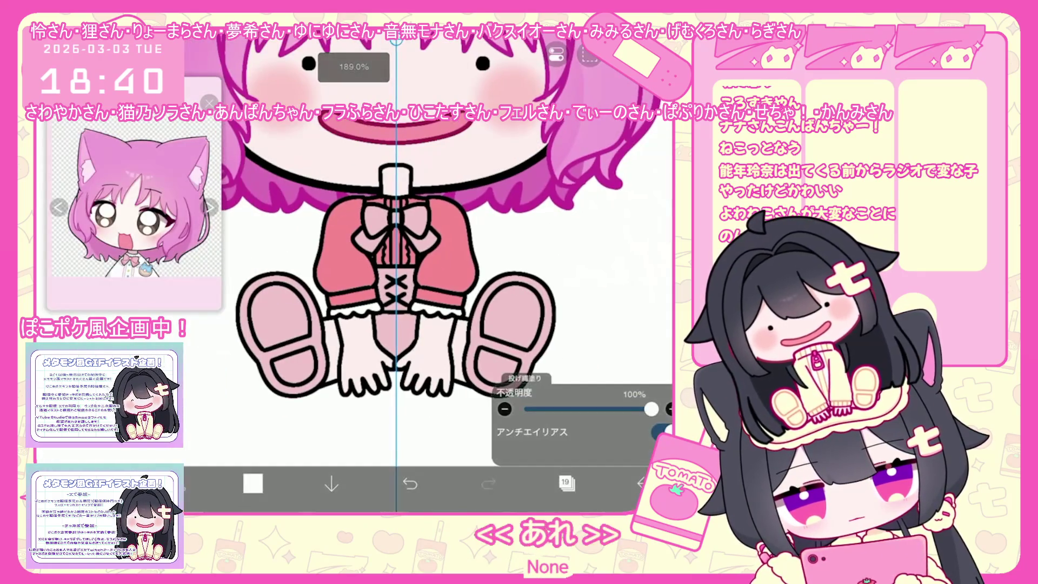
Add a new layer 21 above the sleeves and lasso-fill pink cuff bands on both sleeves
left_click(567, 483)
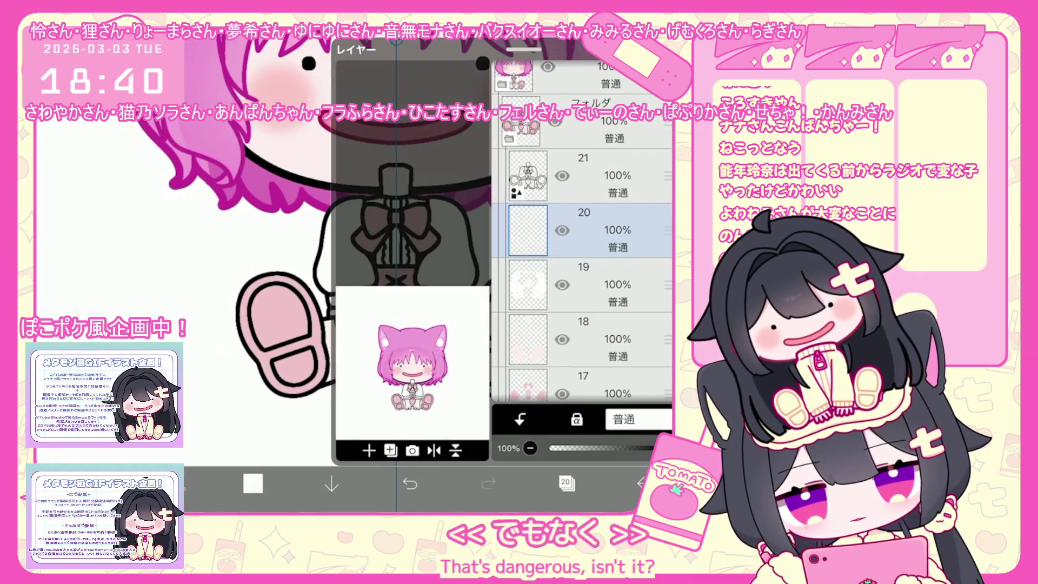
left_click(566, 484)
scroll(395, 268, "up", 5)
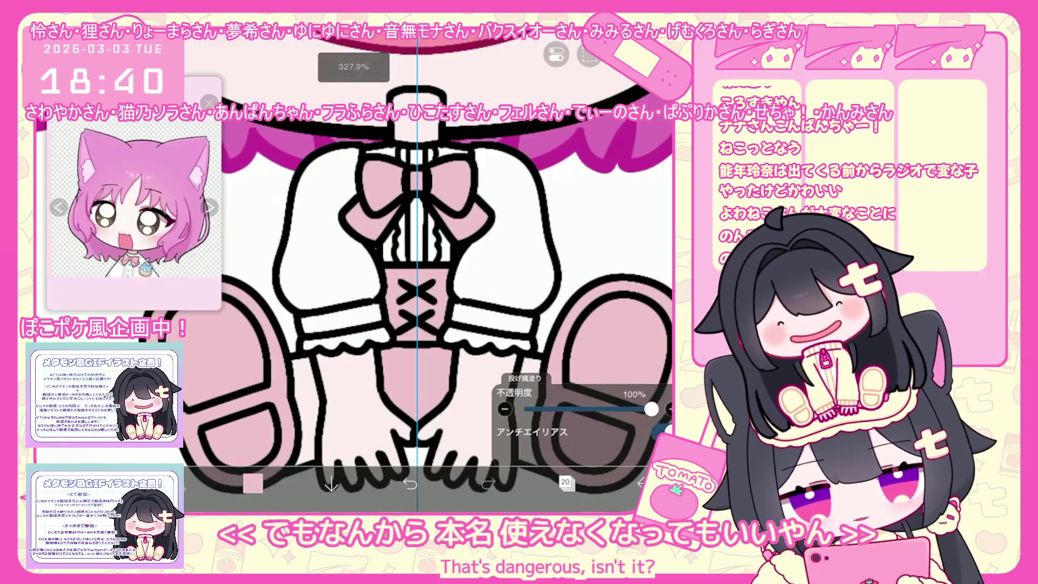
left_click_drag(308, 307, 366, 318)
left_click_drag(441, 307, 495, 318)
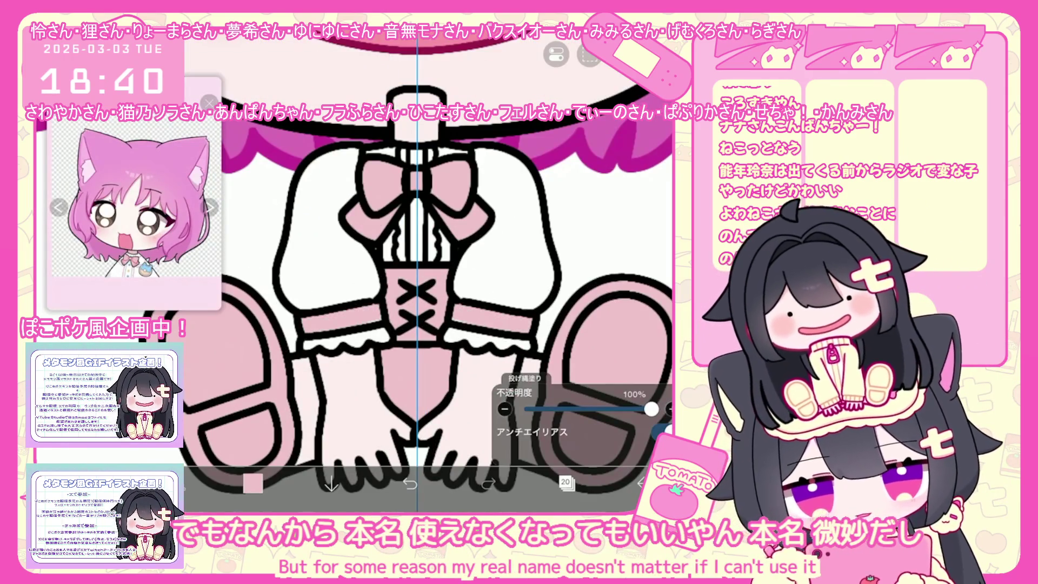
scroll(421, 284, "down", 3)
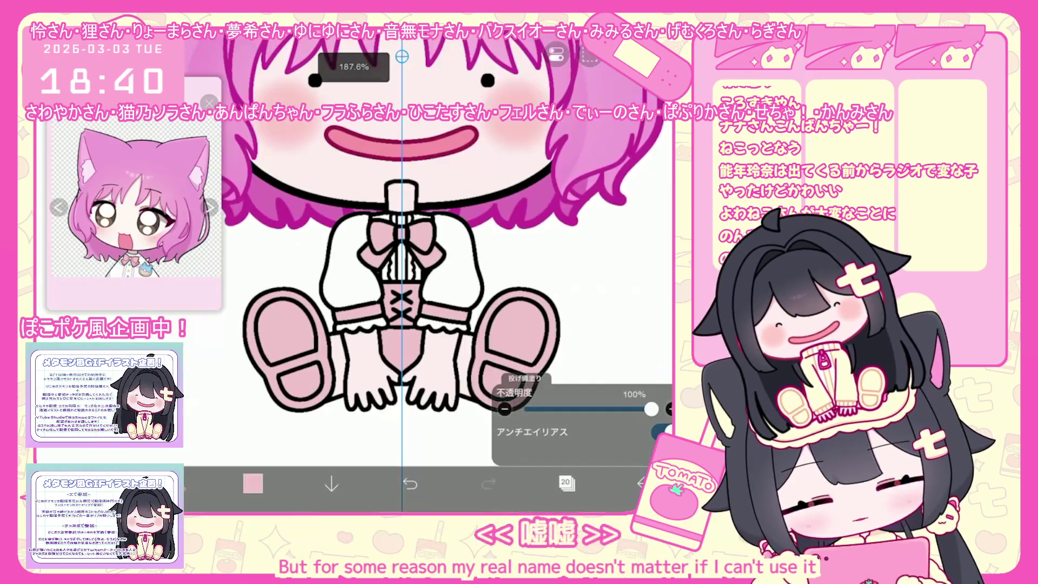
left_click(566, 483)
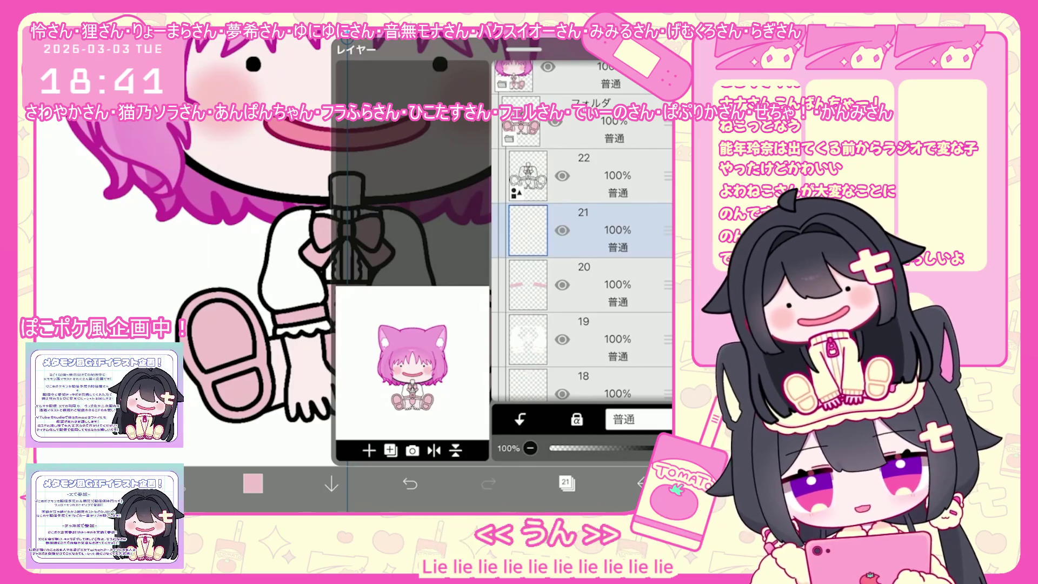
Choose a light blue brush colour and turn on mirrored symmetry drawing for the bodice dots
left_click(252, 485)
left_click(121, 306)
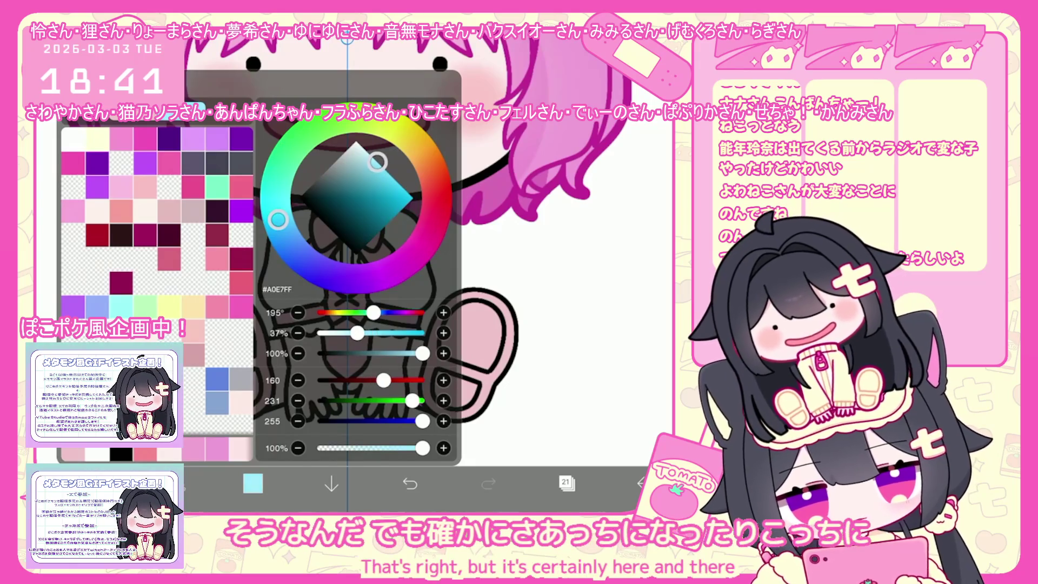
left_click(180, 484)
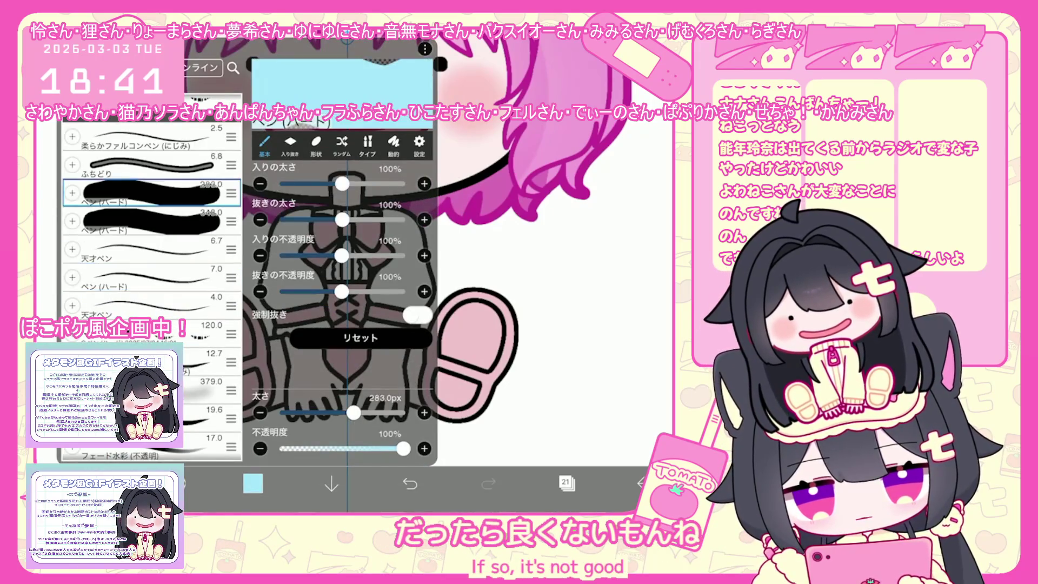
left_click(180, 484)
scroll(349, 268, "up", 3)
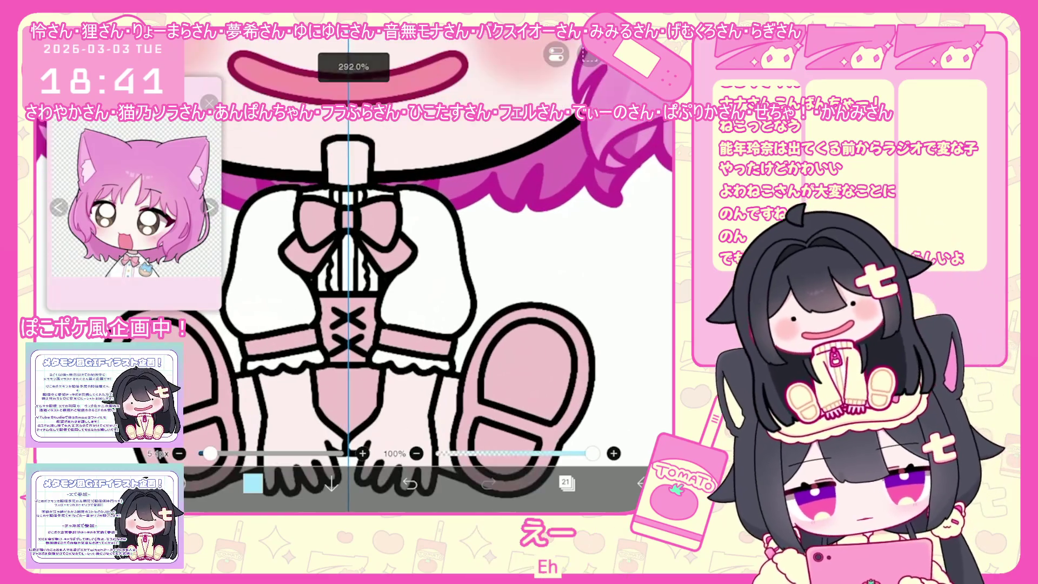
left_click(555, 56)
left_click(574, 148)
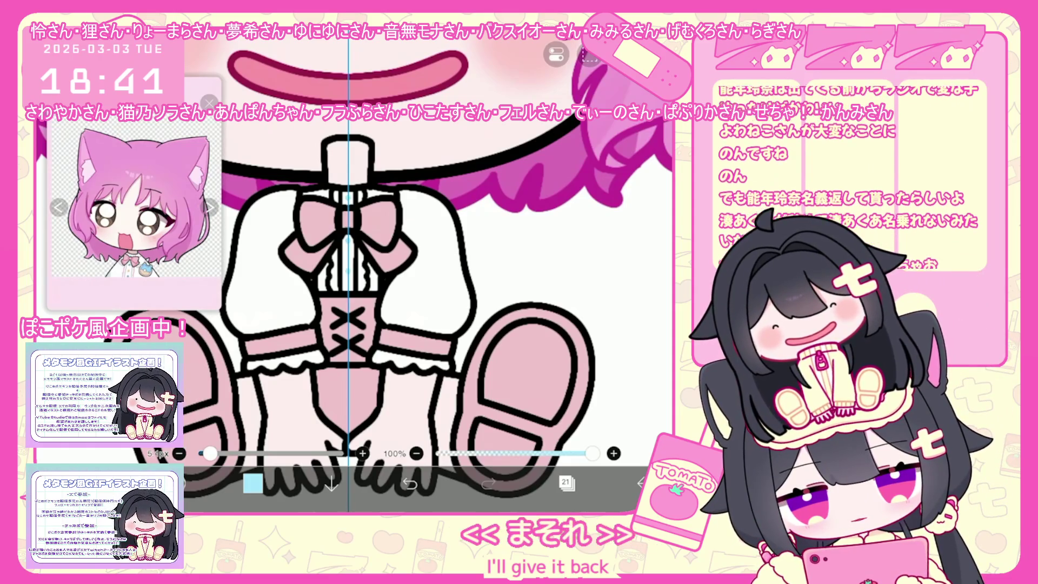
Dot the bodice lacing in pale yellow as well, then move layer 21 above layer 22
left_click(252, 484)
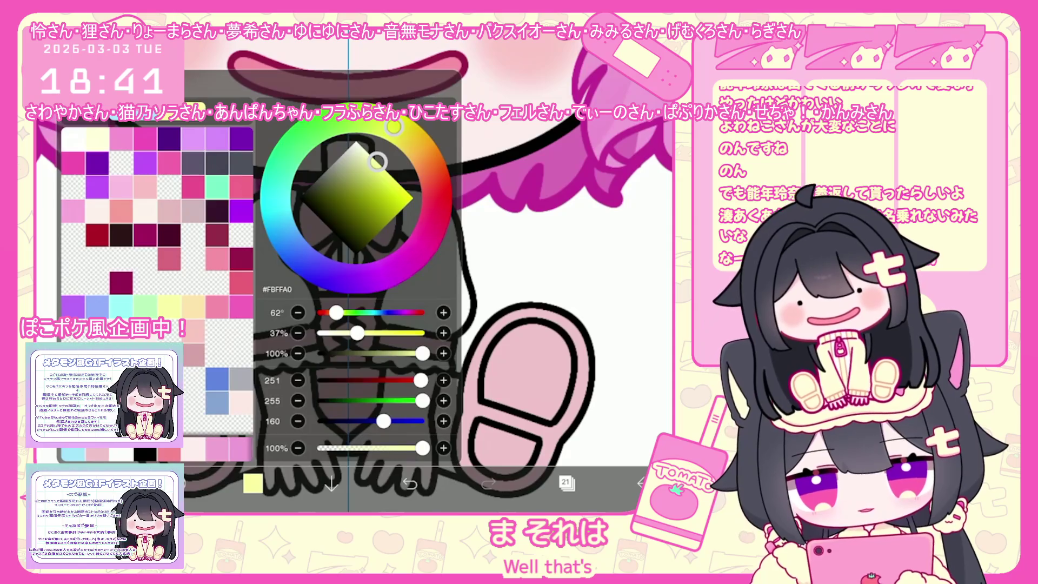
left_click(252, 483)
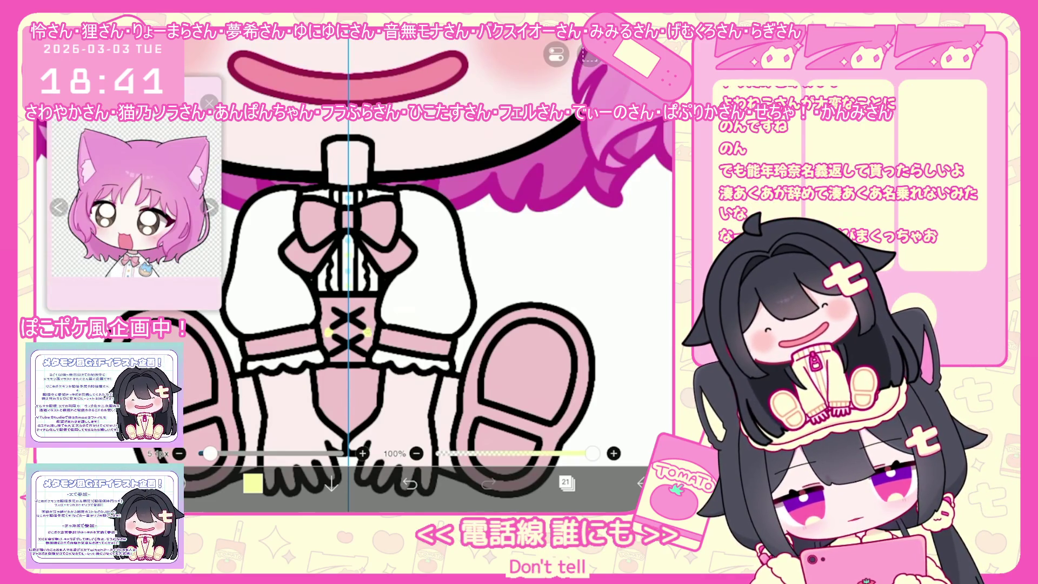
left_click(566, 483)
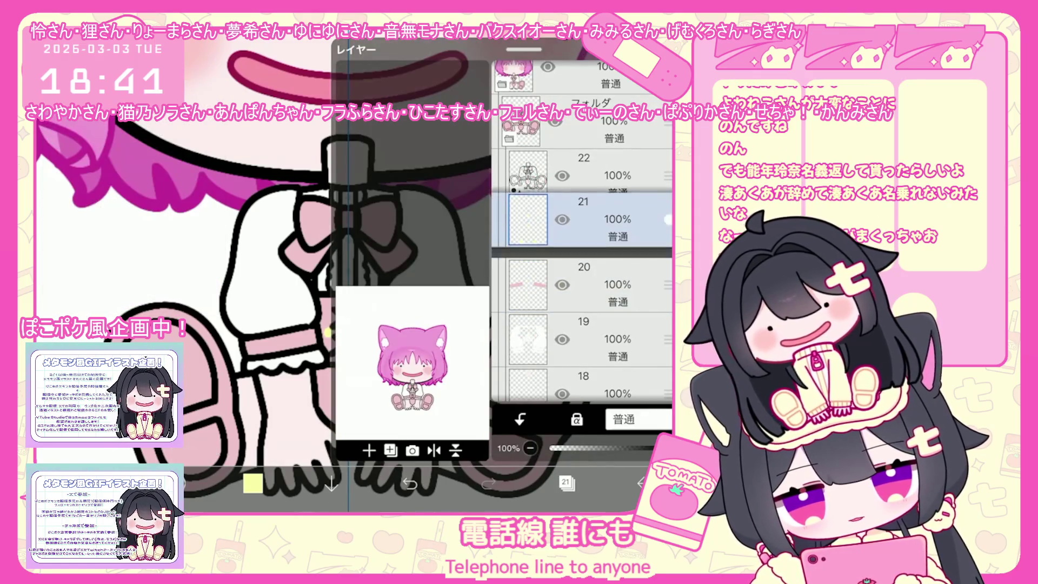
left_click_drag(667, 220, 666, 190)
left_click(566, 483)
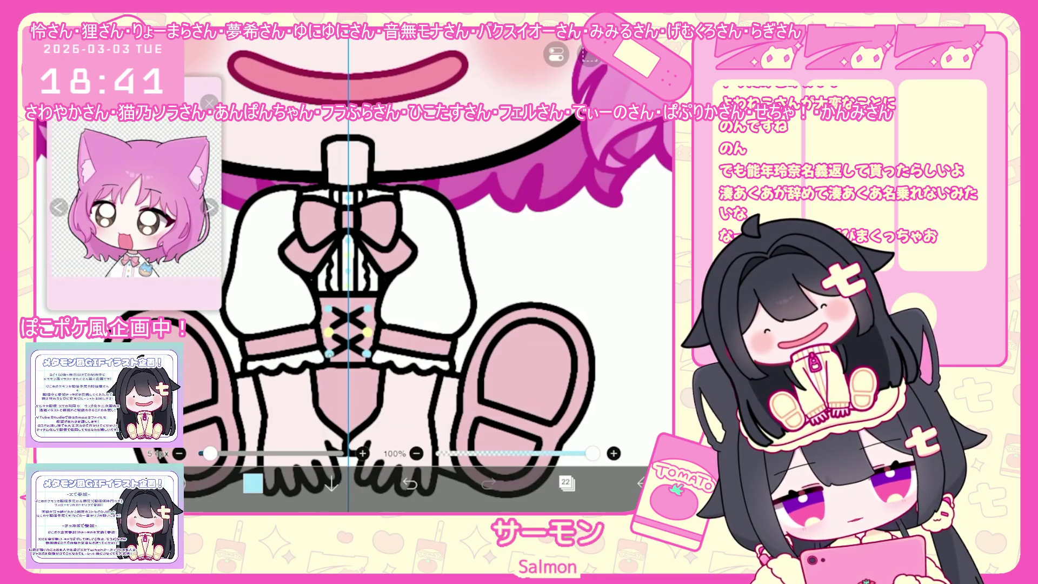
scroll(349, 268, "up", 3)
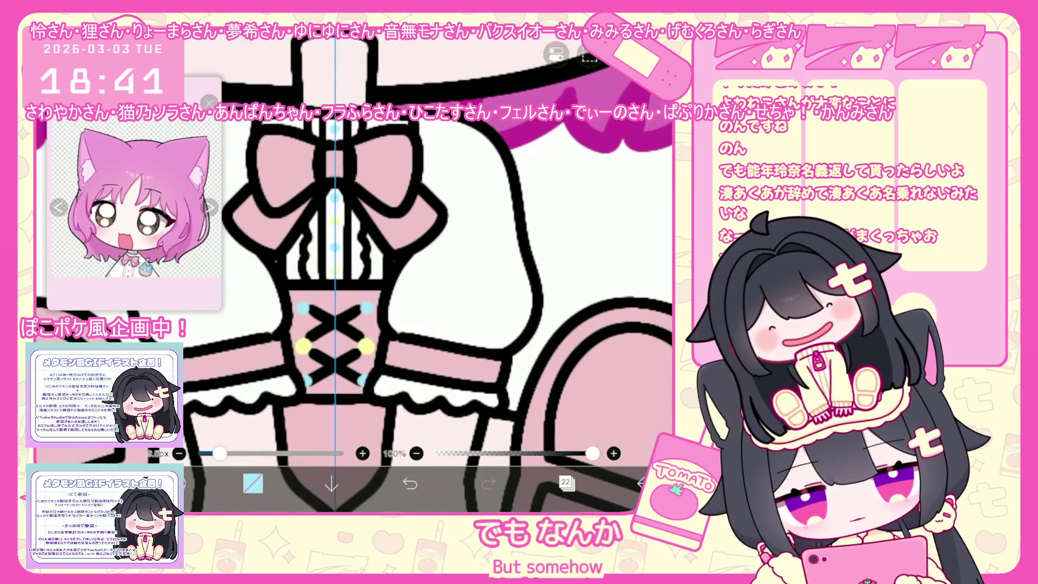
scroll(355, 267, "down", 3)
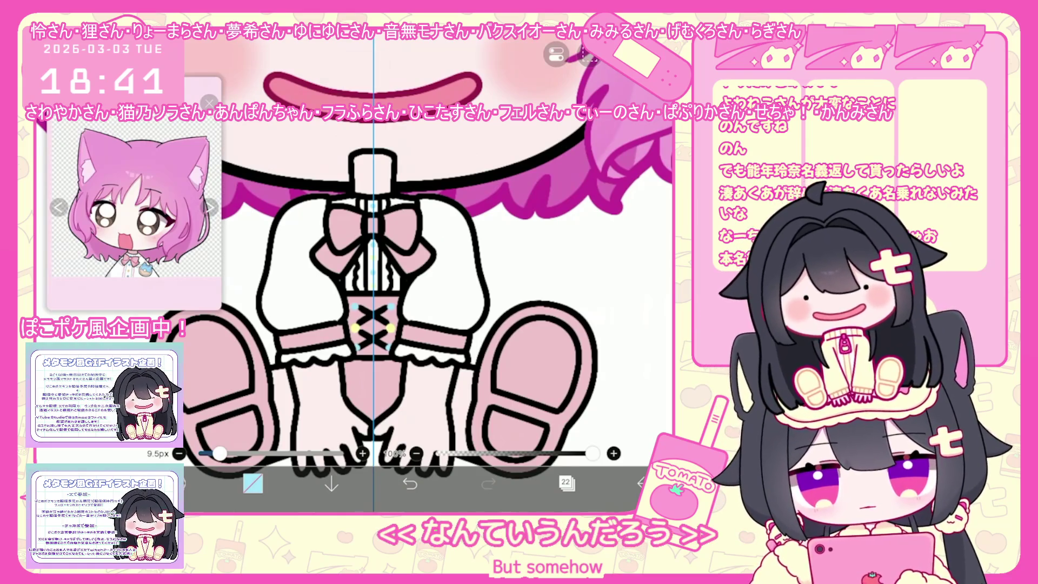
scroll(377, 267, "down", 1)
left_click(565, 484)
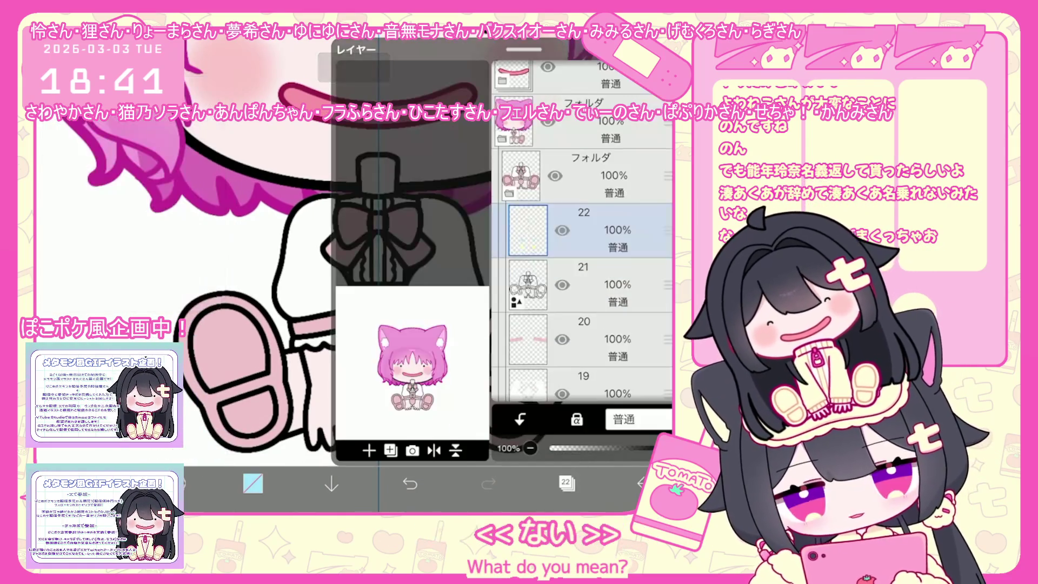
Make layer 22 the working layer and rotate the canvas back upright
left_click(600, 230)
left_click(566, 484)
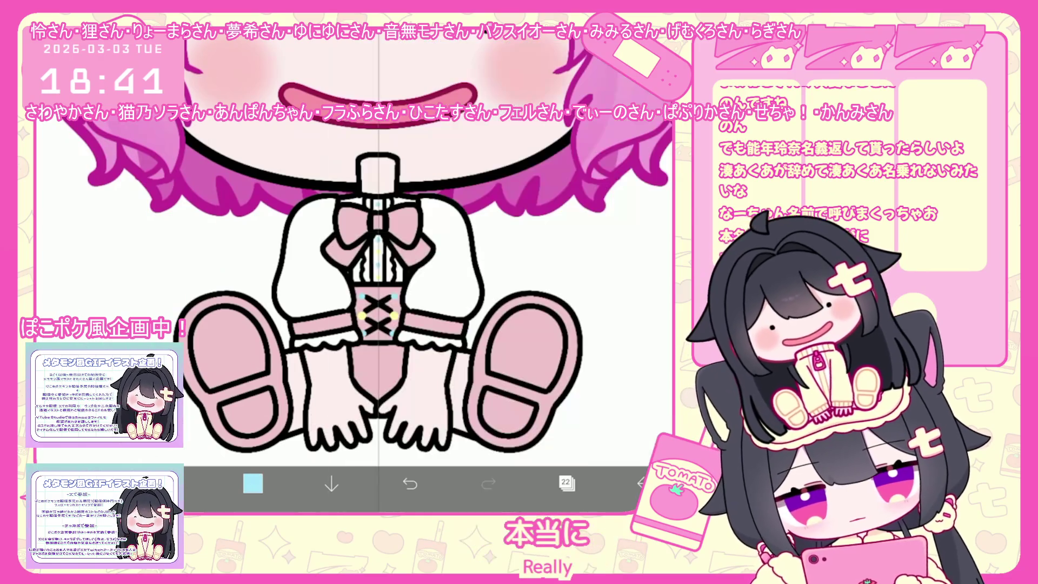
left_click(253, 485)
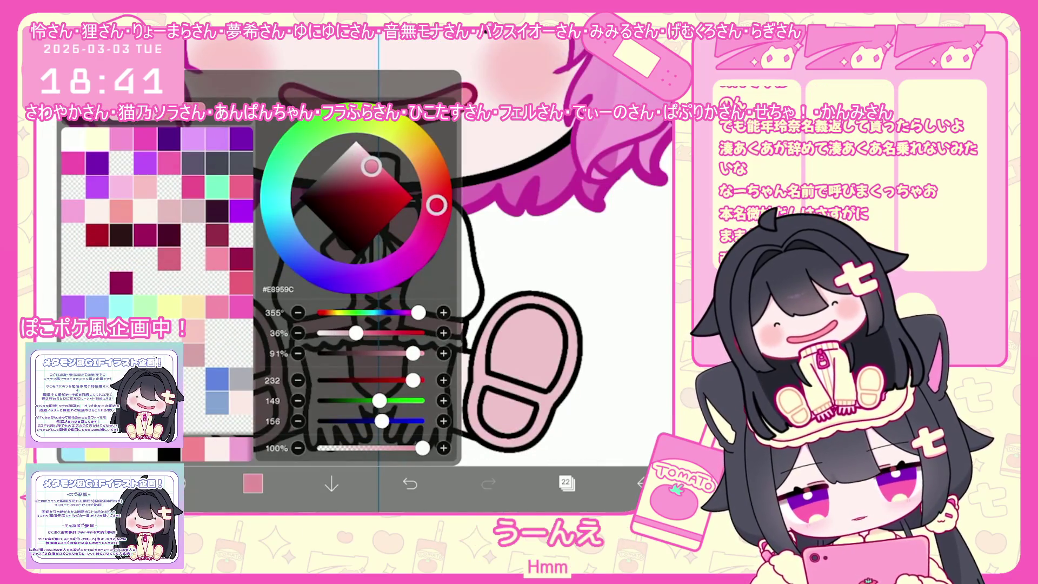
left_click(253, 484)
scroll(376, 269, "down", 2)
left_click_drag(362, 243, 349, 274)
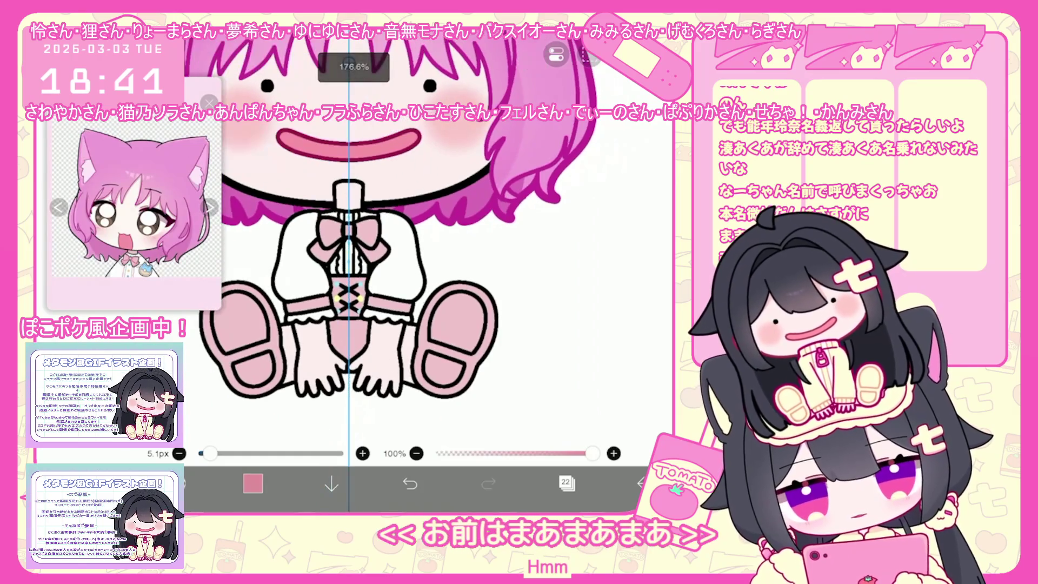
left_click(566, 484)
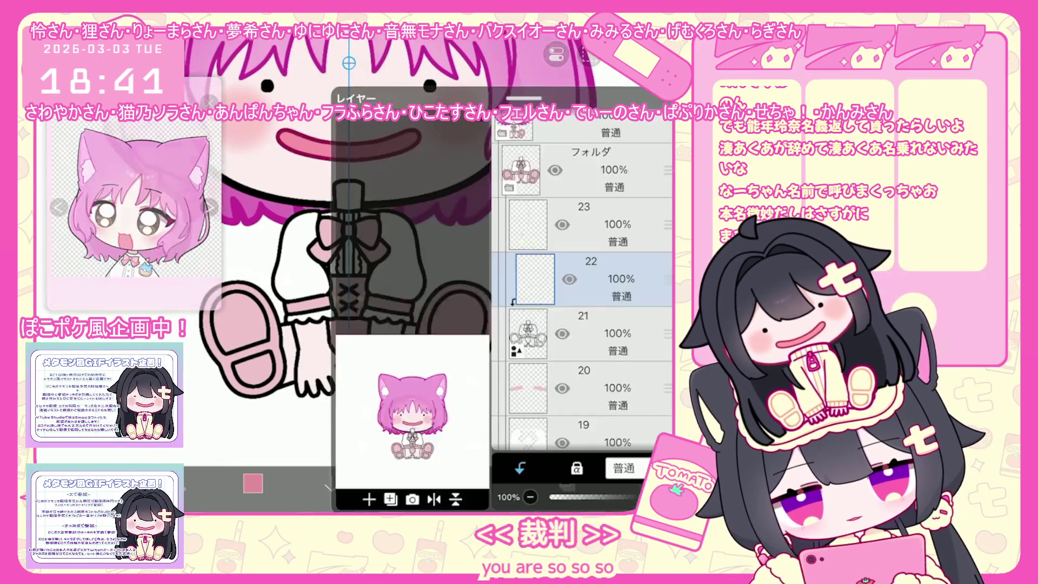
left_click(565, 485)
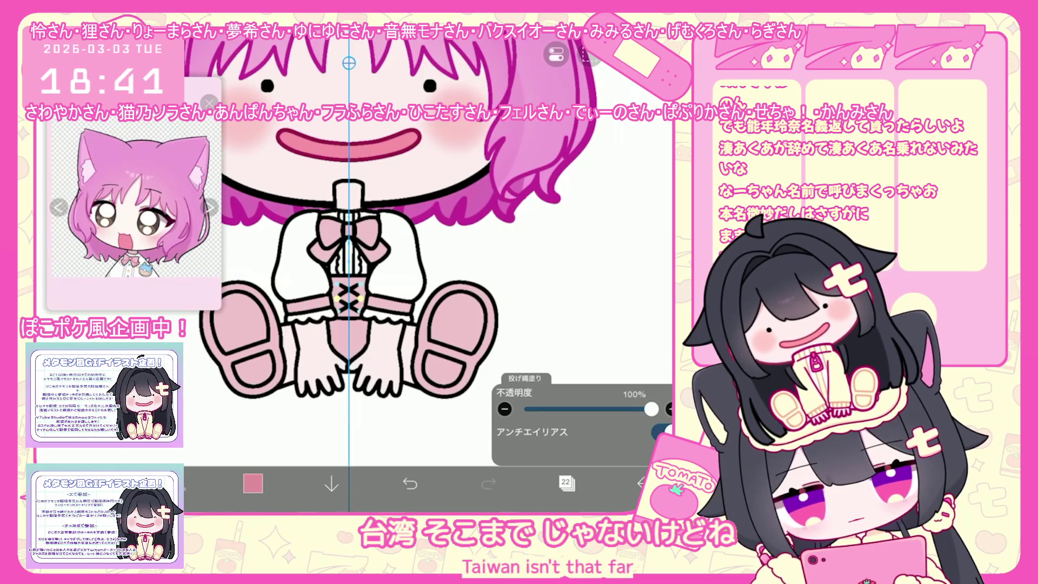
left_click(252, 484)
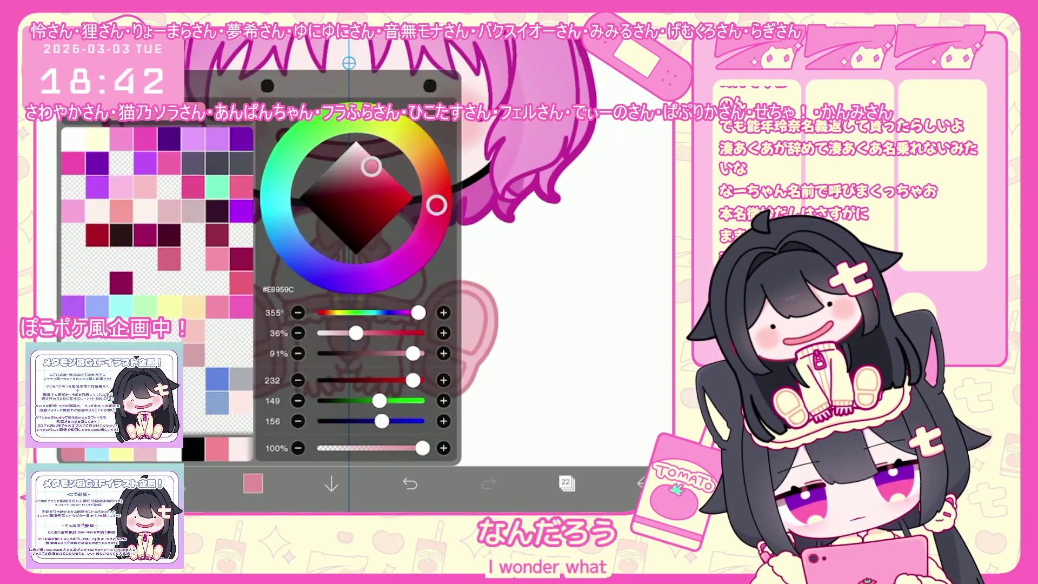
left_click(252, 484)
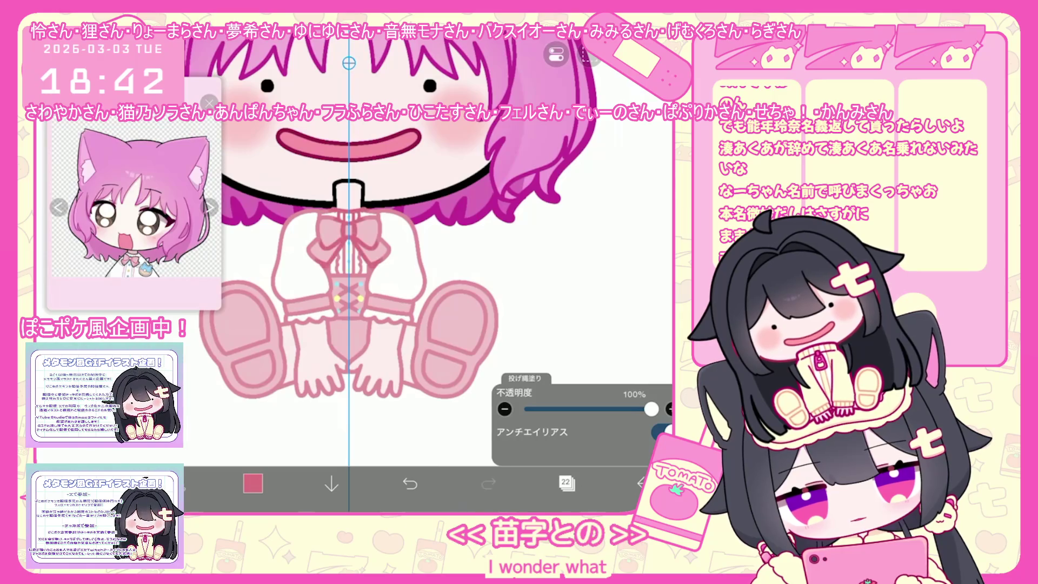
Pick a deeper pink-red and lasso-fill the hand and leg outlines, then undo to refine the shade
left_click(252, 484)
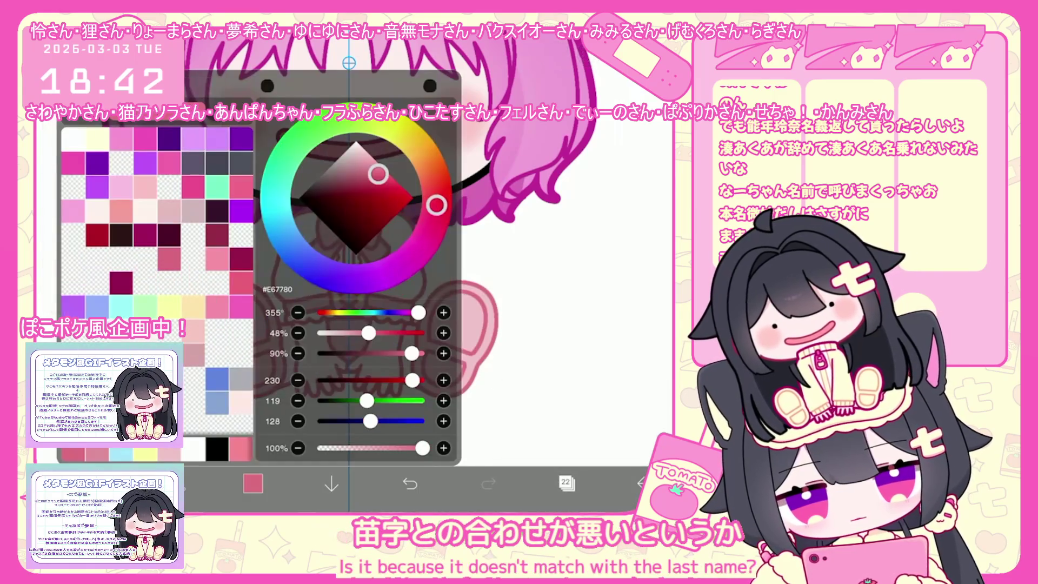
left_click_drag(437, 205, 434, 217)
left_click_drag(378, 174, 389, 197)
left_click(253, 483)
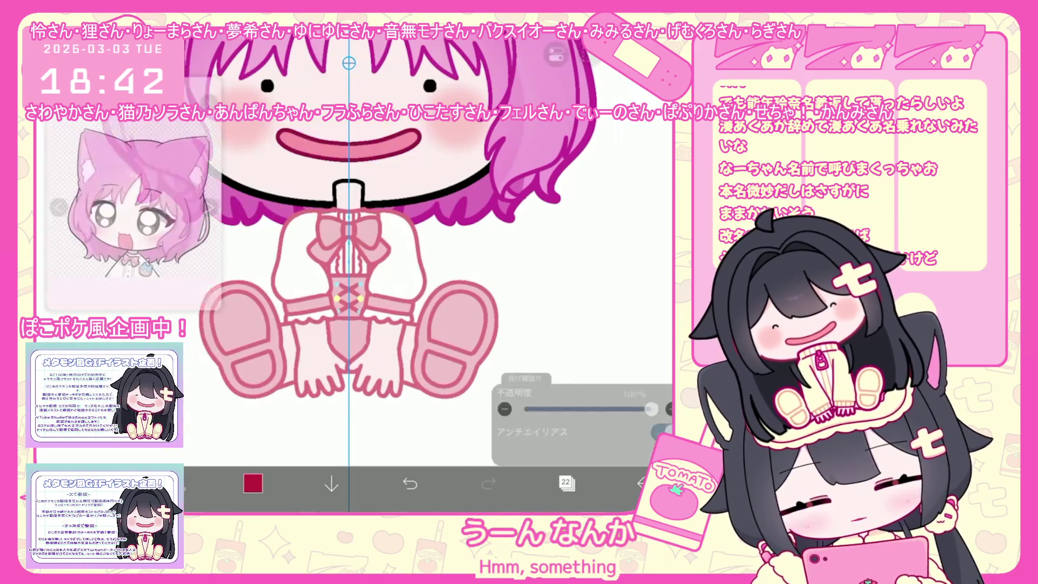
scroll(356, 268, "up", 5)
mouse_move(300, 340)
left_mouse_down()
mouse_move(332, 389)
mouse_move(381, 430)
mouse_move(430, 450)
left_mouse_up()
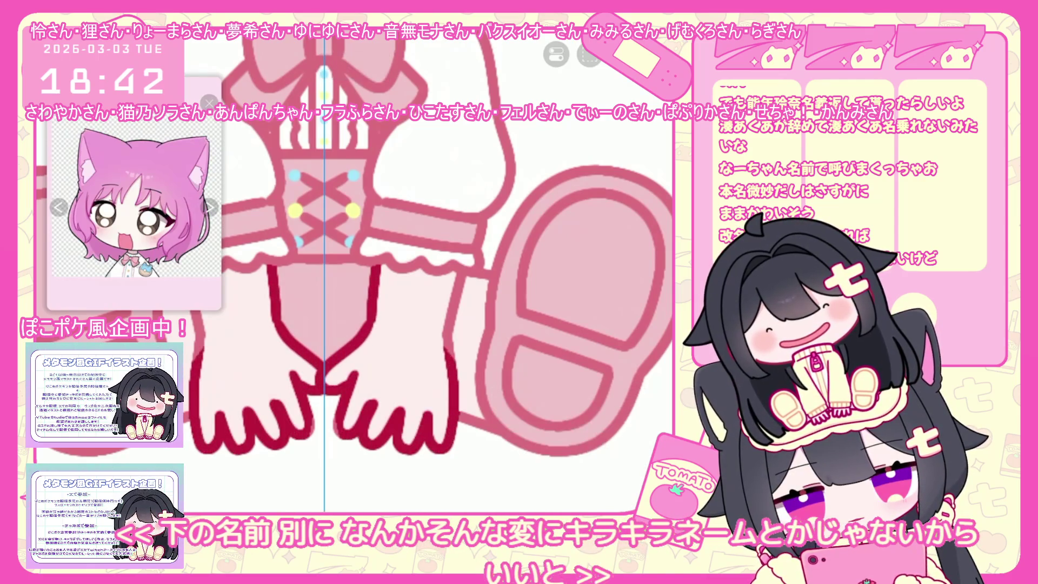
left_click(410, 484)
Darken the red slightly and refill the skirt and leg outlines in deep crimson
left_click(253, 483)
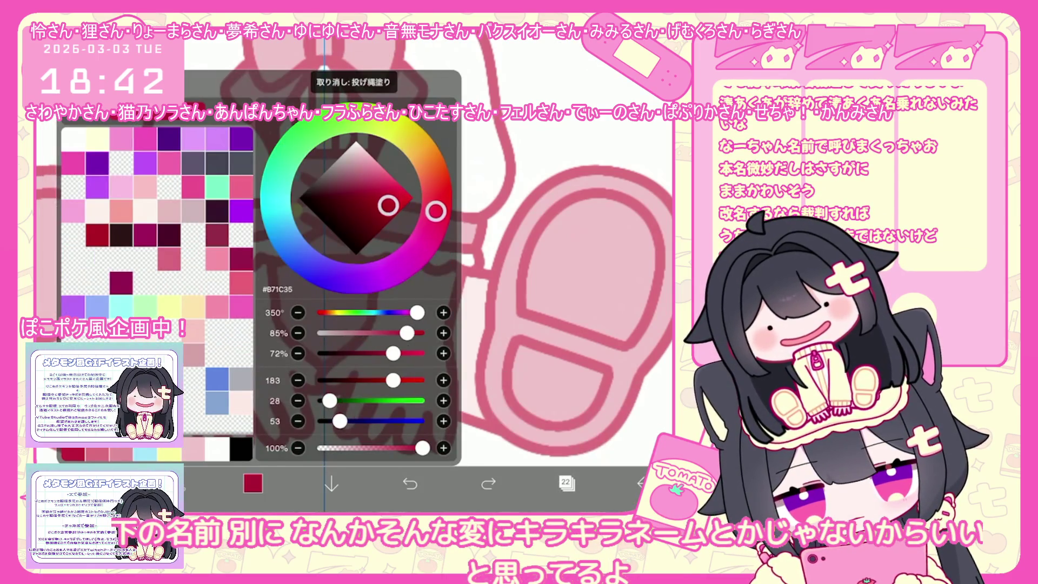
left_click_drag(387, 201, 384, 206)
left_click(253, 483)
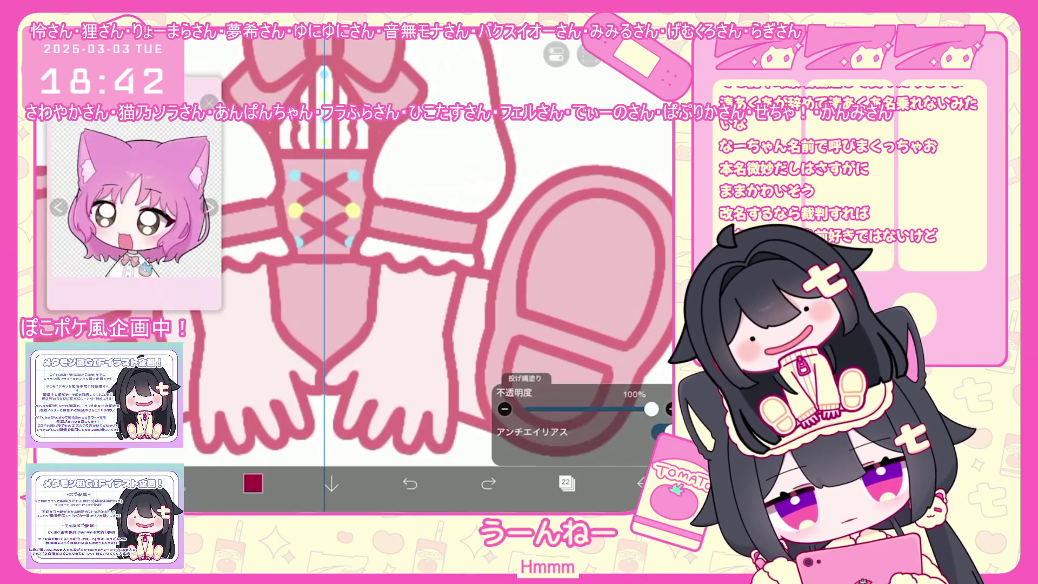
left_click_drag(268, 268, 405, 450)
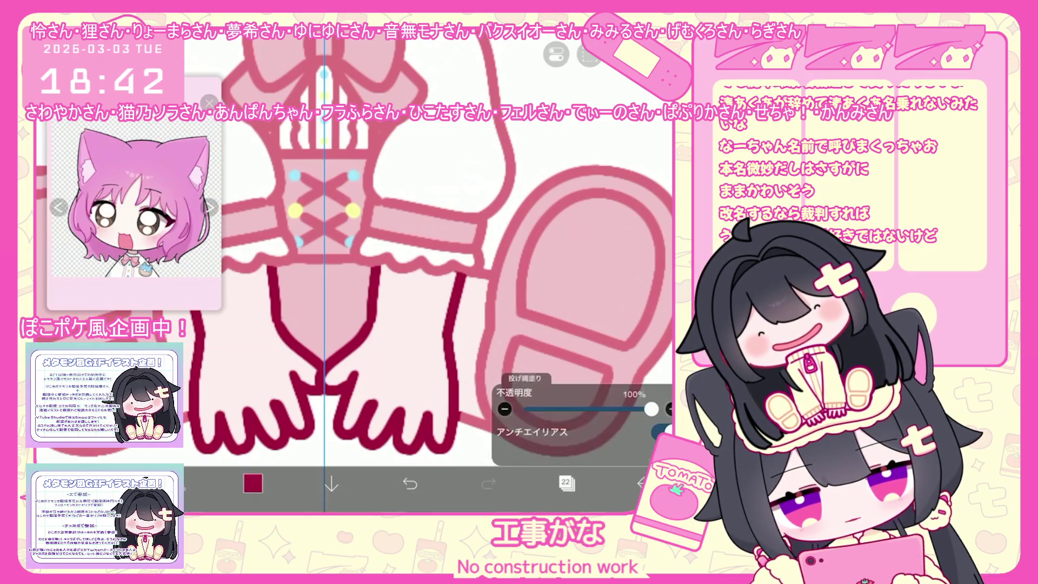
scroll(355, 272, "down", 3)
scroll(354, 272, "up", 5)
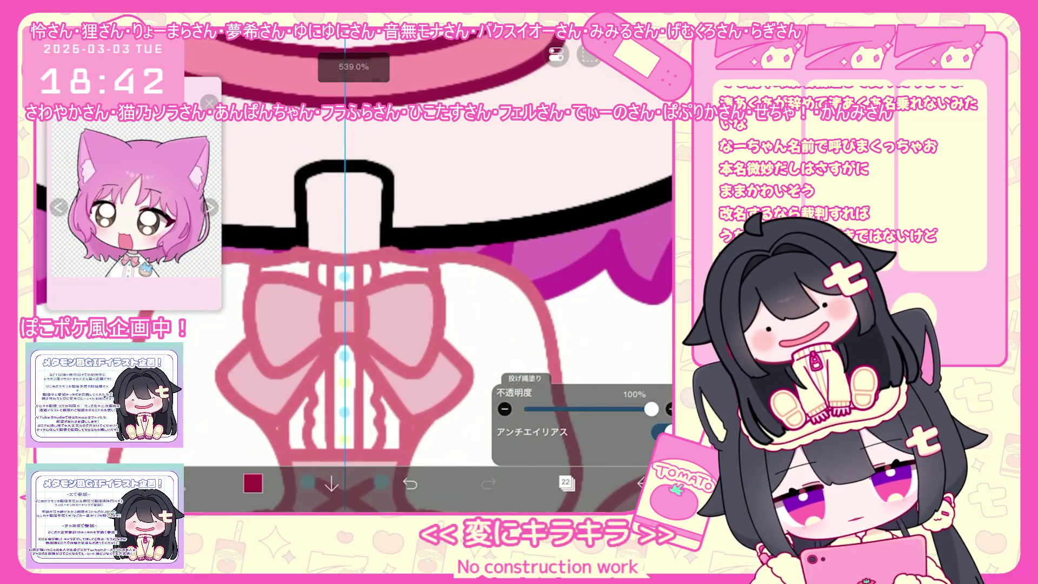
scroll(429, 272, "down", 5)
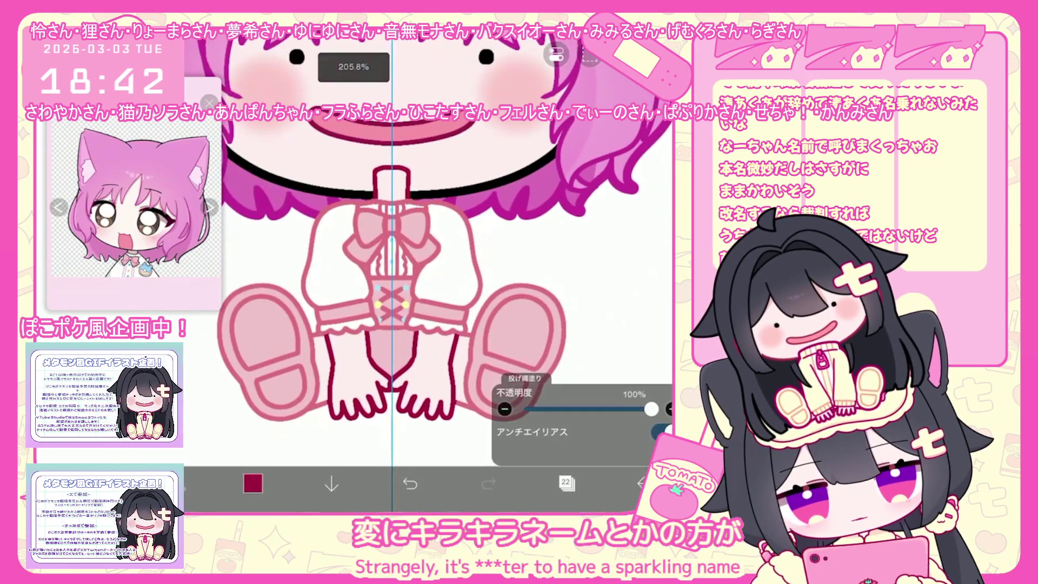
left_click(566, 484)
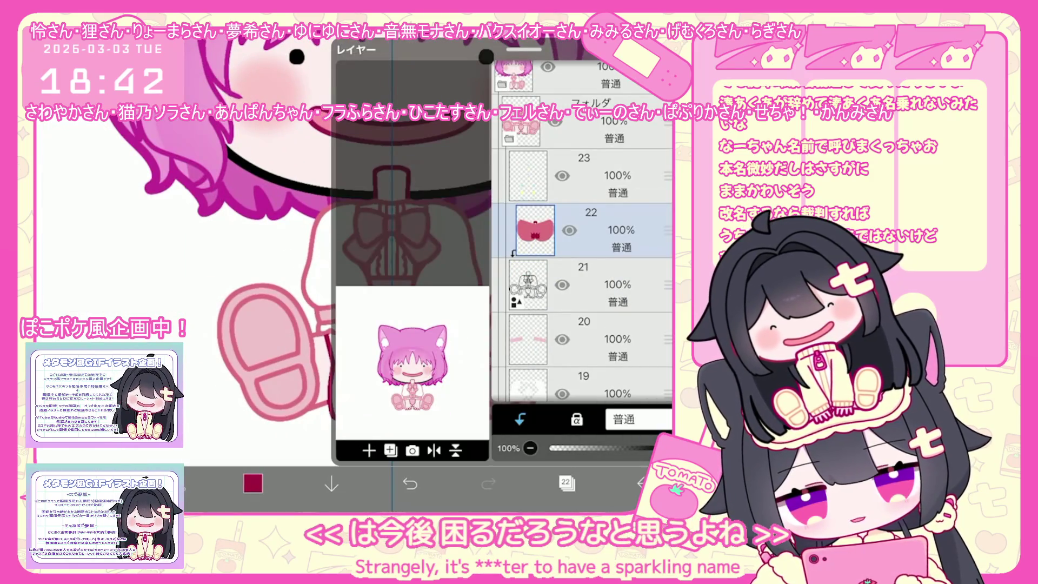
Add a new item above layer 21, then add an empty layer 18 above layer 17
left_click(600, 283)
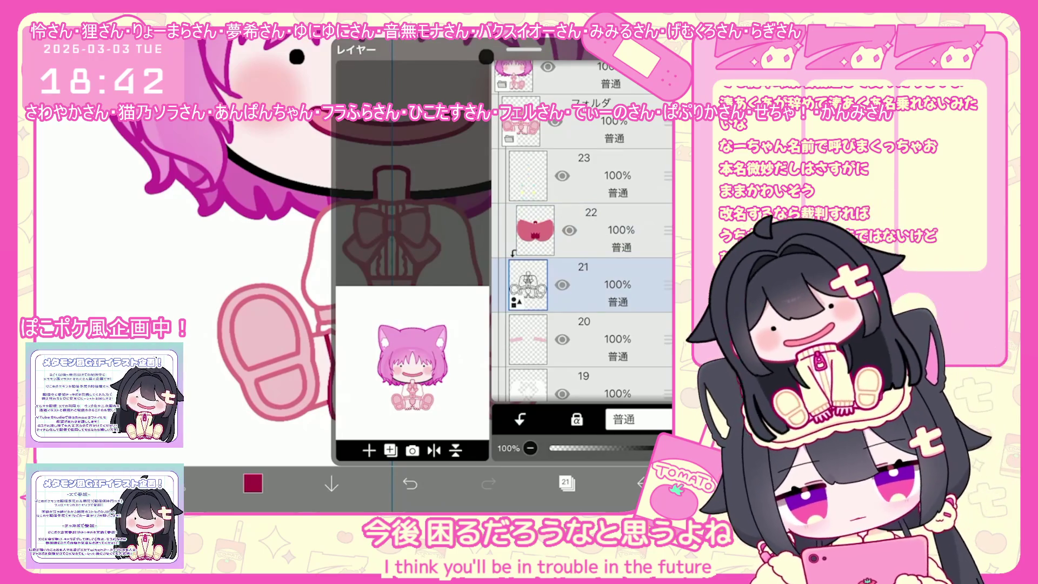
left_click(369, 449)
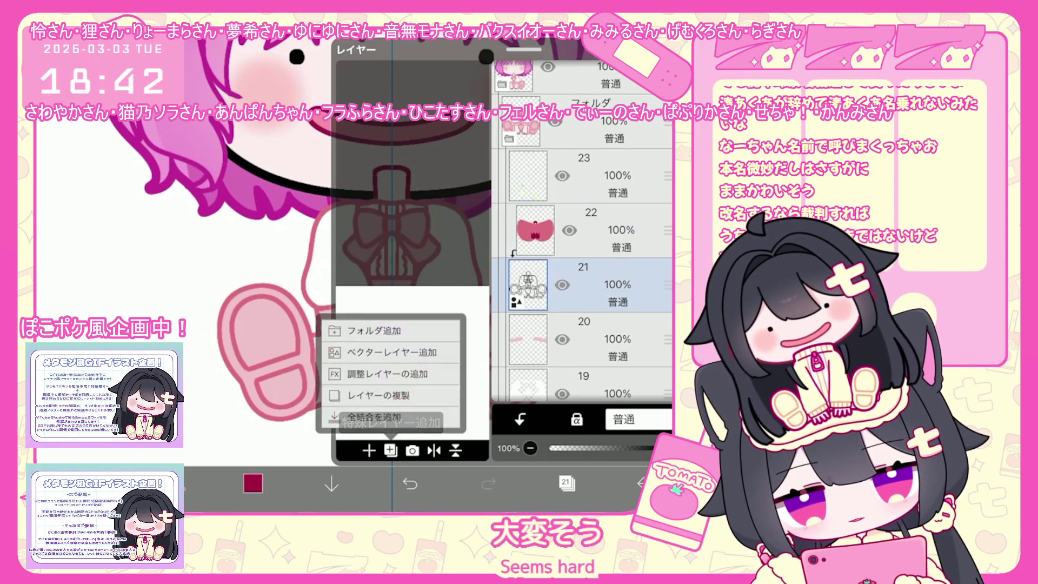
left_click(356, 329)
left_click(582, 179)
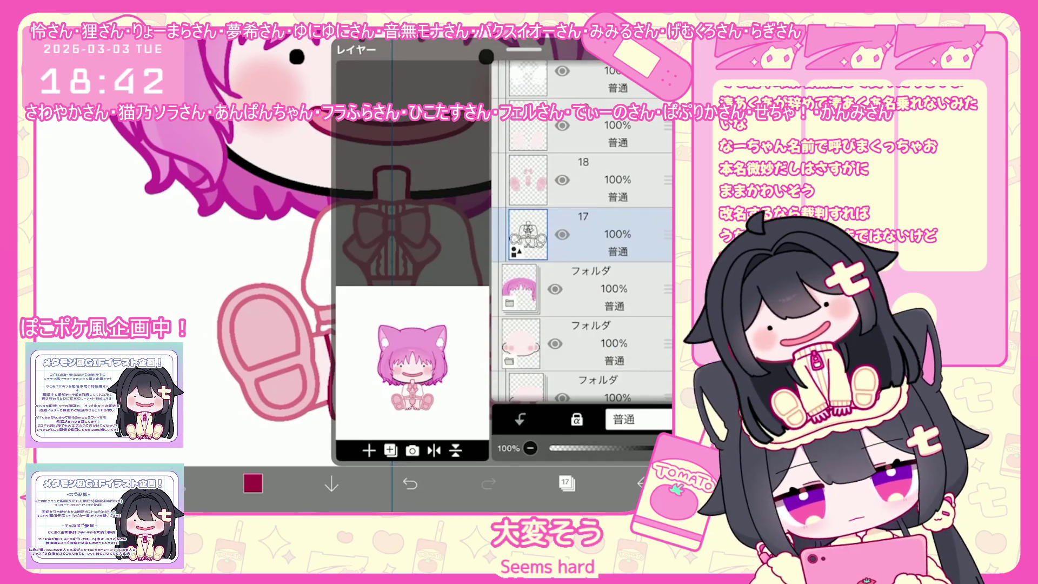
left_click(566, 483)
scroll(438, 285, "up", 3)
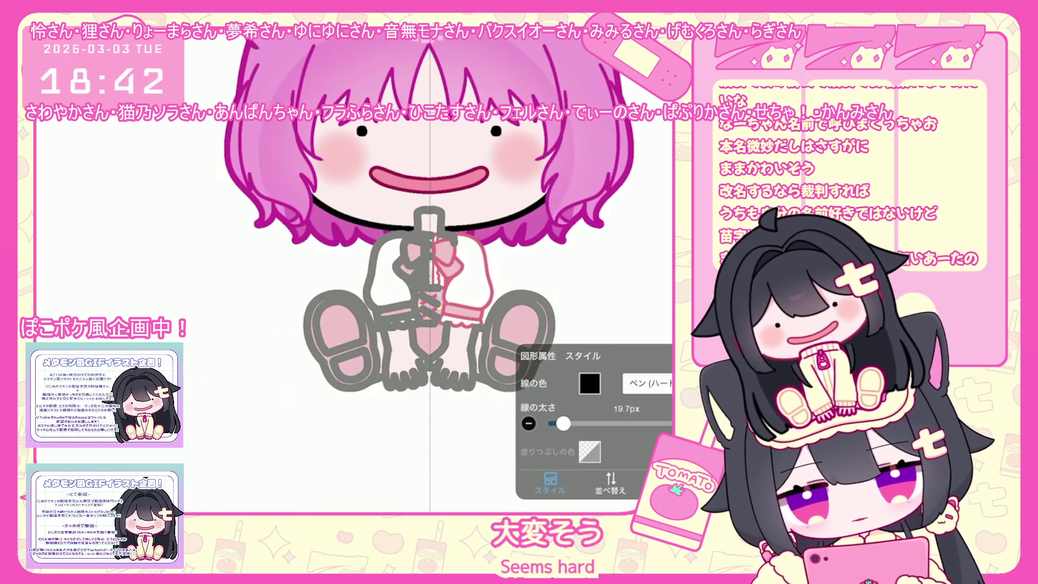
left_click(566, 483)
left_click(369, 450)
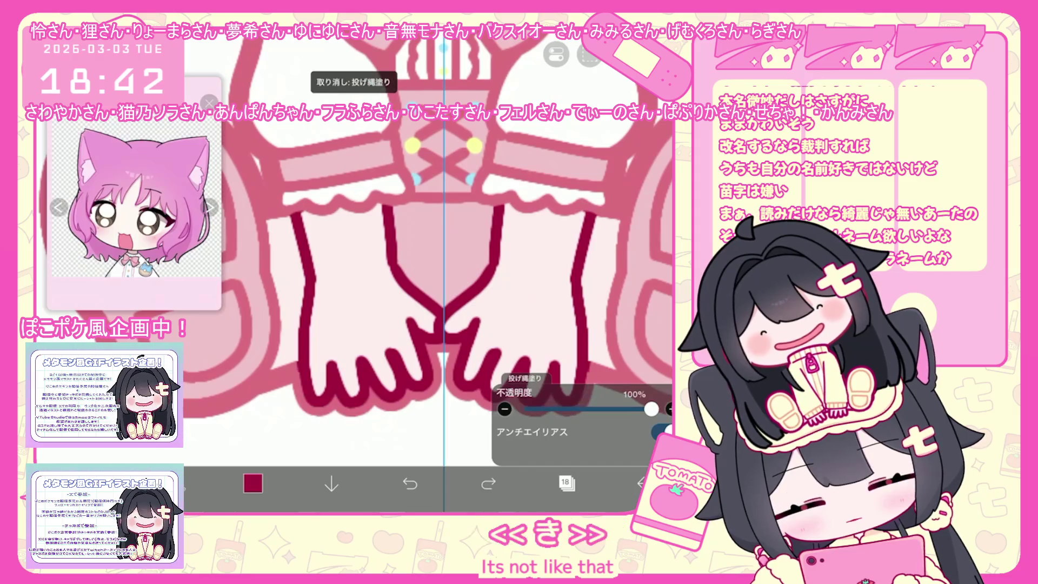
Redo the dark red fill and lasso-fill the lower hand and finger outlines, then select layer 24
left_click(410, 484)
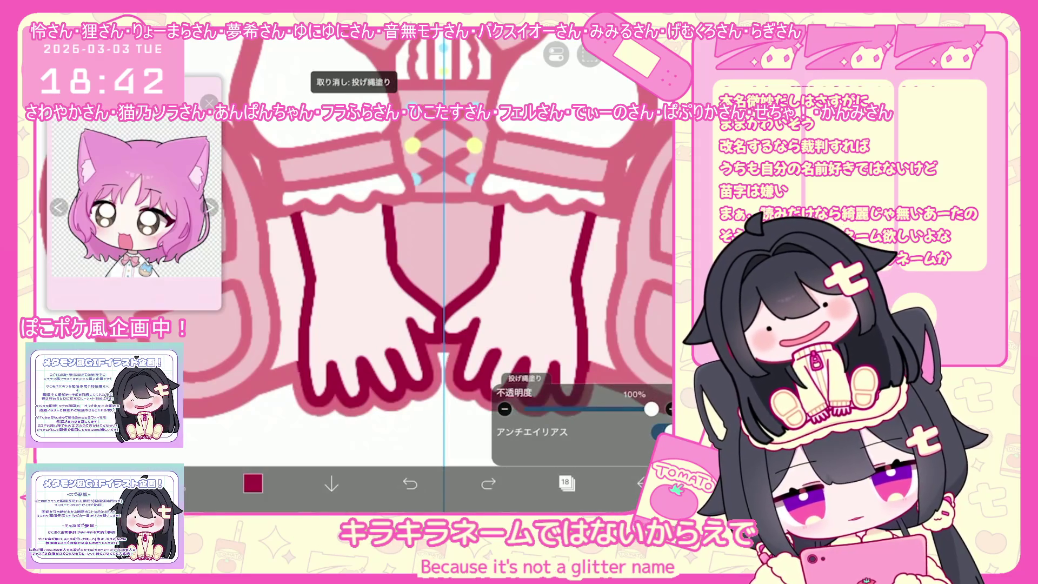
left_click_drag(315, 395, 486, 390)
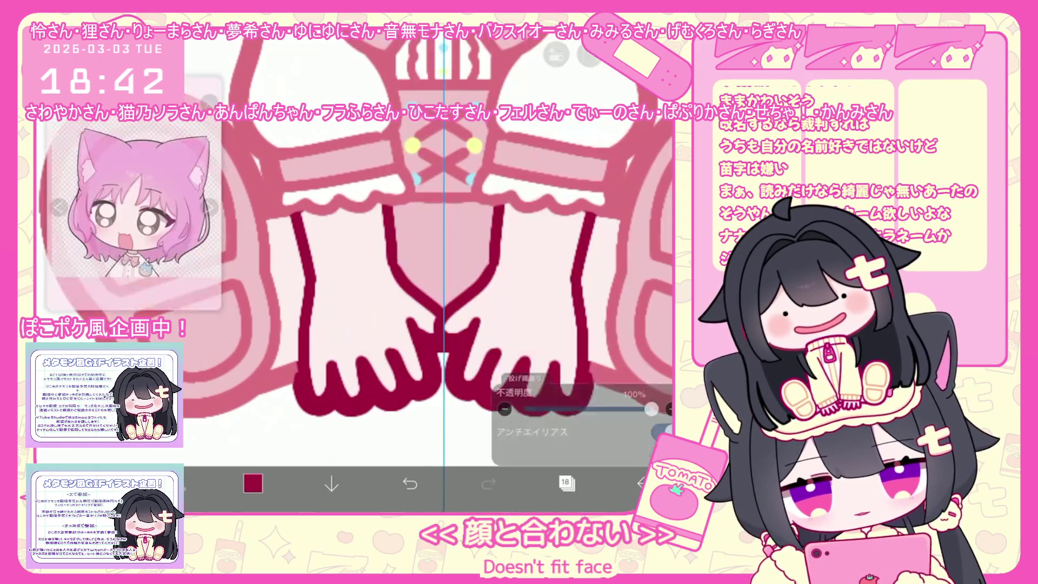
scroll(398, 269, "down", 3)
scroll(397, 268, "up", 5)
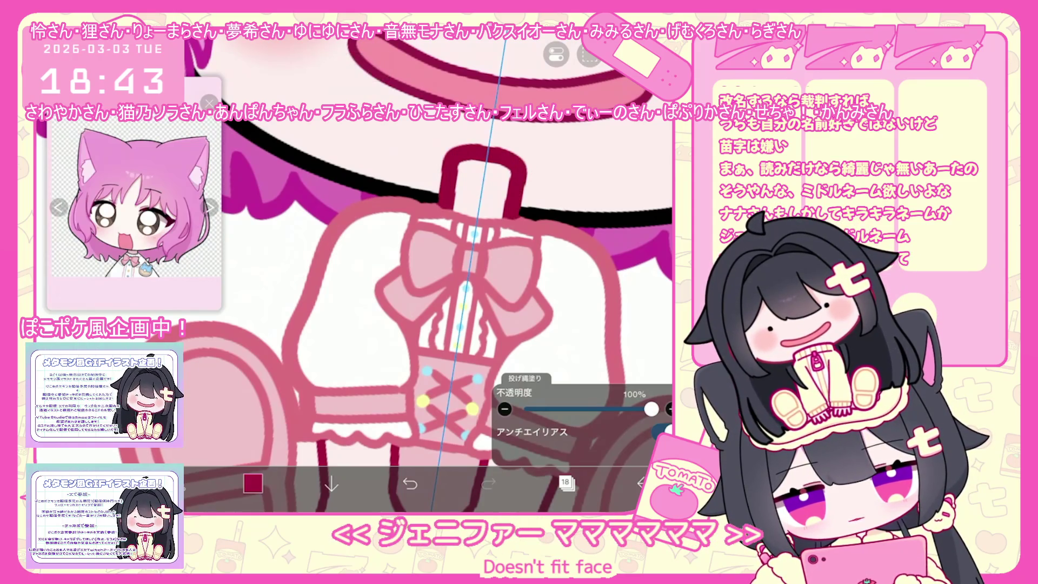
scroll(397, 267, "down", 2)
left_click(567, 484)
scroll(582, 260, "up", 3)
left_click(600, 228)
left_click(566, 484)
scroll(398, 268, "up", 3)
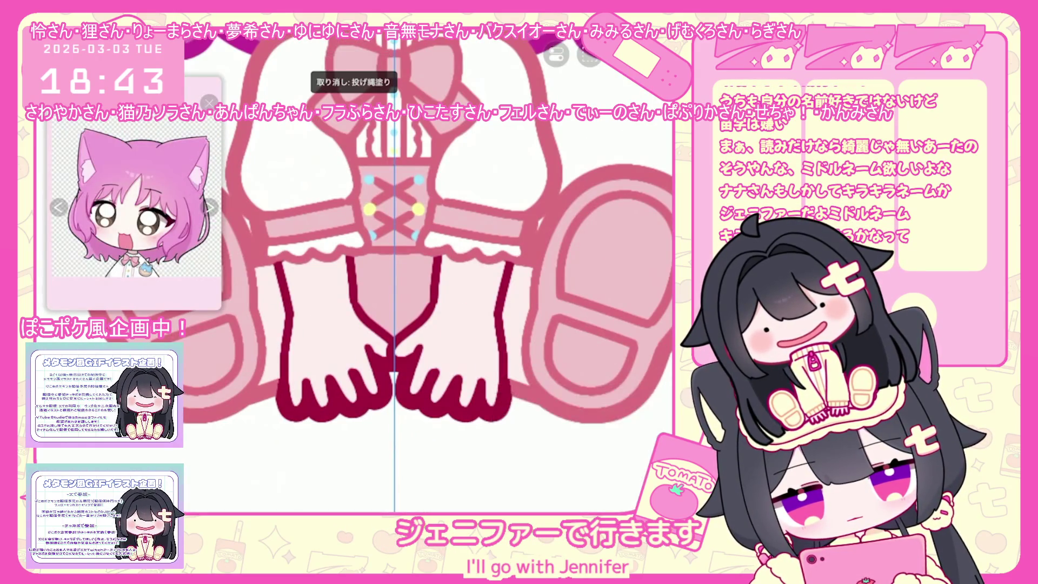
scroll(398, 267, "down", 2)
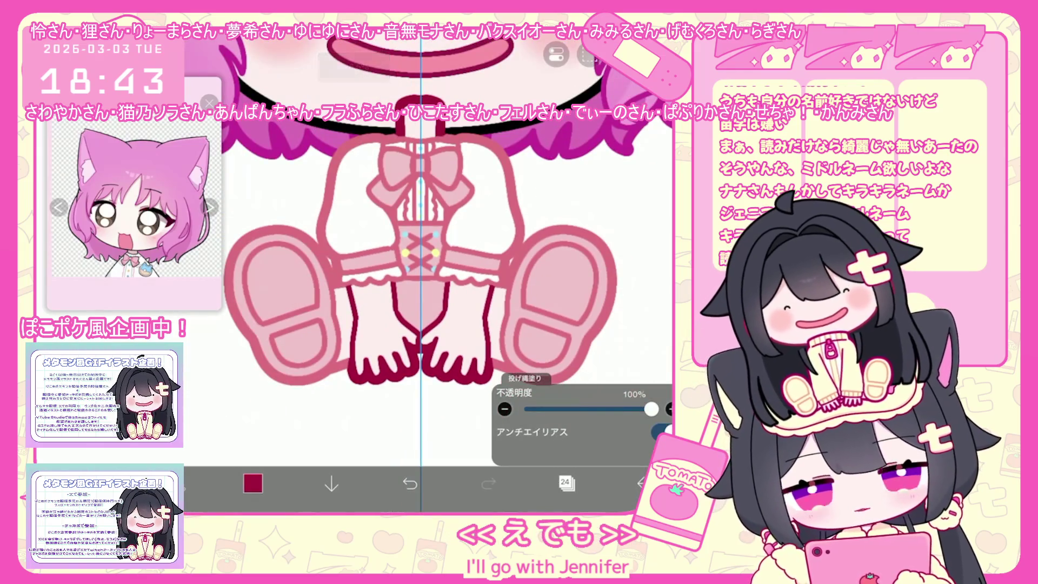
scroll(397, 268, "down", 2)
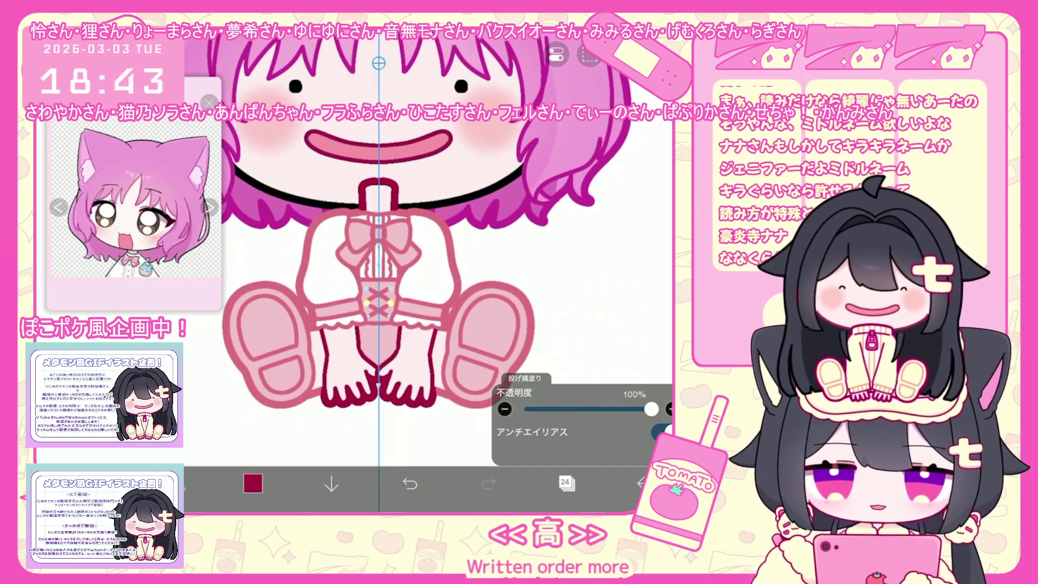
scroll(409, 268, "up", 1)
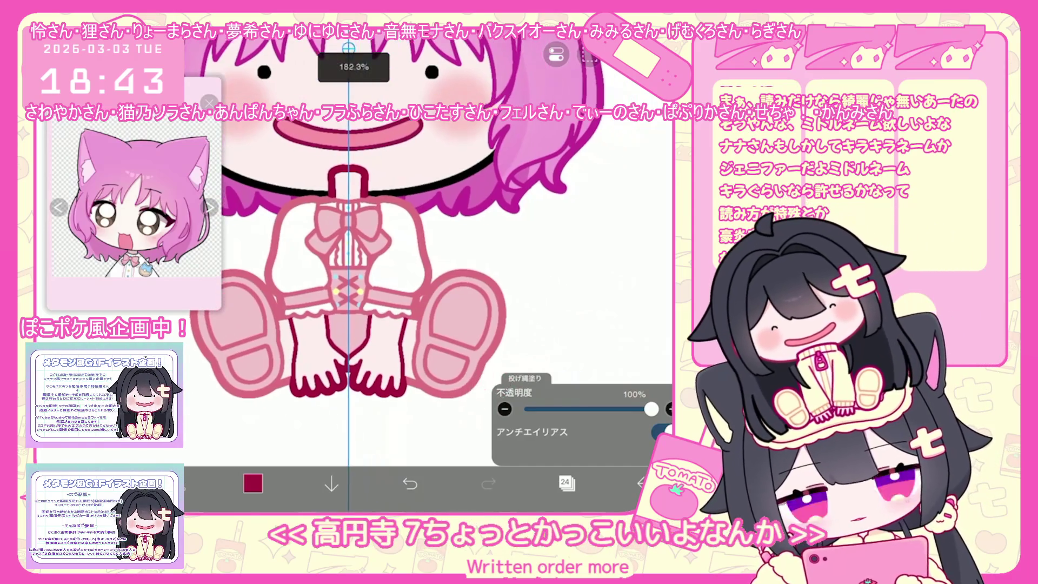
Add a new empty layer 25 above layer 24
left_click(566, 483)
left_click(585, 229)
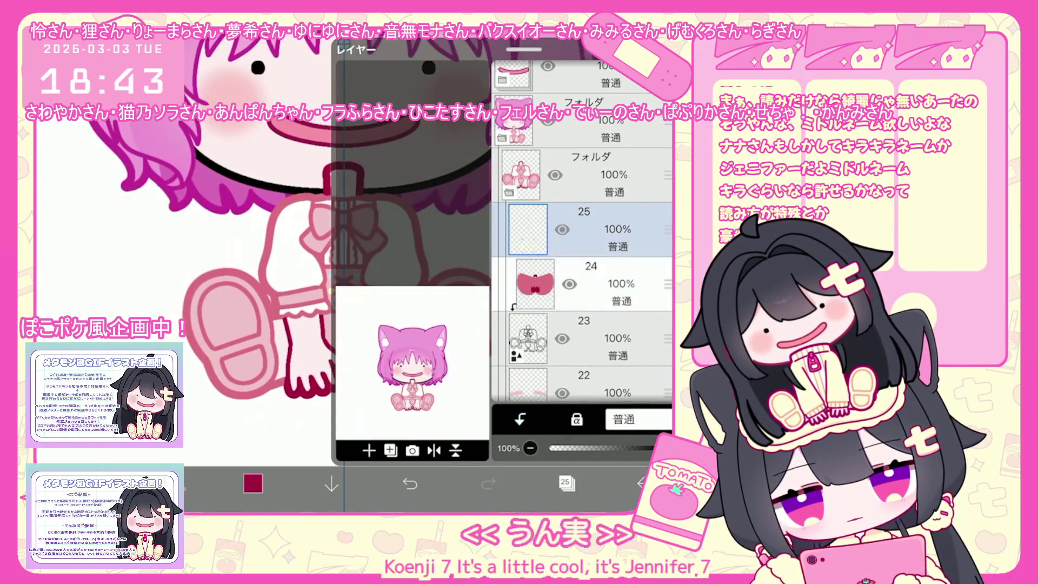
scroll(582, 231, "down", 3)
Browse the layer folders, undo an accidental reorder and select layer 19
left_click(583, 230)
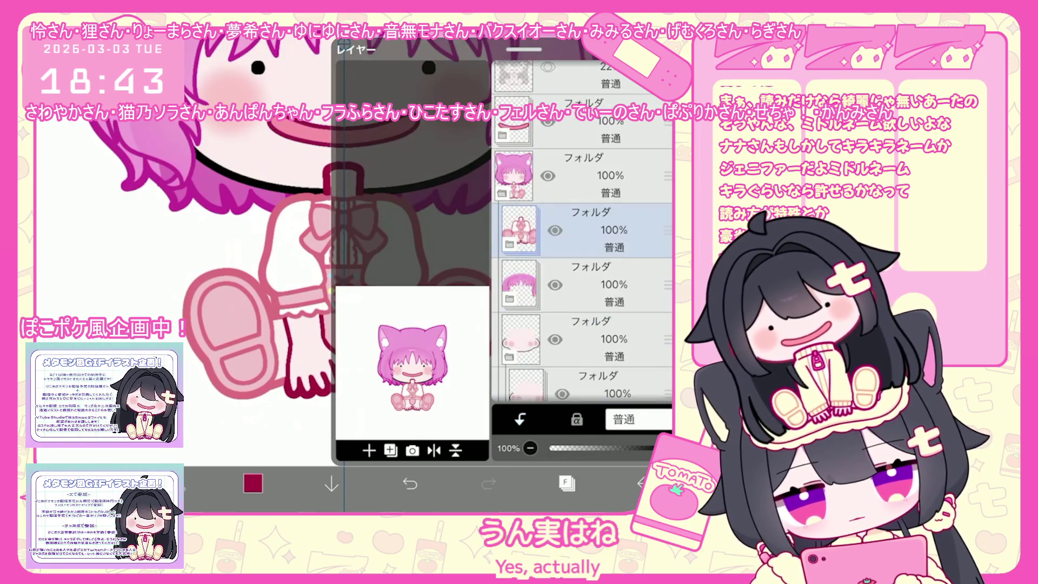
left_click(582, 338)
scroll(583, 243, "down", 2)
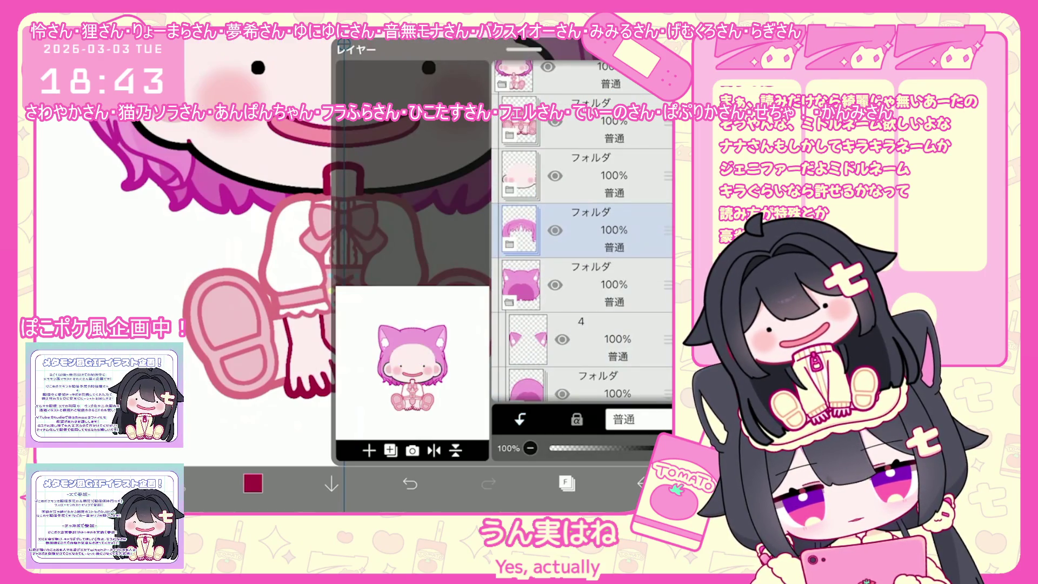
left_click(410, 484)
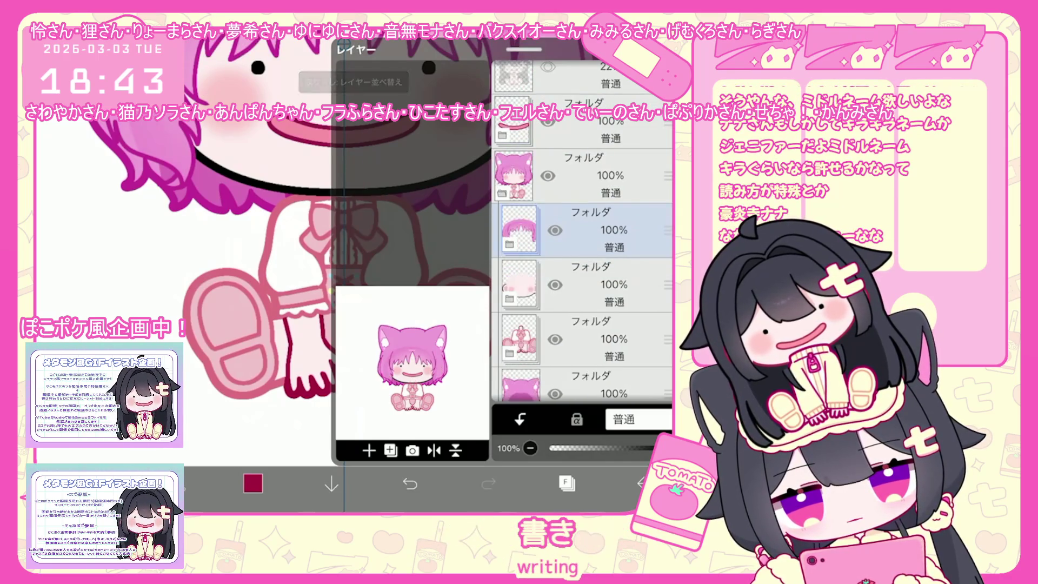
scroll(583, 243, "down", 1)
left_click(583, 338)
scroll(583, 244, "down", 2)
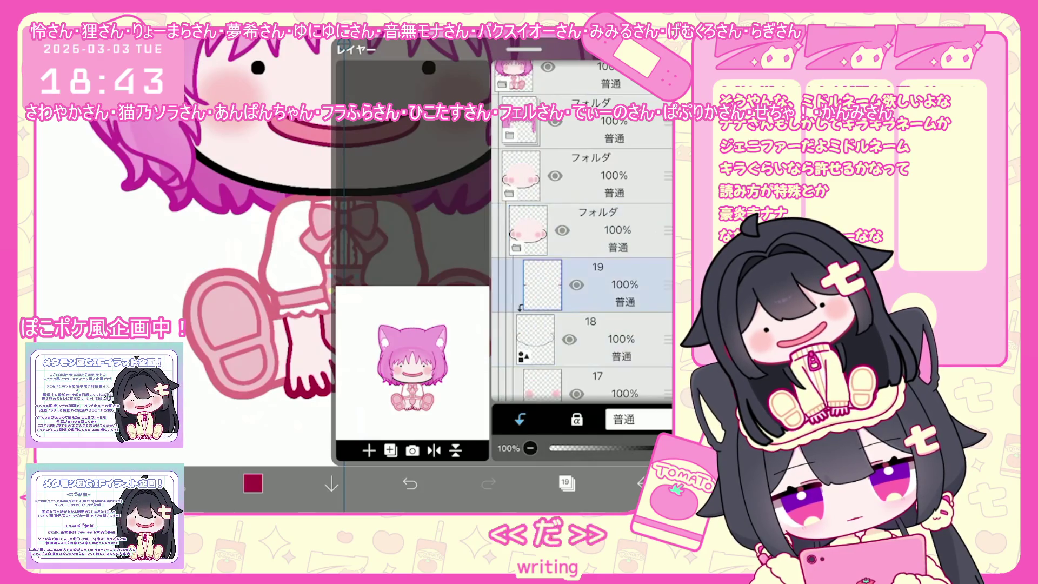
left_click(582, 284)
left_click(566, 484)
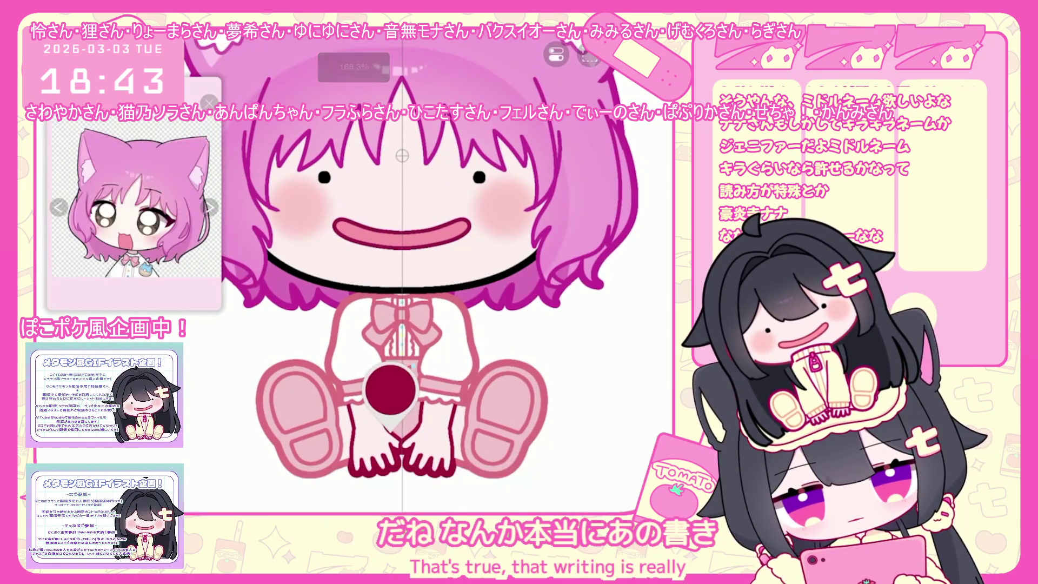
scroll(390, 244, "down", 2)
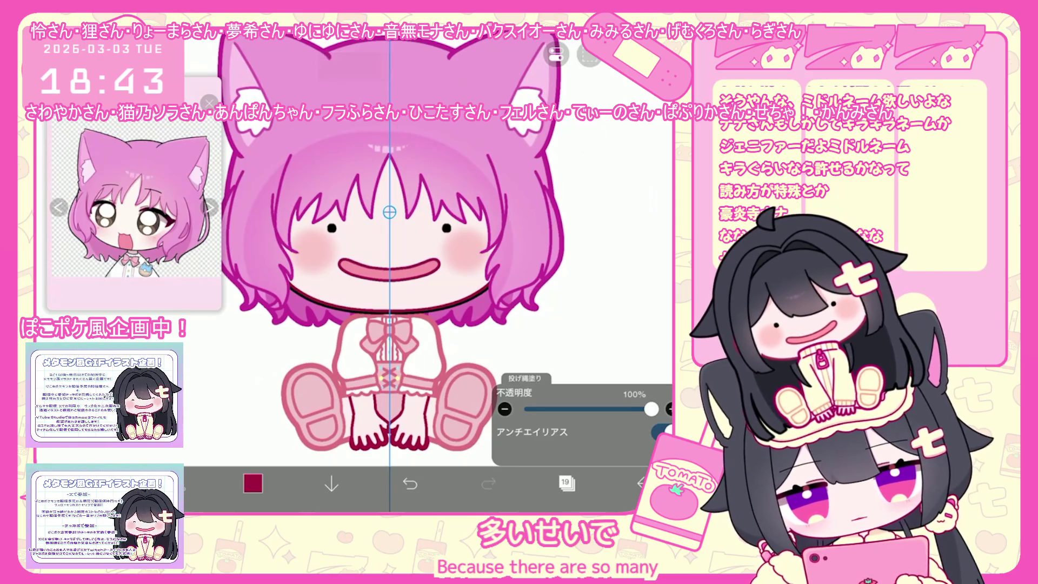
Add a new empty layer 15 above layer 14 and check the current drawing colour
left_click(566, 484)
scroll(582, 244, "down", 3)
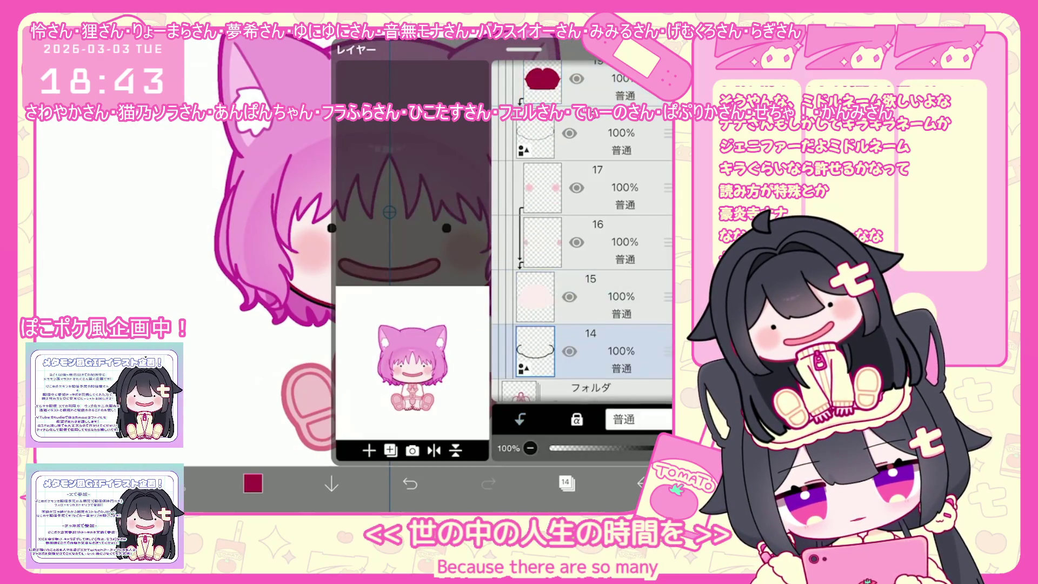
left_click(582, 283)
left_click(369, 449)
left_click(566, 483)
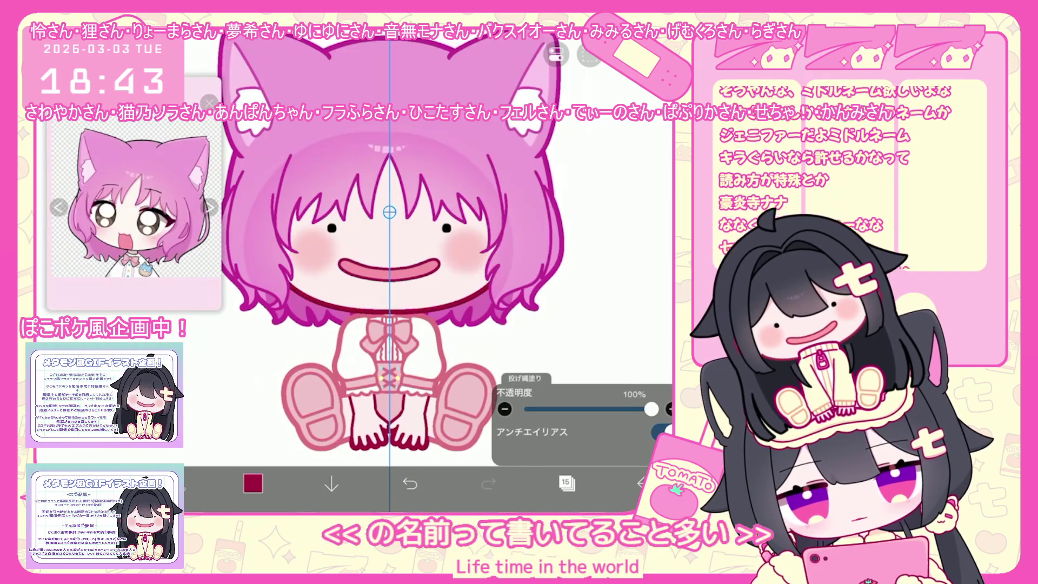
scroll(401, 267, "down", 2)
scroll(390, 268, "up", 1)
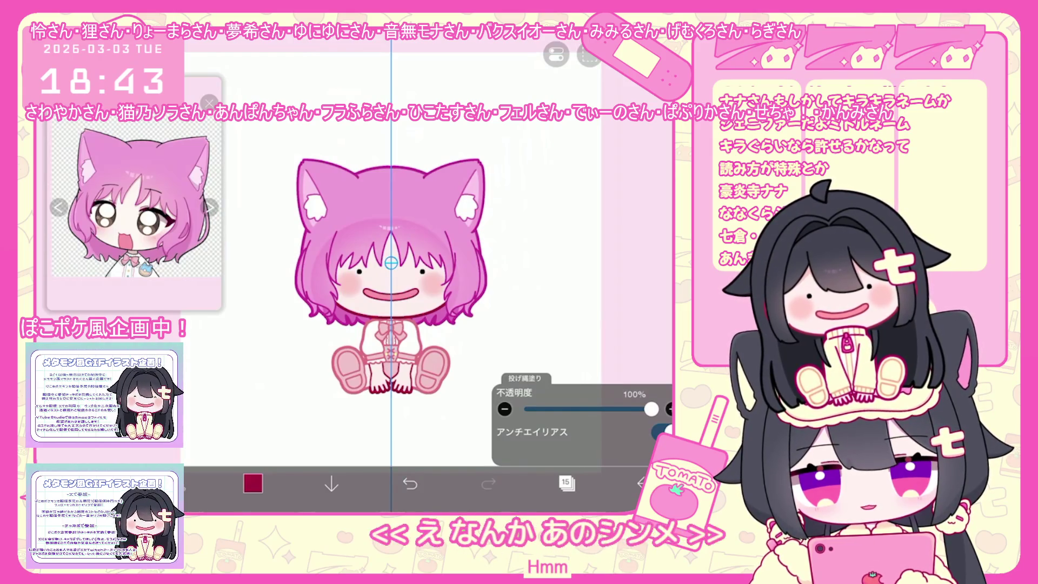
scroll(389, 267, "up", 3)
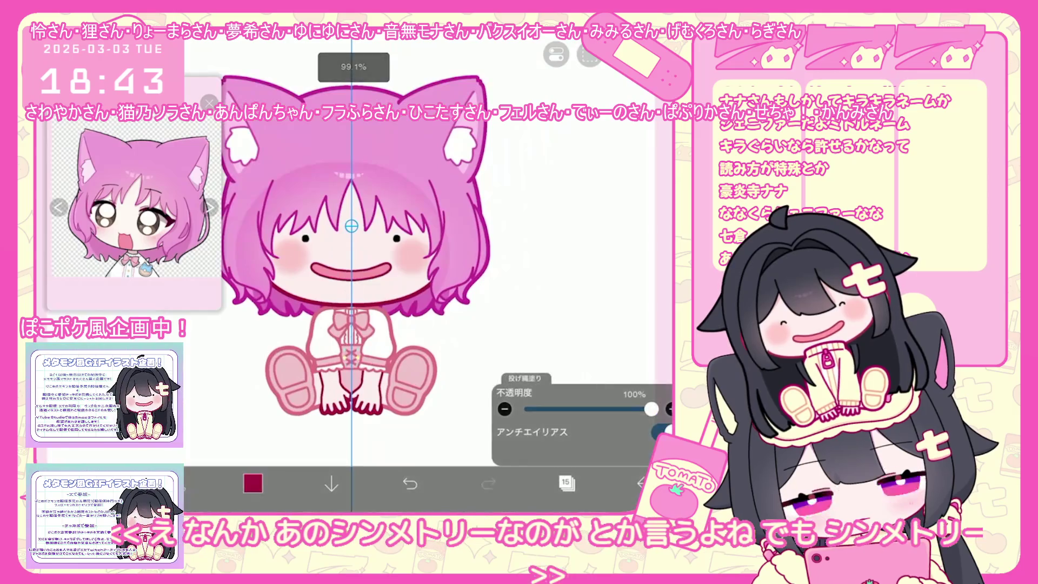
left_click(253, 483)
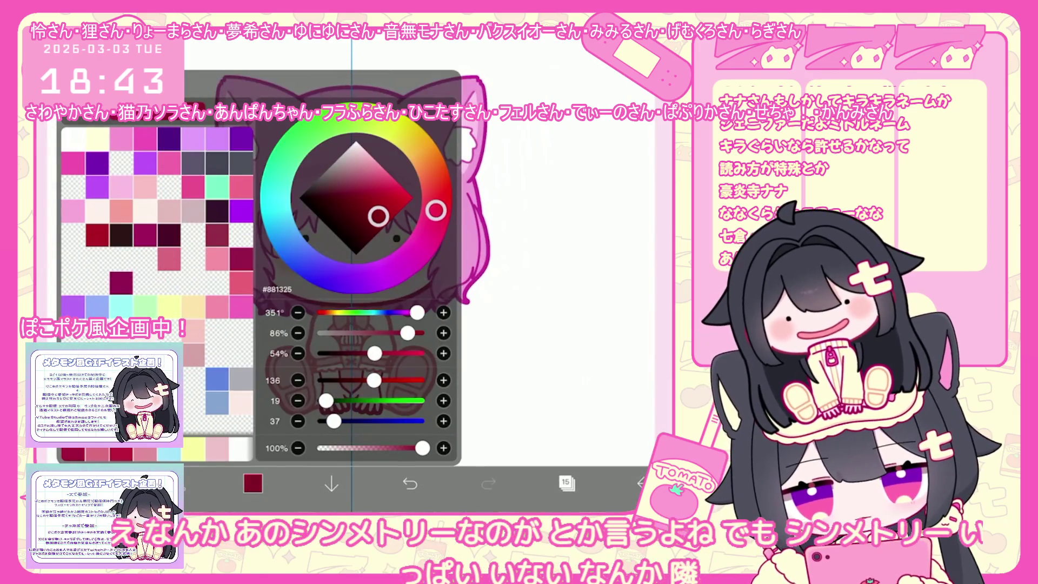
left_click(253, 483)
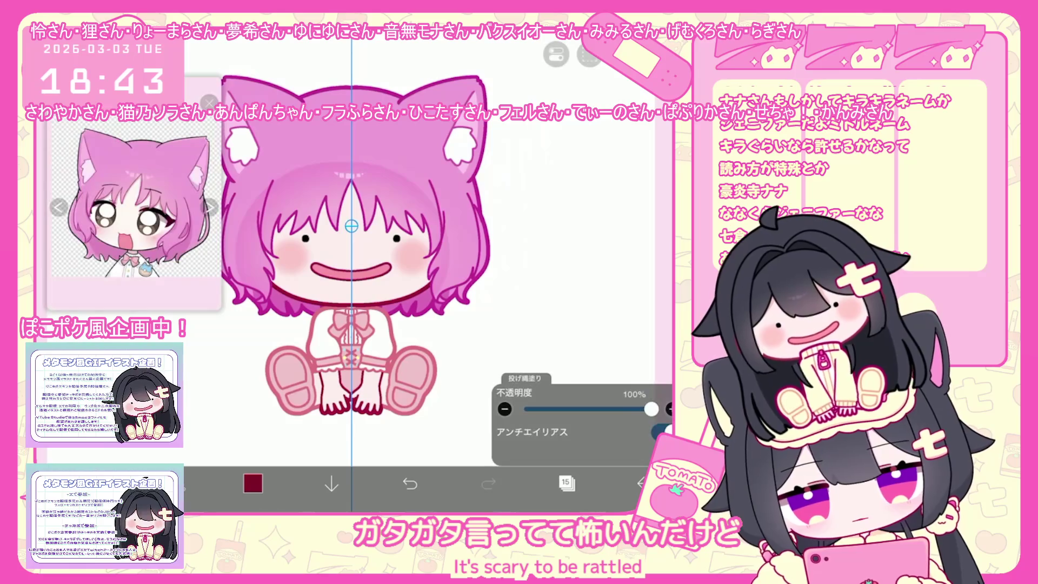
scroll(404, 267, "down", 2)
Try layer 20, then make layer 12 the working layer for the leg touch-ups
left_click(566, 483)
scroll(503, 243, "up", 3)
left_click(541, 208)
left_click(566, 484)
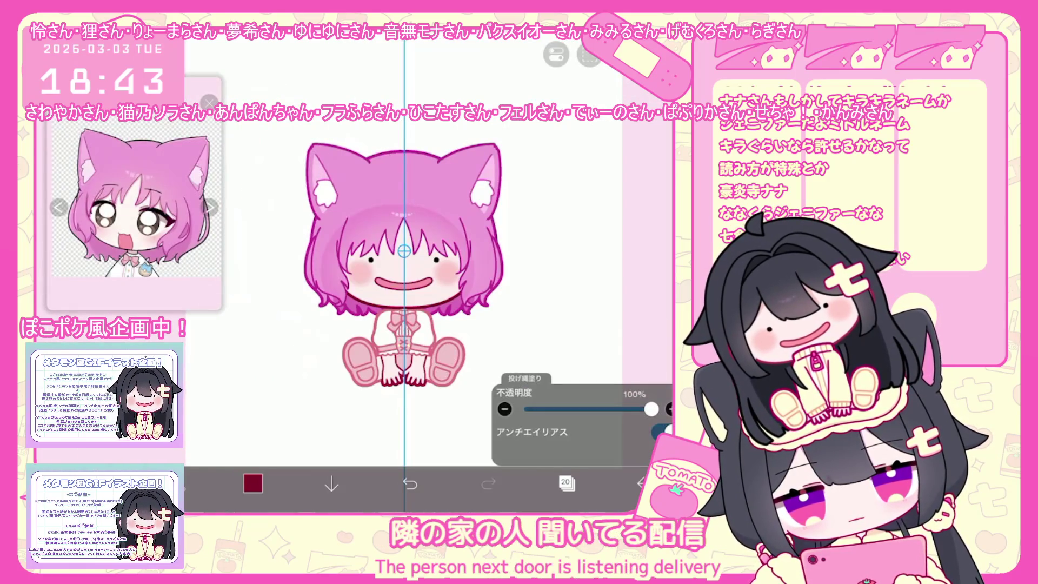
left_click(566, 483)
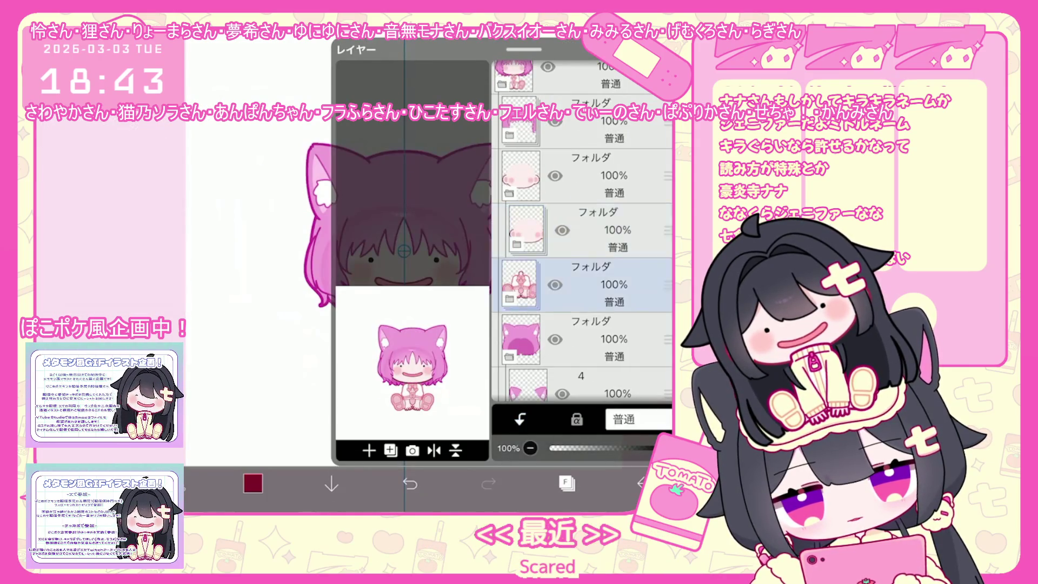
scroll(582, 244, "down", 3)
left_click(582, 279)
left_click(566, 484)
scroll(403, 348, "up", 5)
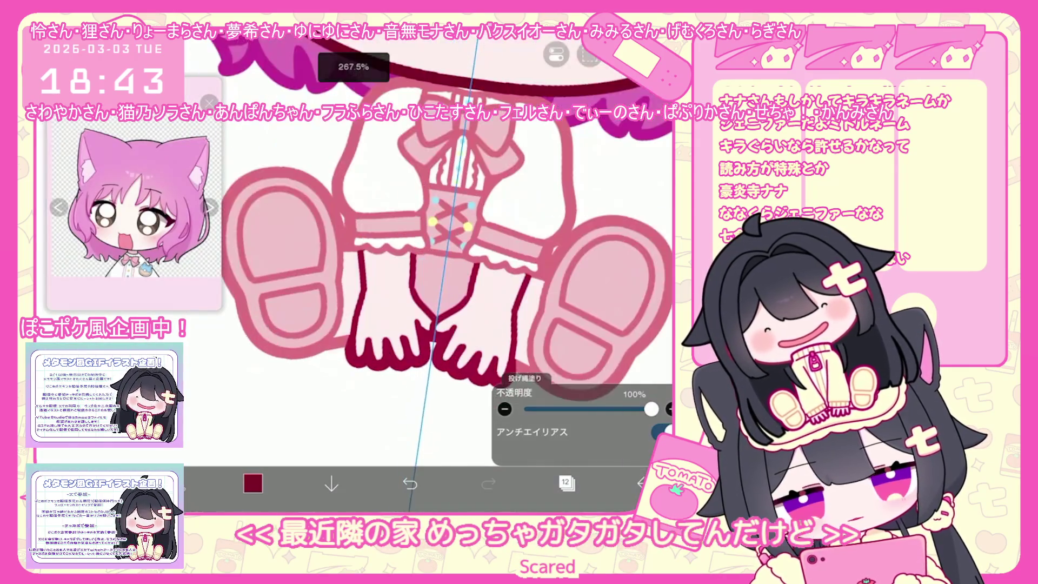
Lasso-fill the gap beneath the toes in dark red on layer 12, then switch to layer 6
left_click_drag(333, 381, 560, 390)
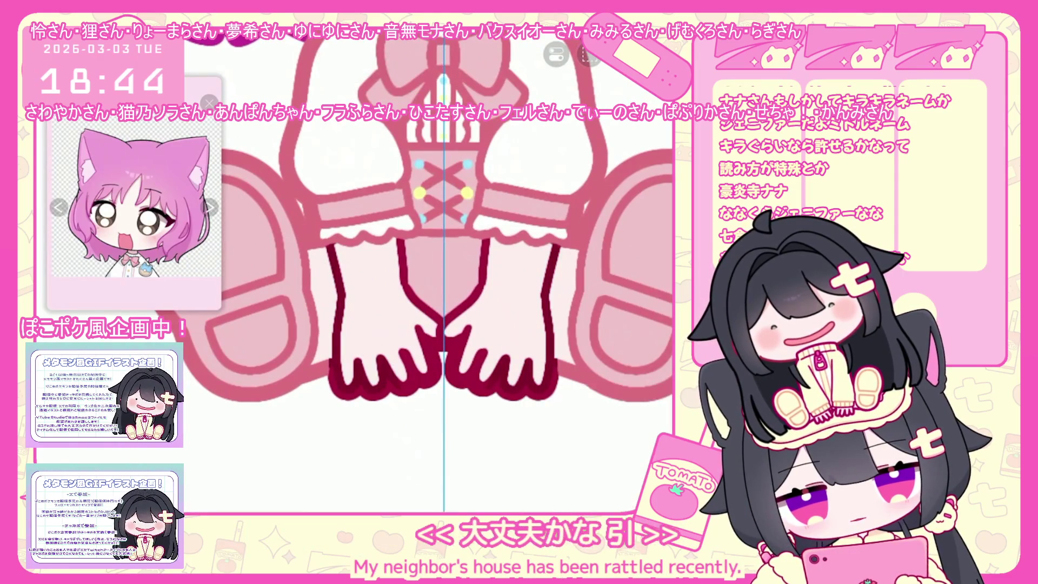
scroll(416, 272, "up", 2)
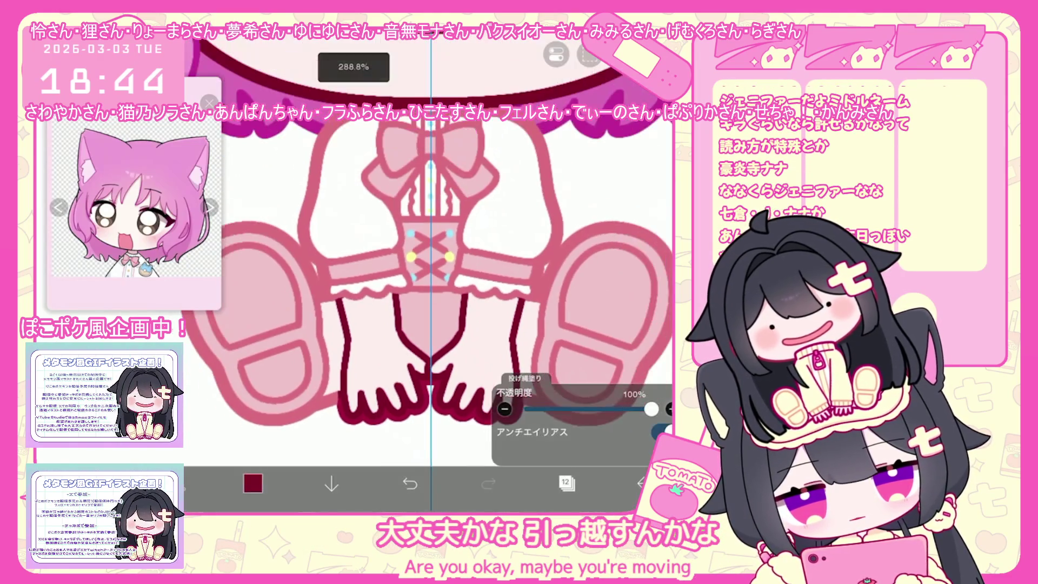
scroll(416, 272, "up", 2)
scroll(415, 272, "up", 2)
left_click(566, 484)
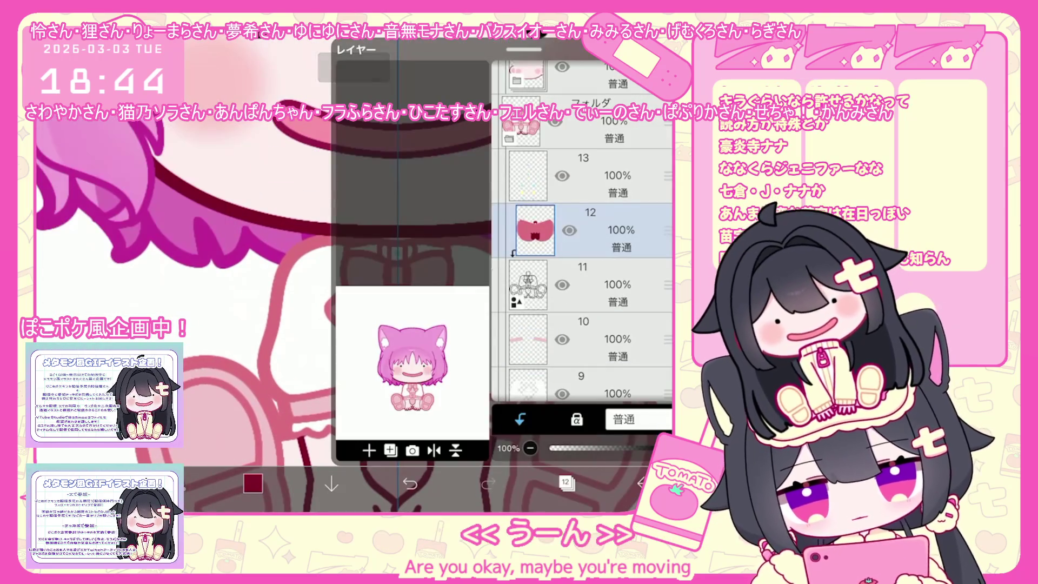
scroll(581, 227, "up", 2)
left_click(566, 483)
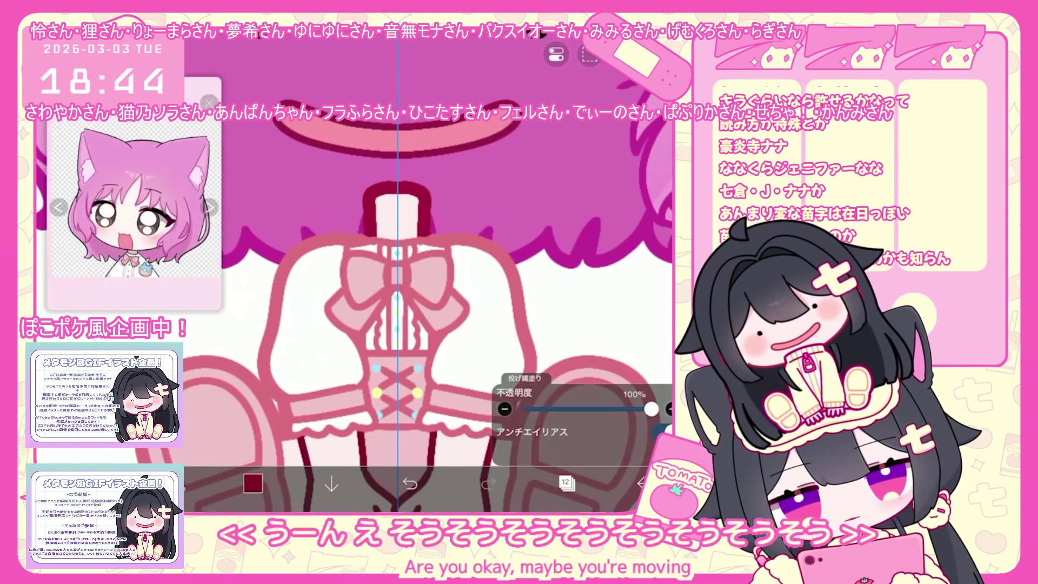
left_click(566, 483)
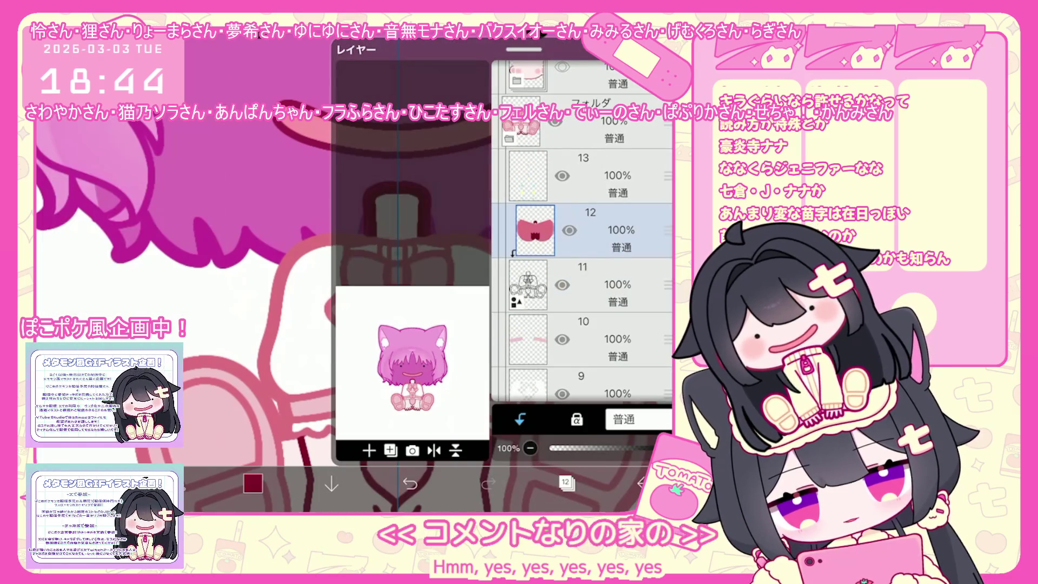
scroll(582, 244, "down", 3)
left_click(599, 300)
left_click(566, 484)
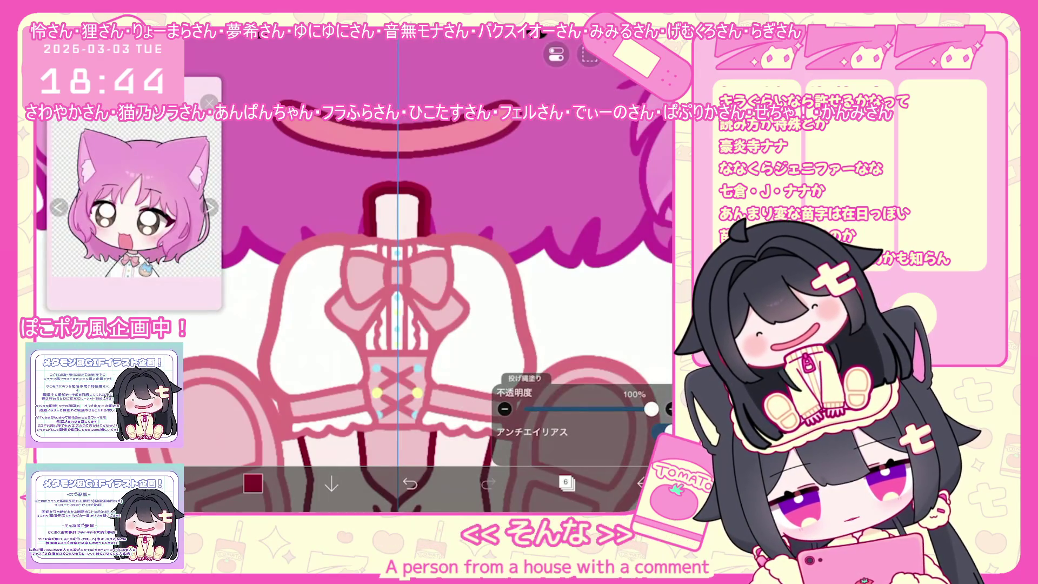
scroll(430, 268, "down", 5)
scroll(430, 268, "down", 3)
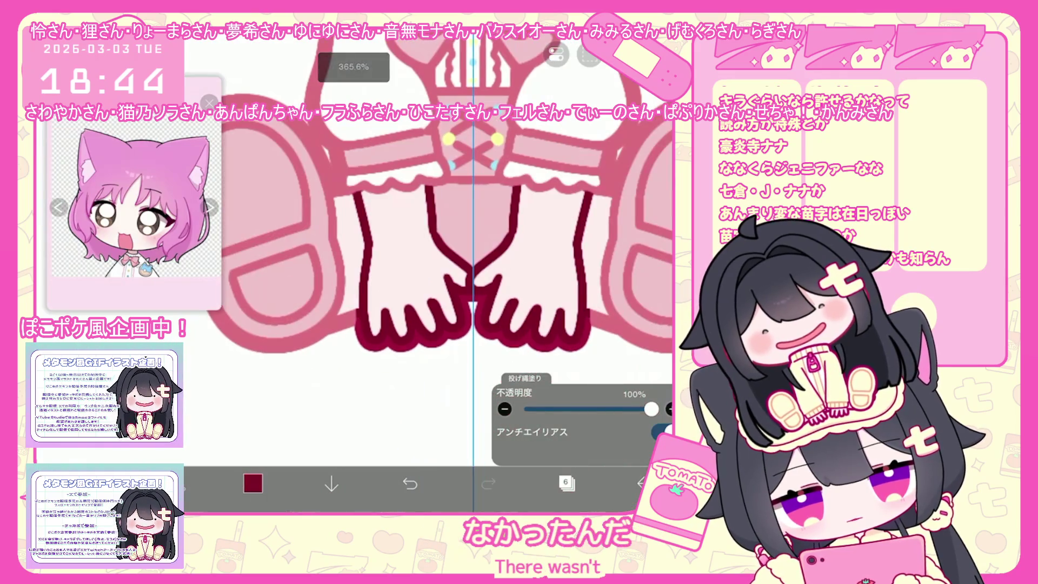
scroll(429, 269, "up", 3)
scroll(431, 268, "up", 2)
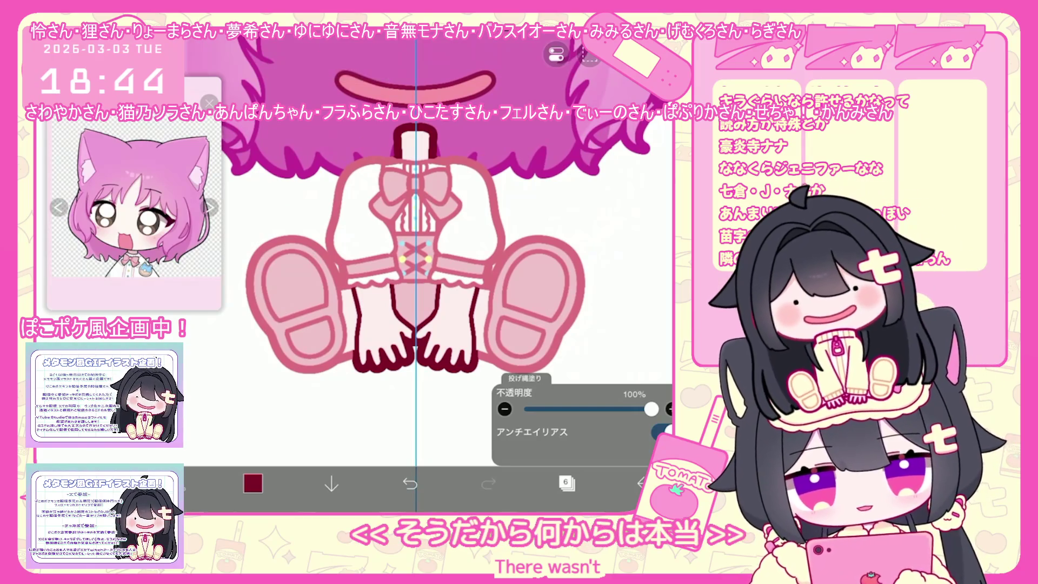
Check the layer stack and make layer 12 the working layer again
left_click(566, 482)
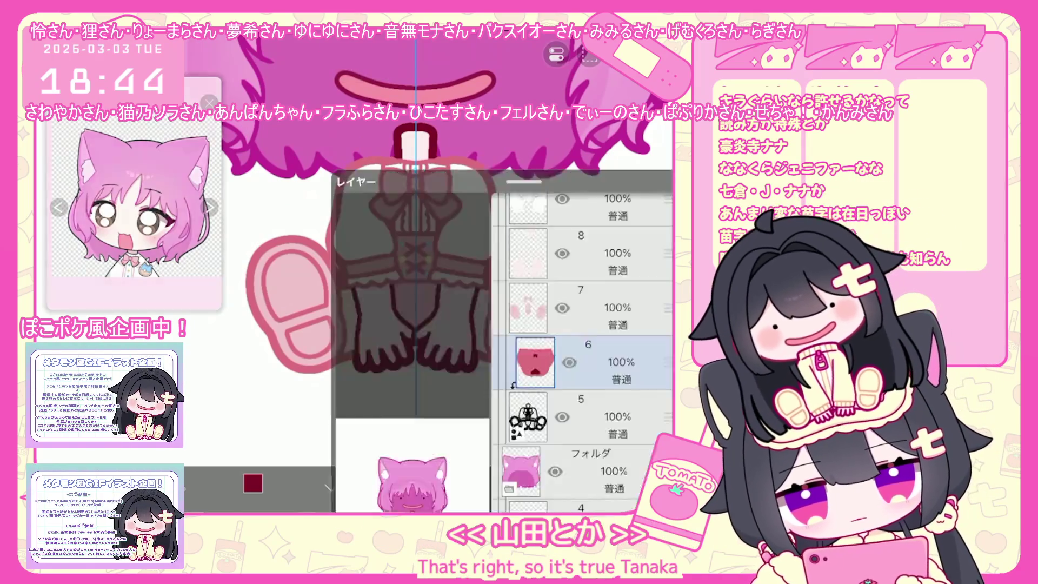
scroll(583, 243, "up", 5)
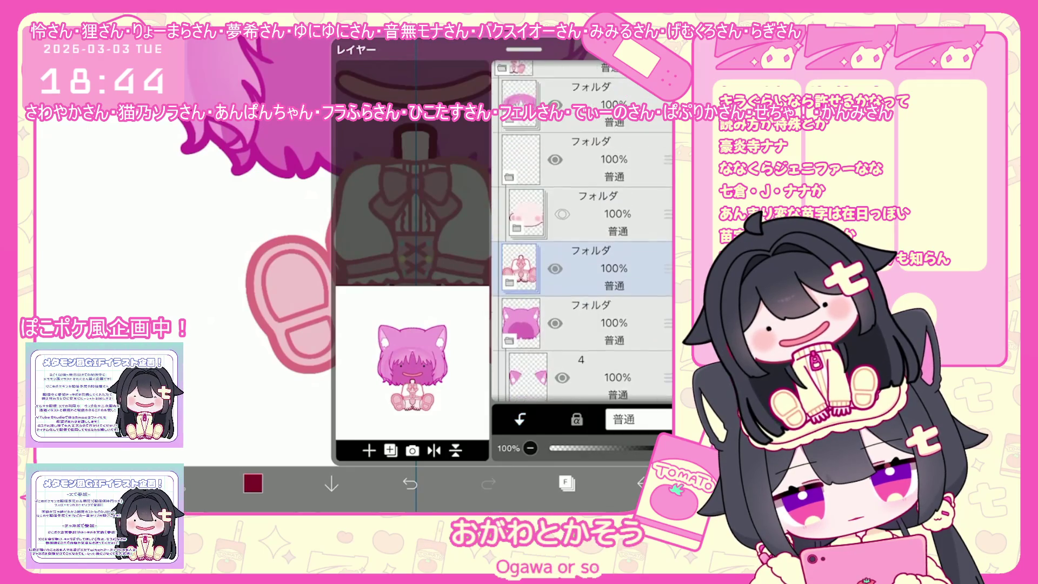
scroll(429, 268, "up", 3)
left_click(566, 482)
scroll(430, 268, "down", 3)
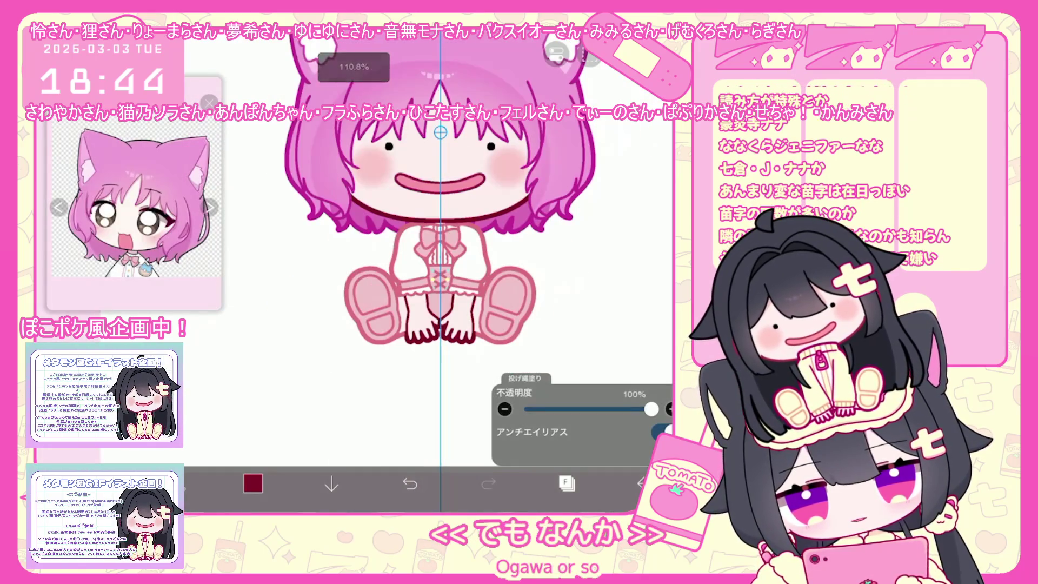
scroll(430, 268, "up", 3)
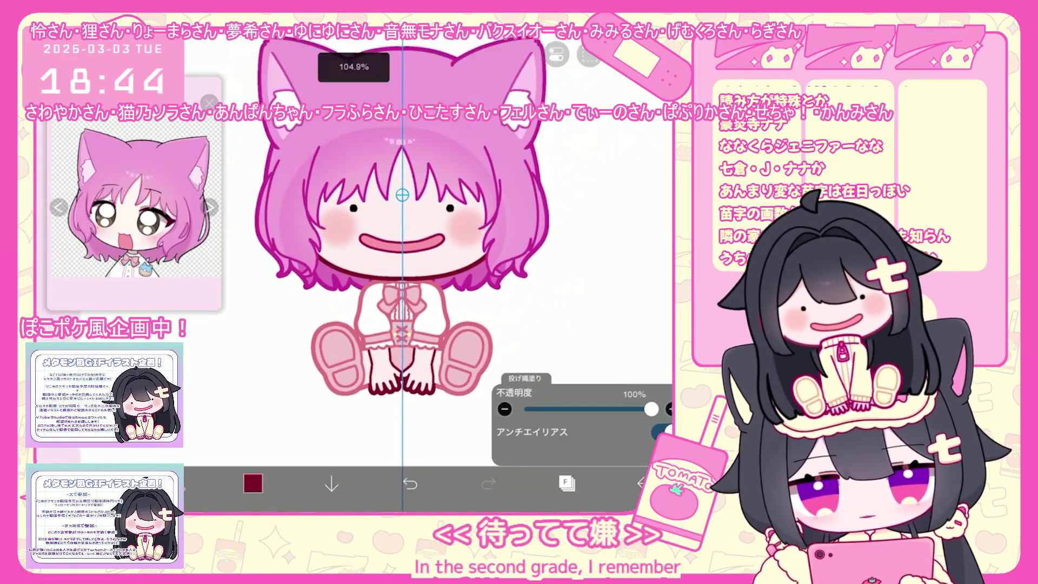
scroll(429, 268, "up", 3)
left_click(566, 482)
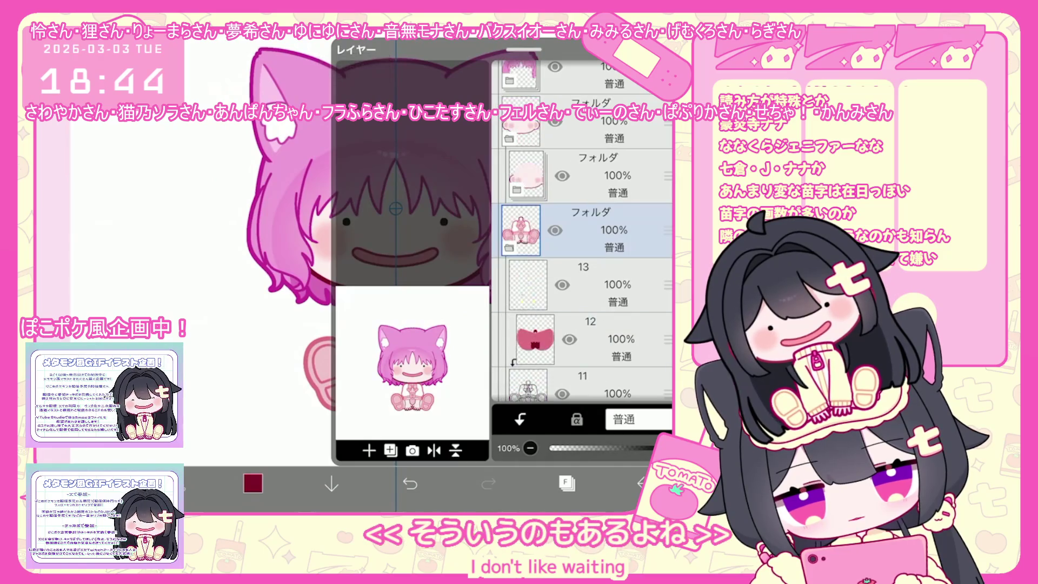
left_click(584, 339)
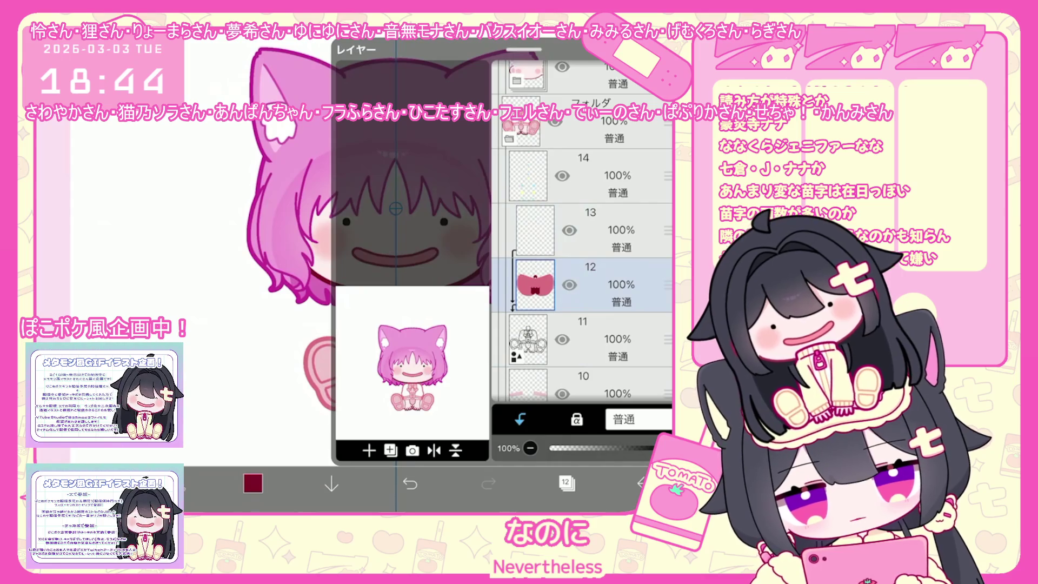
left_click(566, 483)
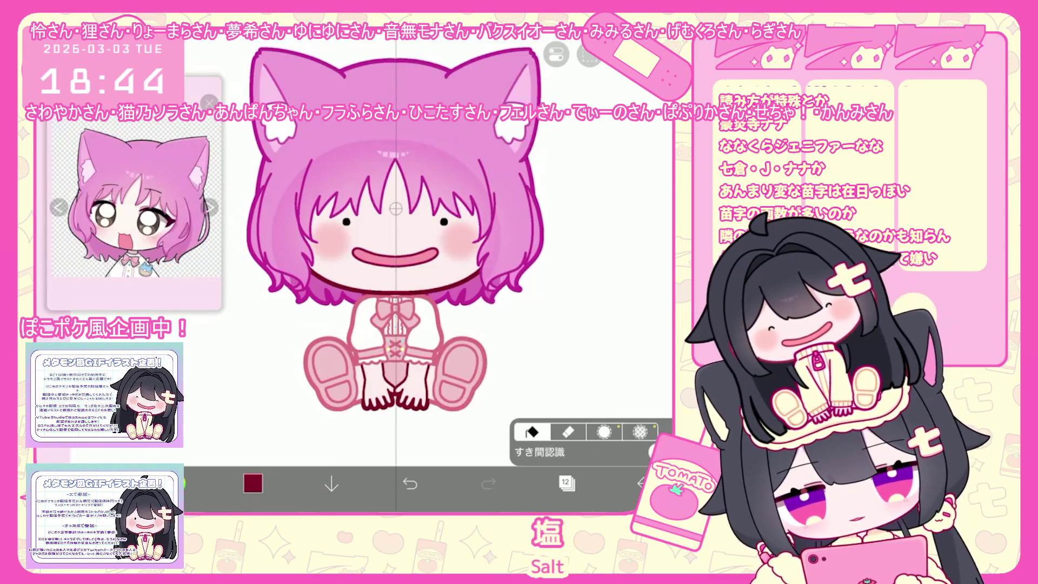
Switch the fill to erase mode, add a blank layer clipped to layer 6's clothing artwork and pick light pink
left_click(567, 432)
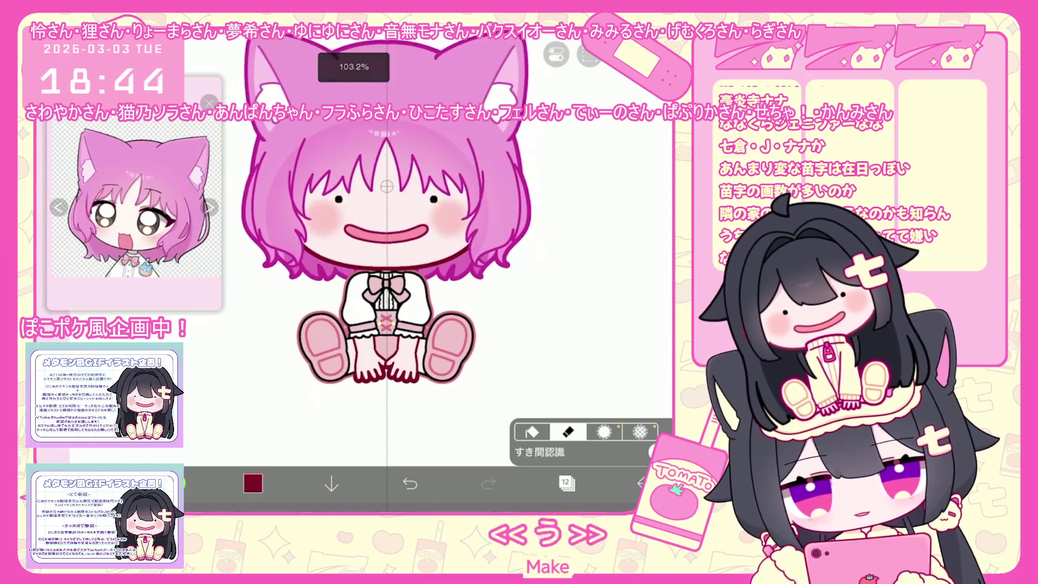
left_click(566, 483)
scroll(582, 243, "down", 5)
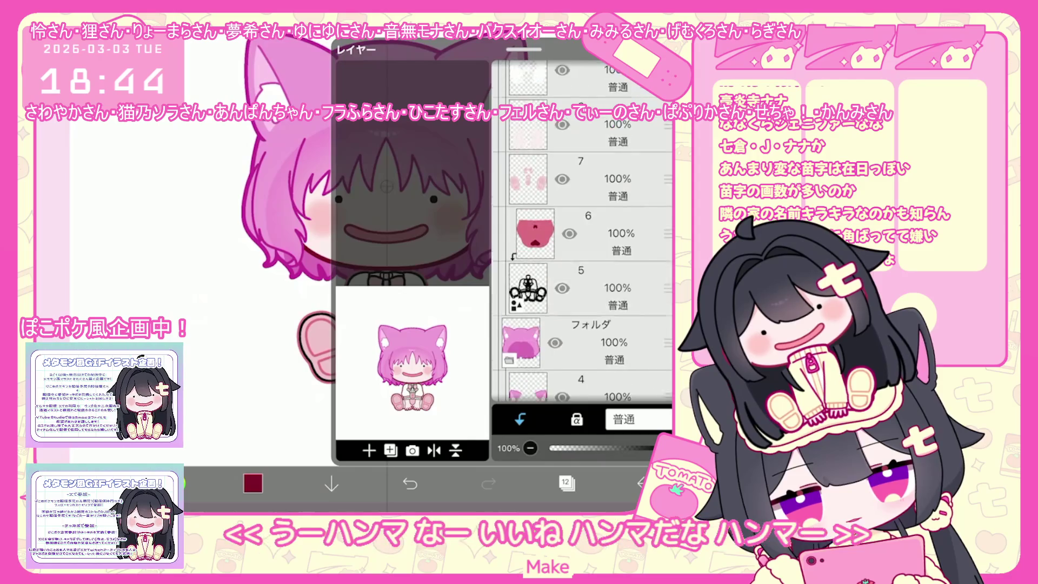
left_click(582, 153)
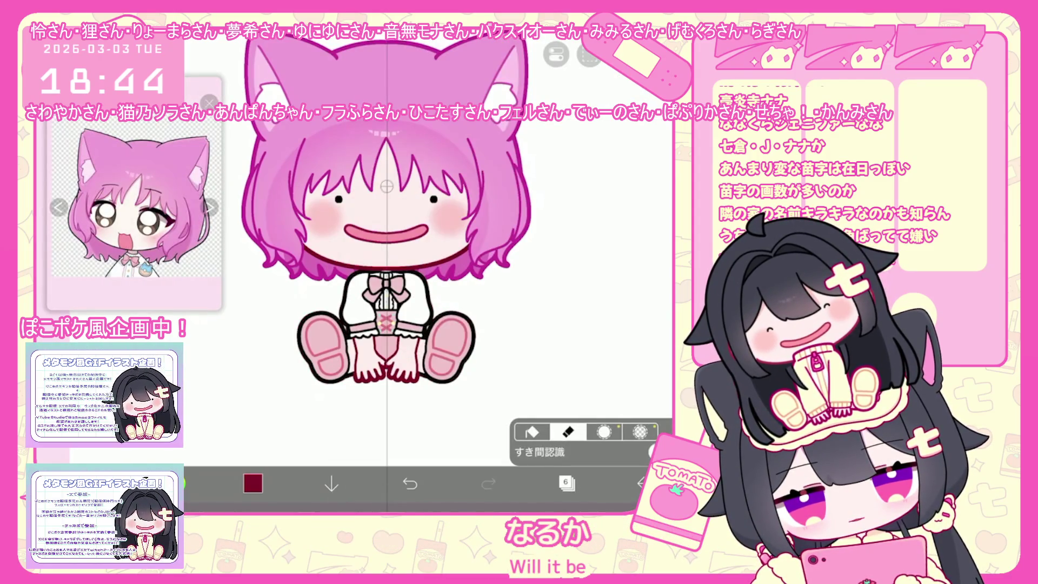
left_click(566, 483)
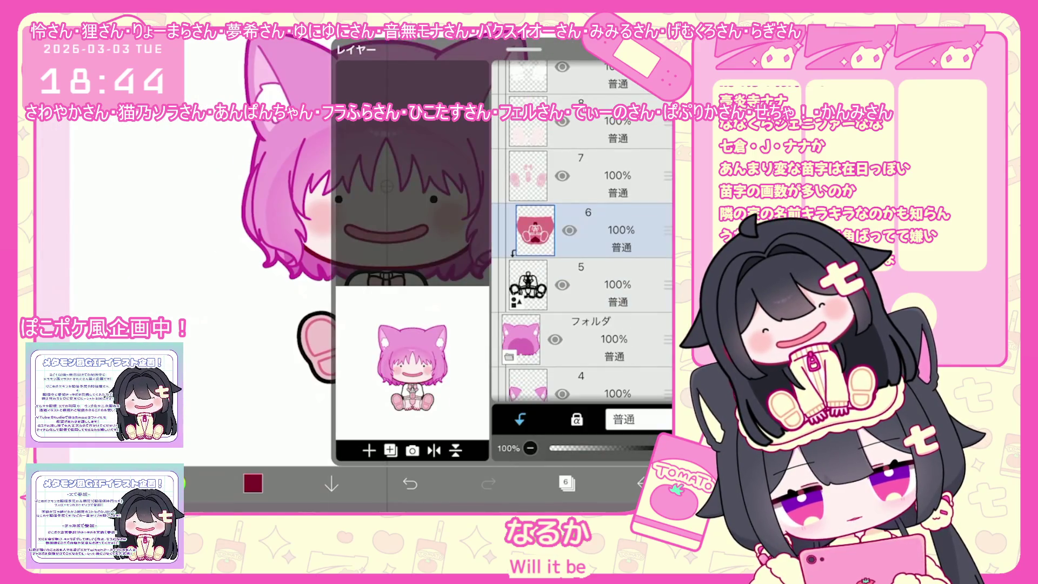
left_click(369, 450)
left_click(566, 484)
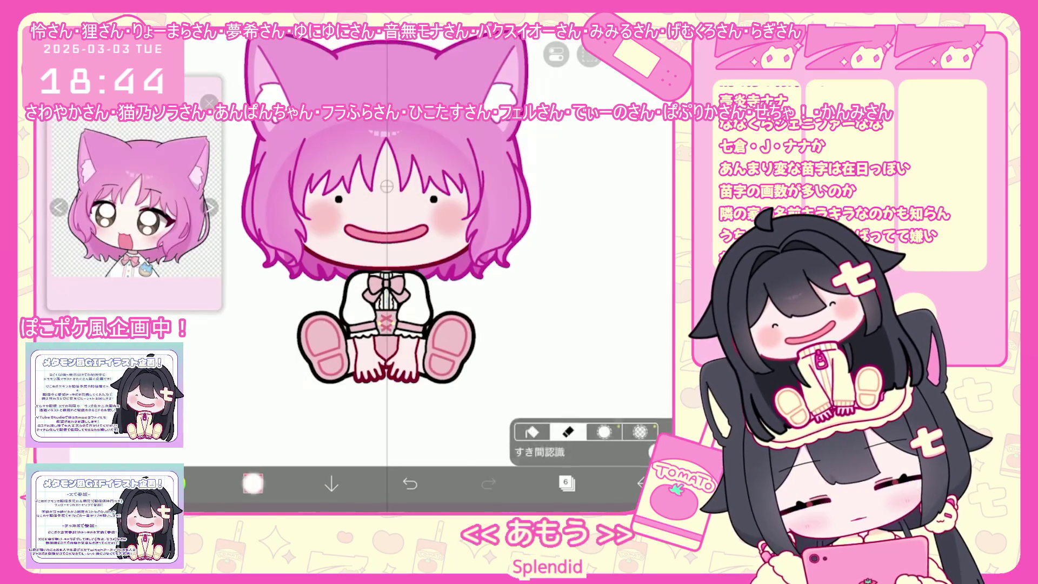
left_click(252, 484)
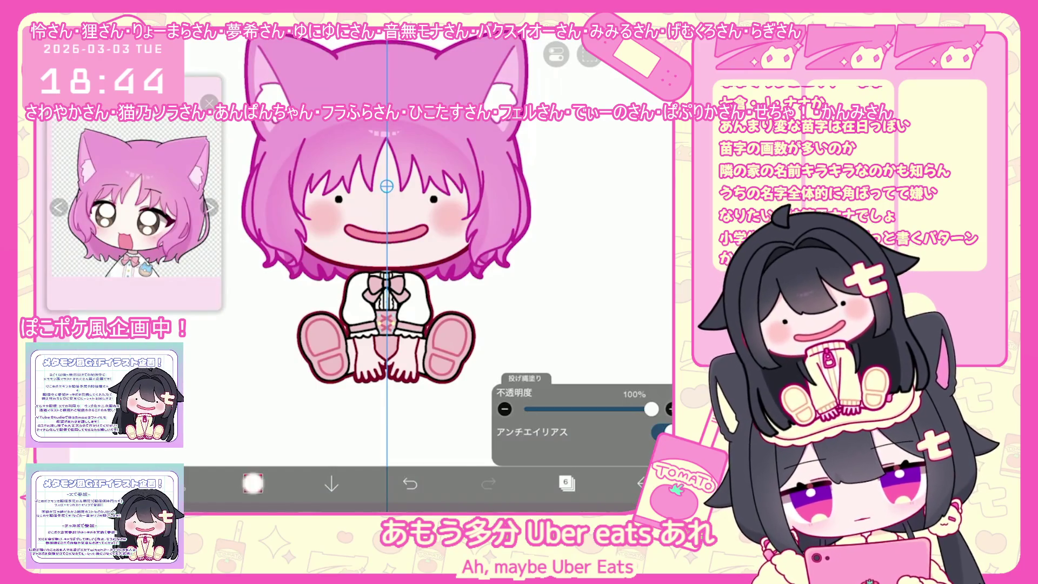
left_click(252, 483)
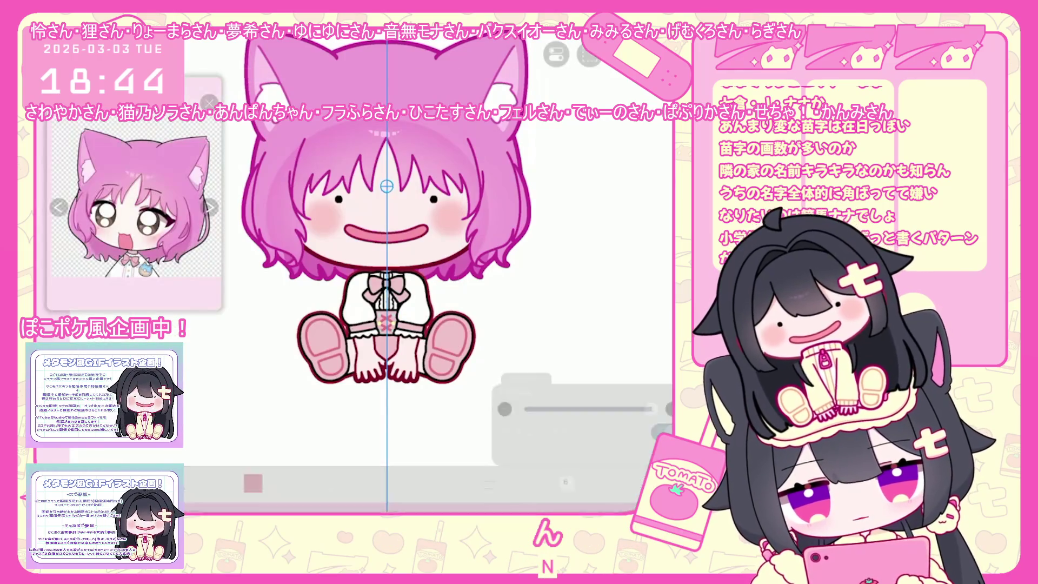
Set the drawing colour to light pink, then to a deeper rose in the colour settings
left_click(253, 484)
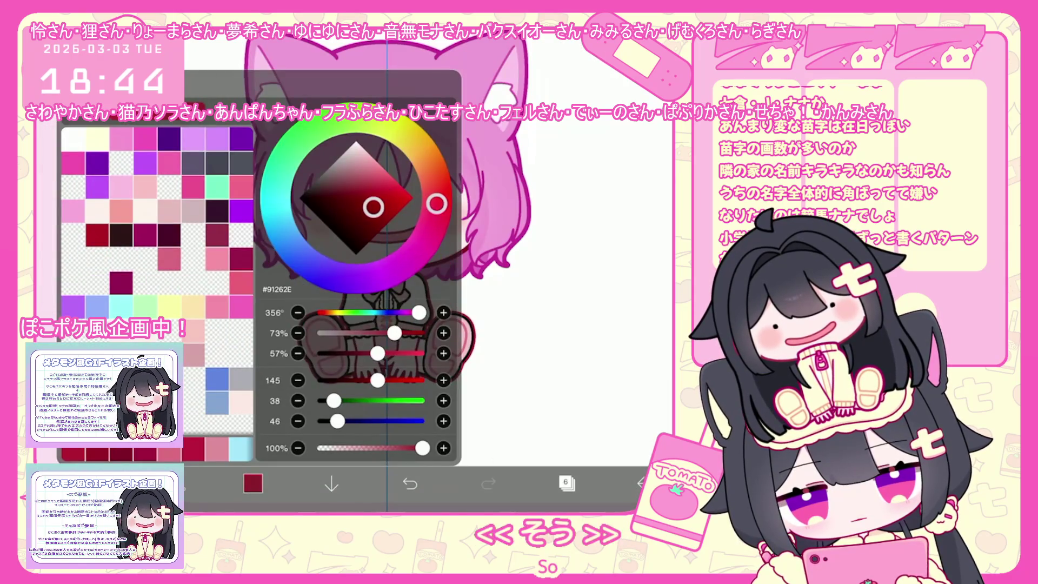
left_click(373, 203)
left_click(568, 325)
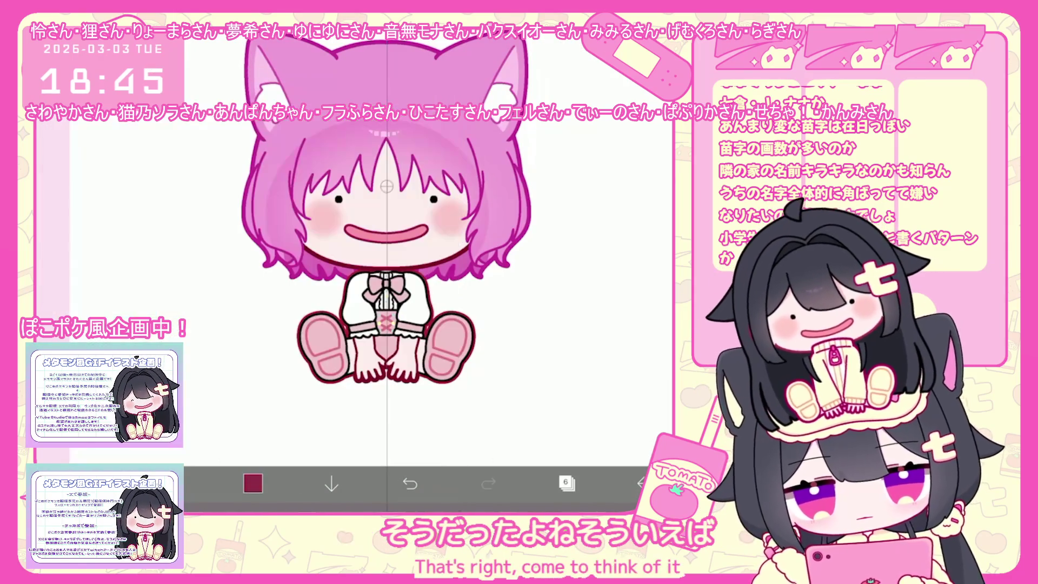
left_click(252, 483)
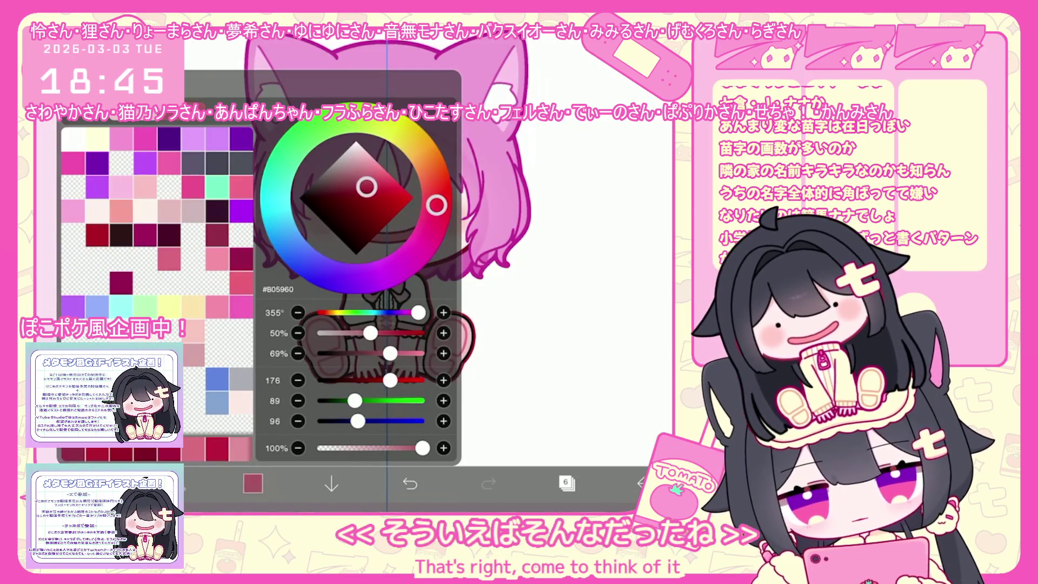
left_click(568, 324)
left_click(252, 483)
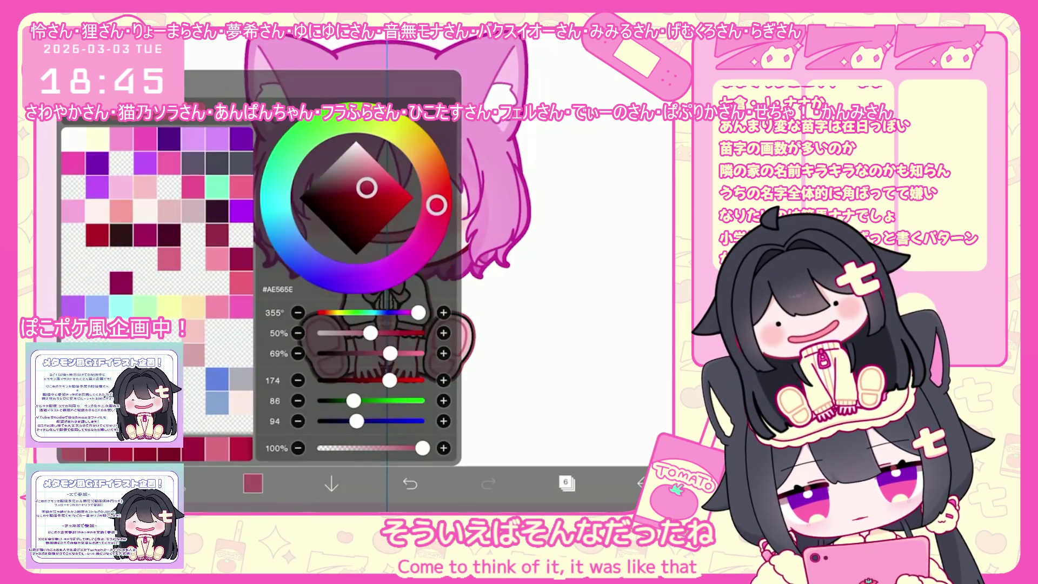
left_click(568, 324)
Select layer 13, then make the Folder group above it the working layer
left_click(566, 484)
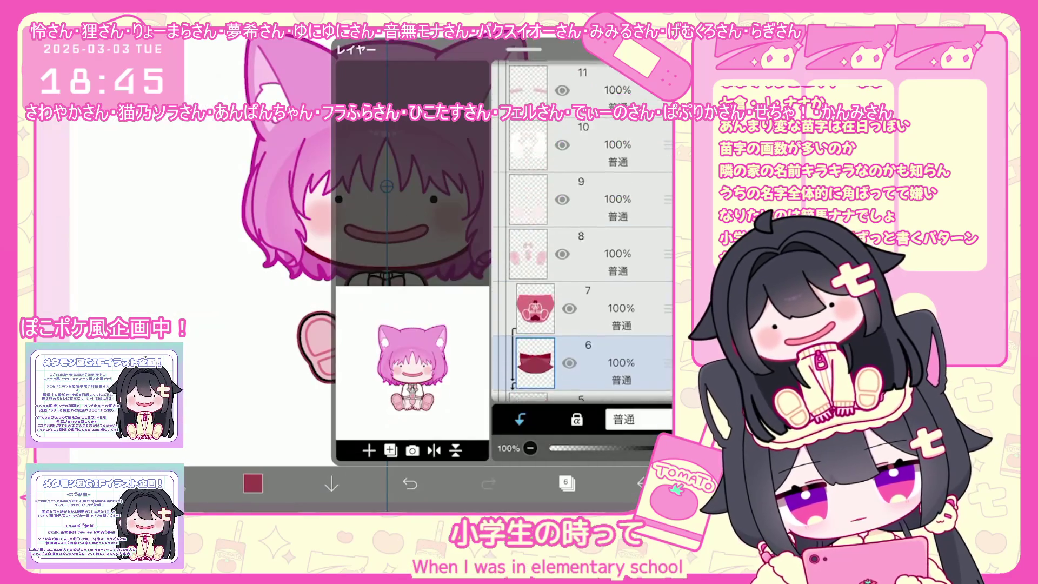
left_click(584, 240)
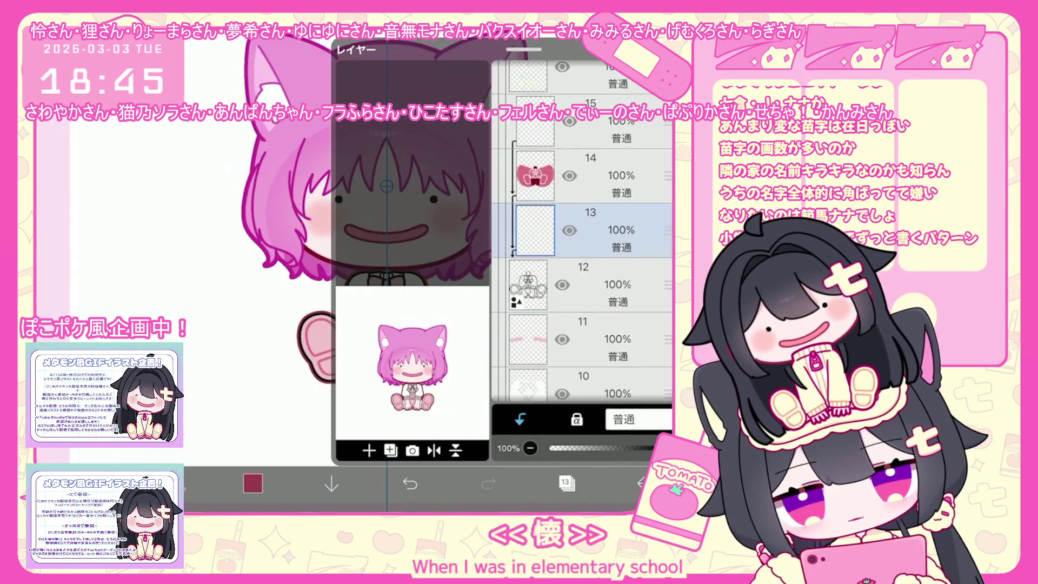
left_click(567, 484)
scroll(387, 243, "down", 3)
scroll(386, 243, "up", 3)
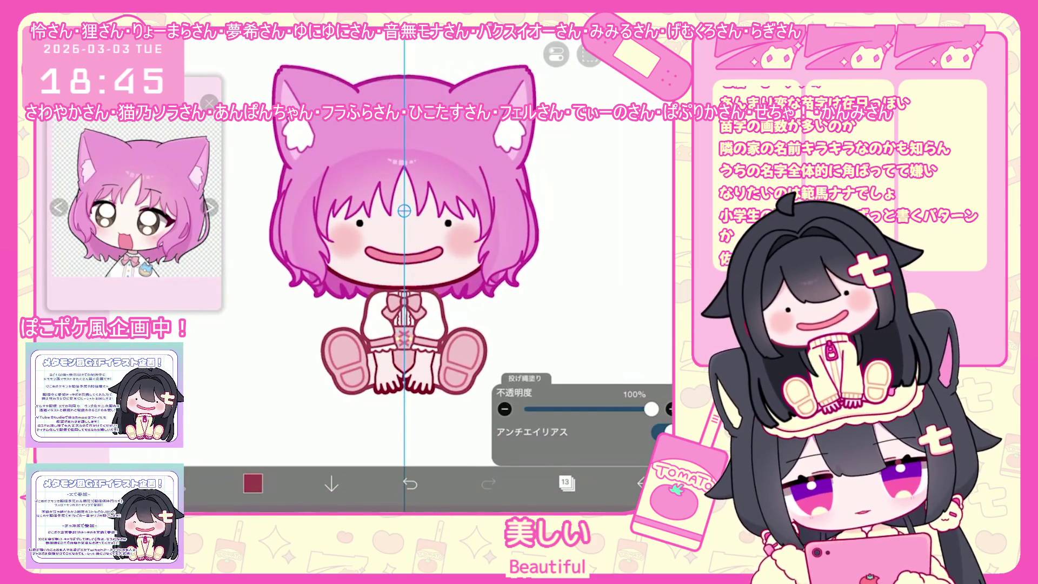
left_click(566, 484)
scroll(584, 243, "up", 3)
left_click(583, 186)
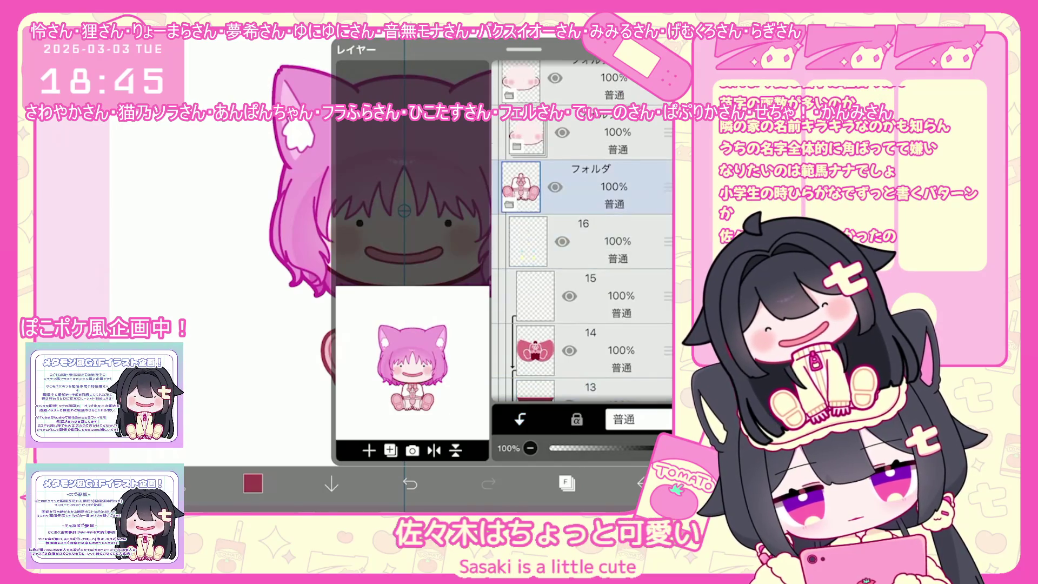
Add a new vector layer and check the colour, brush and ruler settings for the black outline
left_click(390, 450)
left_click(381, 326)
left_click(390, 450)
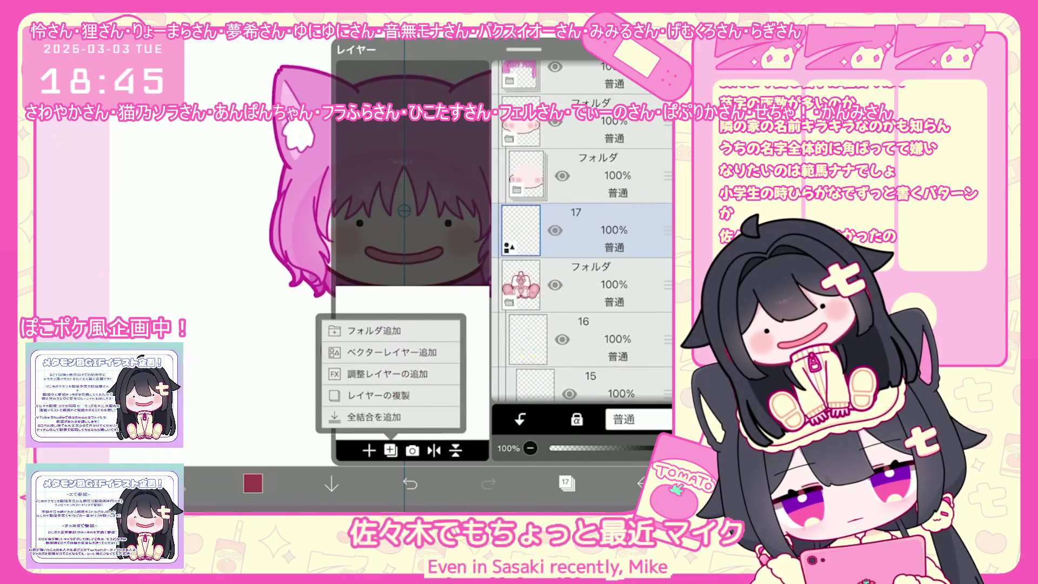
left_click(390, 450)
left_click(253, 483)
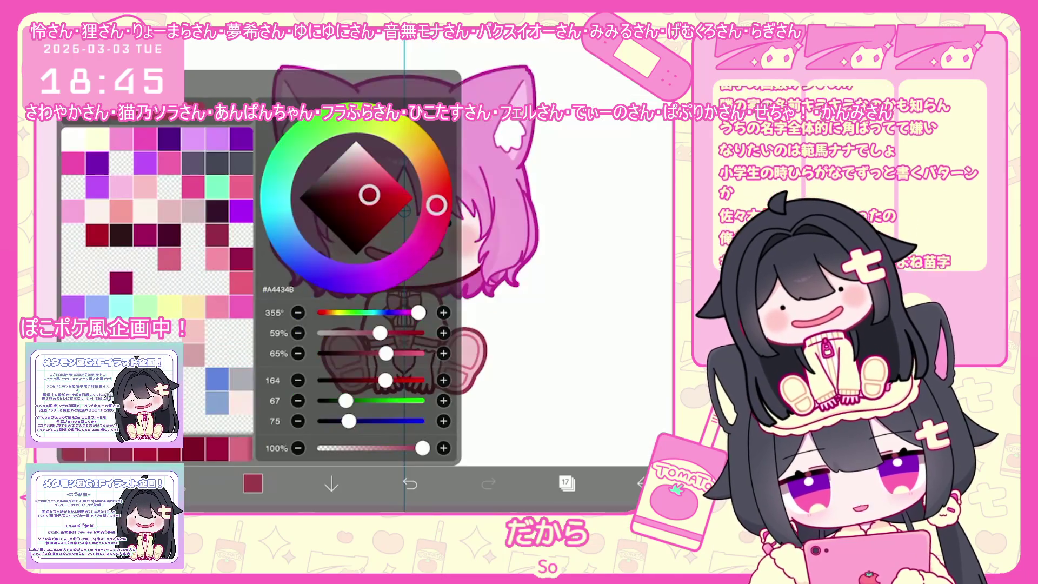
left_click(194, 483)
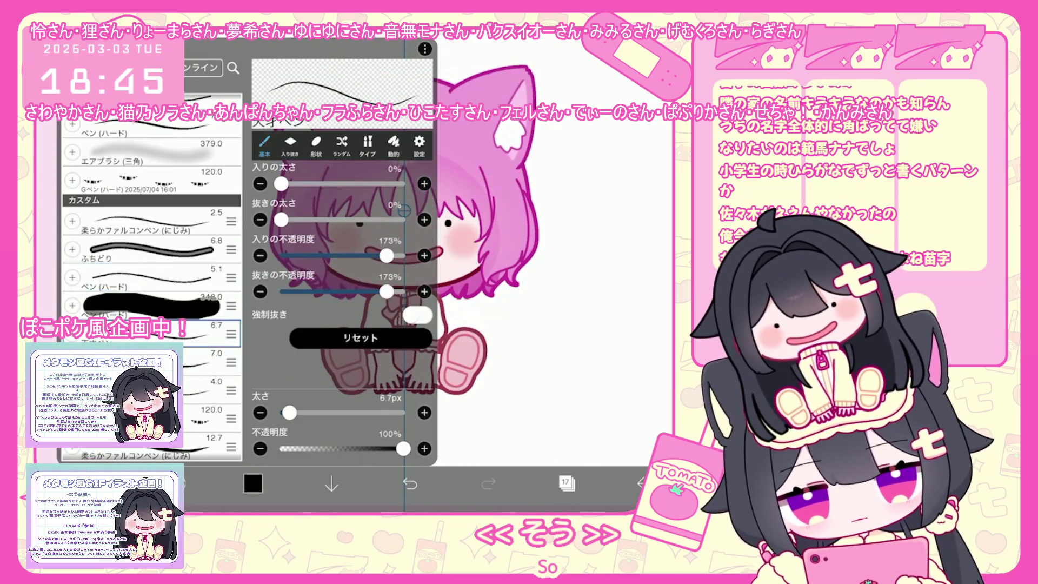
left_click(194, 484)
left_click(555, 56)
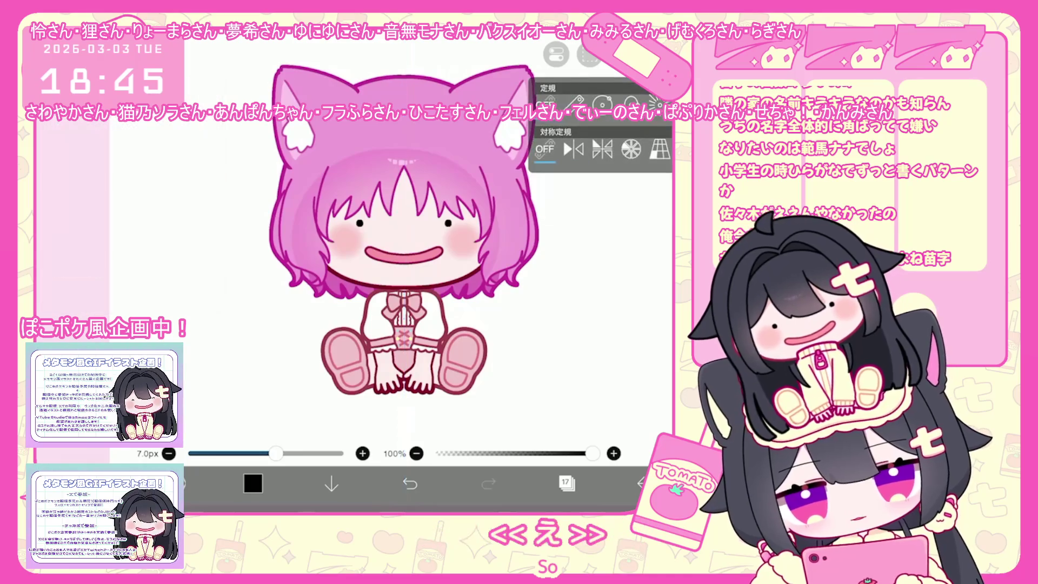
left_click(556, 56)
scroll(390, 325, "up", 5)
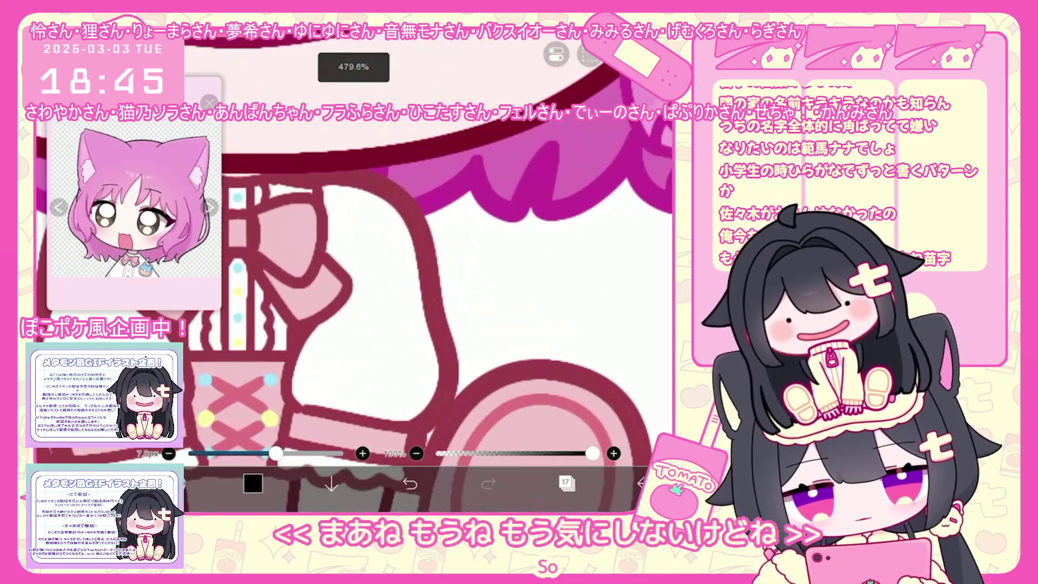
Draw the first curves of the cat head on the chest, undoing and redrawing the top edge
left_click_drag(336, 277, 312, 333)
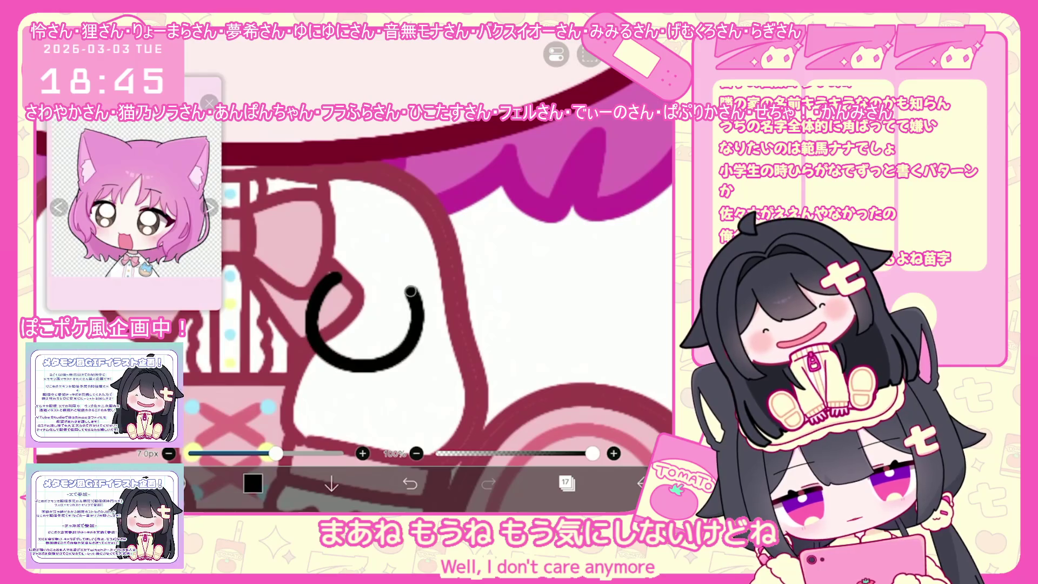
key("ctrl+z")
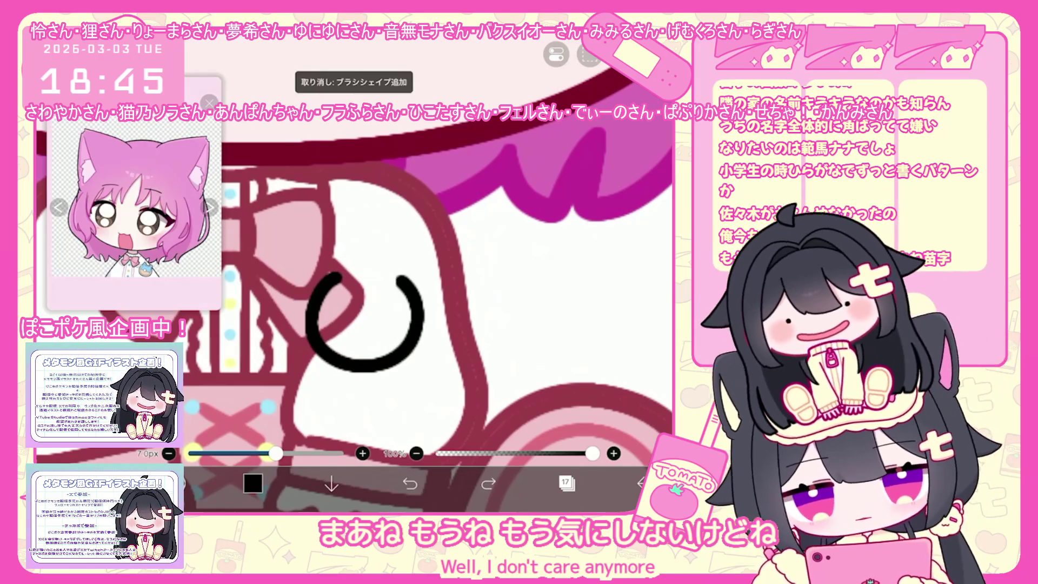
left_click_drag(315, 284, 352, 275)
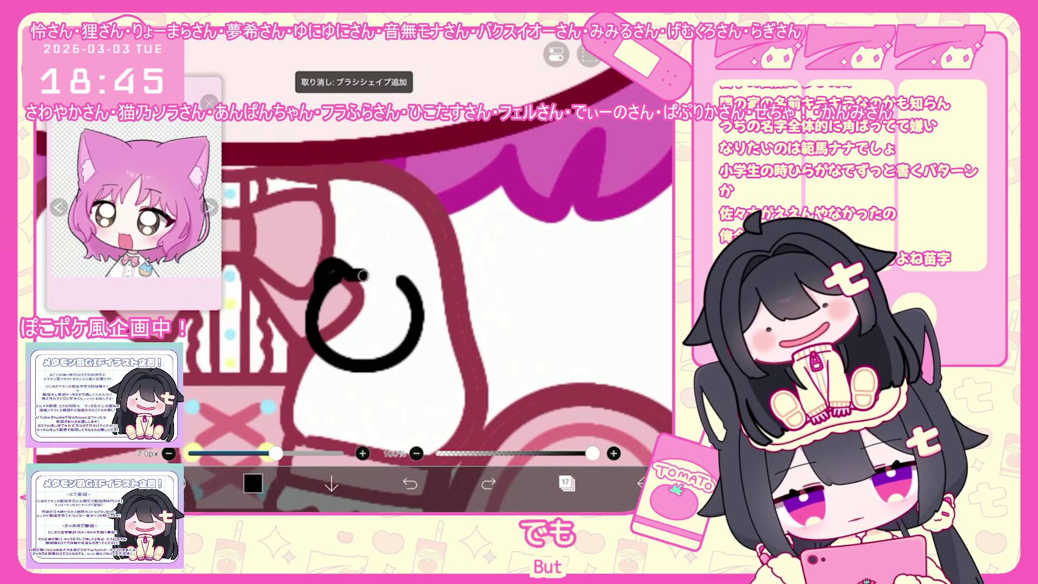
scroll(389, 308, "up", 2)
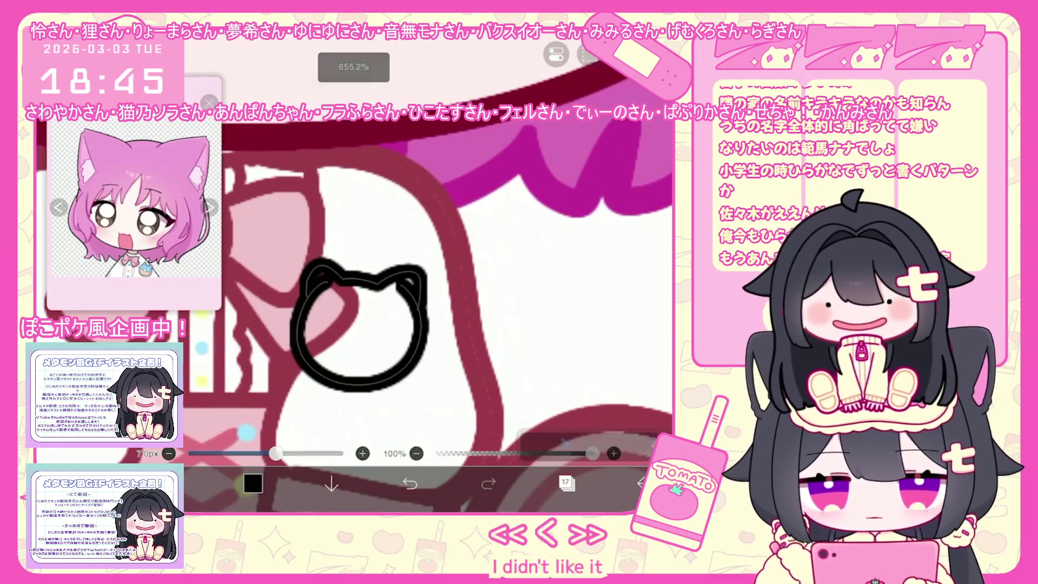
left_click(357, 381)
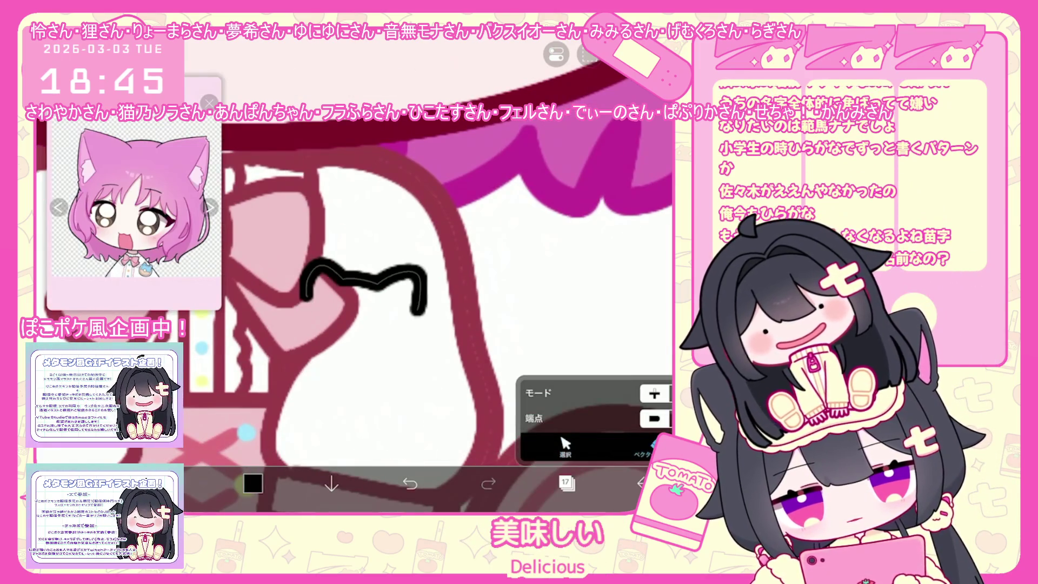
left_click(410, 484)
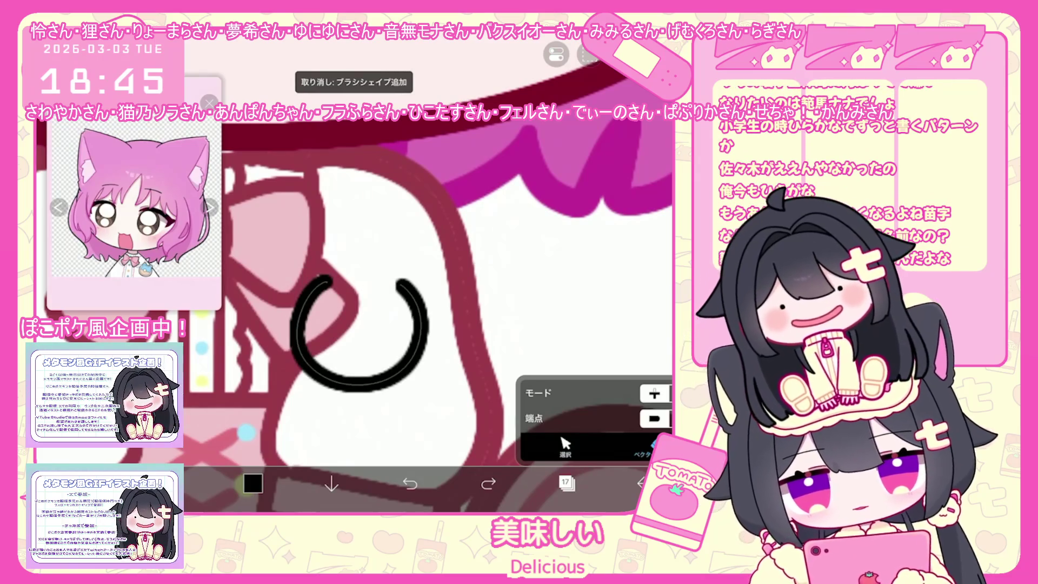
left_click_drag(302, 269, 390, 281)
key("ctrl+z")
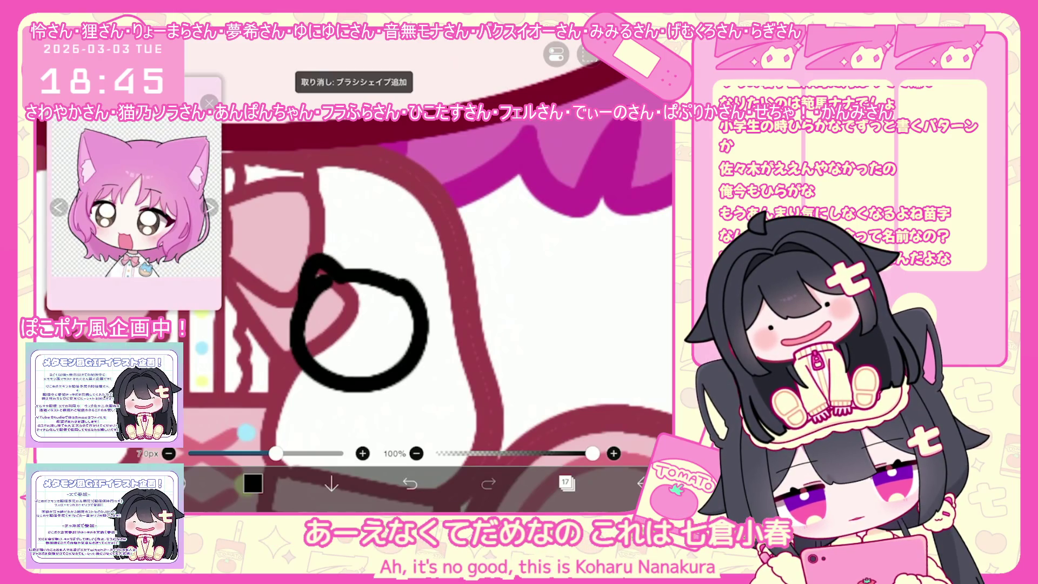
Rework the head's top edge and ears, then draw a small ring inside the cat head
left_click_drag(333, 272, 422, 313)
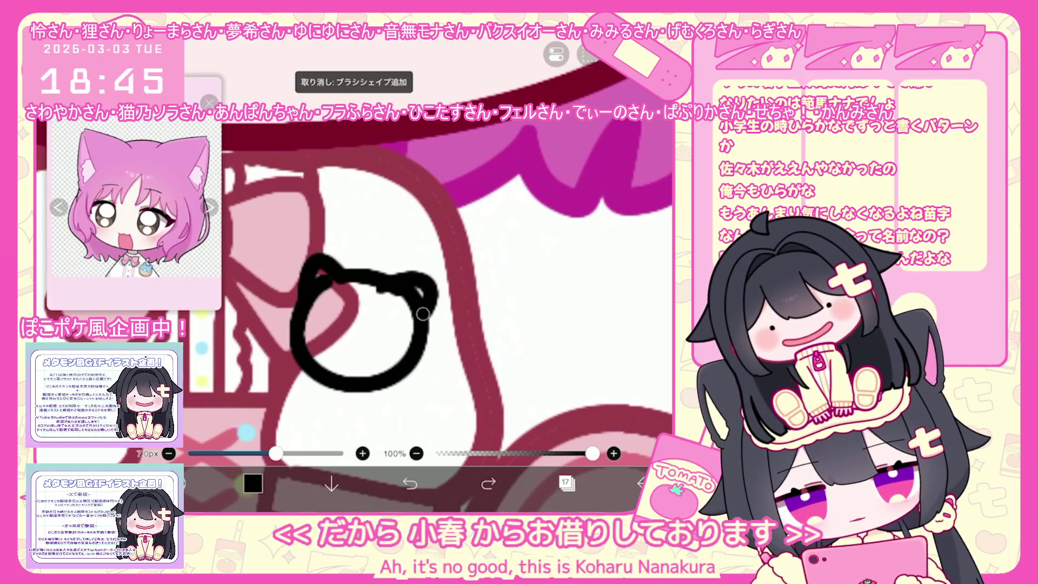
key("ctrl+z")
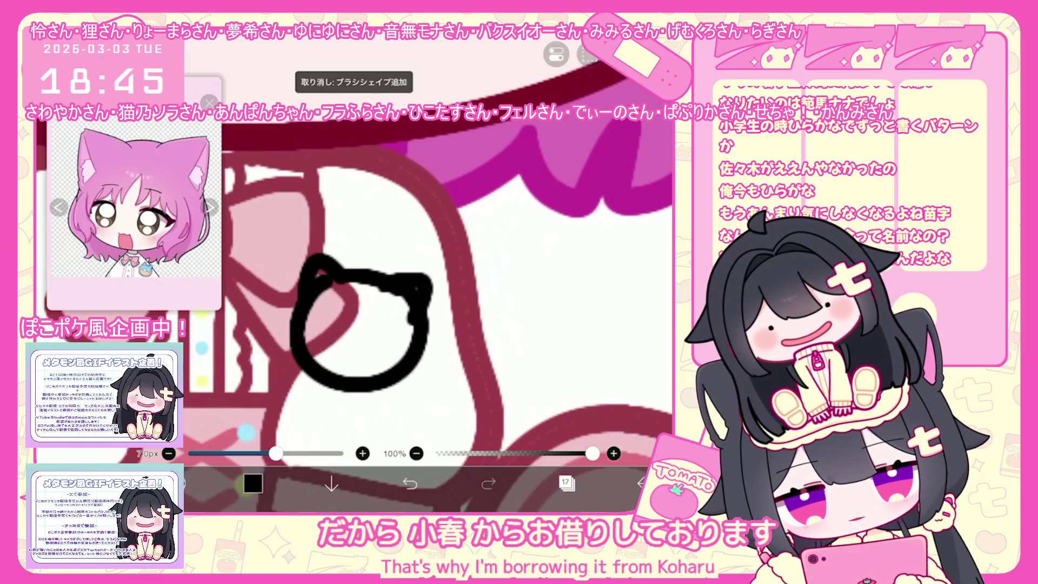
scroll(357, 325, "up", 2)
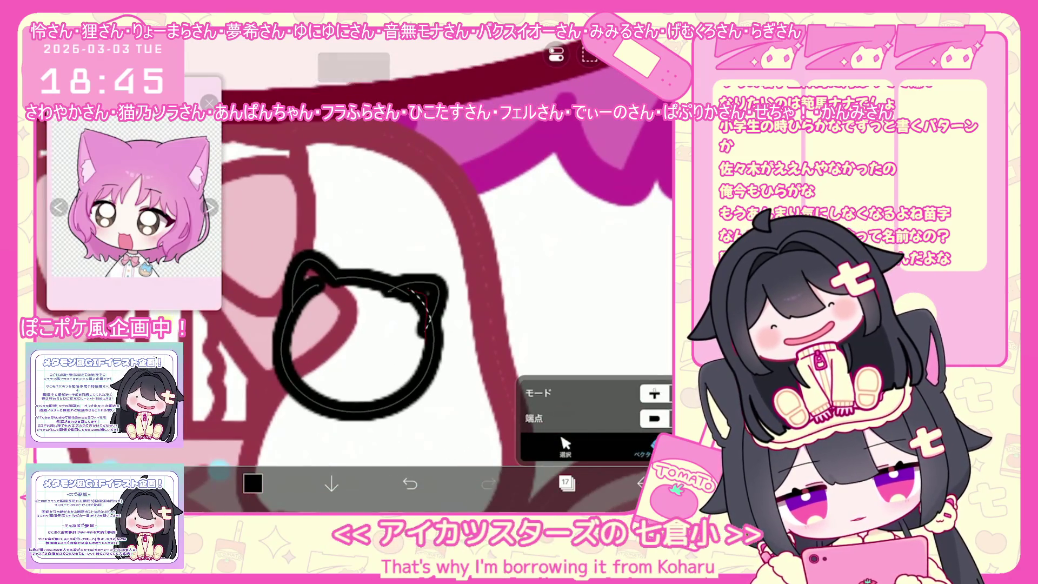
left_click(357, 410)
key("ctrl+z")
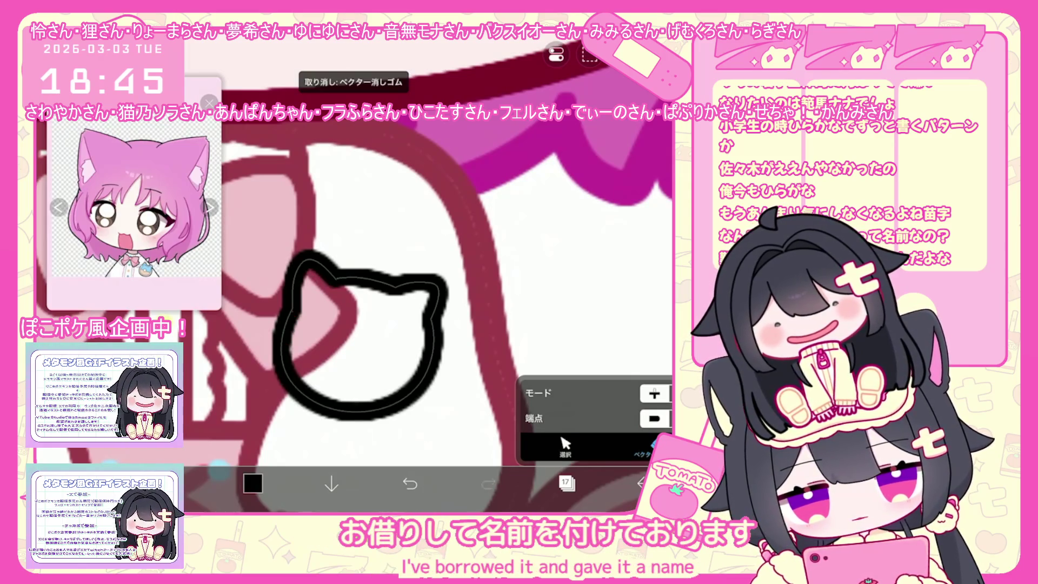
key("b")
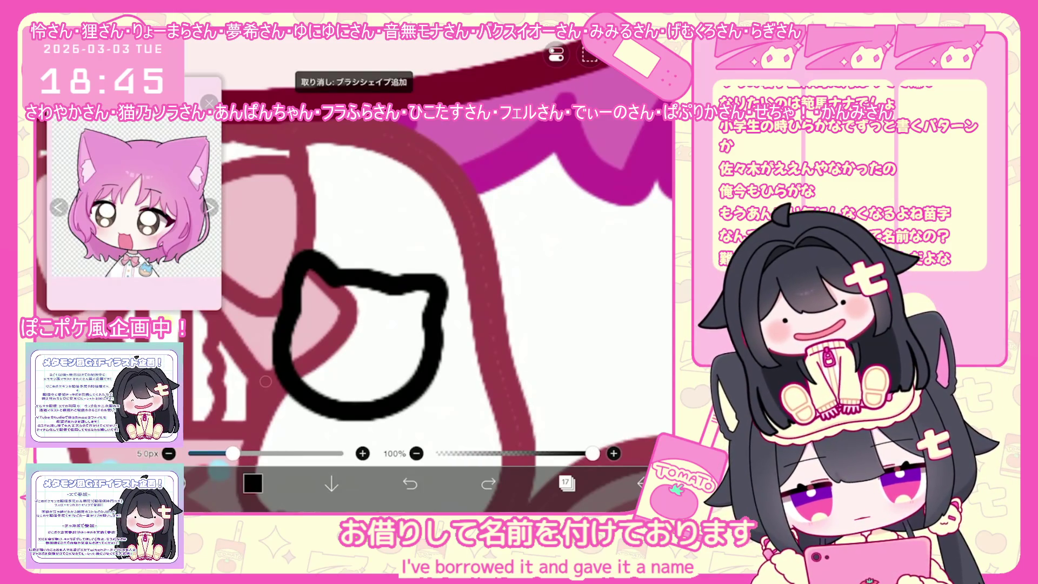
left_click_drag(367, 353, 367, 353)
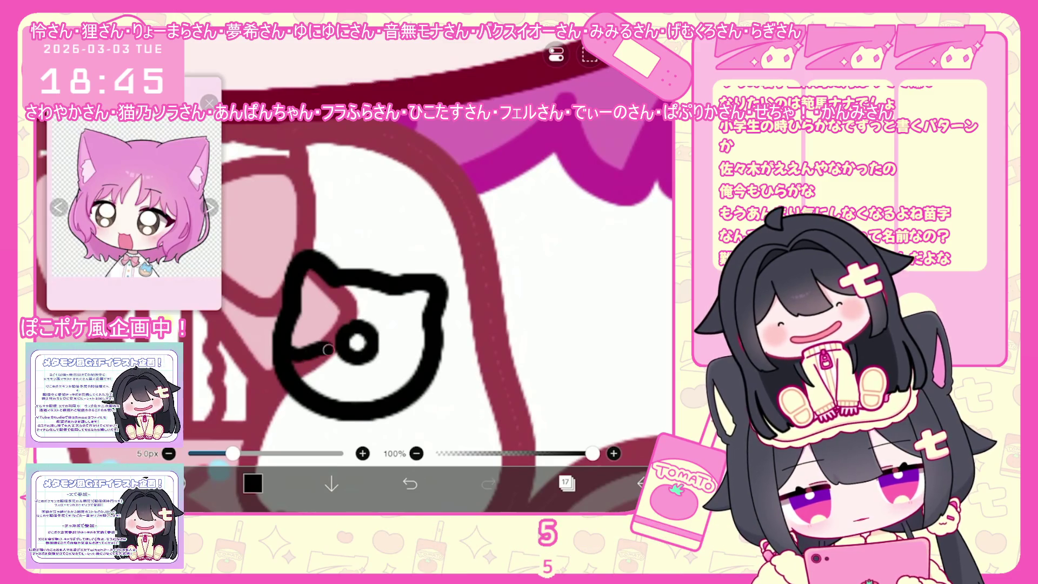
scroll(357, 267, "down", 5)
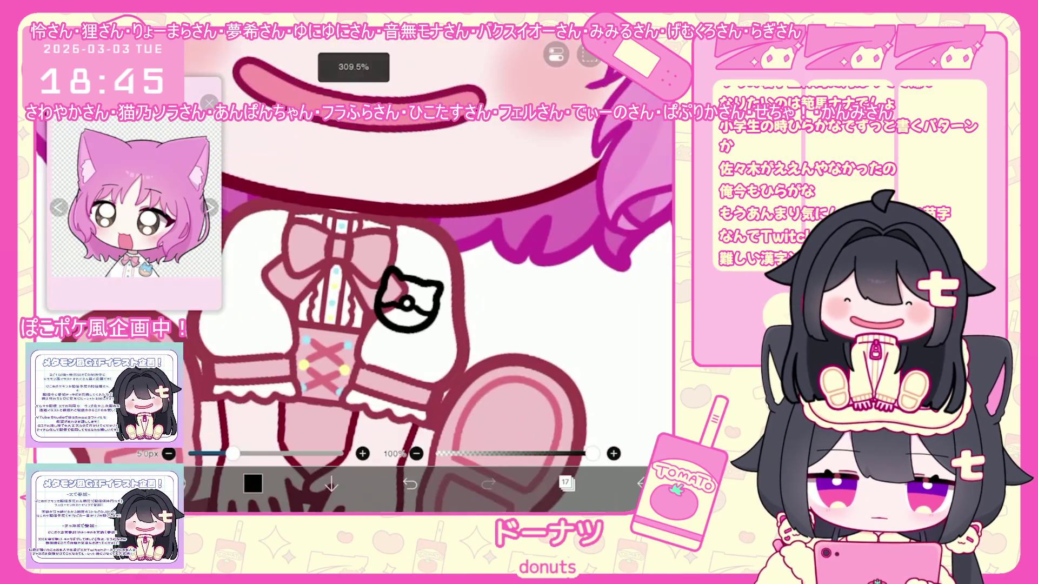
scroll(356, 268, "up", 5)
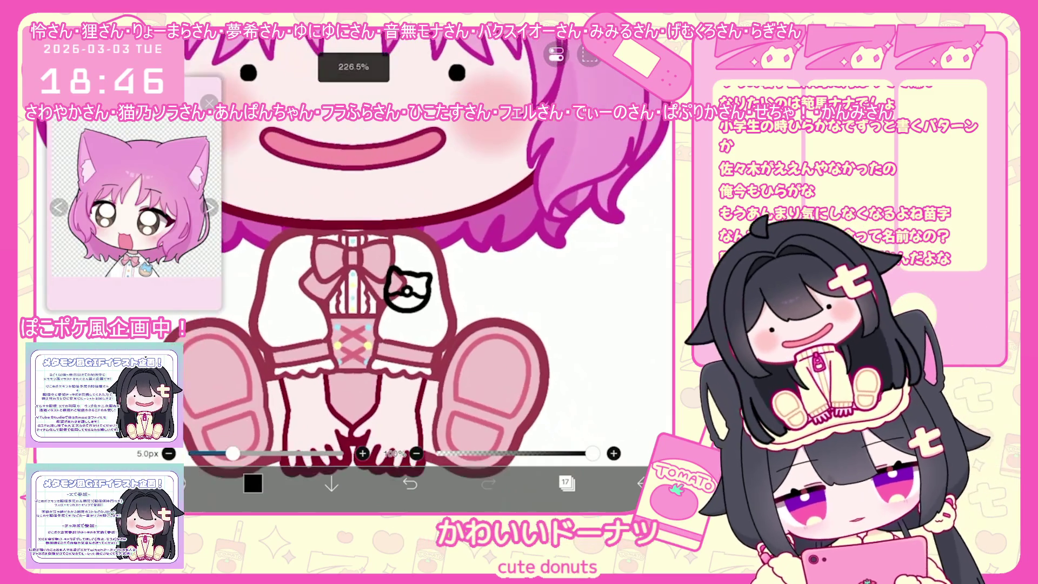
Add a new empty layer above layer 17 for the badge fill
left_click(566, 483)
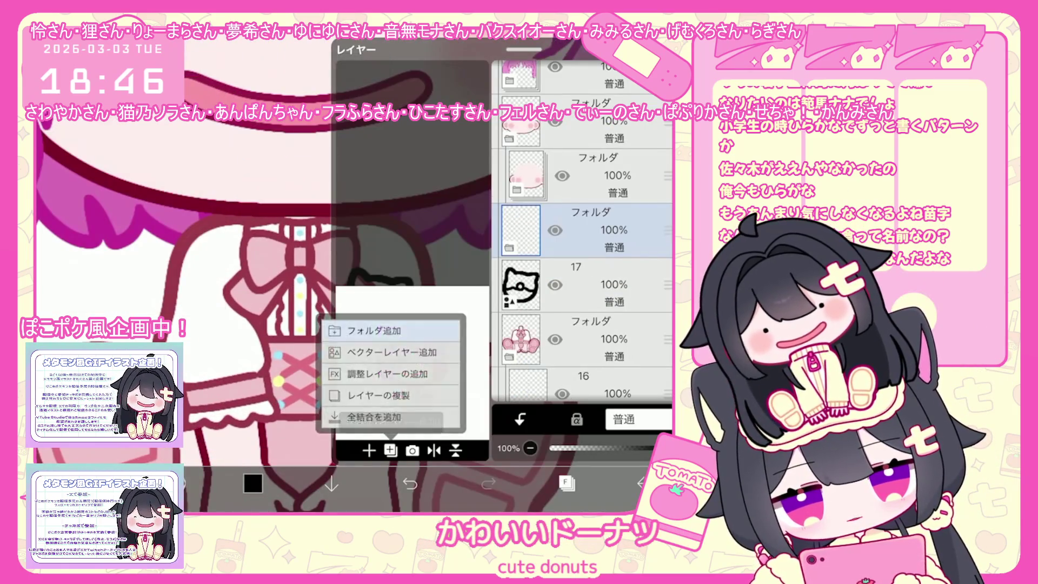
left_click(369, 450)
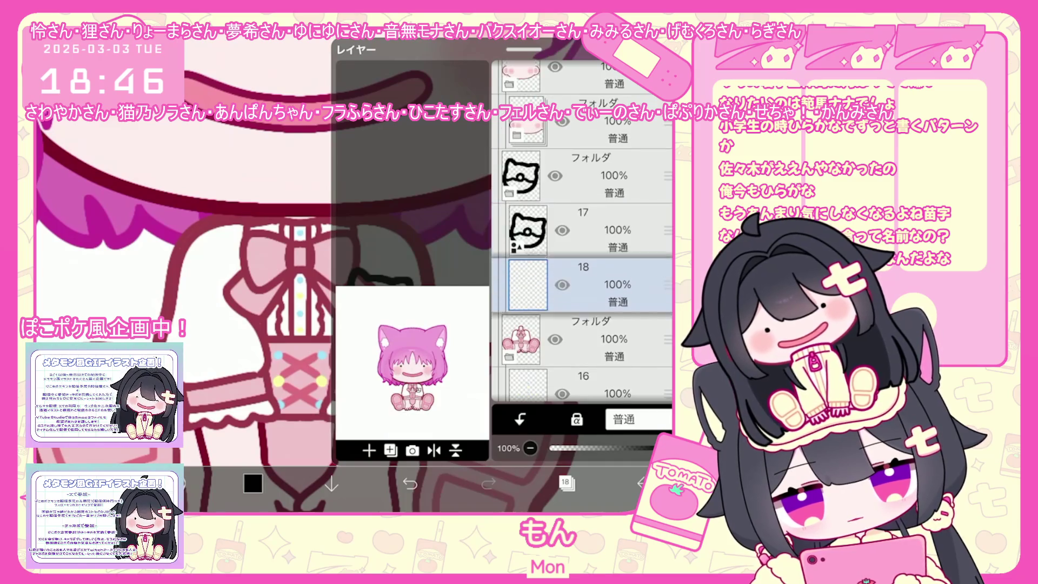
left_click(566, 484)
scroll(361, 284, "up", 5)
scroll(133, 193, "up", 3)
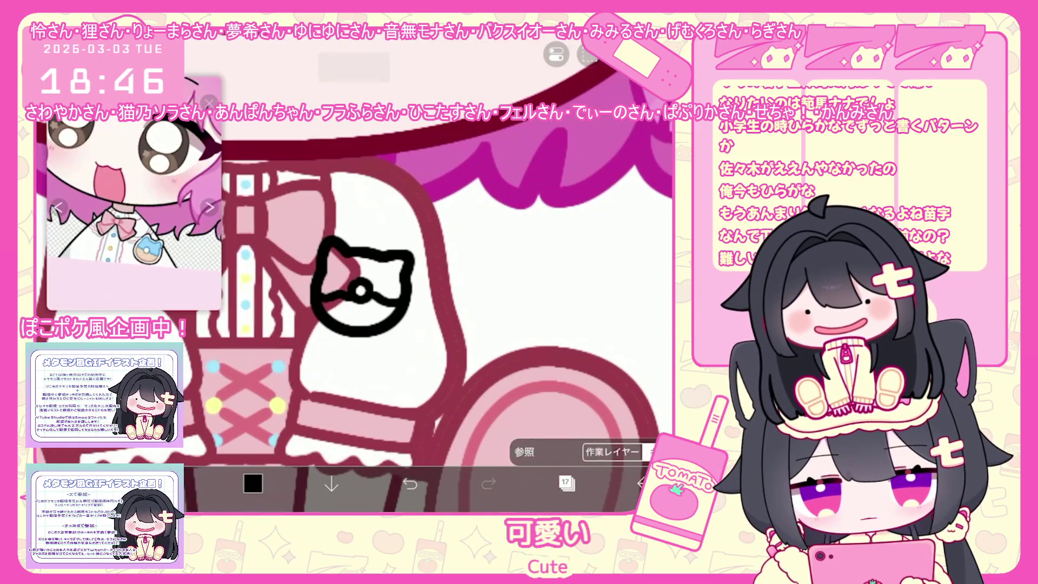
Fill the cat head of the badge light blue, undoing one misplaced fill
left_click(352, 268)
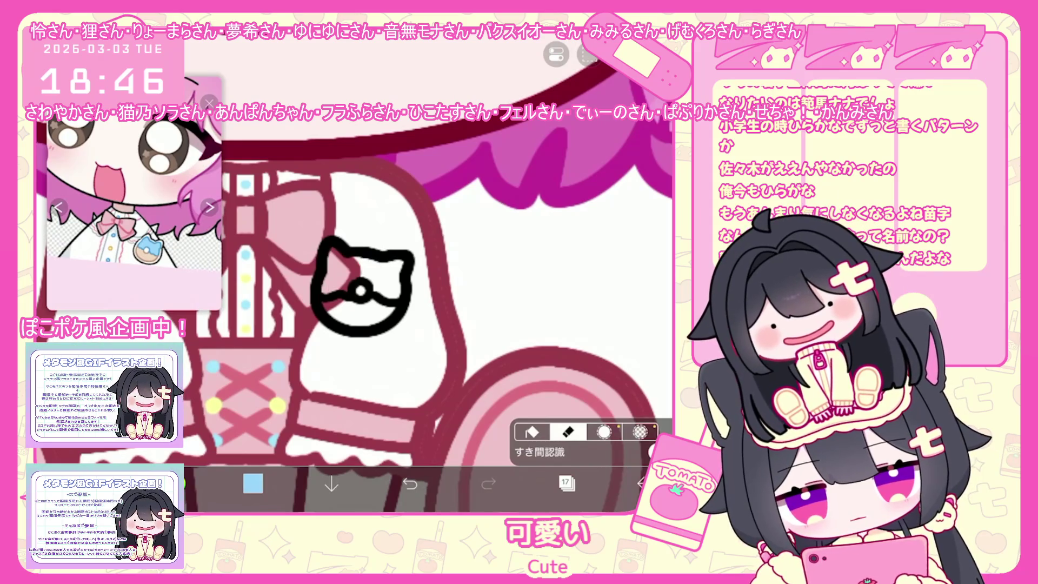
left_click(381, 243)
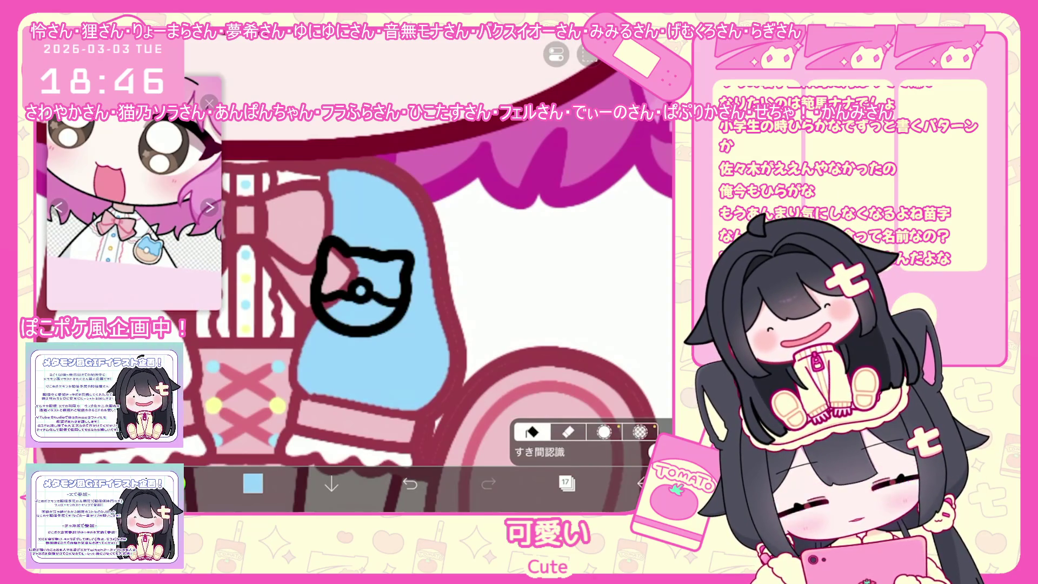
left_click(409, 484)
left_click(567, 451)
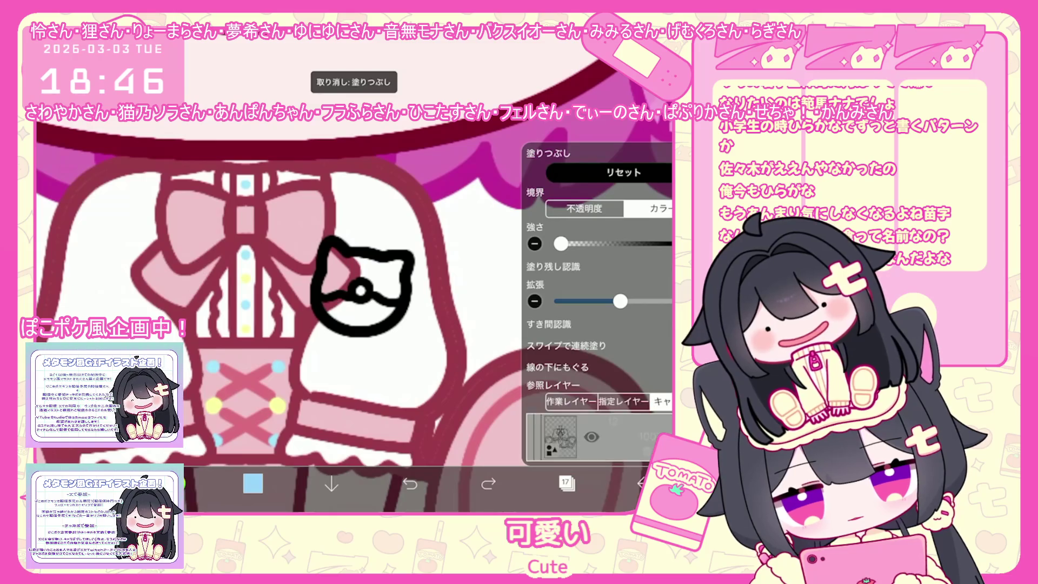
left_click(390, 268)
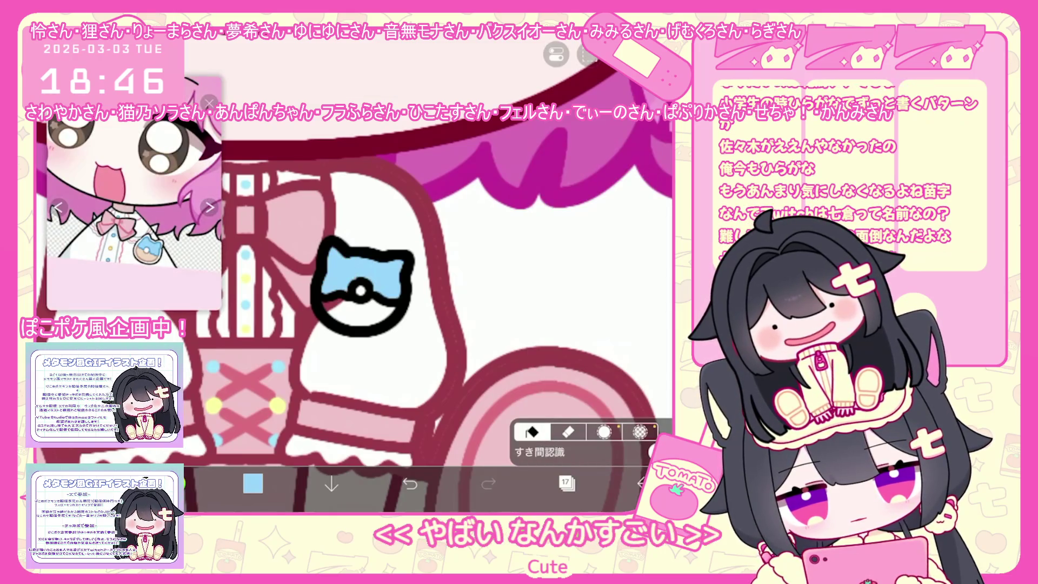
Make layer 7 of the outfit the active layer
left_click(566, 483)
scroll(582, 244, "down", 5)
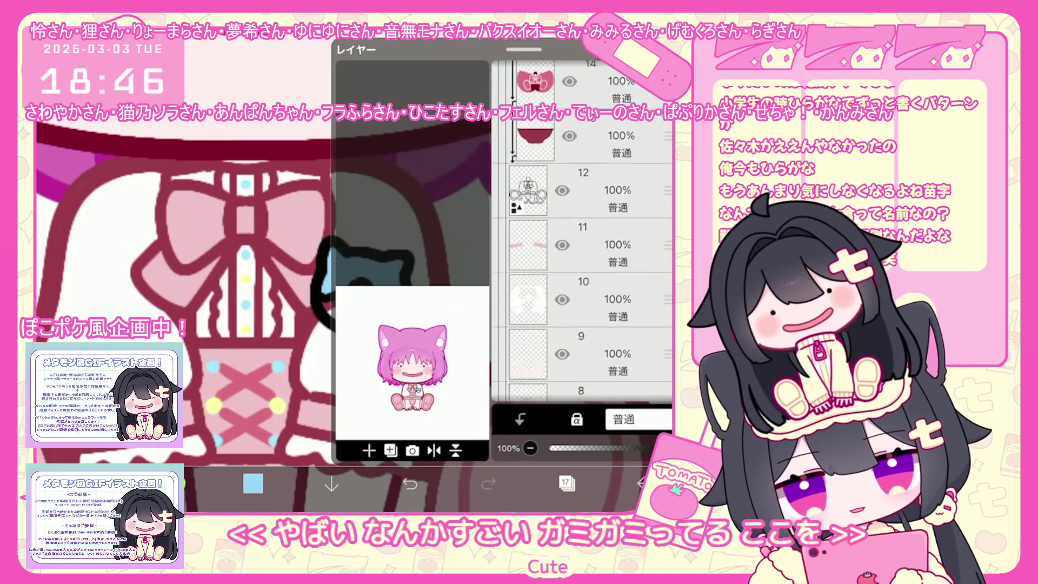
left_click(567, 259)
left_click(566, 483)
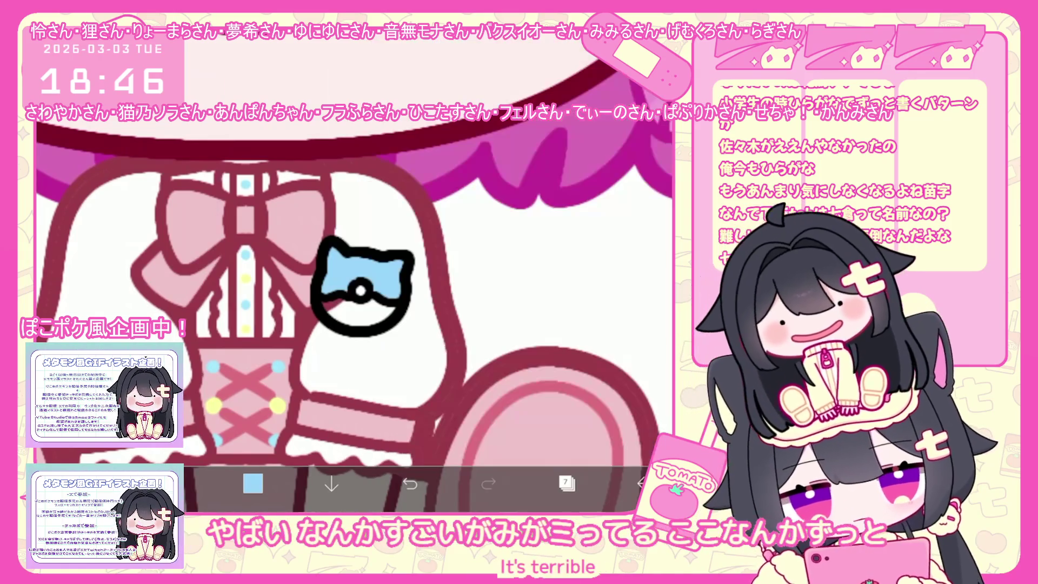
Sample the dark red outline colour, then bring up the layer list
left_click(435, 227)
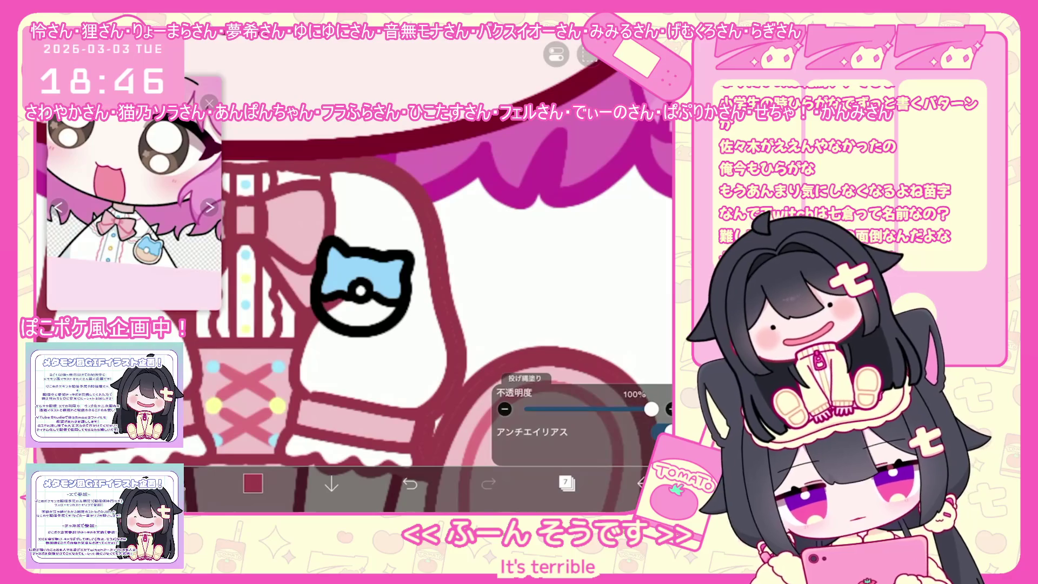
scroll(355, 311, "down", 2)
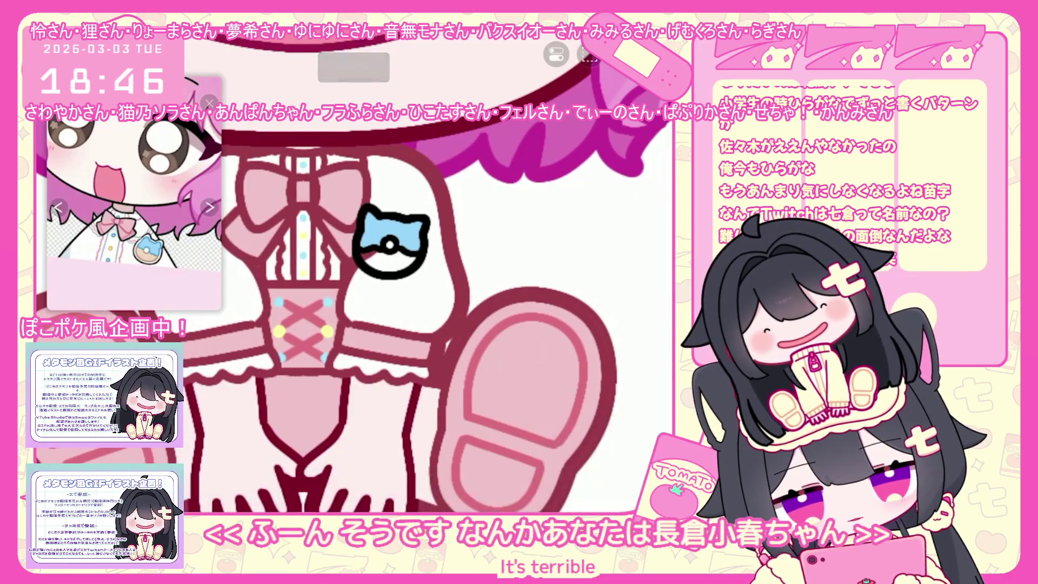
scroll(354, 310, "down", 2)
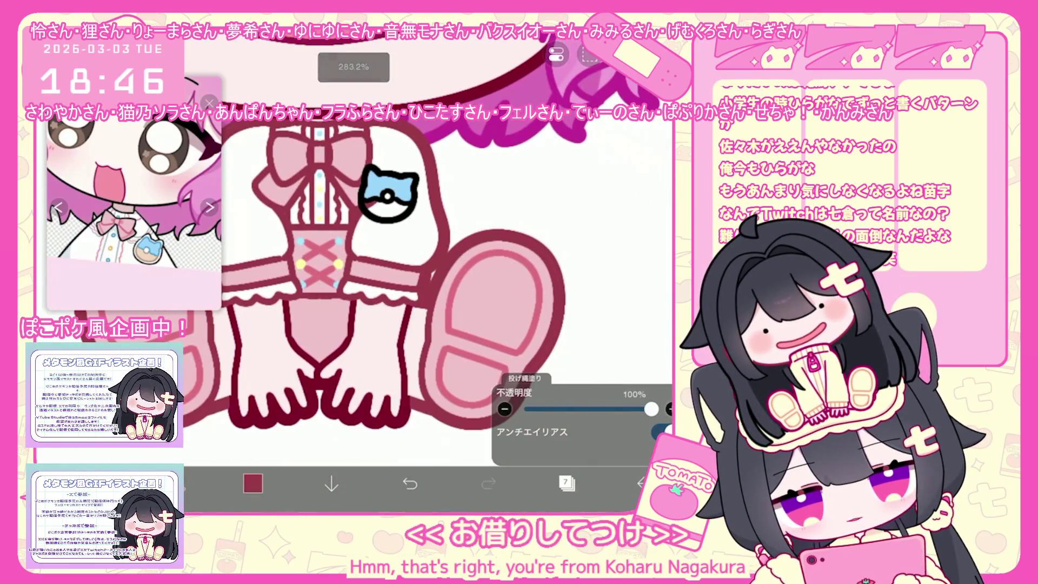
scroll(430, 283, "left", 3)
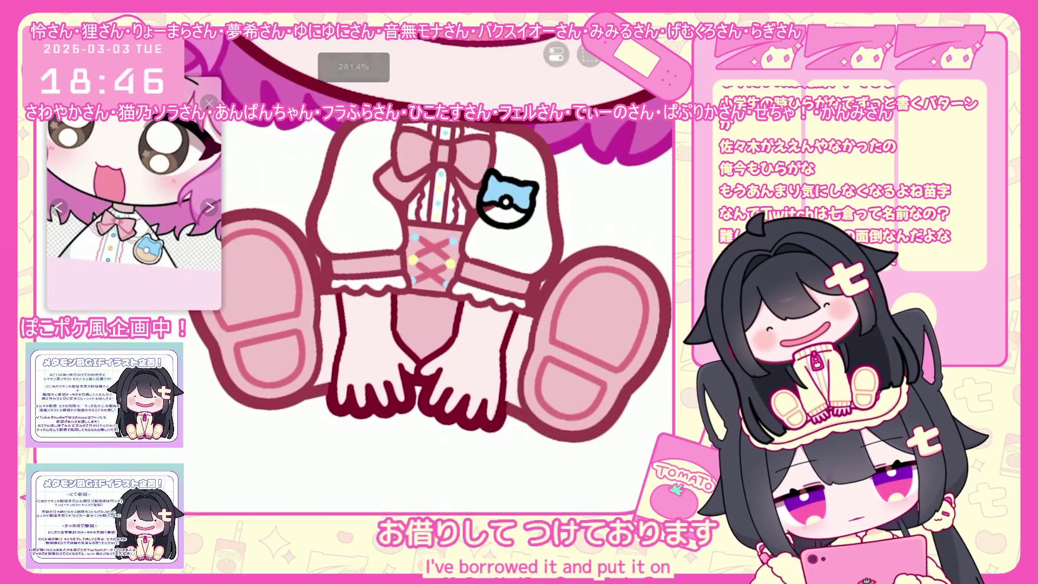
scroll(429, 285, "up", 2)
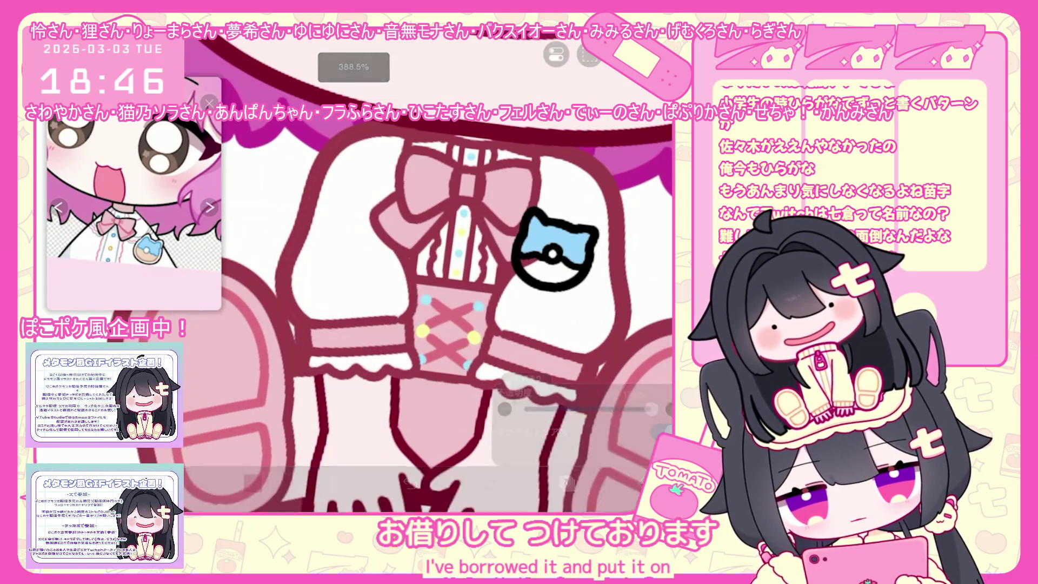
scroll(430, 283, "up", 2)
scroll(430, 284, "up", 1)
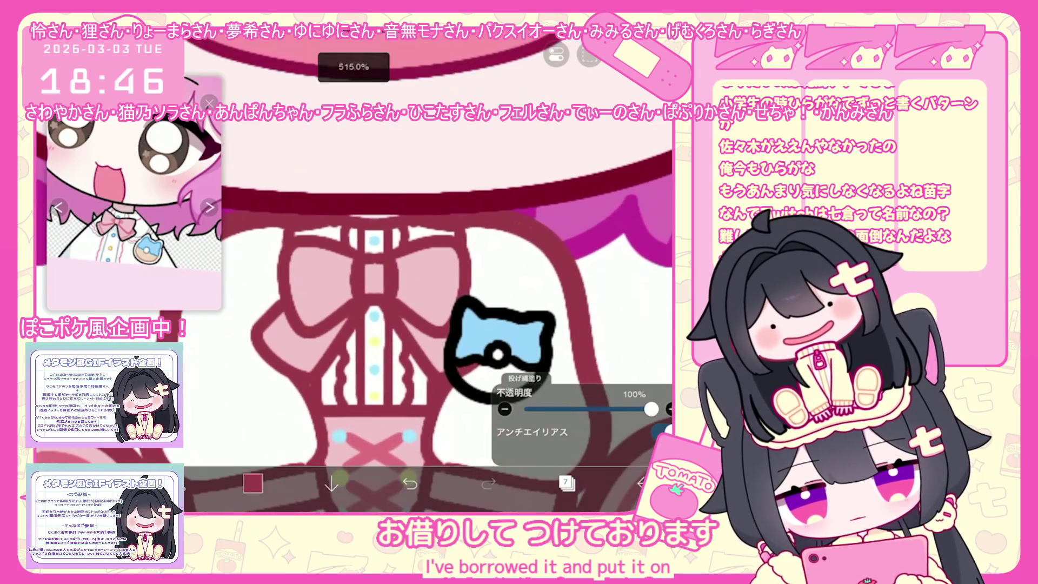
scroll(430, 283, "down", 2)
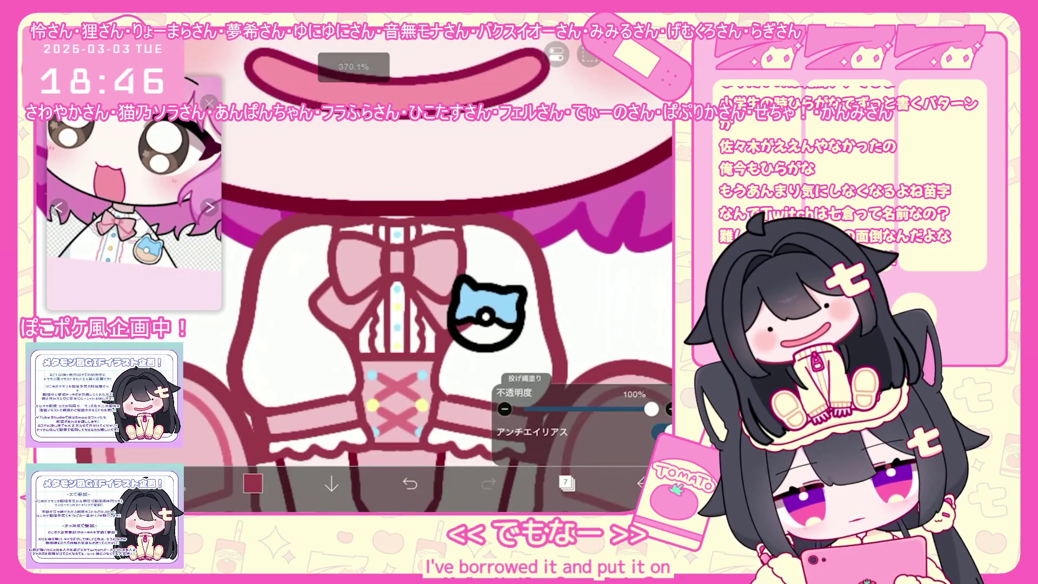
scroll(429, 284, "down", 2)
scroll(430, 283, "down", 2)
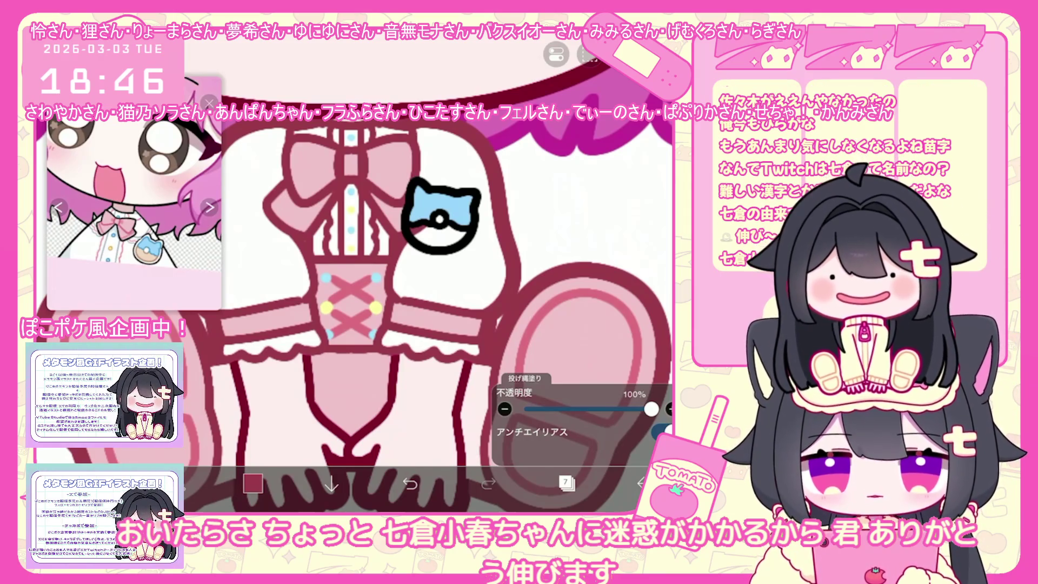
left_click(565, 484)
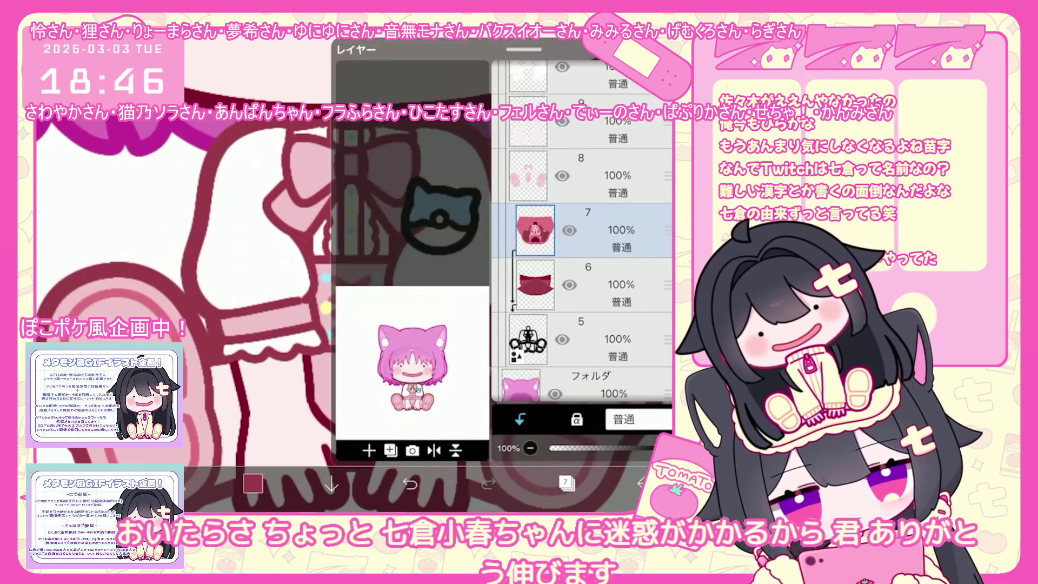
scroll(582, 244, "up", 5)
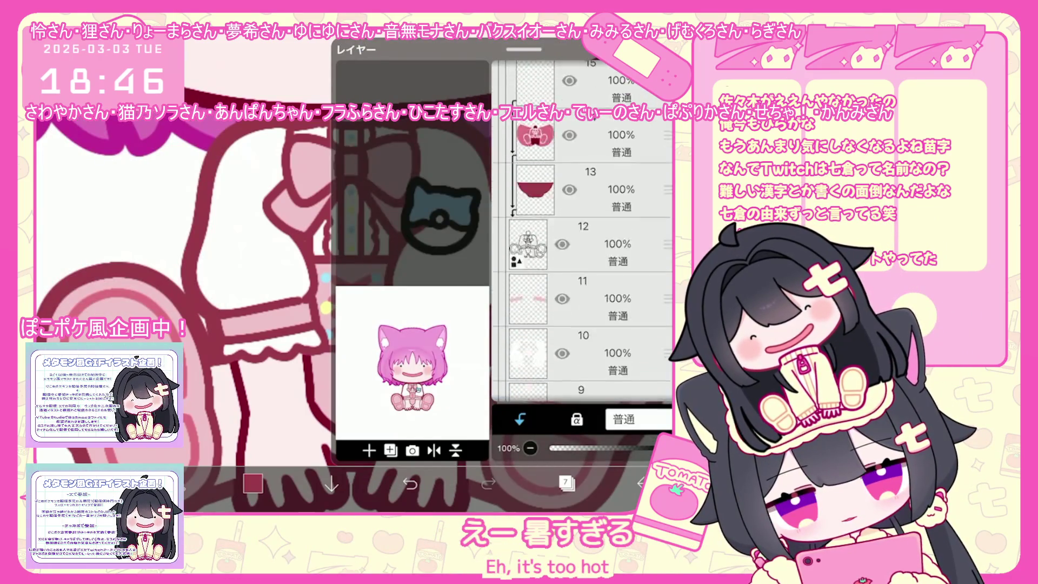
On badge colour layer 17, fill the donut's lower half beige
left_click(600, 263)
left_click(600, 154)
left_click(566, 483)
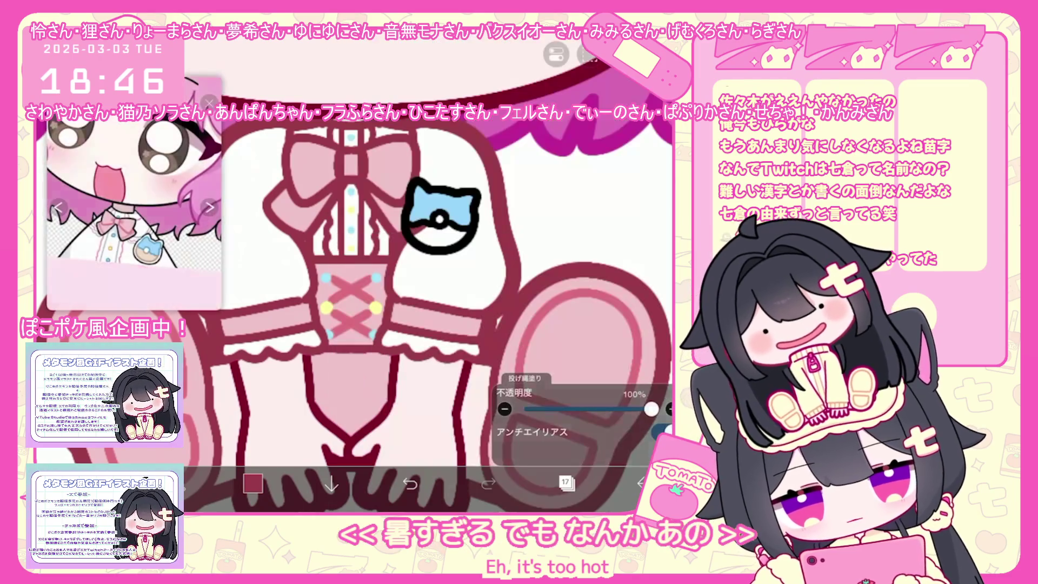
left_click(439, 235)
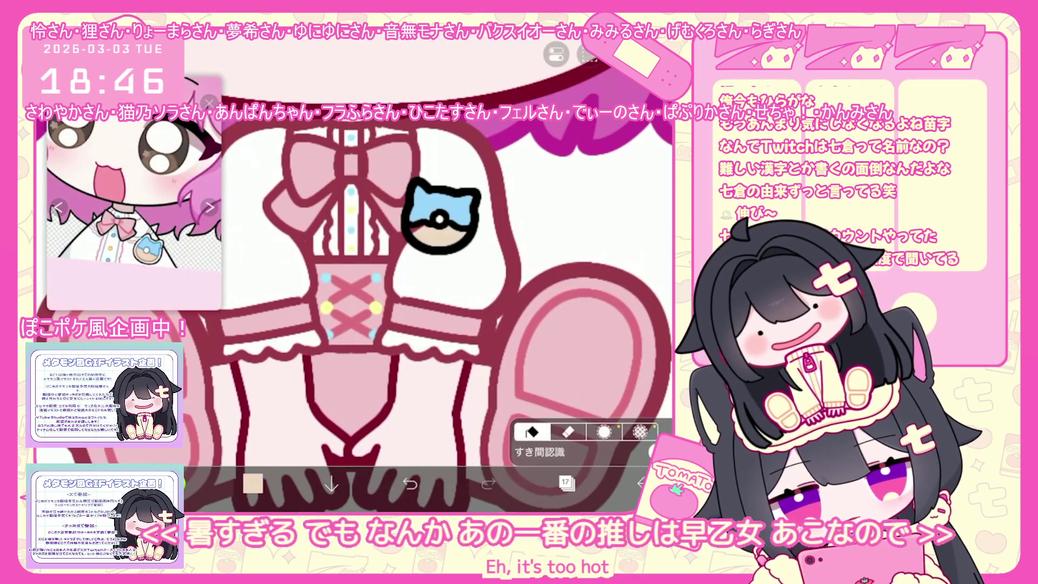
Add a new clipped layer above layer 18 and choose light blue as the fill colour
left_click(566, 483)
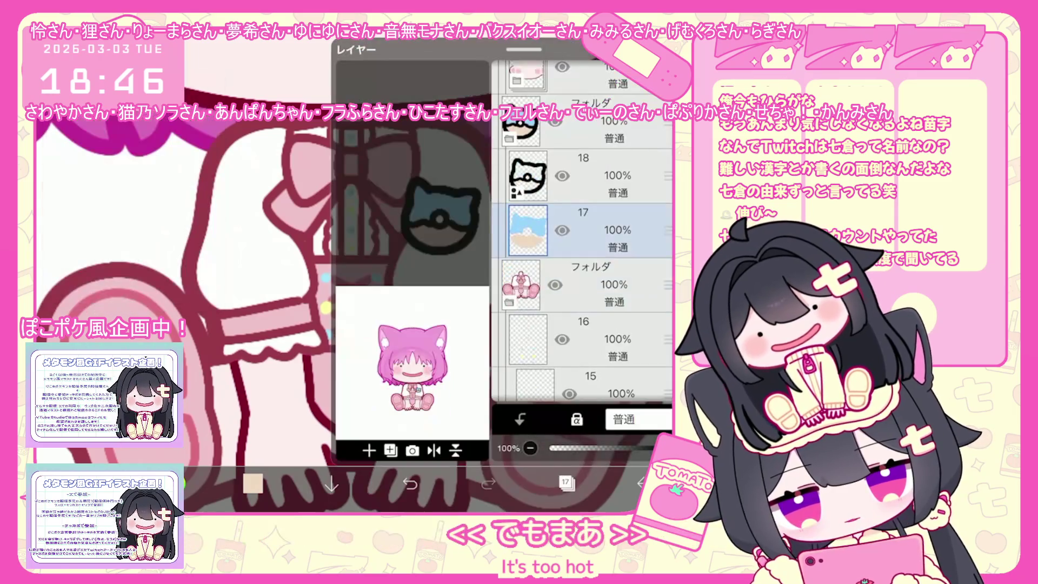
left_click(369, 450)
left_click(566, 483)
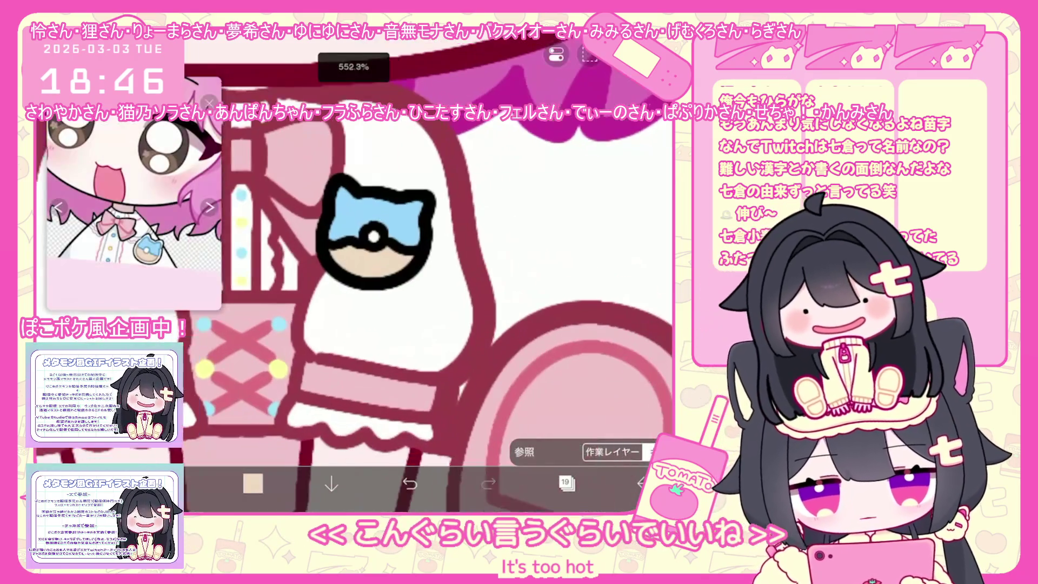
left_click(252, 483)
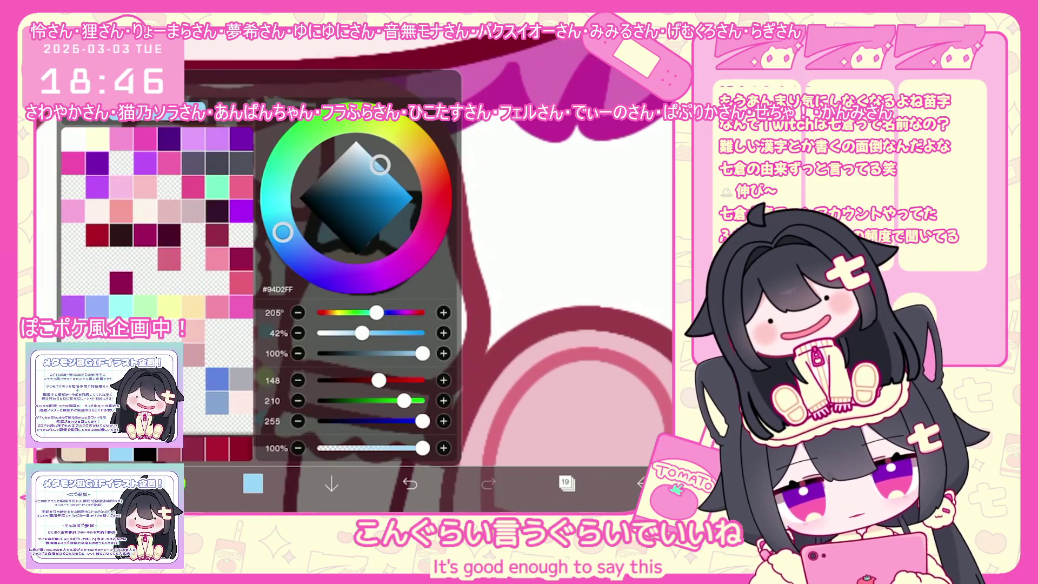
left_click(253, 483)
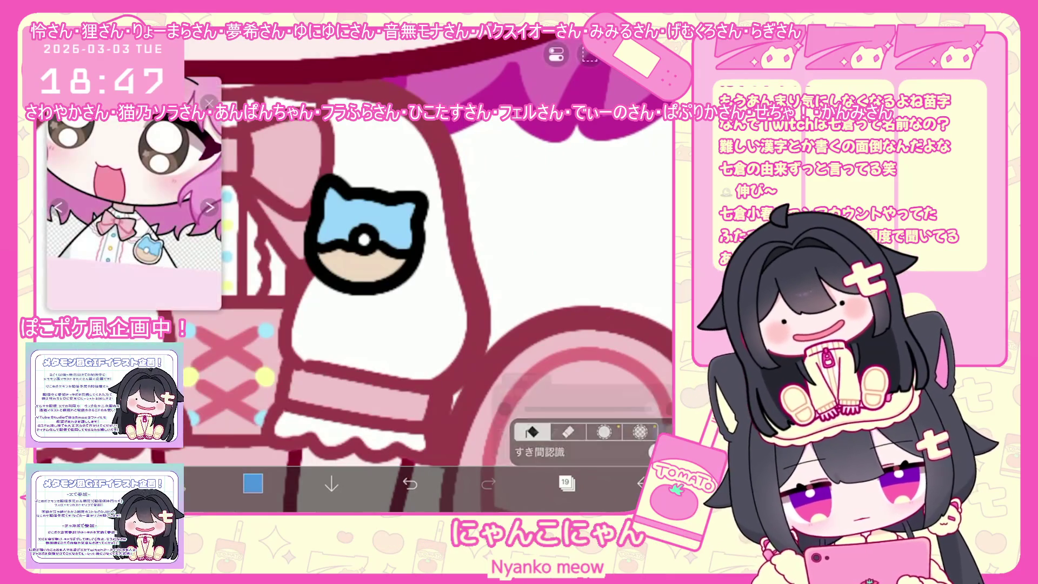
scroll(355, 305, "up", 3)
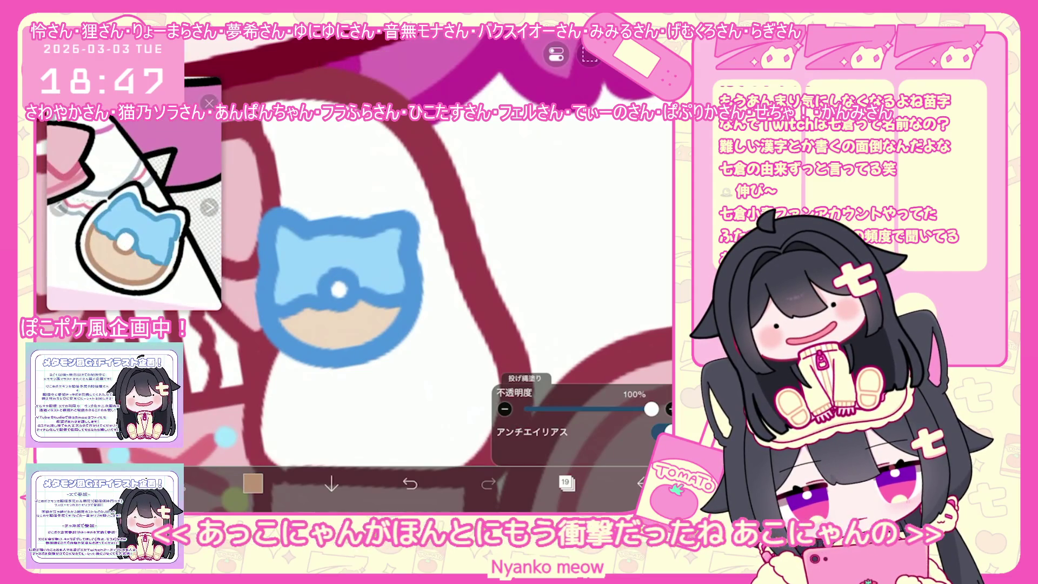
Lasso-fill the donut's lower outline brown, undo the extra fill, and select layer 18
left_click_drag(268, 324, 389, 361)
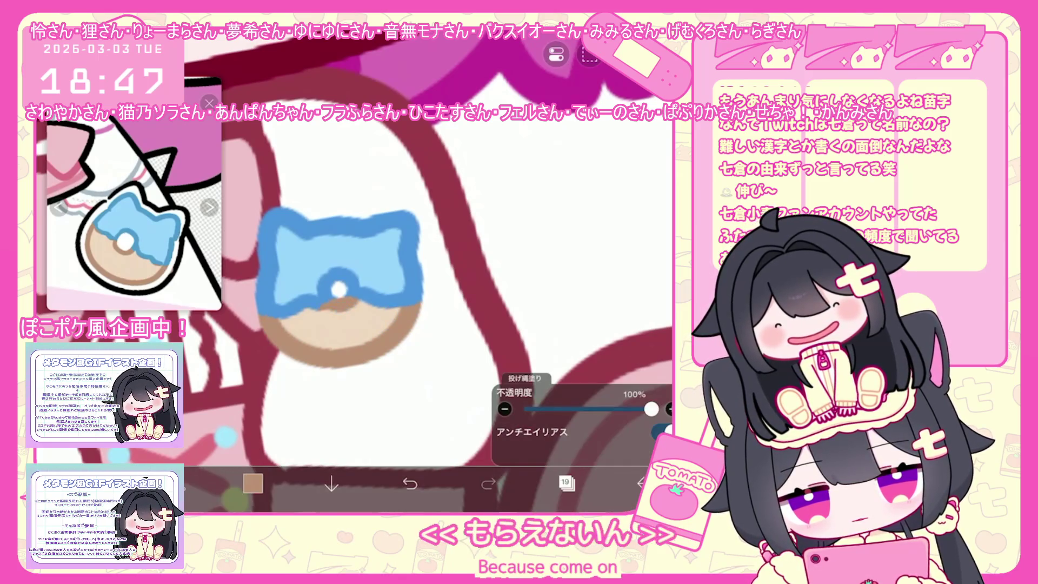
key("ctrl+z")
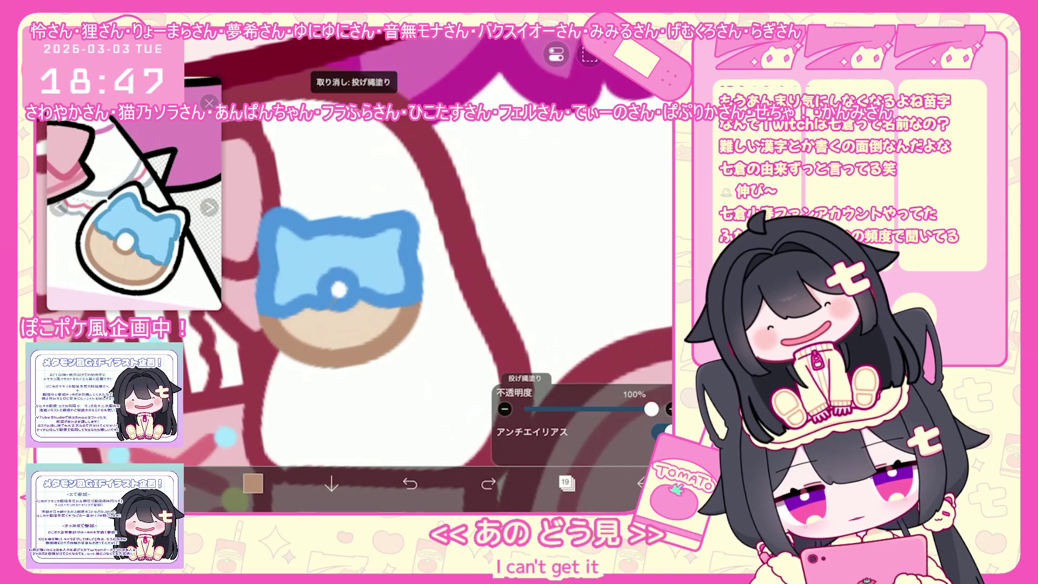
scroll(349, 268, "down", 5)
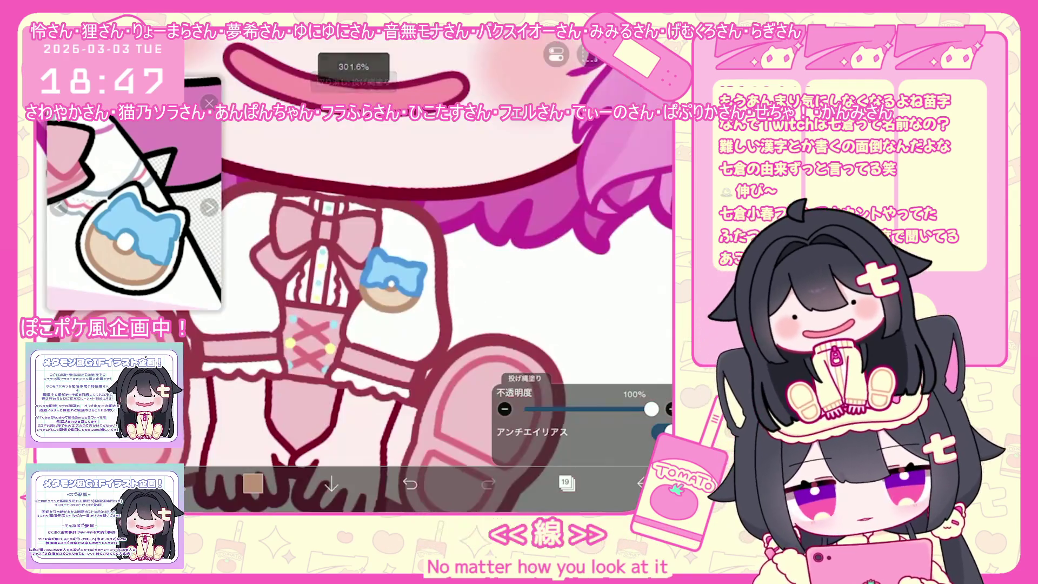
scroll(349, 268, "down", 3)
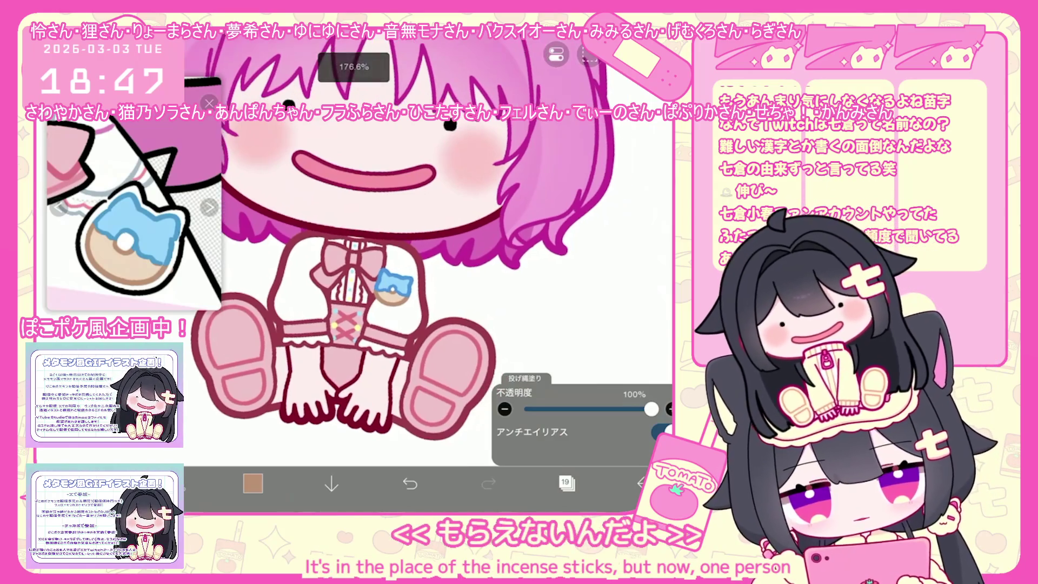
left_click(565, 483)
left_click(528, 284)
Dismiss the new-layer options and make layer 19 the active layer
left_click(370, 450)
left_click(406, 244)
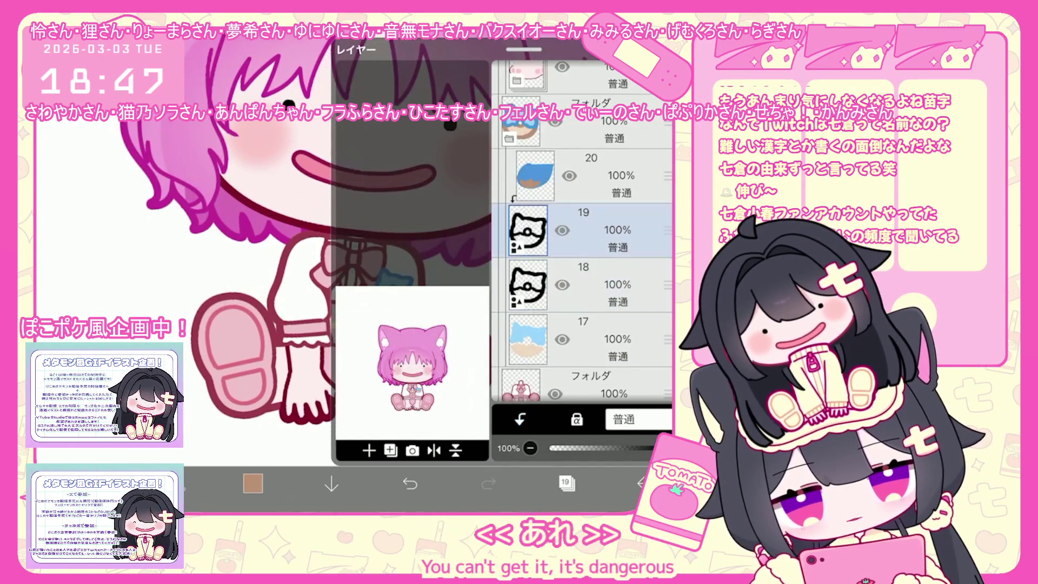
left_click(527, 338)
left_click(565, 484)
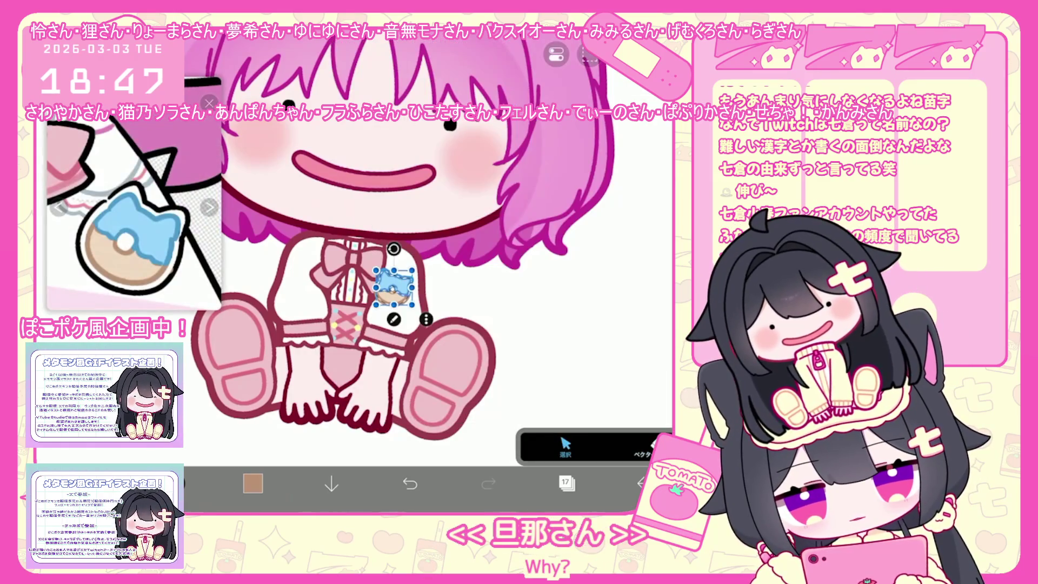
Change the badge shape's line colour to white and commit the edit
left_click(394, 318)
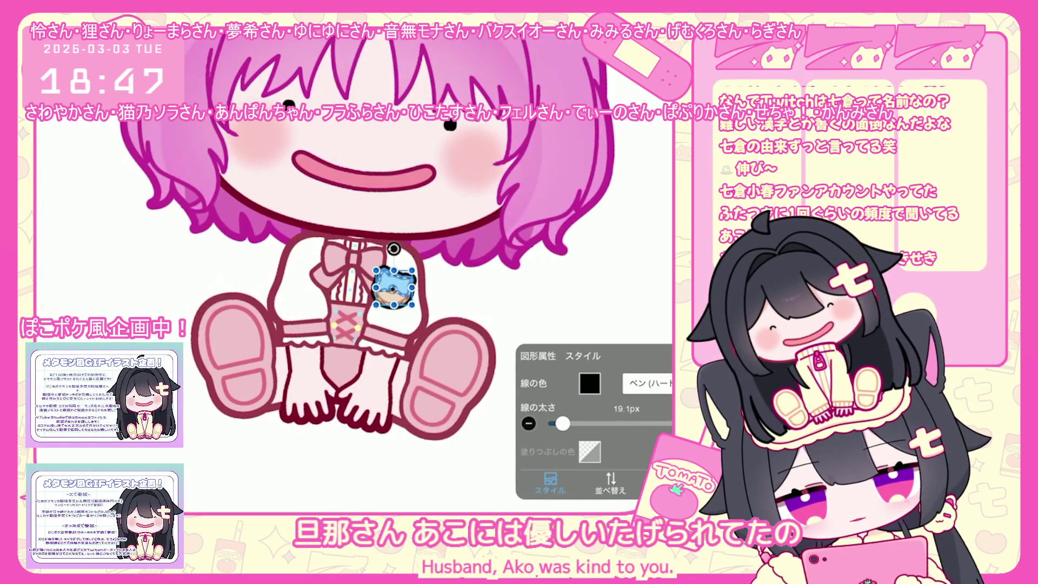
left_click(588, 383)
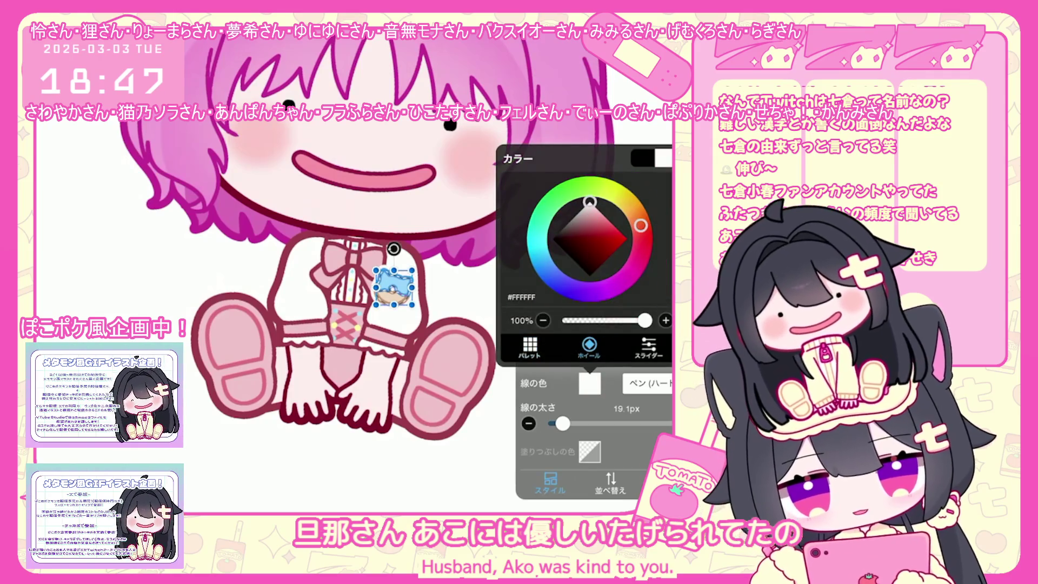
left_click(589, 383)
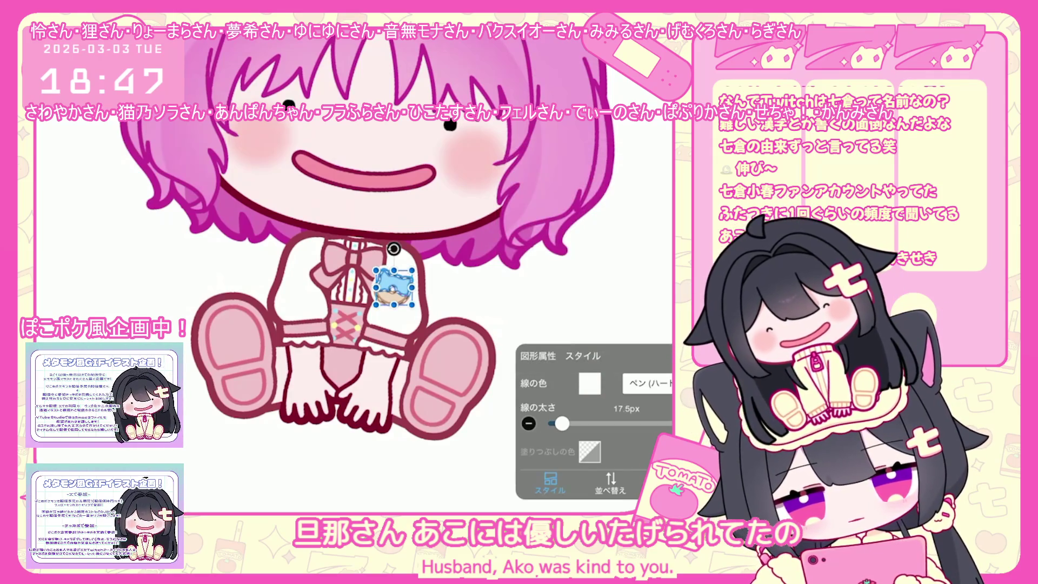
key("Return")
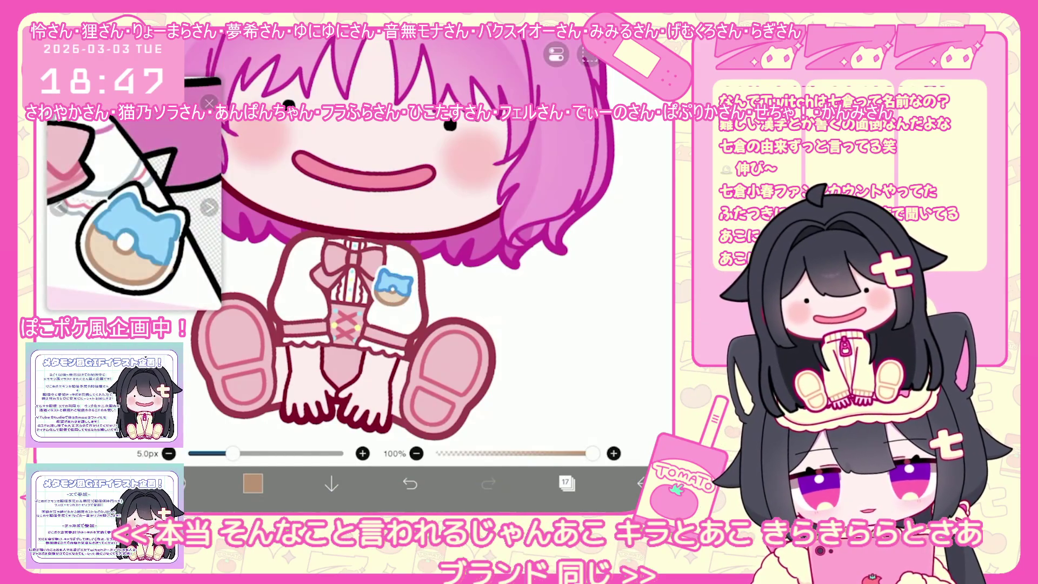
scroll(405, 243, "down", 5)
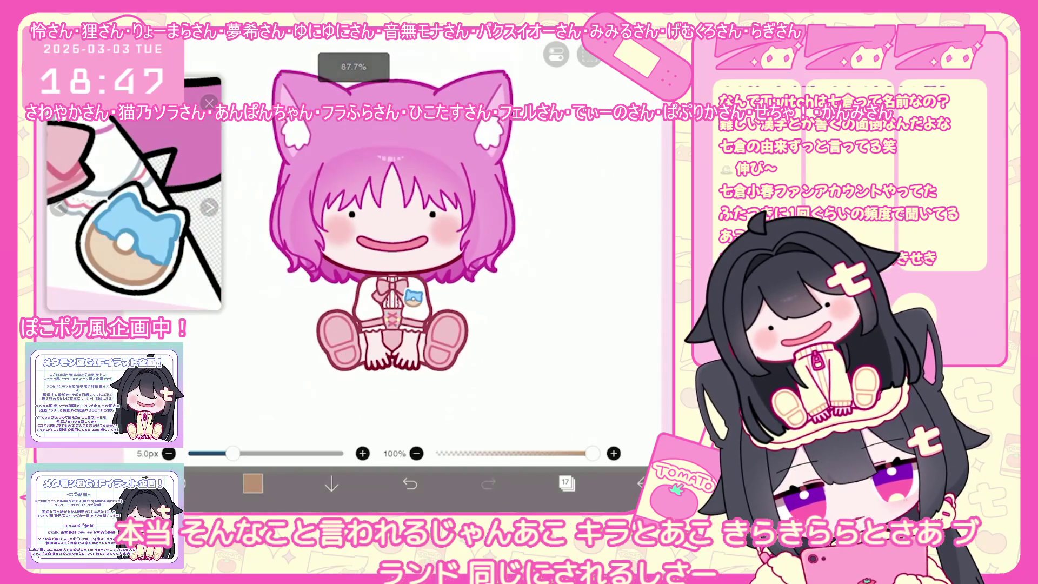
scroll(406, 260, "up", 5)
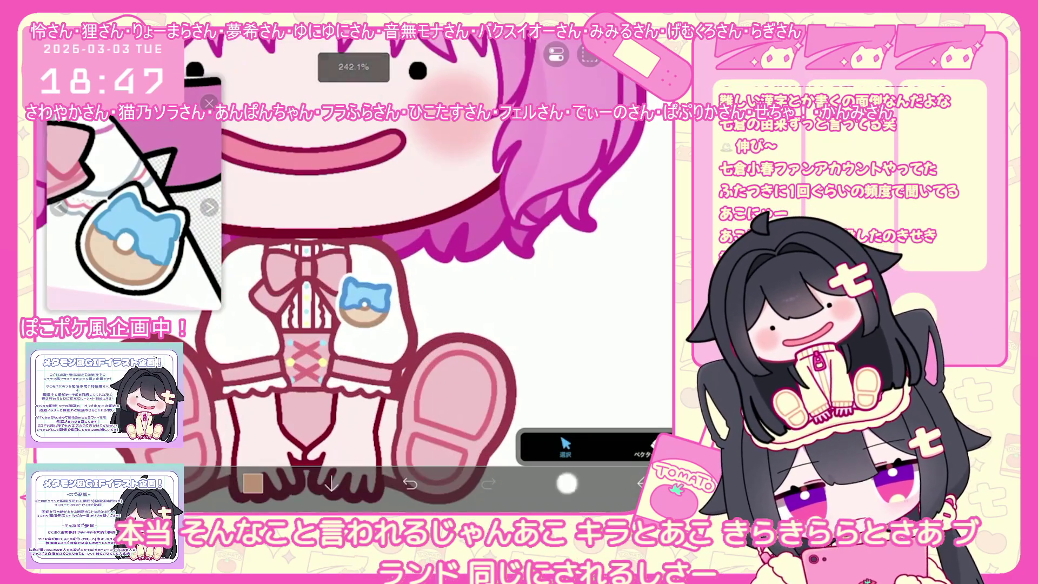
left_click(567, 484)
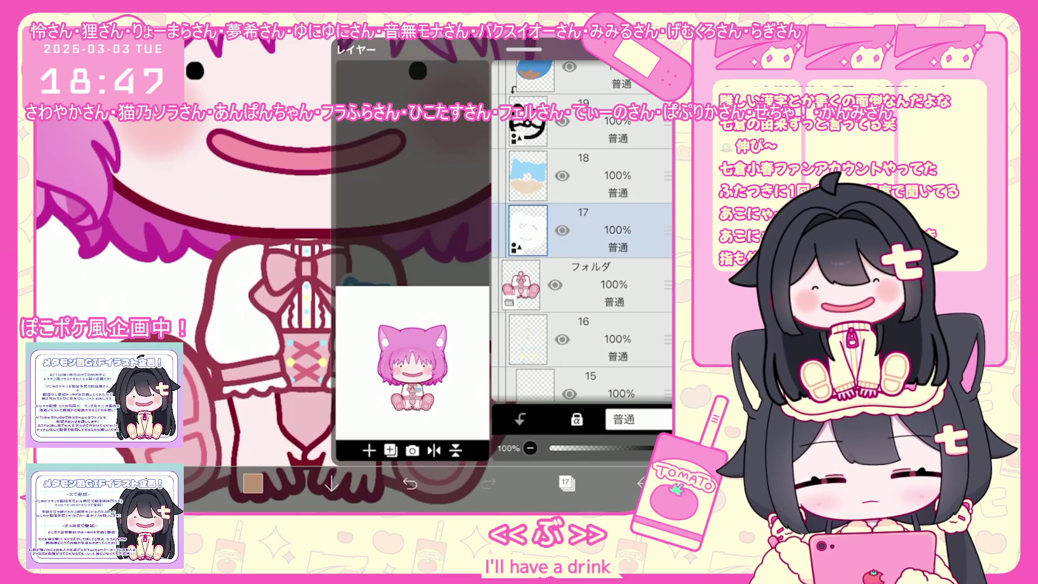
Select the badge shape on the chest to check its handles, then deselect it
left_click(566, 483)
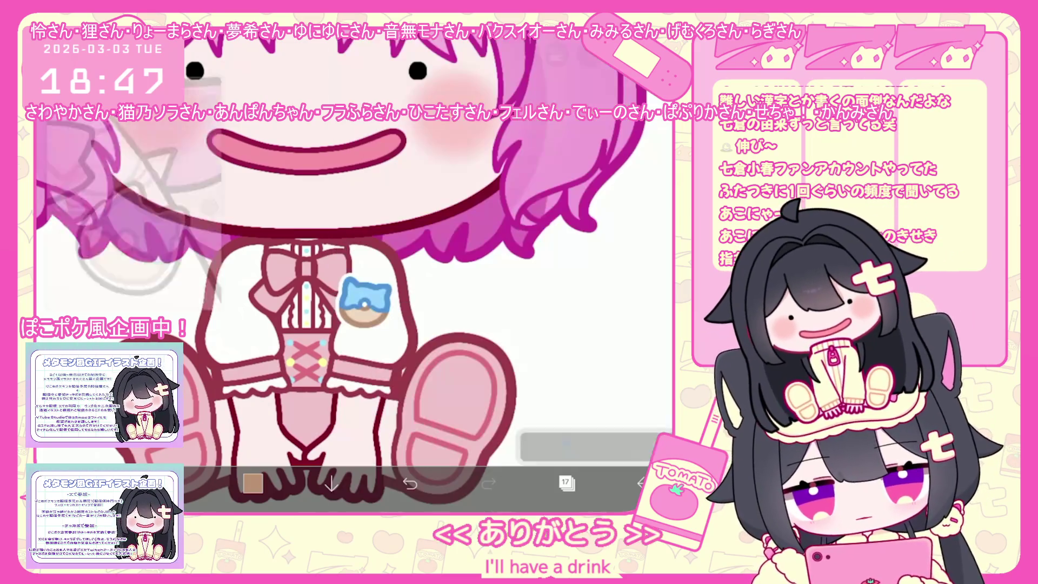
left_click(365, 302)
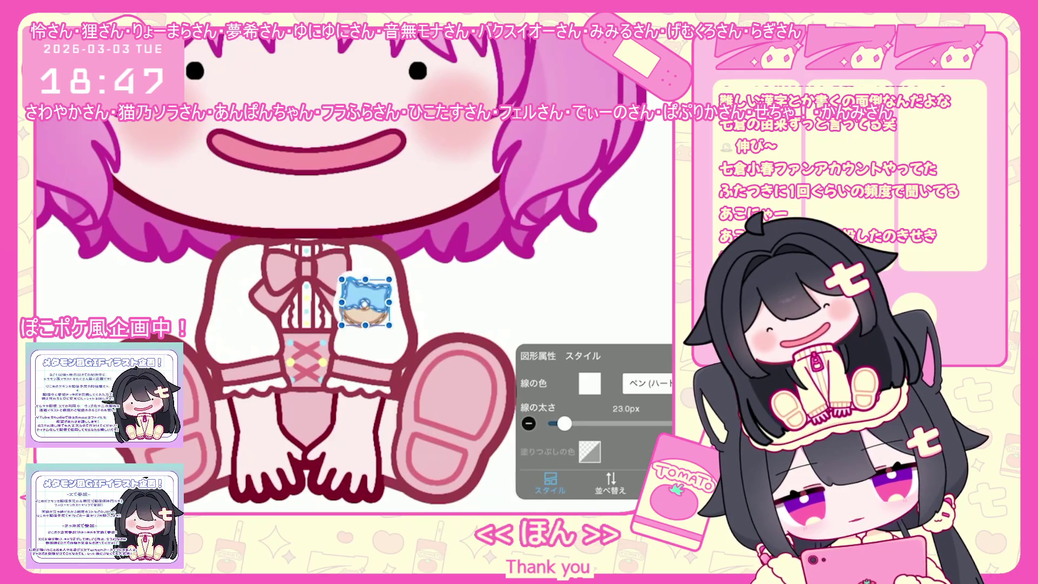
left_click(567, 203)
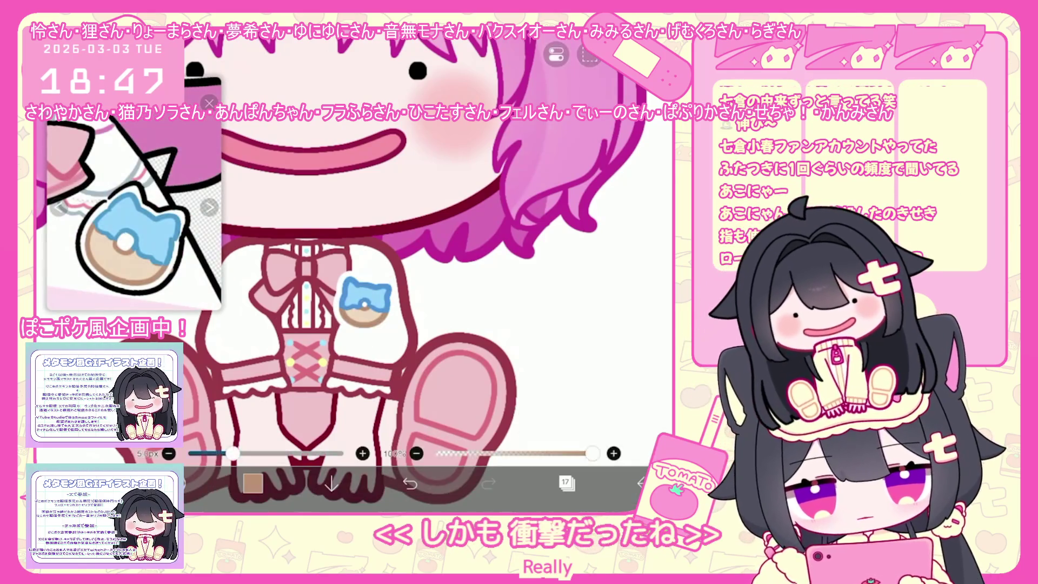
scroll(365, 243, "down", 3)
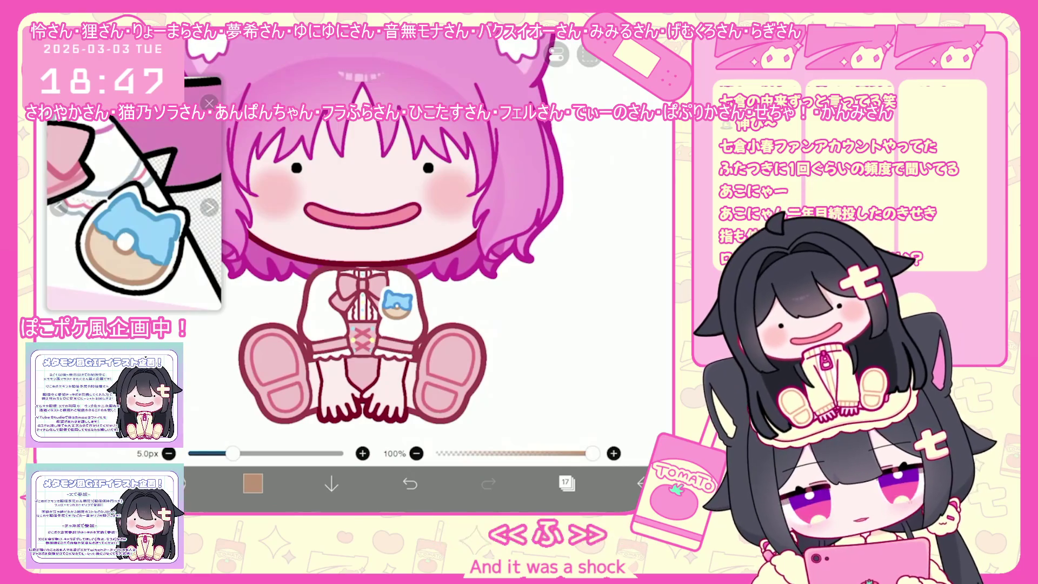
scroll(365, 243, "down", 2)
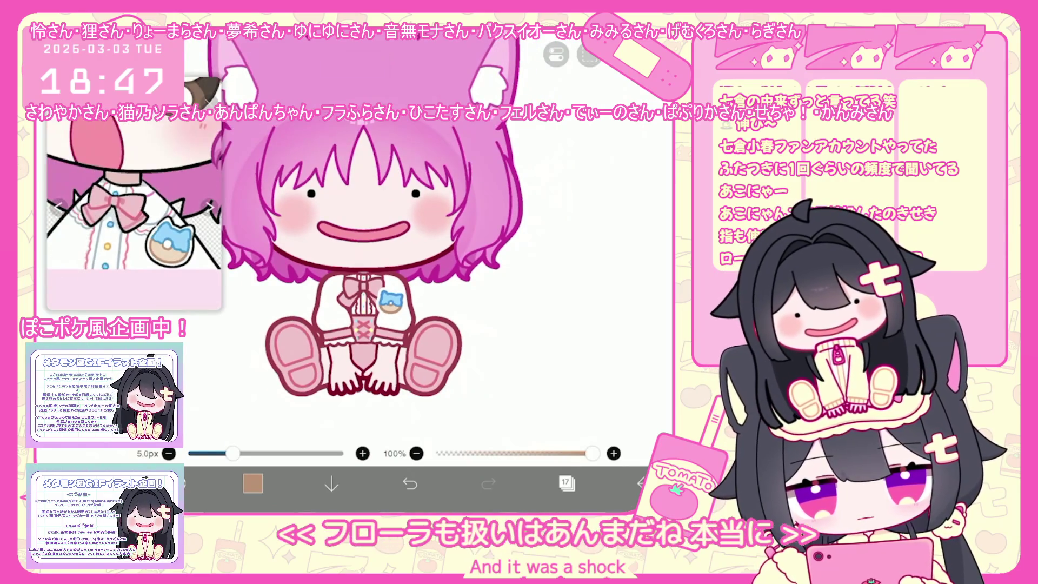
scroll(366, 243, "up", 2)
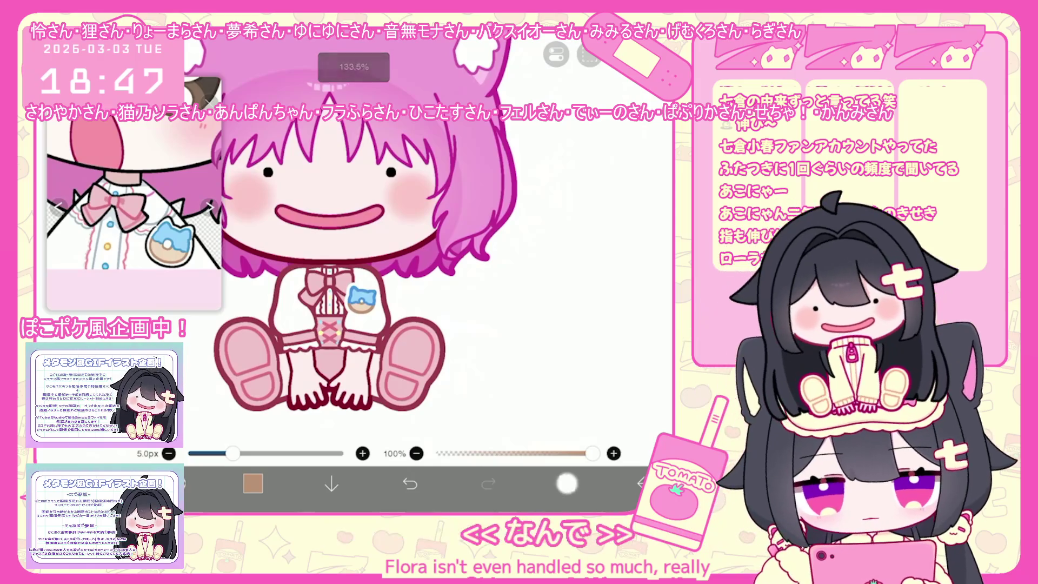
Make the folder containing the donut badge the working layer
left_click(566, 484)
scroll(582, 231, "up", 10)
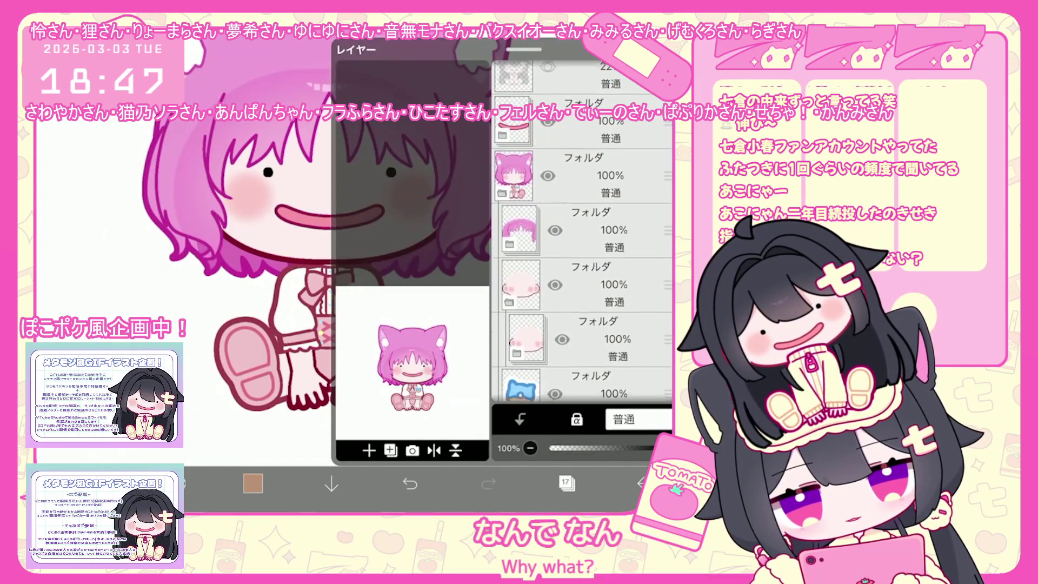
scroll(582, 243, "down", 5)
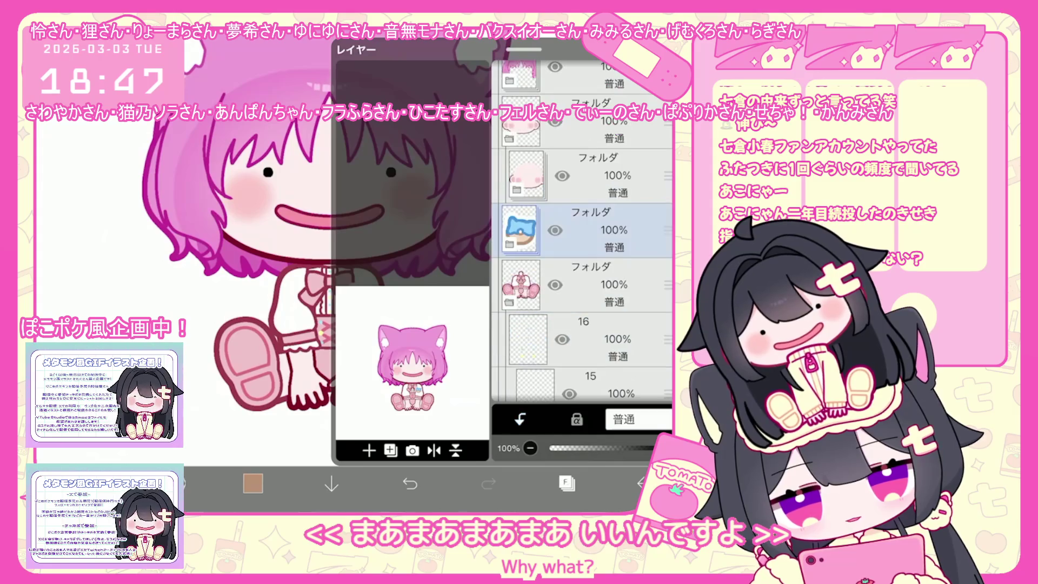
left_click(527, 159)
left_click(566, 483)
scroll(366, 244, "down", 3)
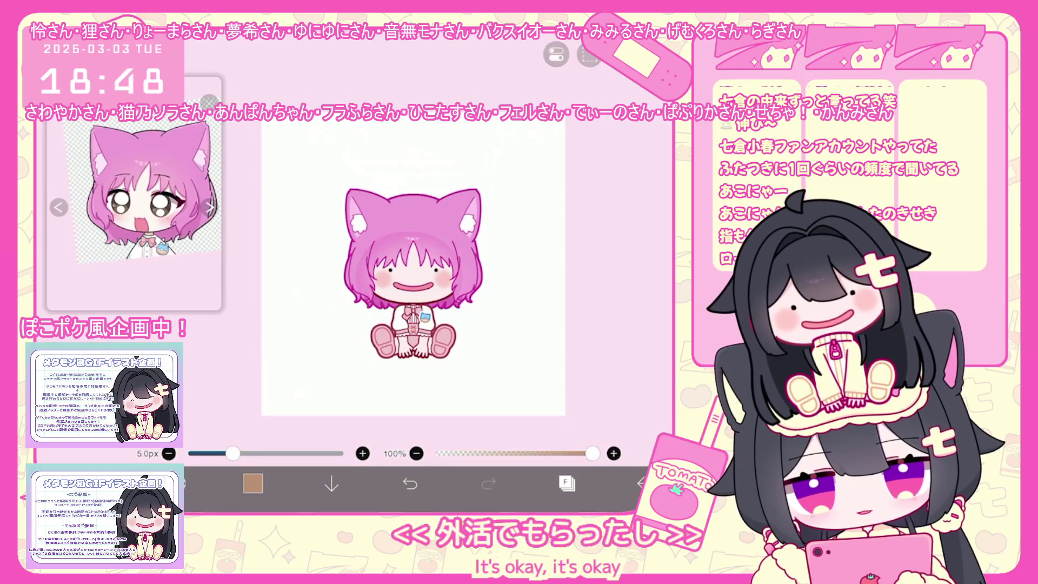
scroll(385, 268, "up", 3)
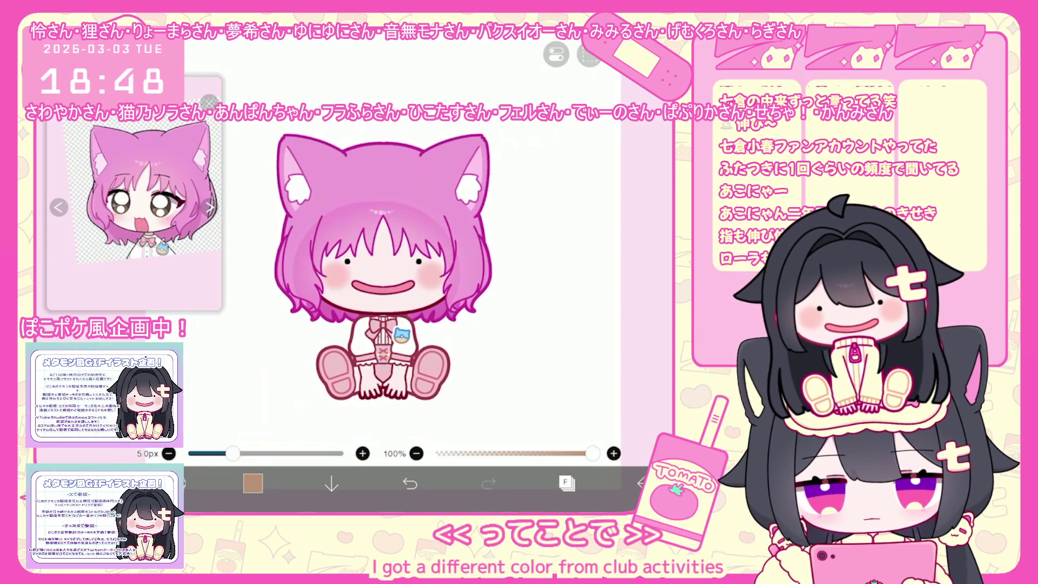
scroll(384, 267, "down", 2)
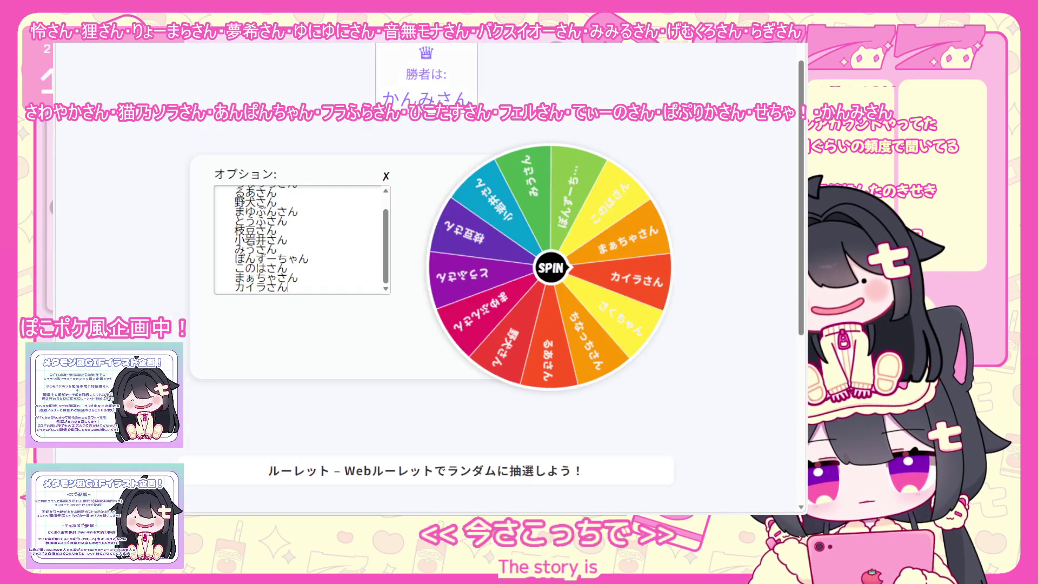
scroll(327, 222, "up", 3)
scroll(327, 222, "down", 2)
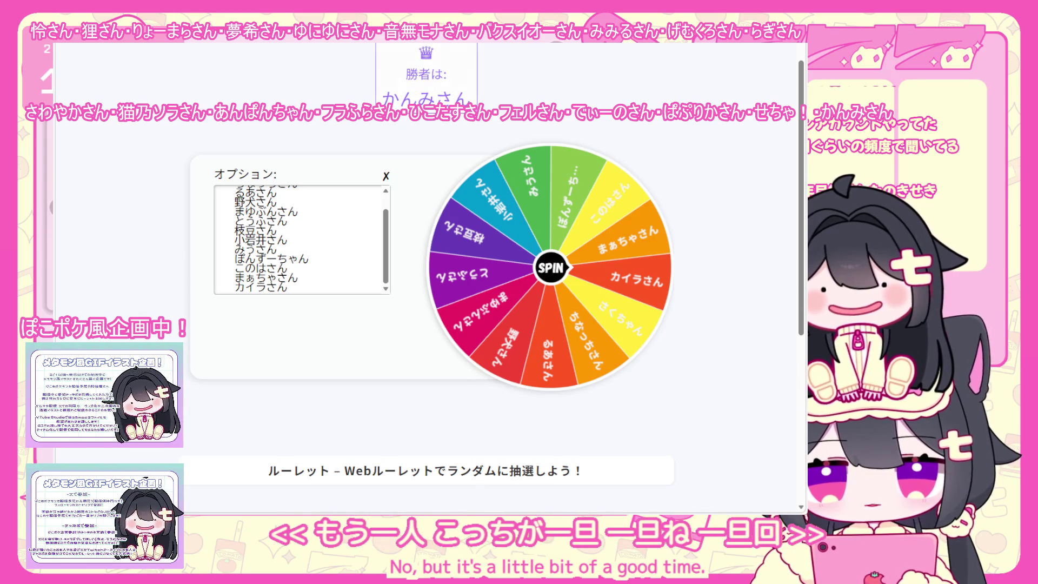
Spin the small wheel for a winner, delete that name from Options, and return to the main roulette
left_click(560, 263)
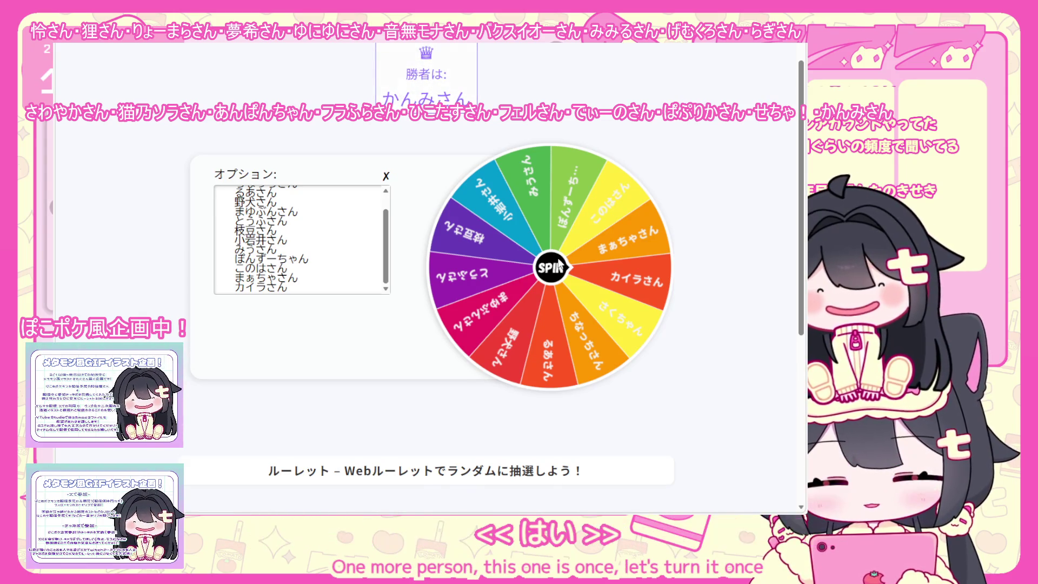
scroll(560, 264, "down", 1)
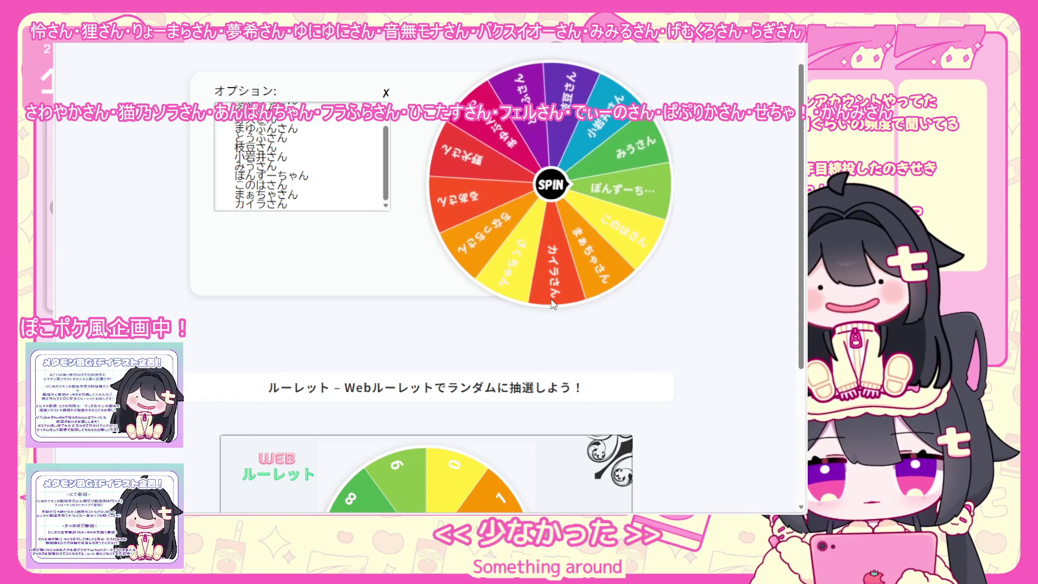
scroll(551, 298, "up", 1)
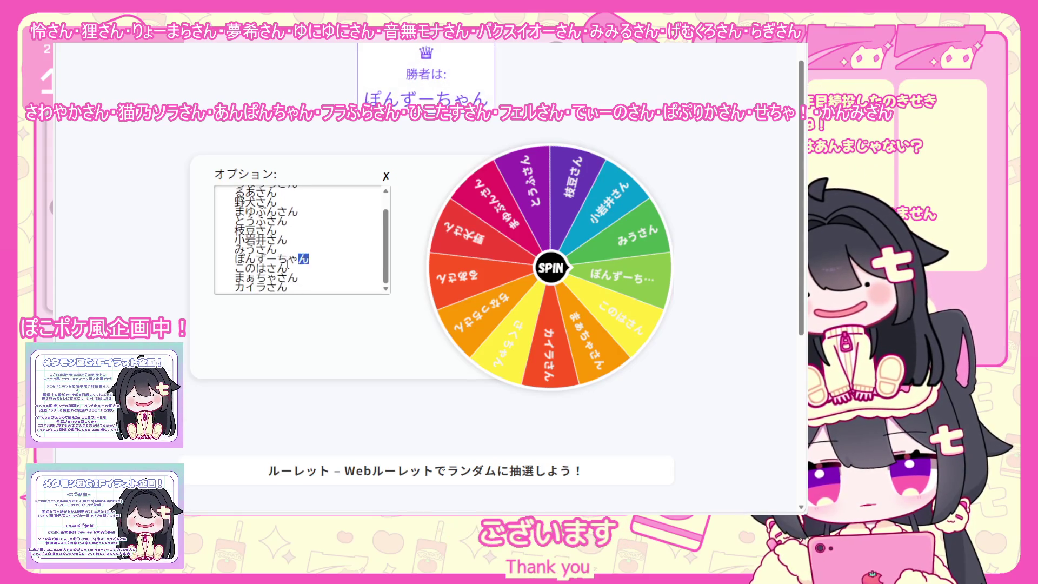
key("BackSpace")
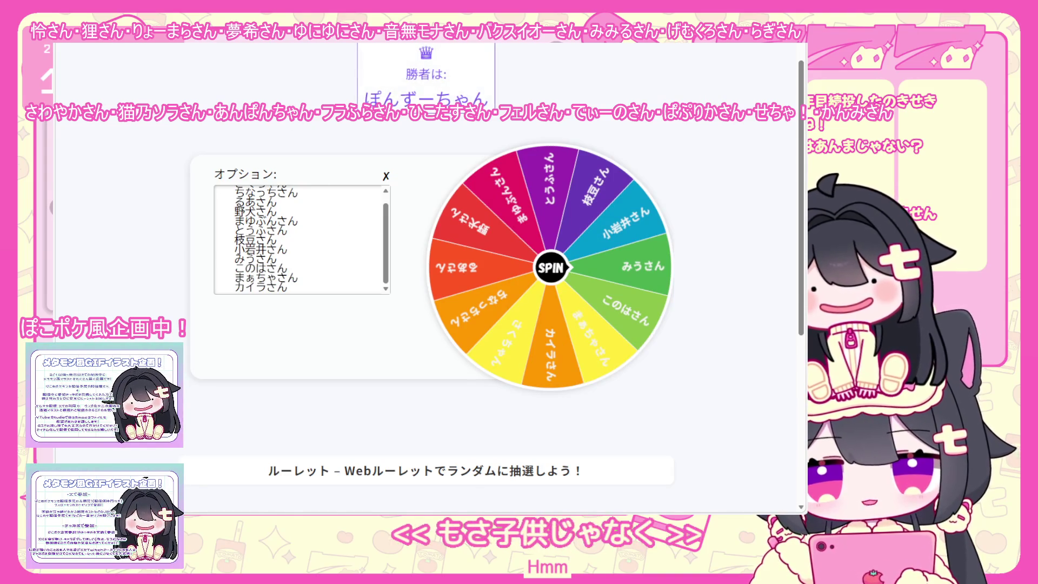
key("ctrl+Tab")
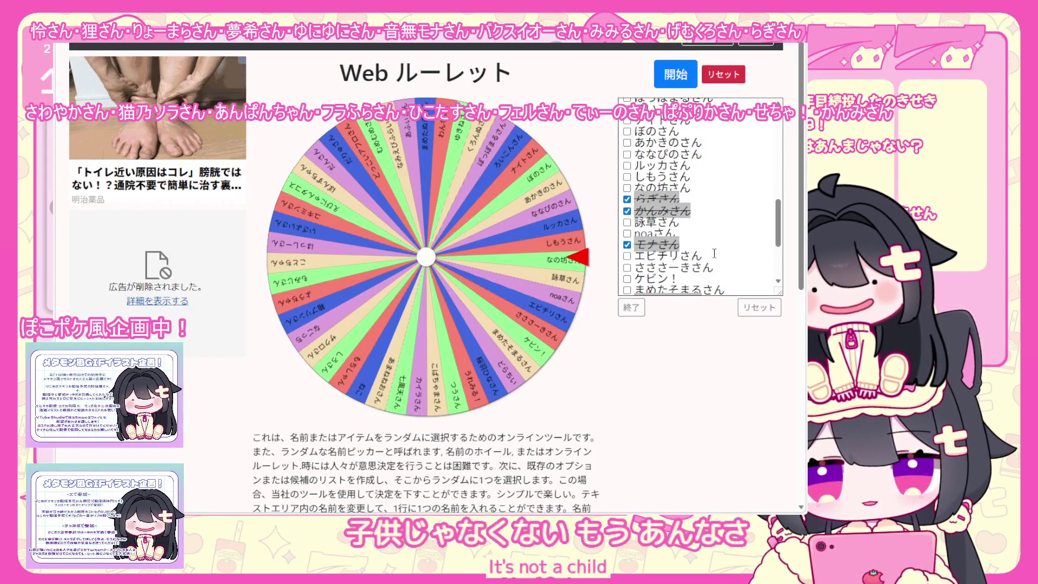
scroll(716, 256, "down", 2)
scroll(713, 254, "down", 3)
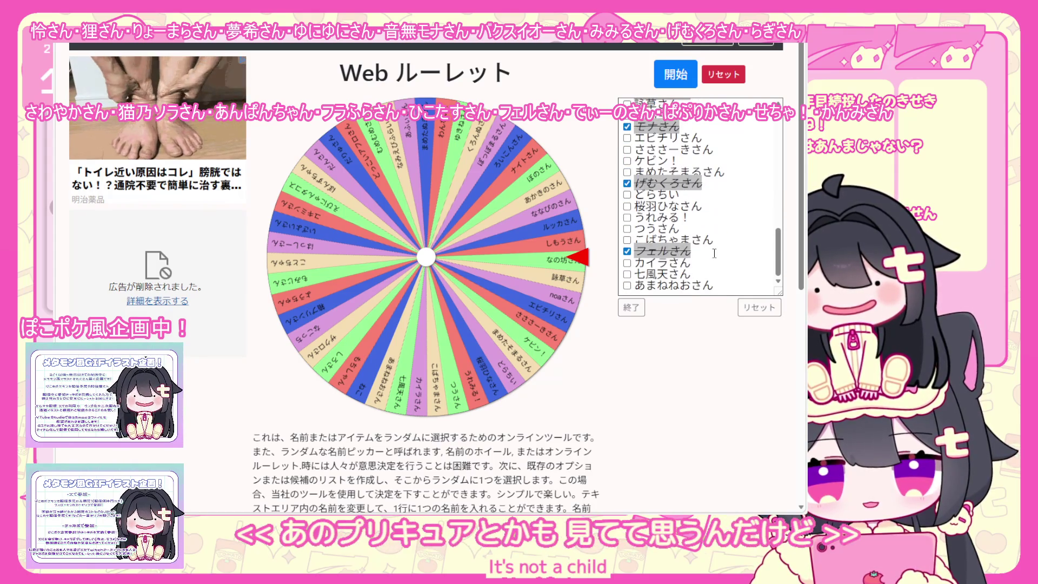
scroll(697, 220, "up", 2)
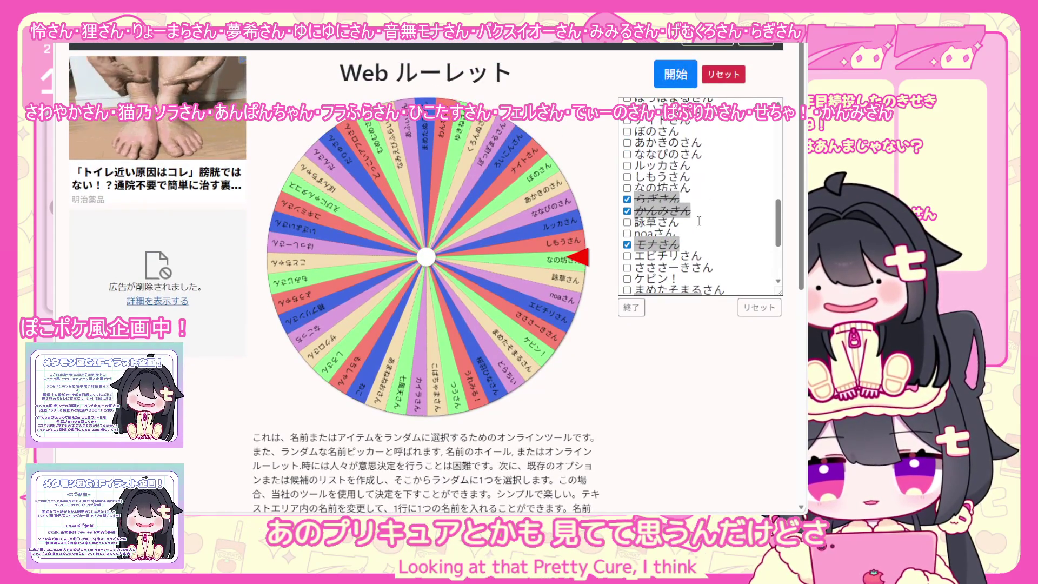
scroll(698, 222, "up", 1)
scroll(699, 225, "up", 1)
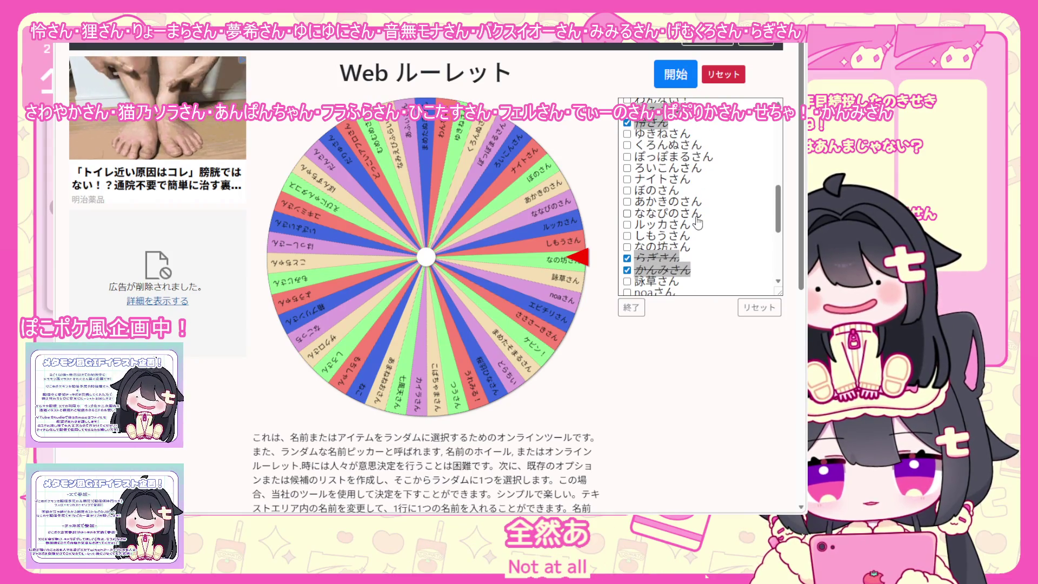
scroll(698, 222, "up", 1)
scroll(698, 222, "up", 1)
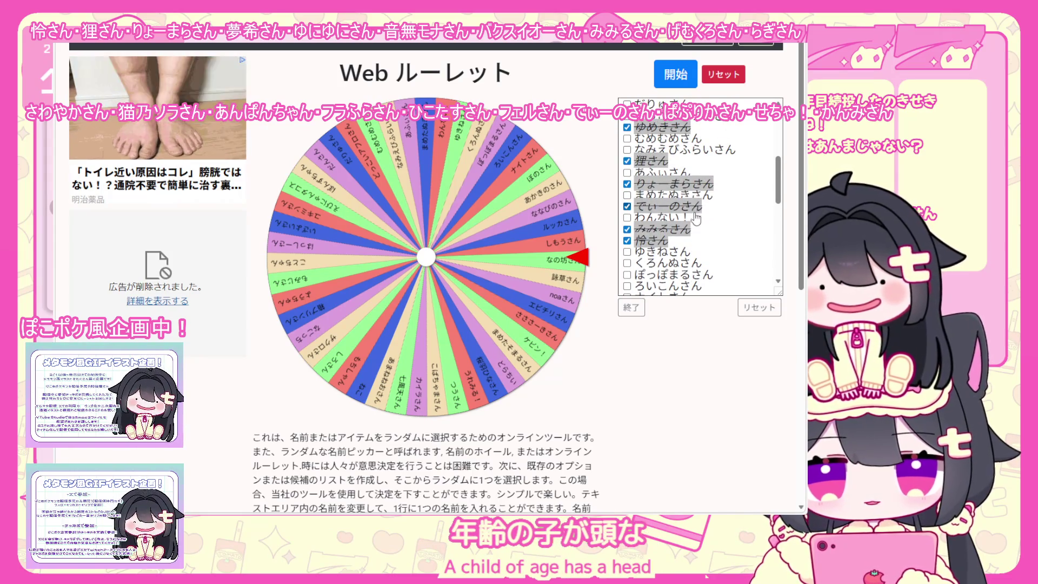
scroll(696, 217, "up", 2)
scroll(696, 202, "up", 1)
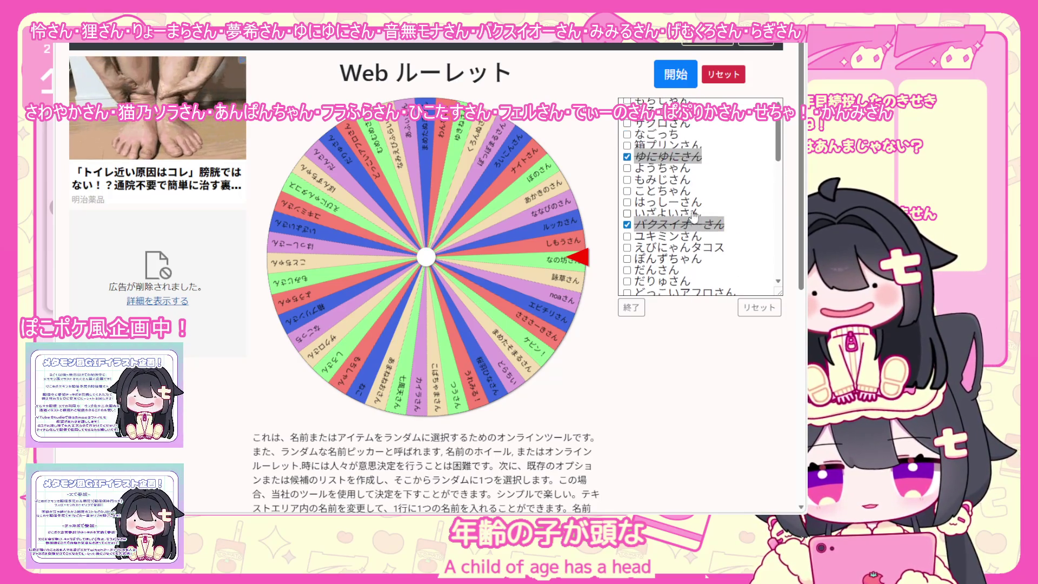
Tick the remaining drawn name and exit edit mode with 終了
left_click(627, 259)
left_click(632, 308)
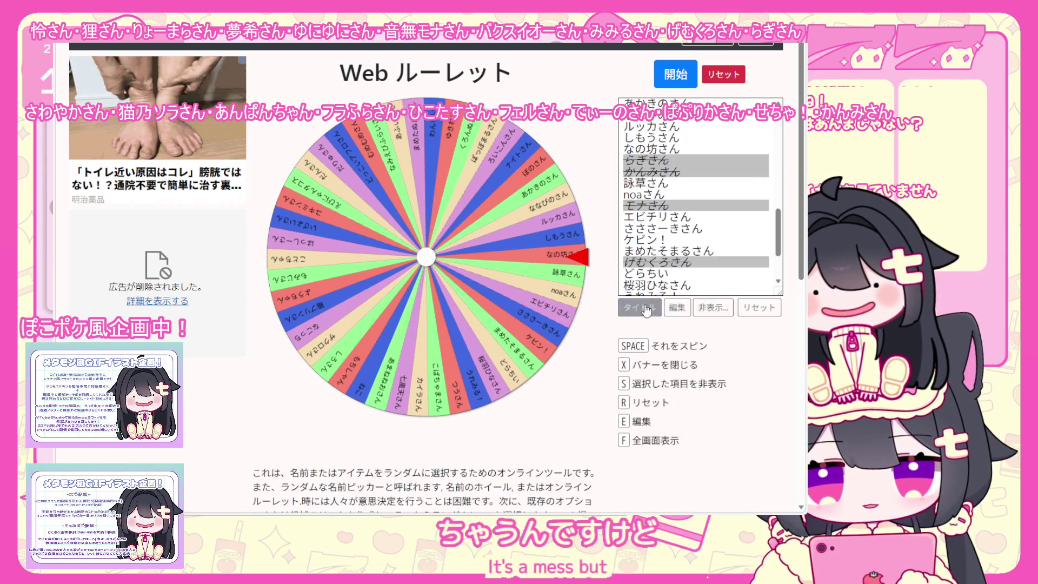
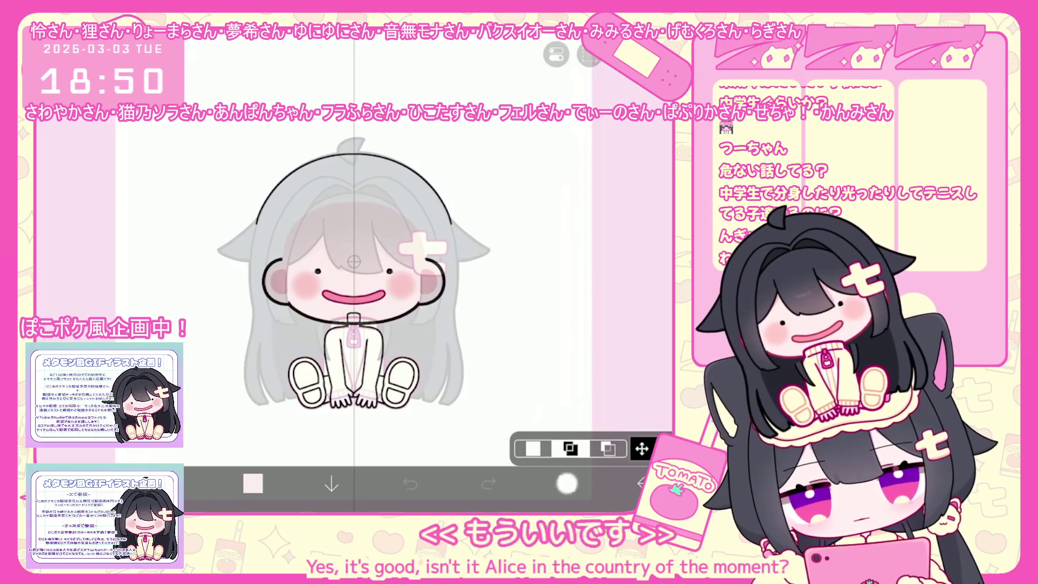
Make empty layer 8 the drawing layer and set the colour to black (#000000)
left_click(566, 483)
scroll(582, 244, "up", 3)
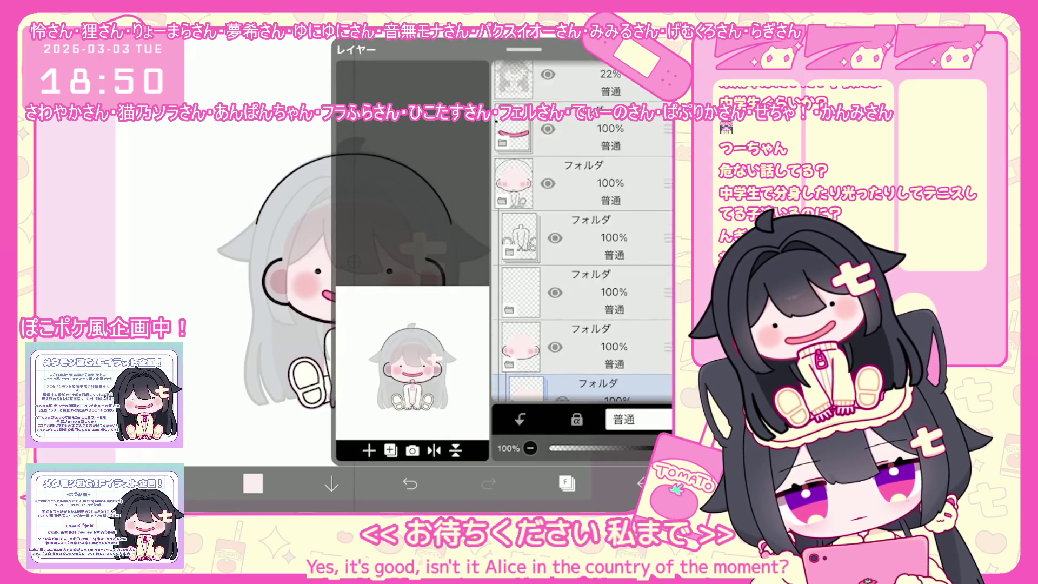
left_click(391, 451)
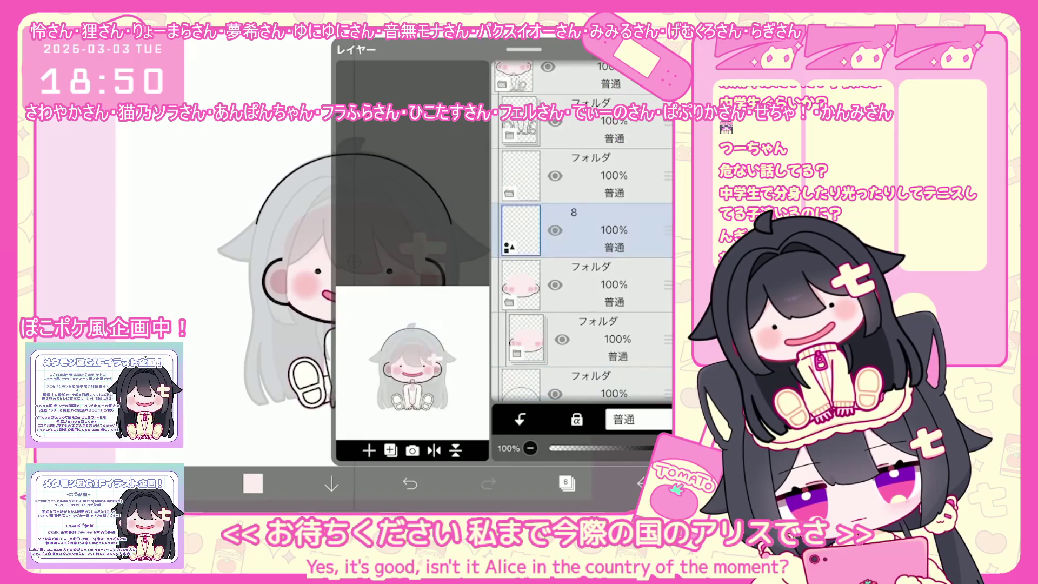
left_click(253, 484)
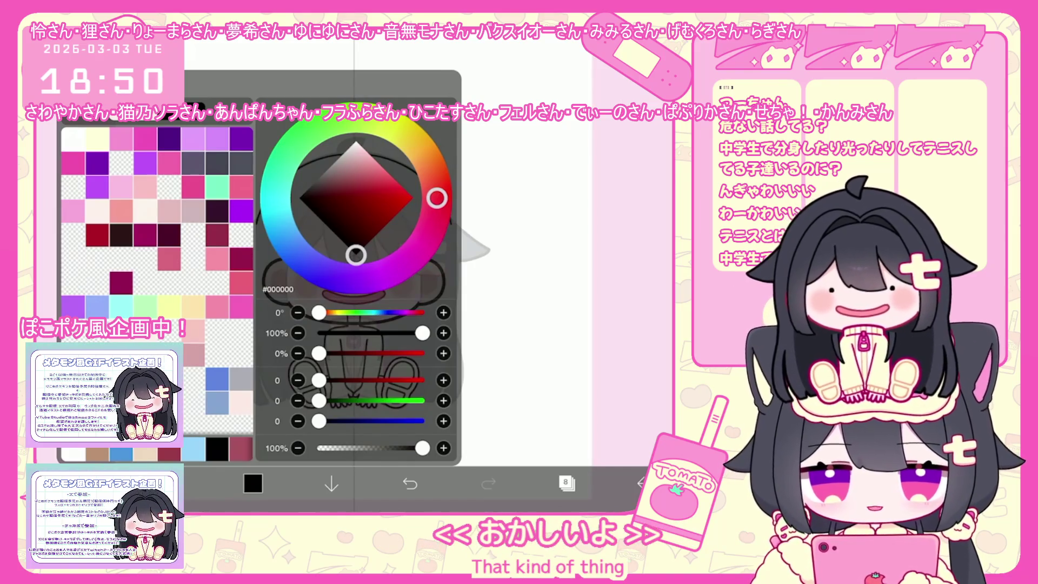
Choose the Pen (Hard) brush and set its size to 7.0 px
left_click(252, 484)
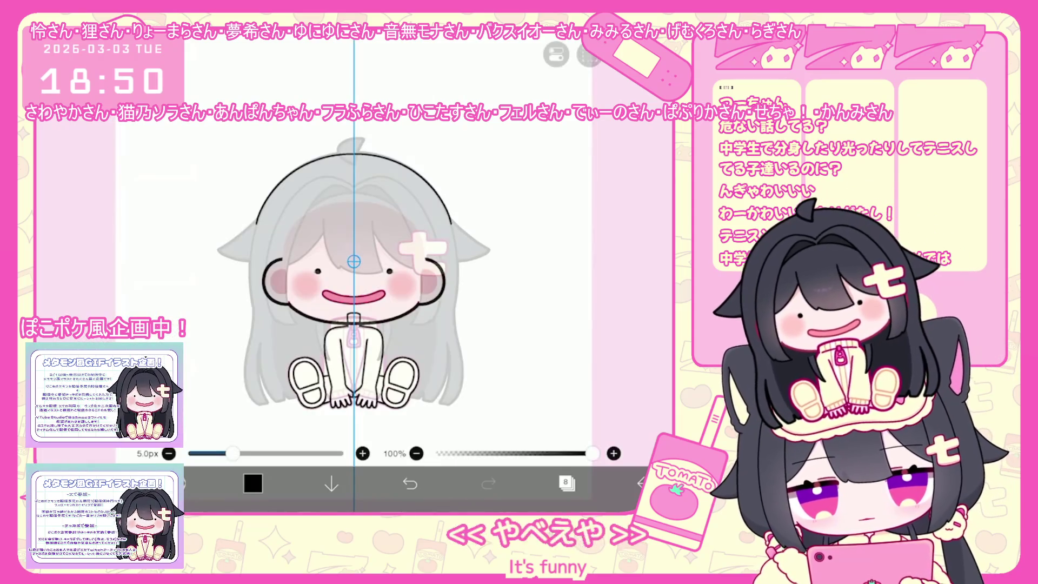
left_click(174, 484)
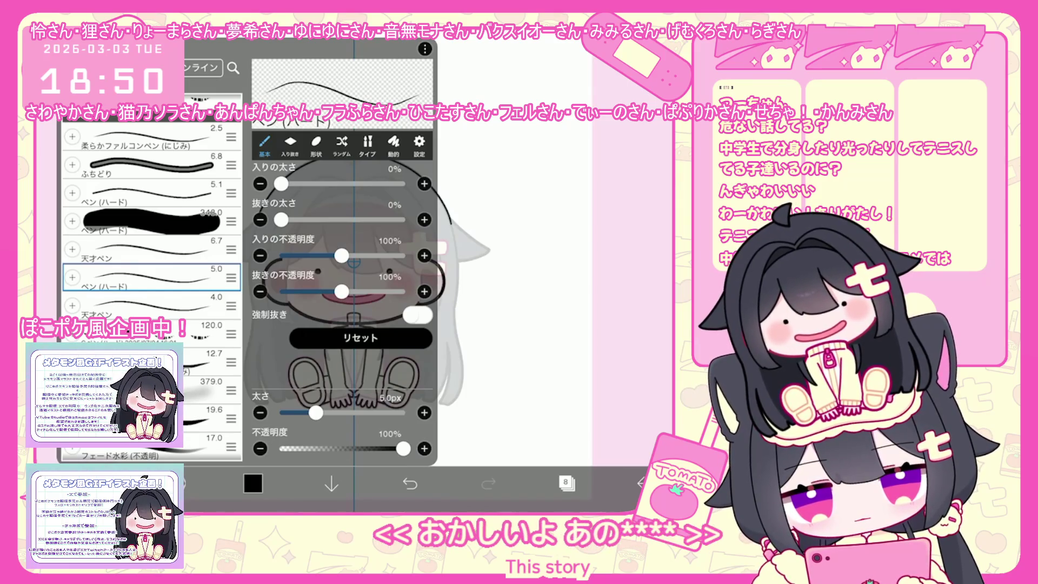
left_click(174, 483)
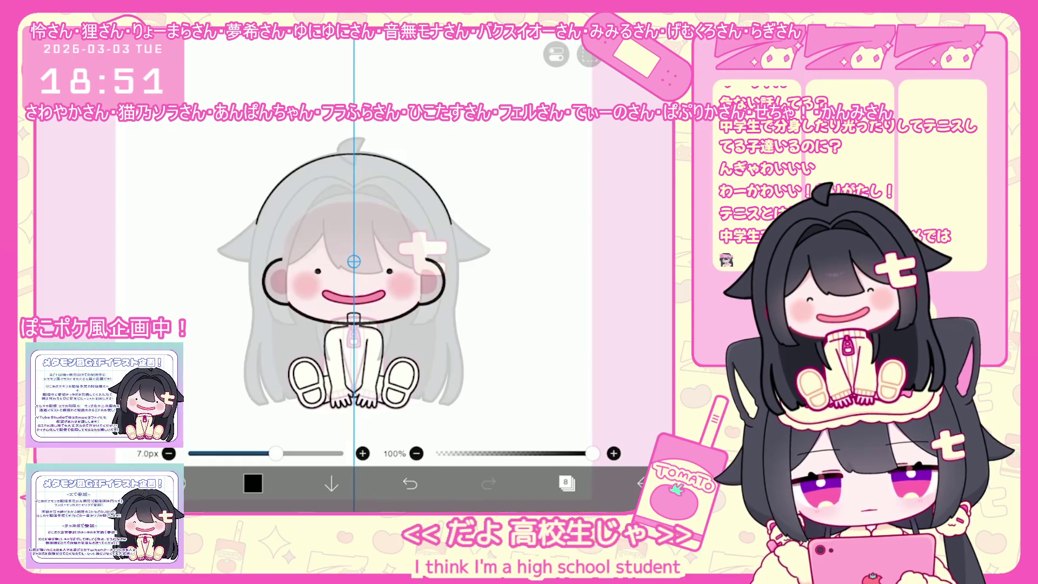
scroll(354, 276, "up", 5)
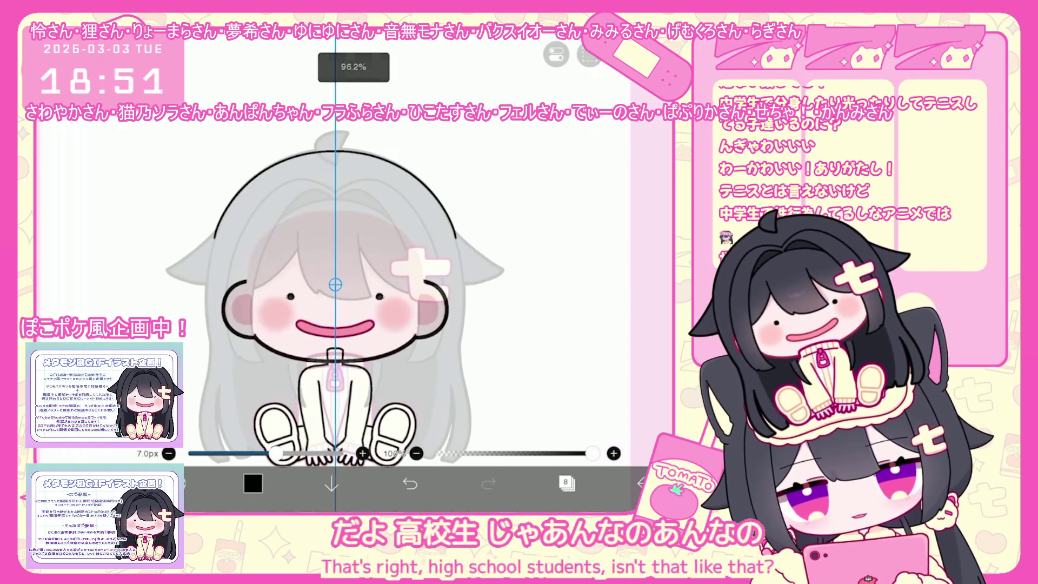
scroll(353, 276, "up", 1)
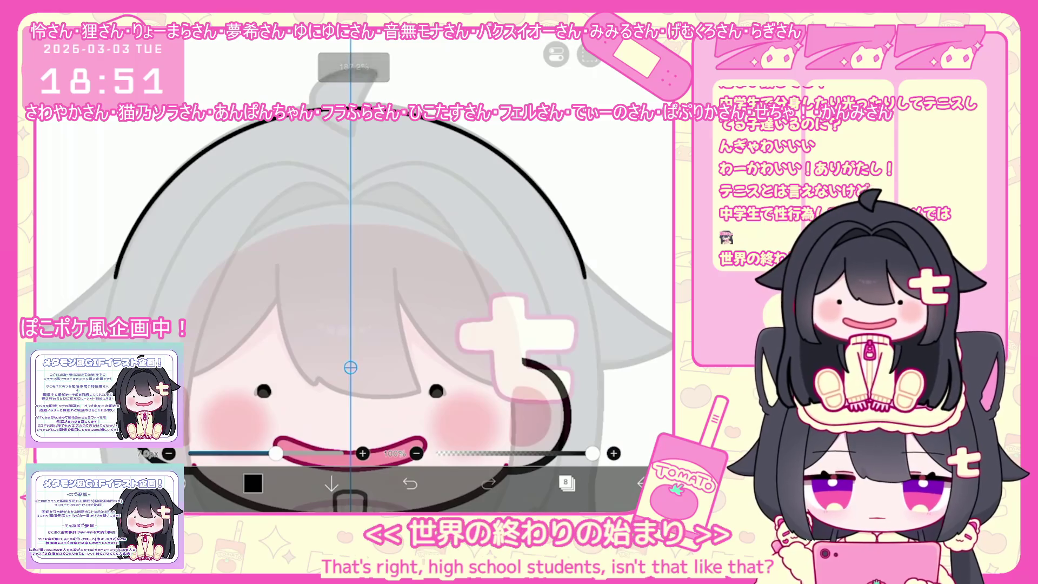
Try curled mirrored bang strokes across the forehead, undoing each attempt that looks wrong
key("ctrl+z")
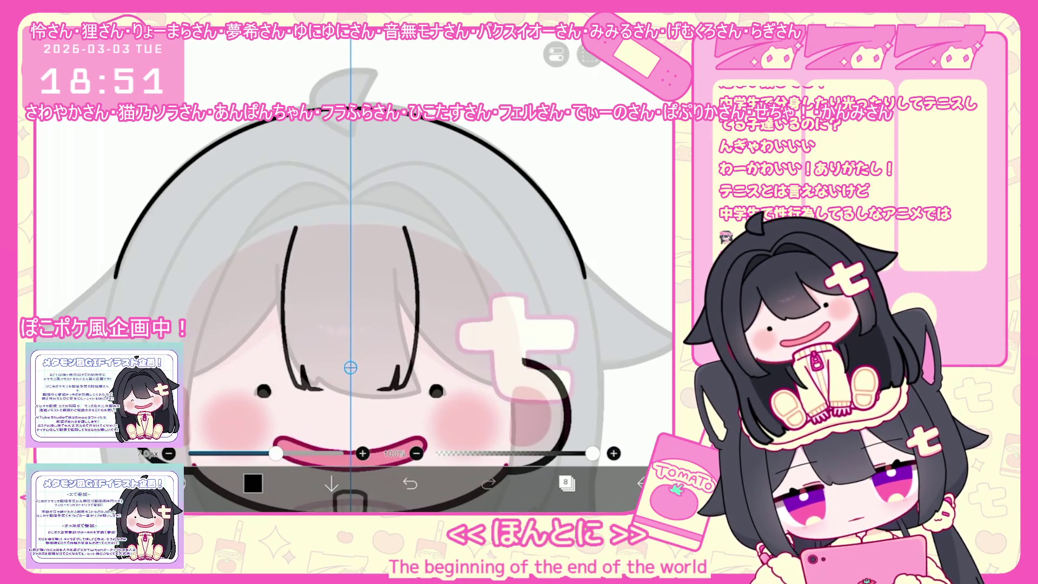
key("ctrl+z")
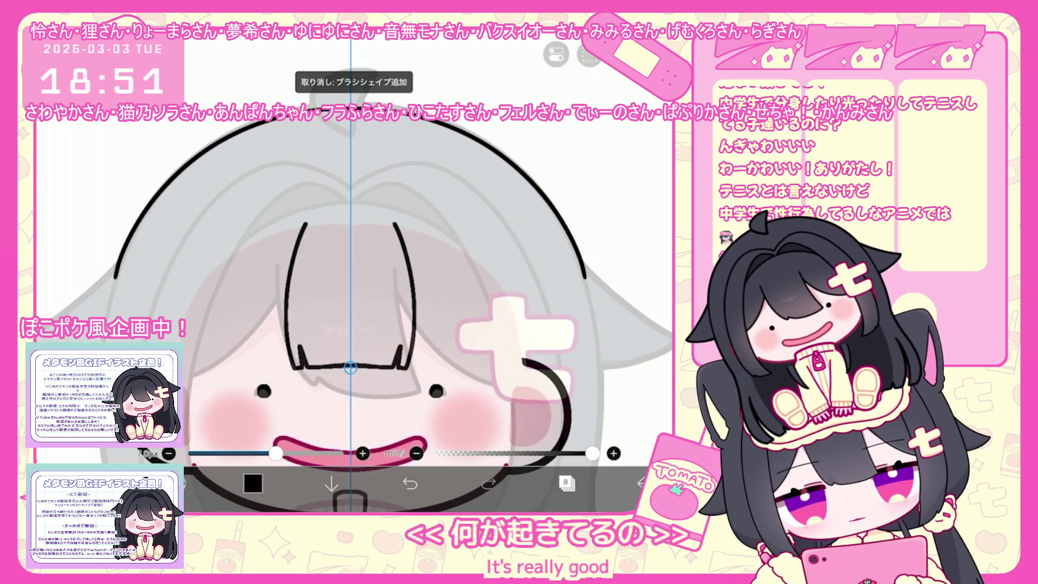
key("ctrl+z")
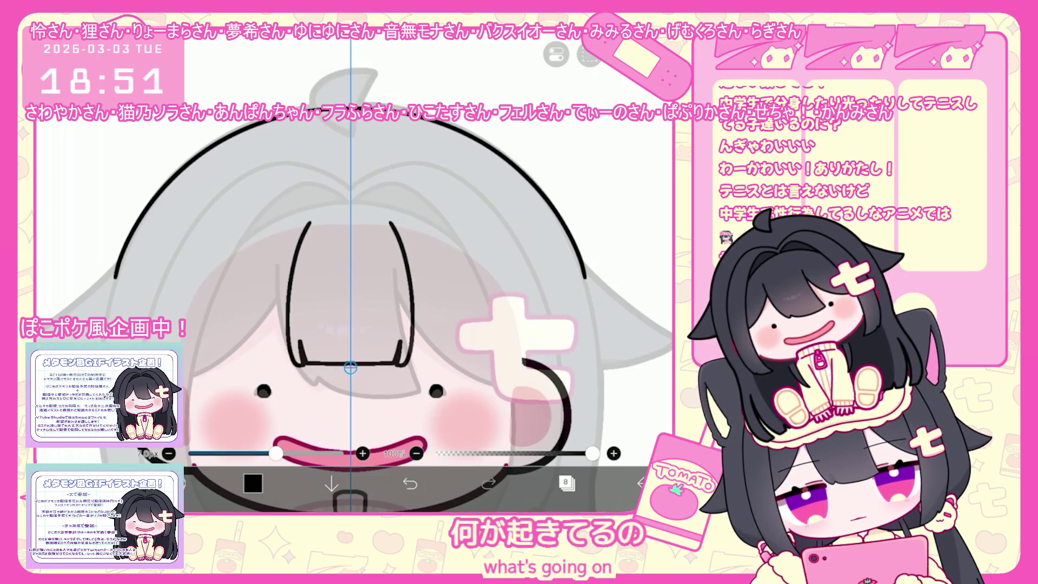
key("ctrl+z")
left_click_drag(298, 328, 309, 367)
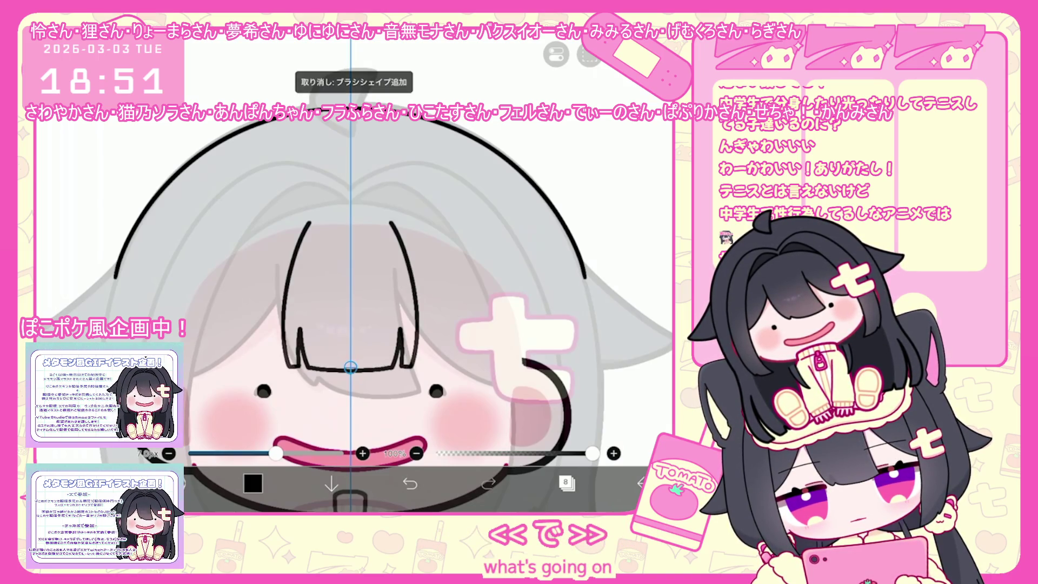
key("ctrl+z")
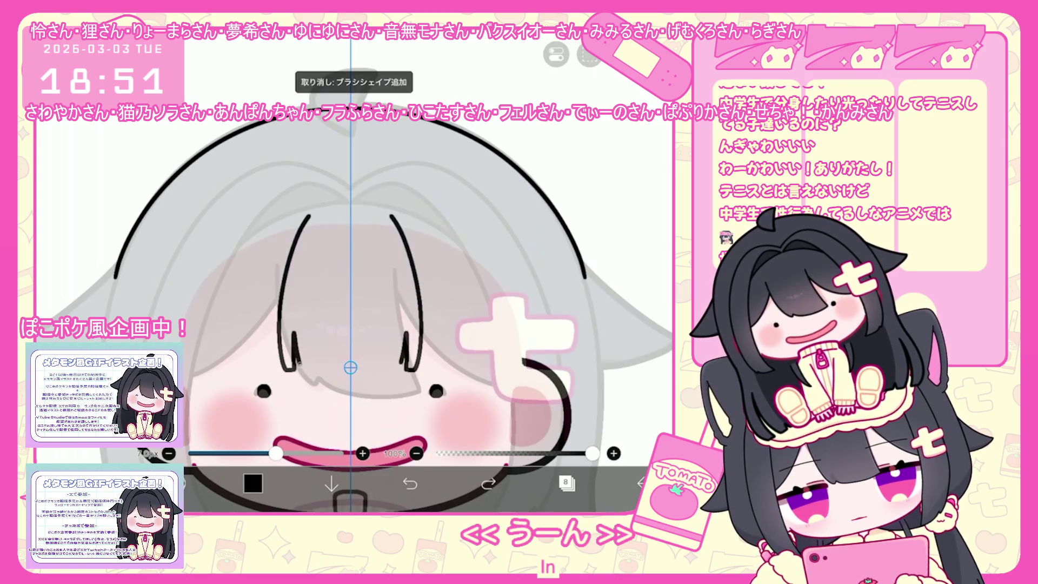
scroll(351, 308, "down", 1)
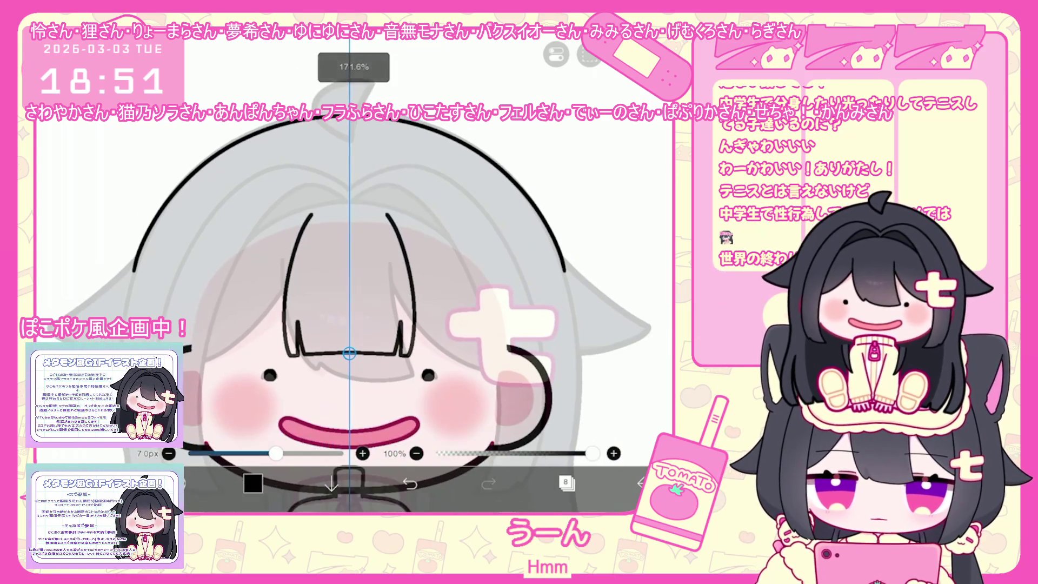
key("ctrl+z")
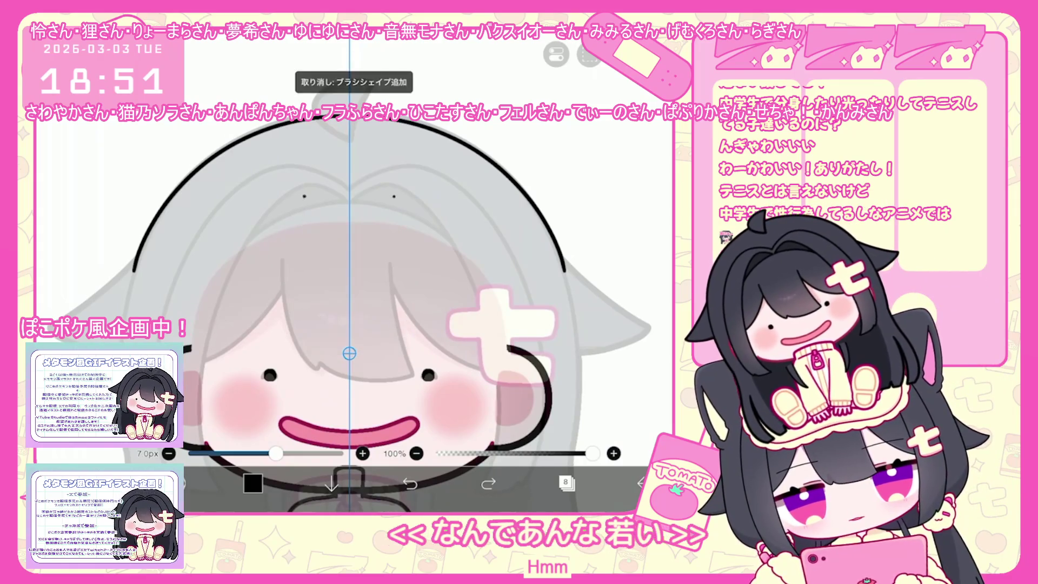
left_click_drag(302, 196, 310, 353)
key("ctrl+z")
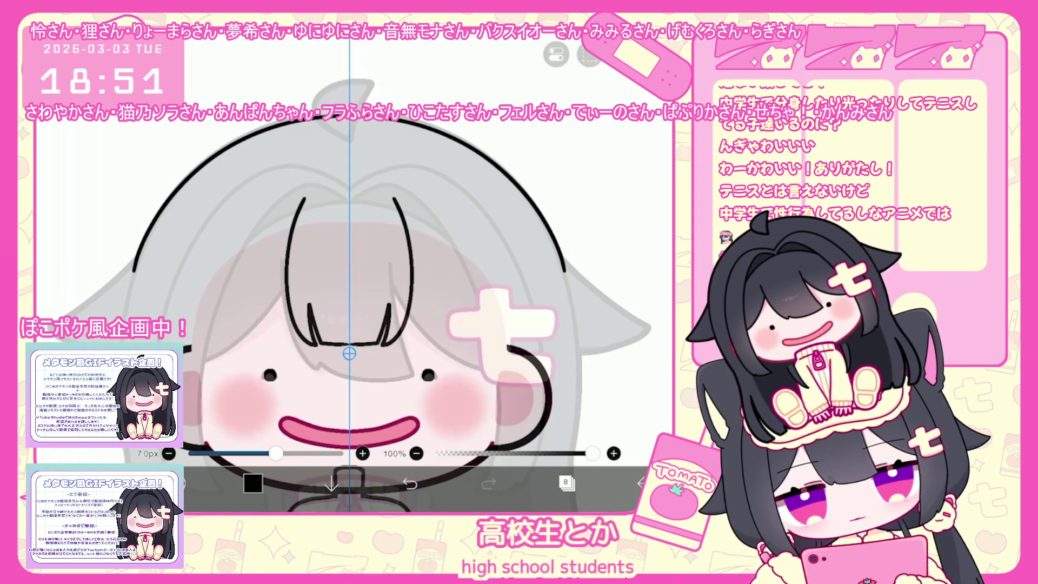
key("ctrl+z")
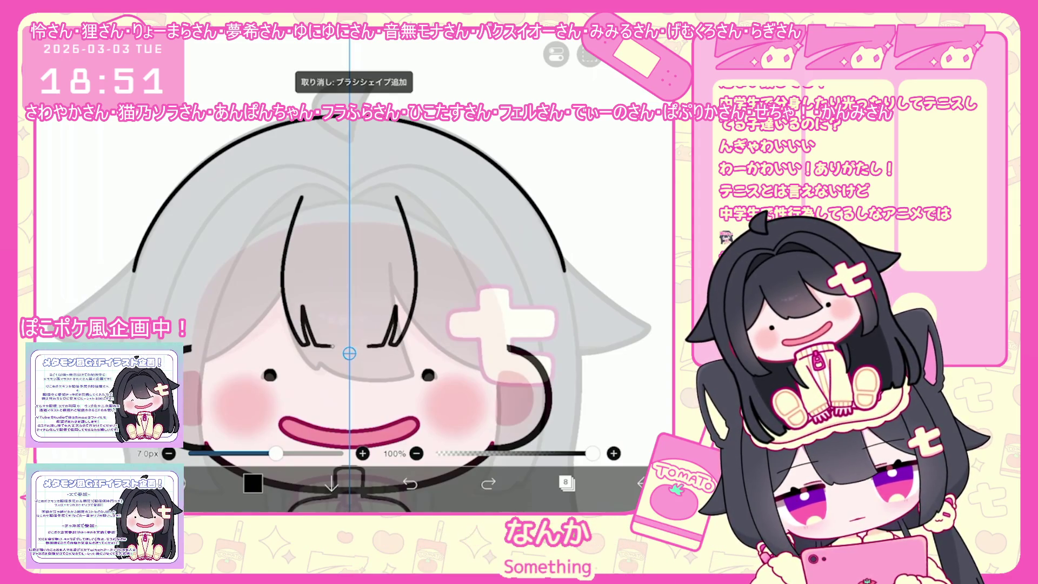
key("ctrl+z")
Redraw straighter, longer mirrored bangs with hooked ends, undoing the rejected strokes
left_click_drag(299, 204, 315, 350)
key("ctrl+z")
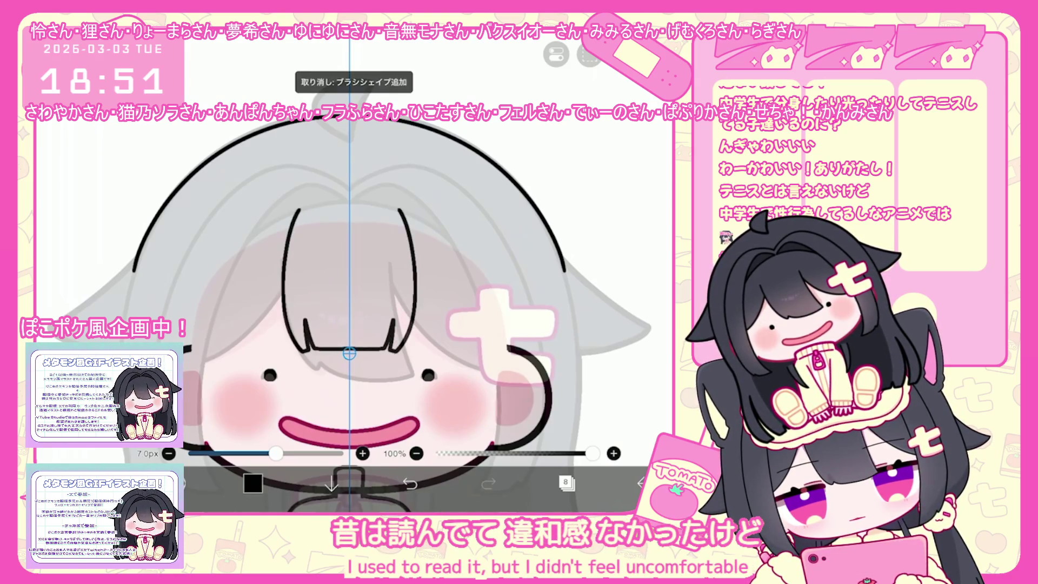
key("ctrl+z")
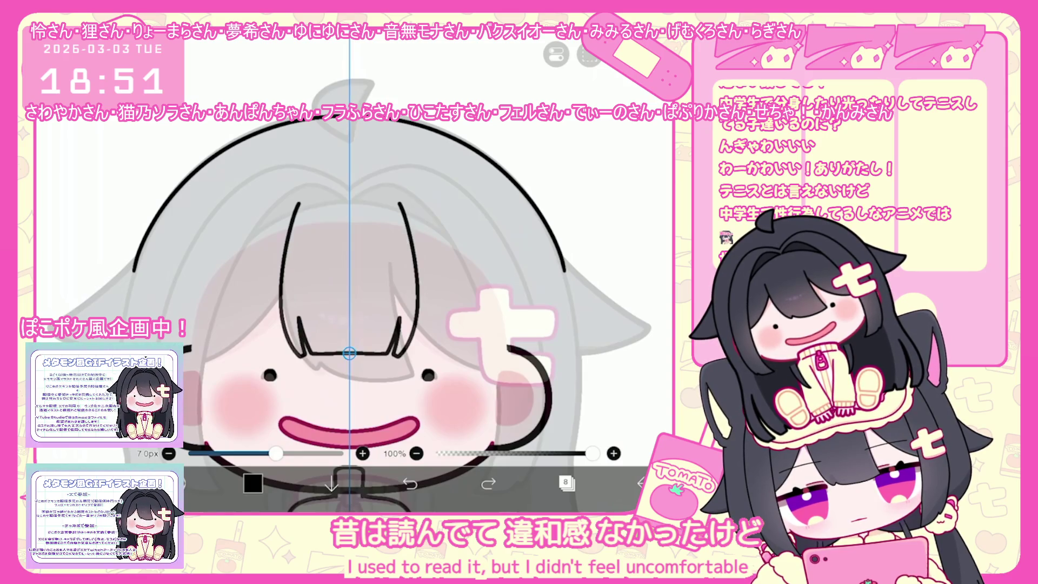
key("ctrl+z")
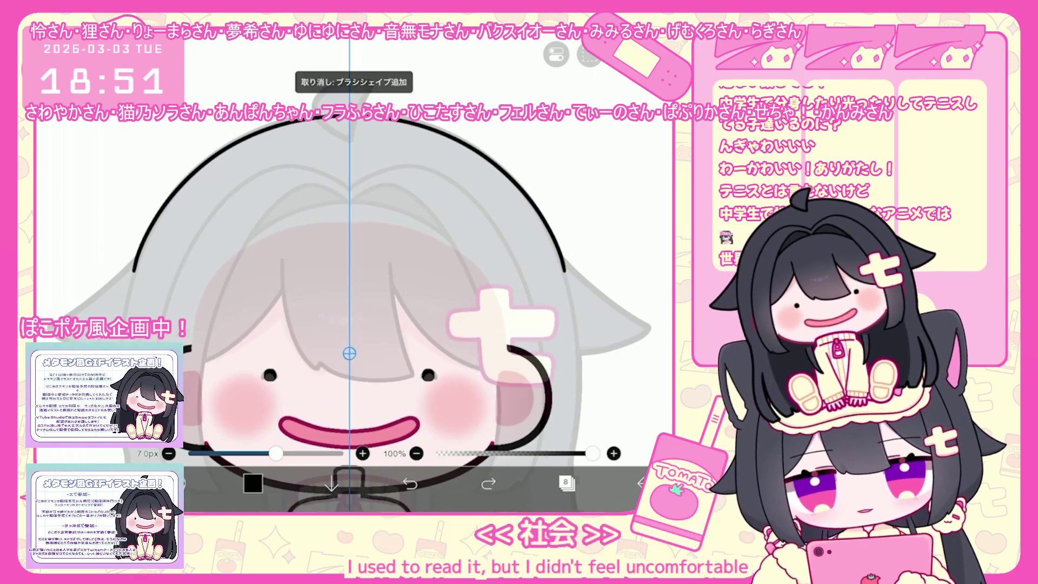
scroll(349, 317, "up", 1)
scroll(341, 317, "up", 1)
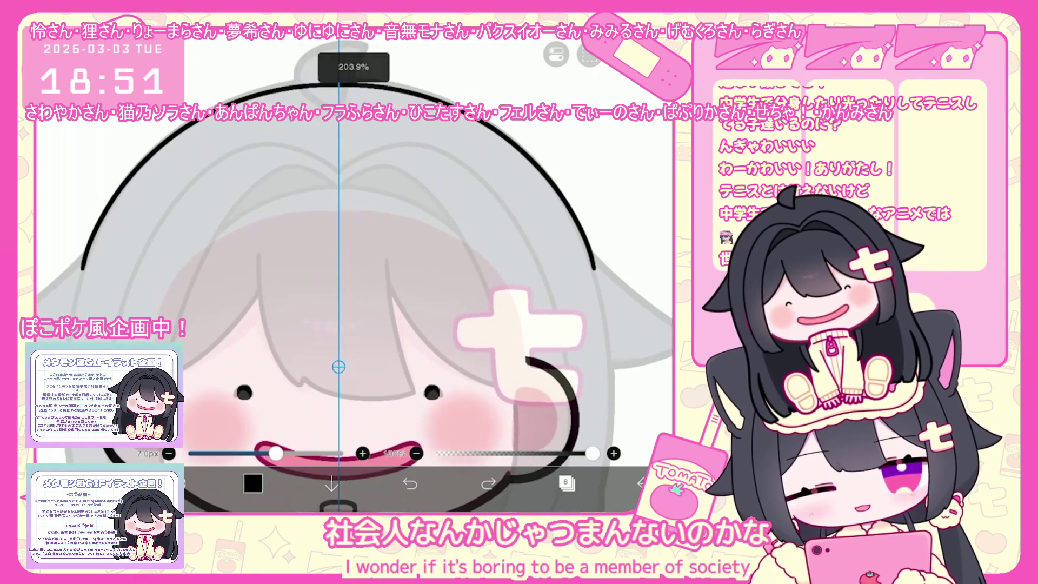
key("ctrl+z")
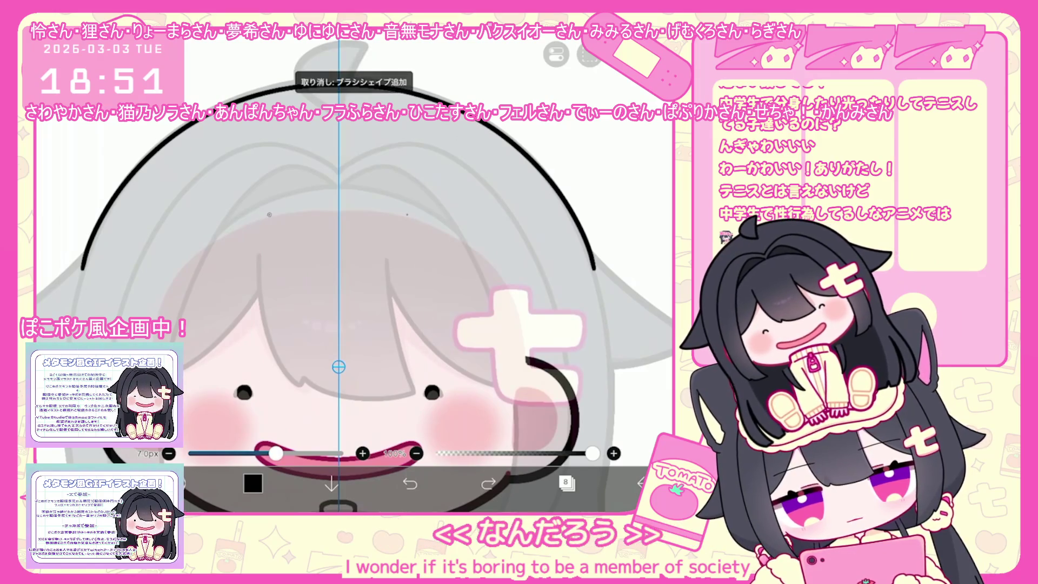
left_click_drag(268, 215, 284, 376)
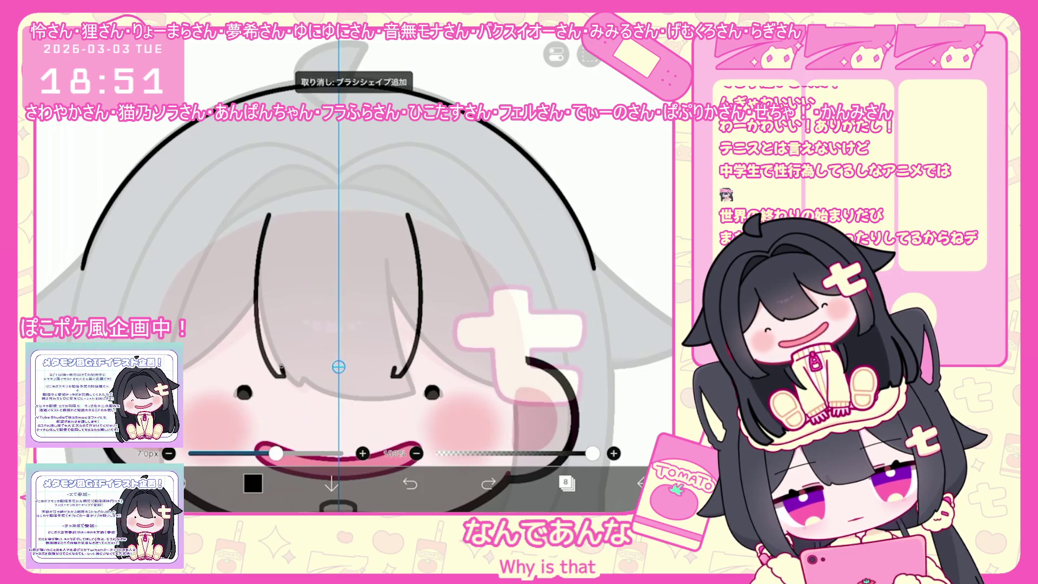
key("ctrl+z")
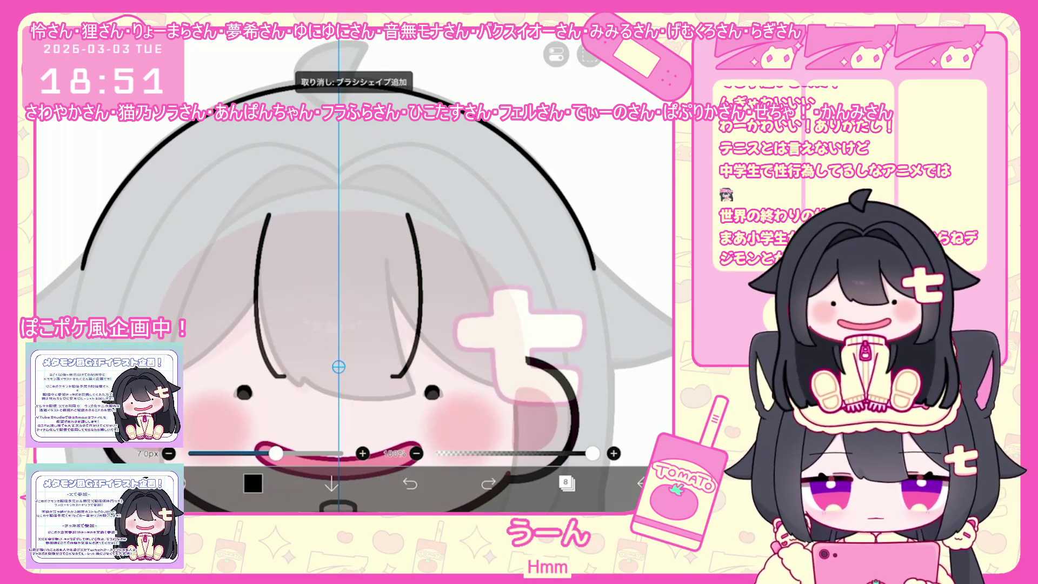
mouse_move(277, 337)
left_mouse_down()
mouse_move(301, 378)
mouse_move(393, 378)
left_mouse_up()
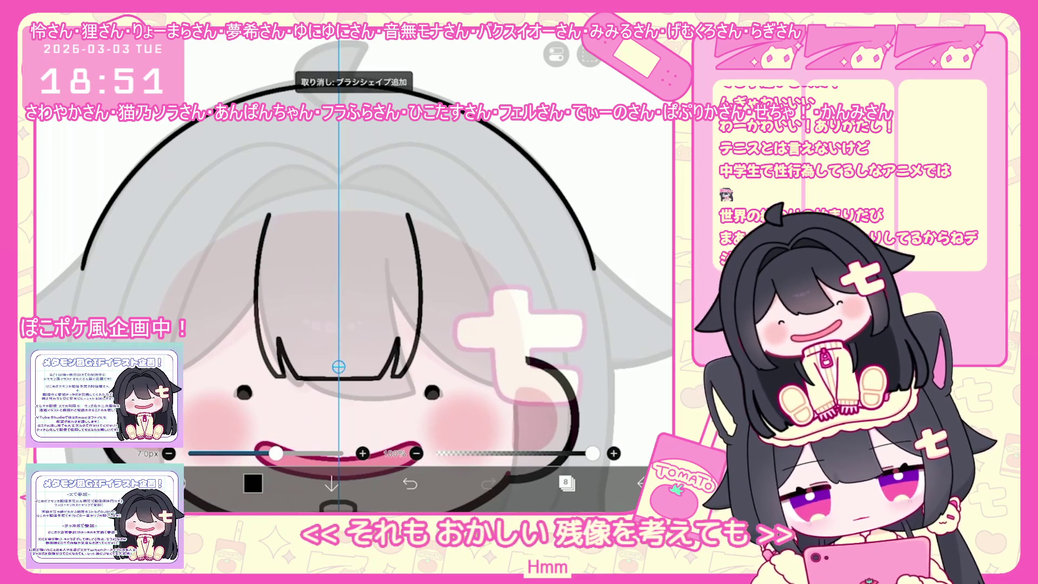
scroll(324, 284, "up", 1)
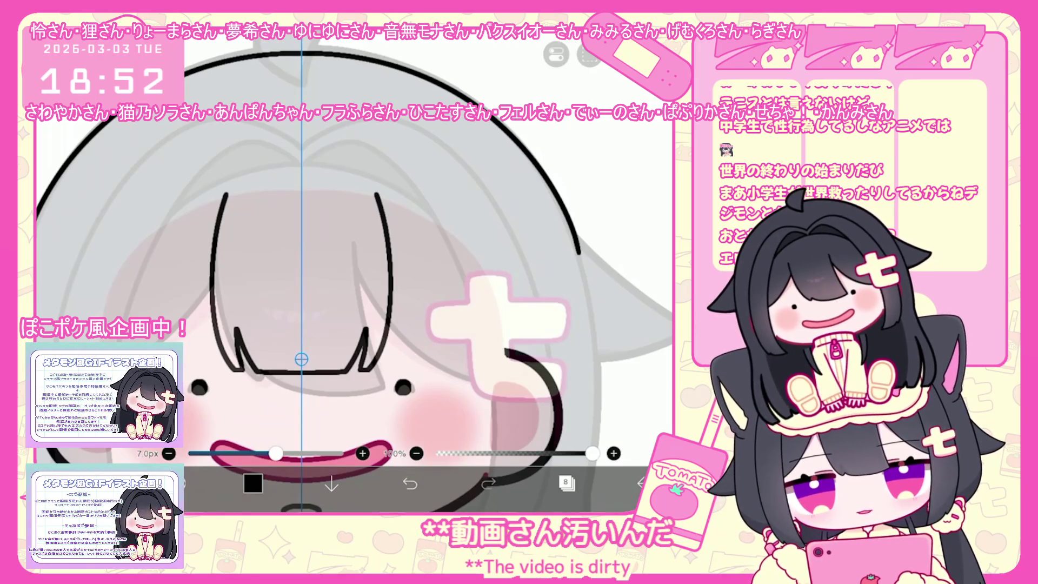
scroll(354, 276, "down", 2)
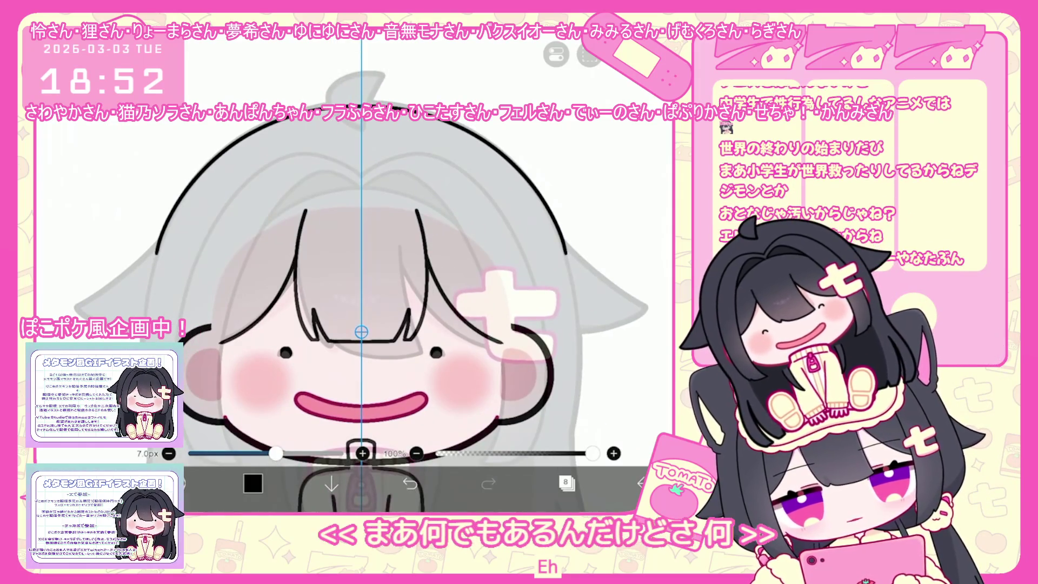
key("ctrl+z")
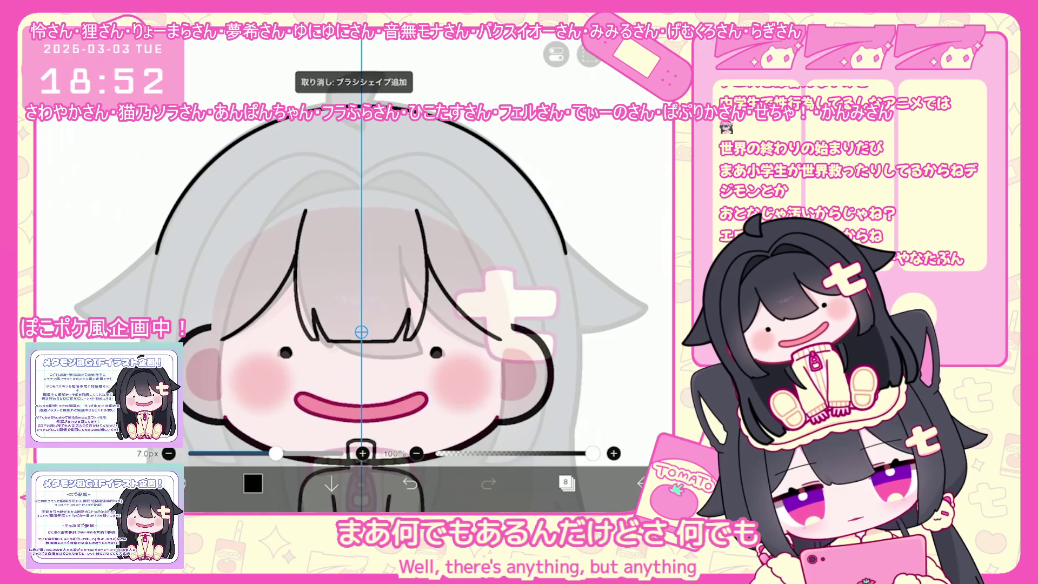
key("v")
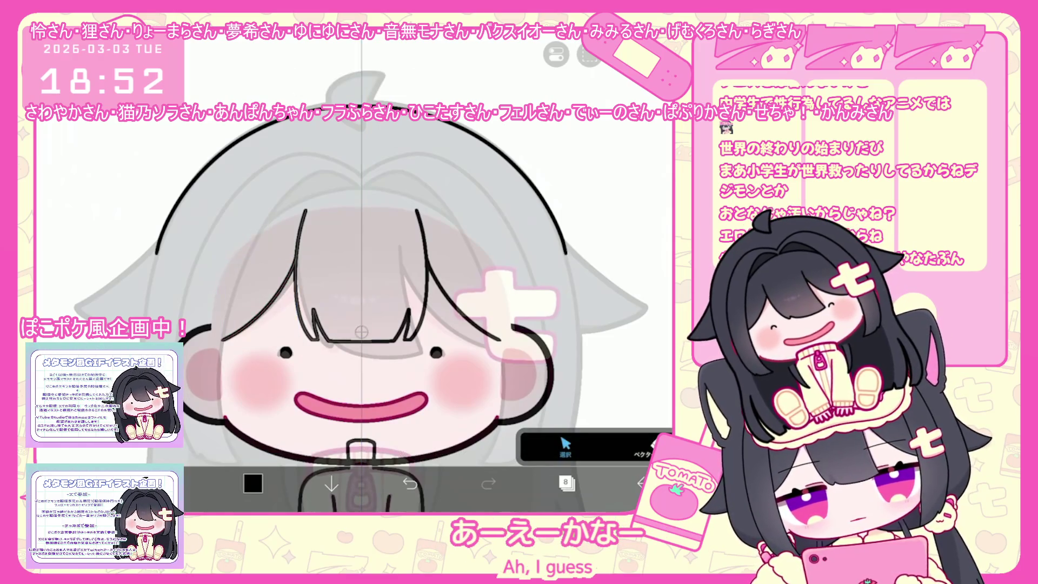
Revert the recent hair stroke edits and delete the added hair stroke
key("b")
scroll(341, 308, "down", 3)
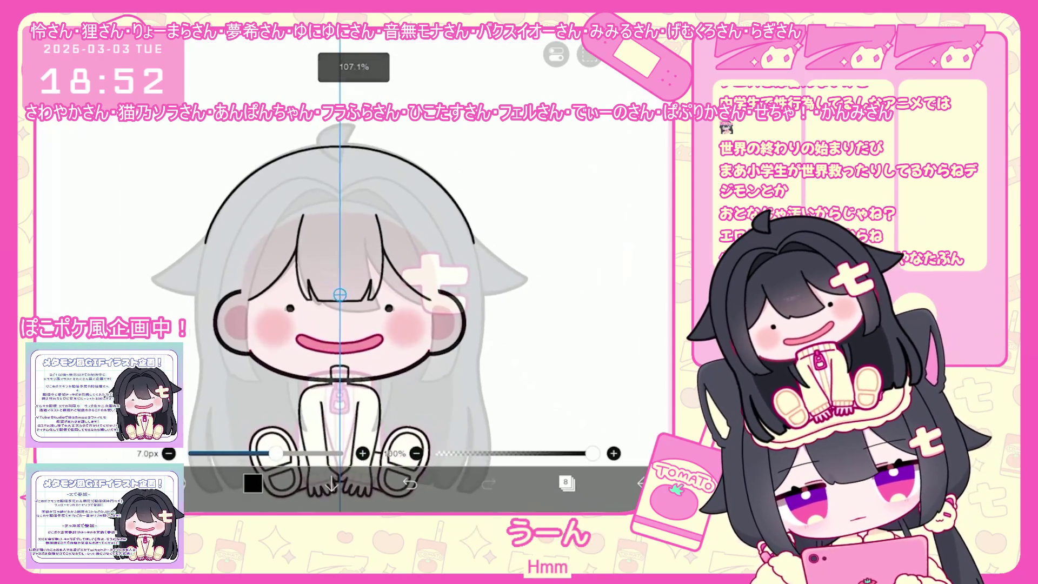
scroll(340, 308, "up", 2)
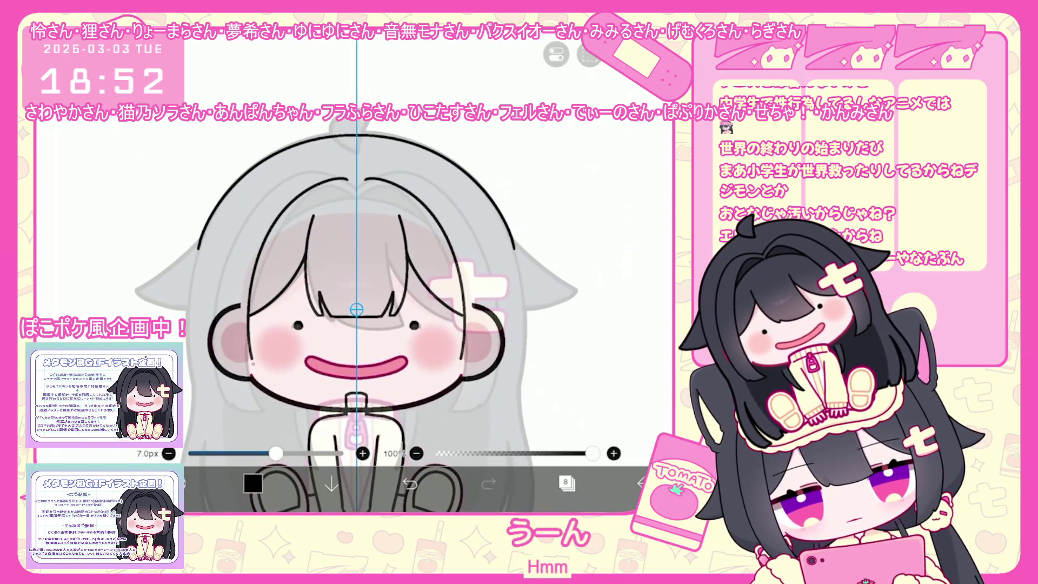
key("ctrl+z")
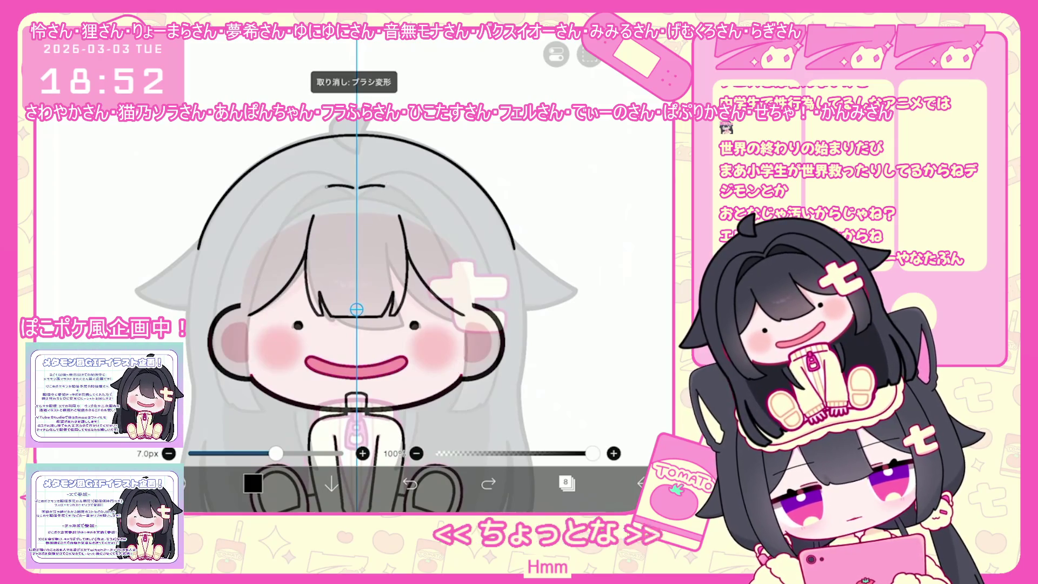
key("ctrl+z")
key("v")
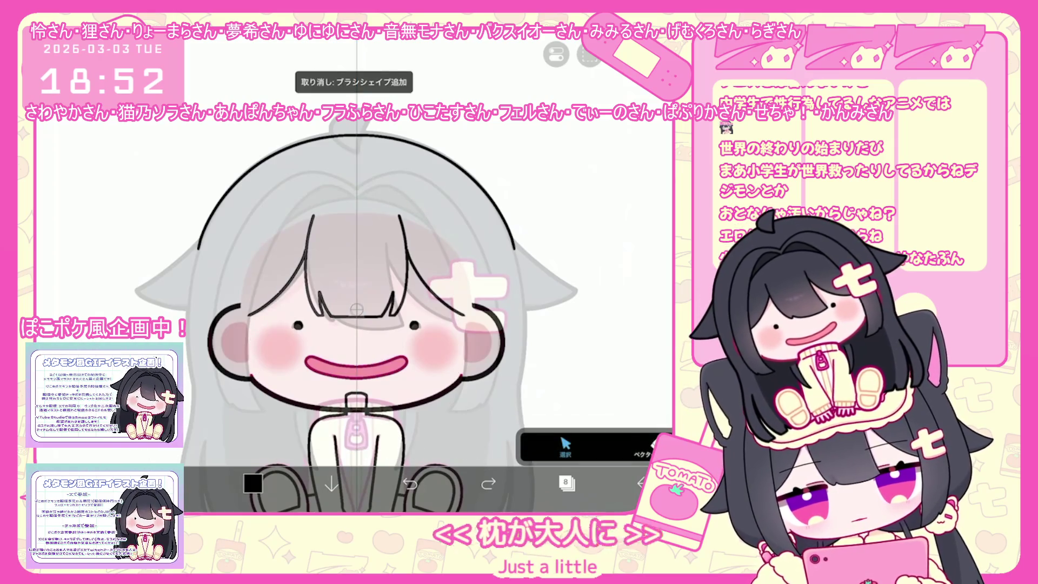
key("Delete")
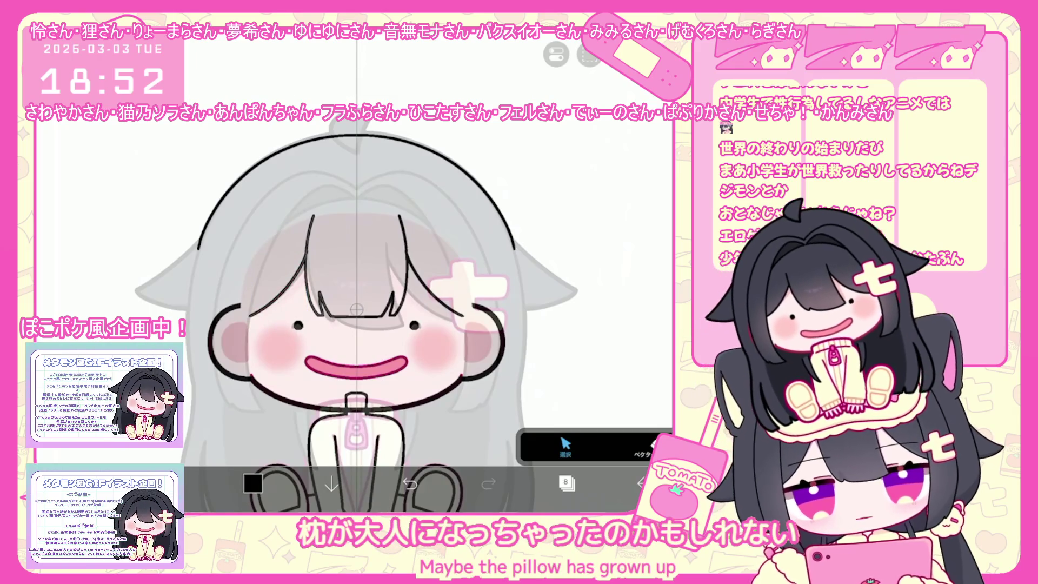
scroll(357, 309, "up", 5)
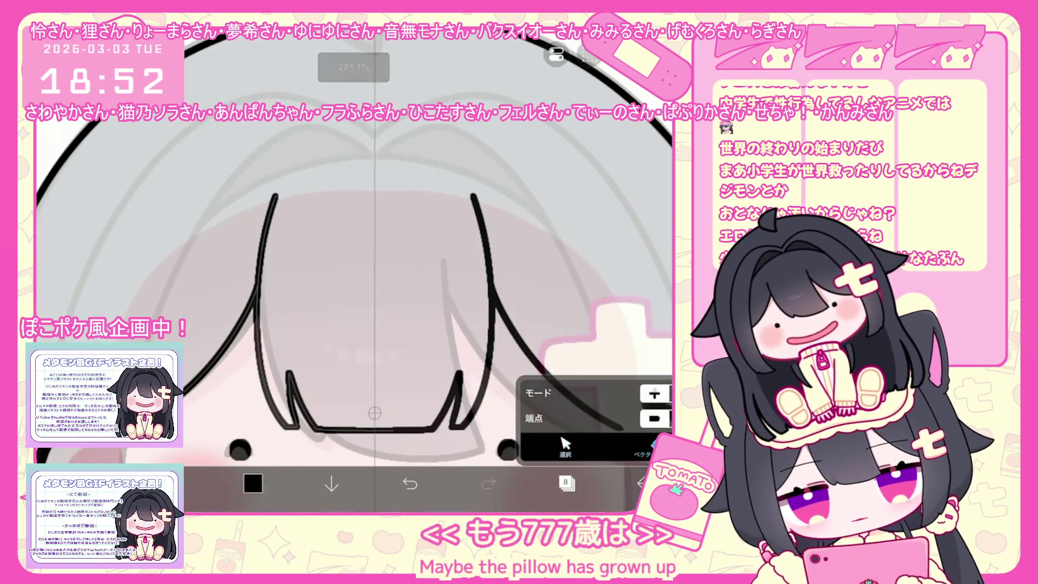
key("b")
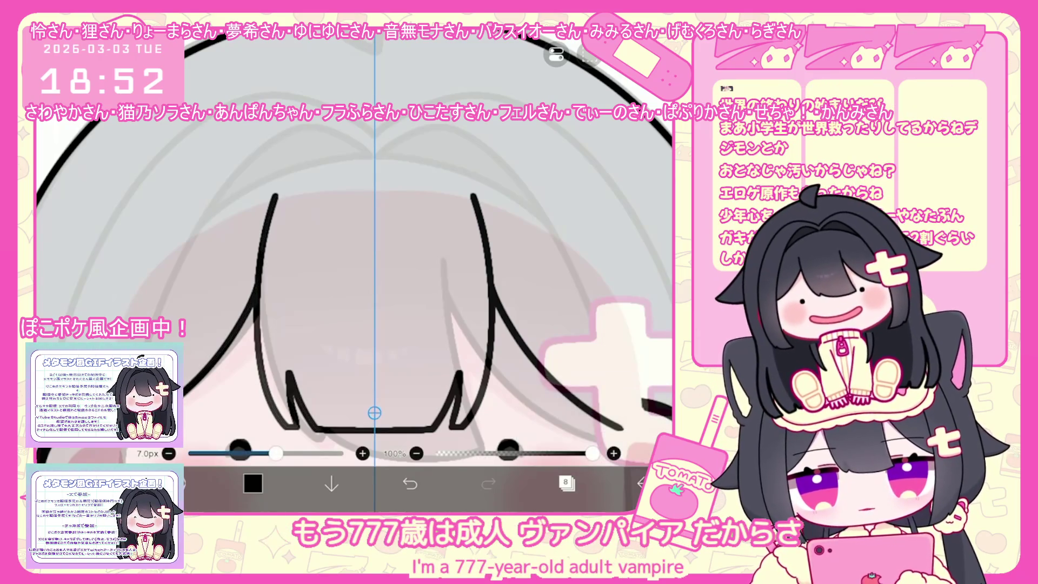
scroll(356, 276, "down", 3)
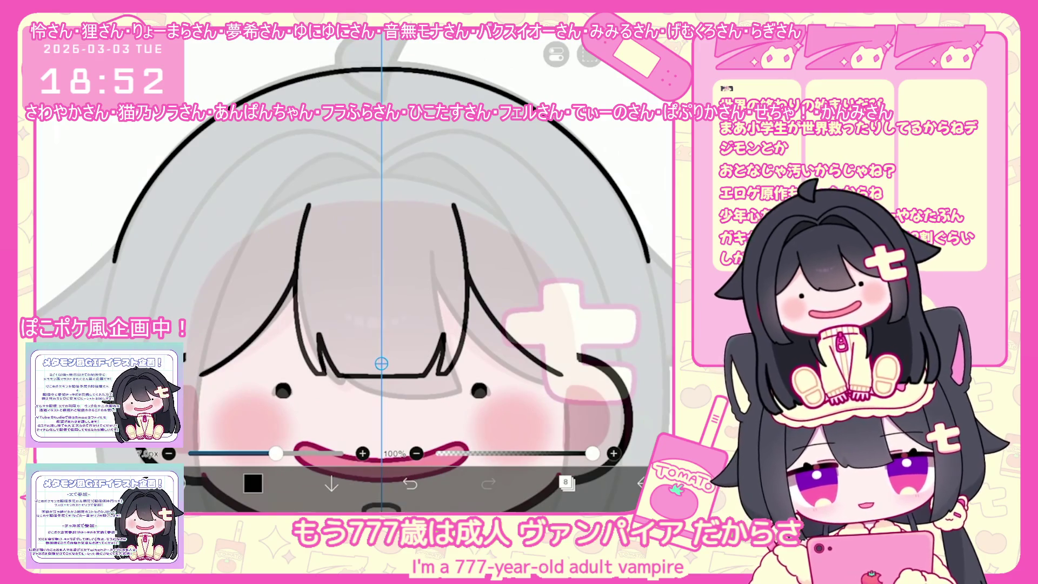
scroll(357, 276, "down", 2)
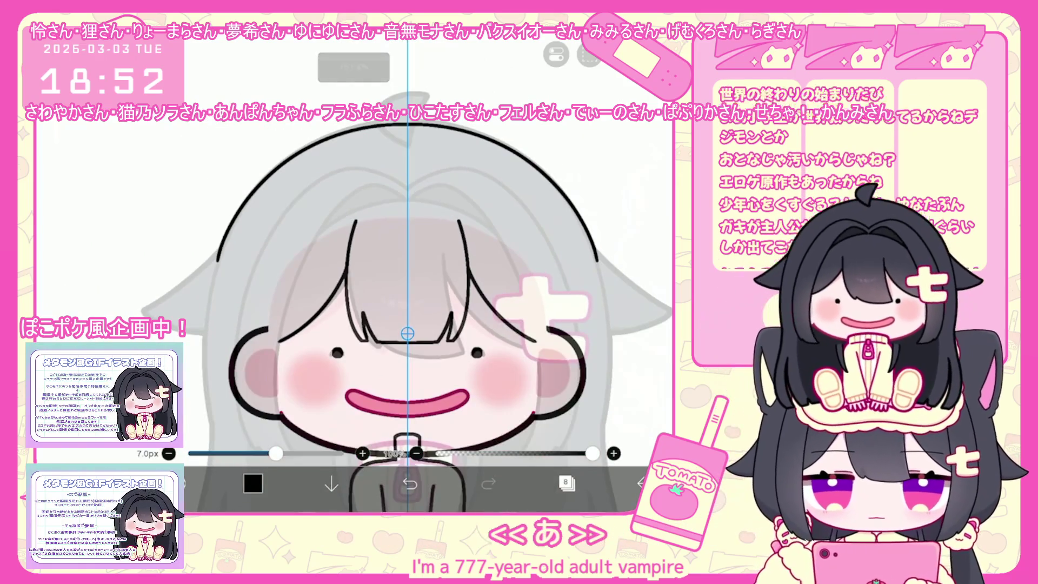
key("ctrl+z")
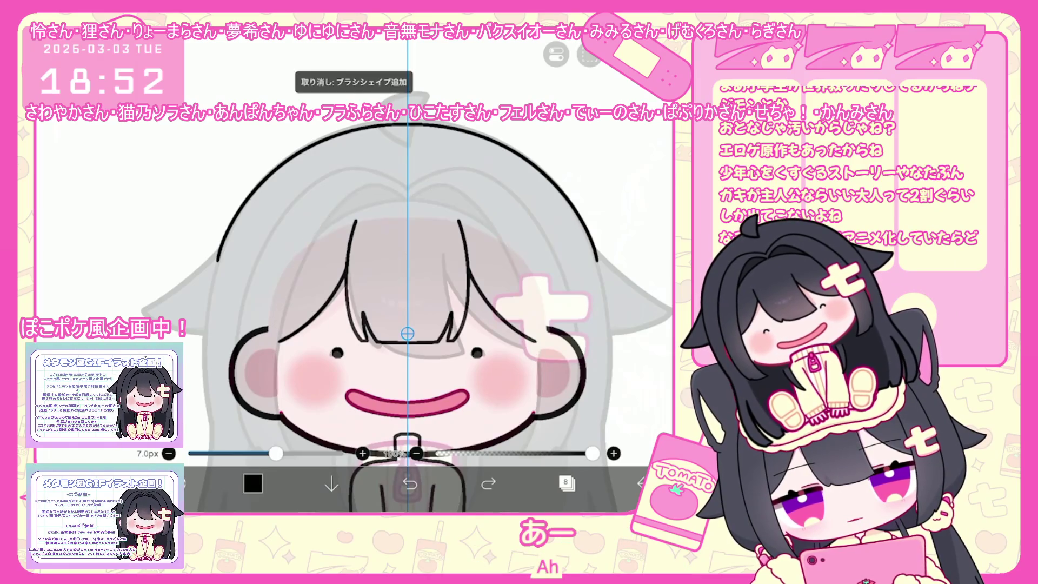
scroll(406, 324, "down", 2)
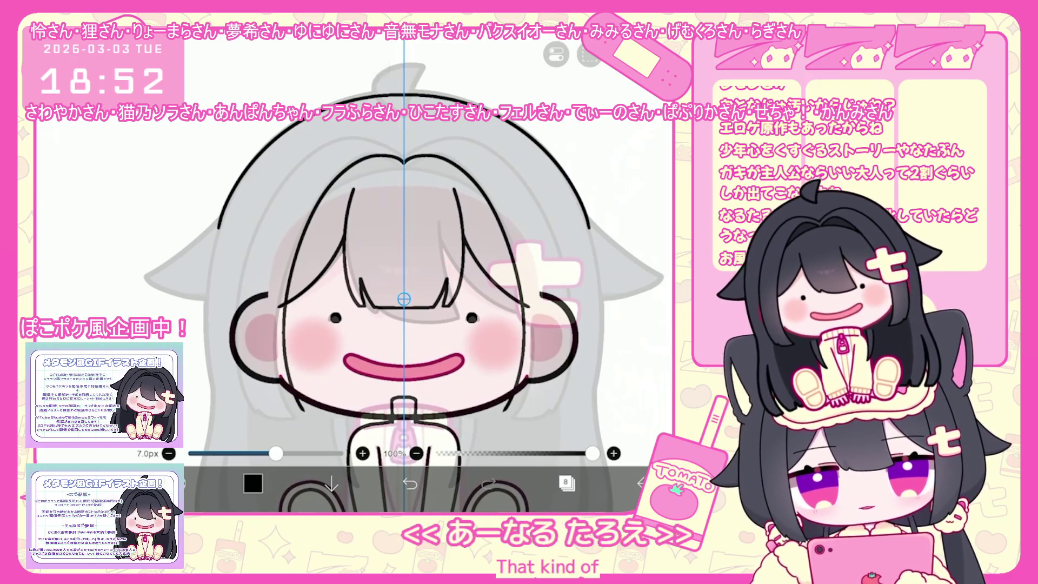
Leave the canvas via マイギャラリーに戻る back to the gallery
left_click(641, 485)
left_click(600, 441)
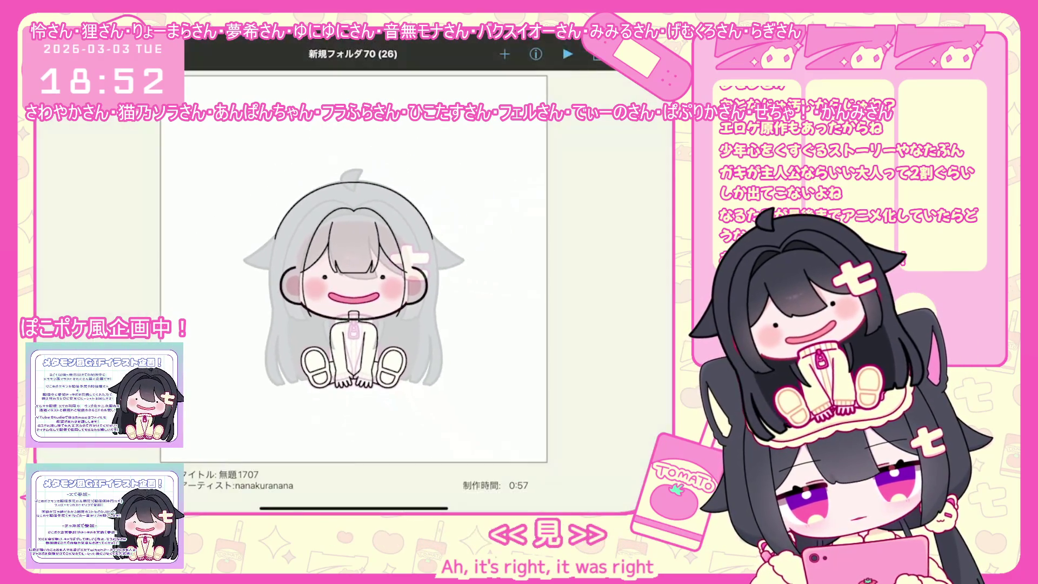
scroll(357, 284, "up", 3)
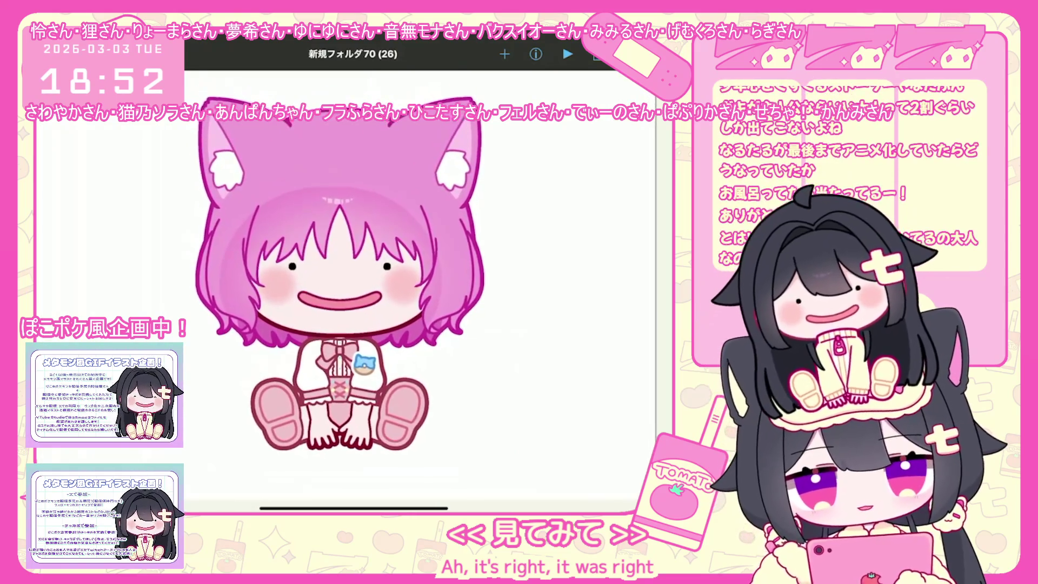
scroll(356, 284, "down", 3)
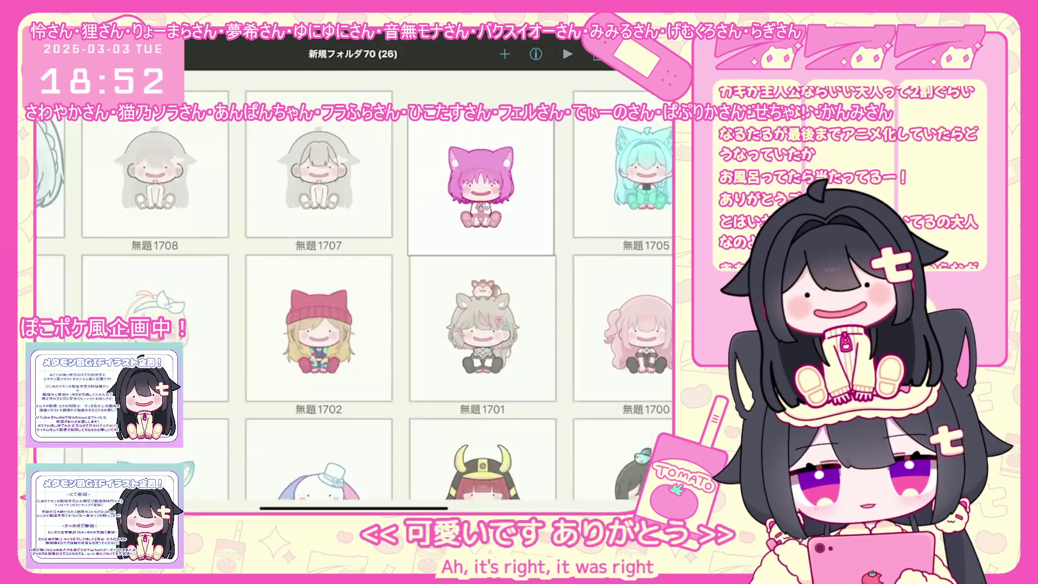
Preview gallery artworks, reopen 無題1707 for editing and select the left hair outline stroke
left_click(492, 163)
left_click_drag(284, 284, 487, 284)
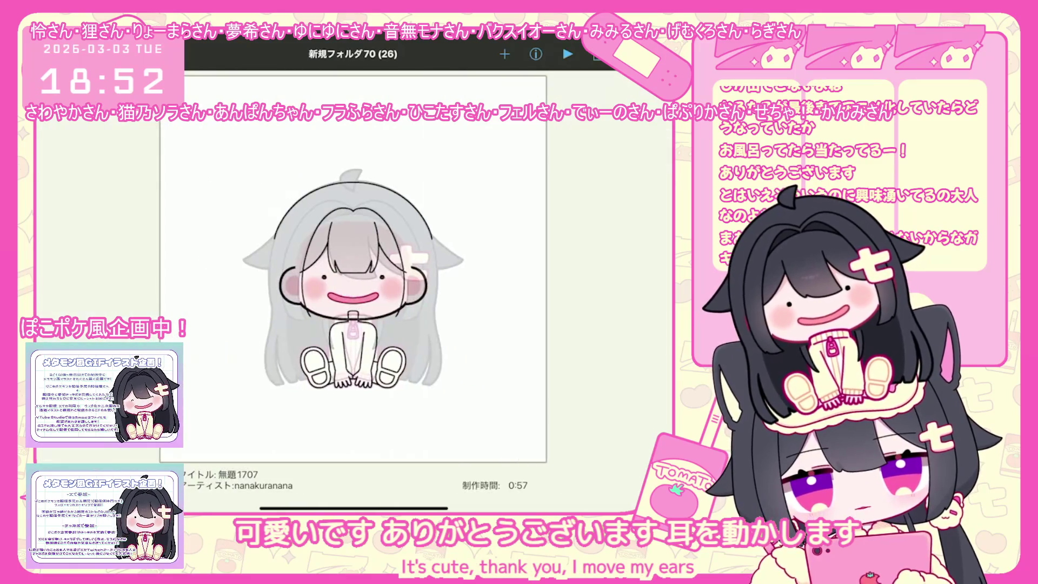
left_click(354, 267)
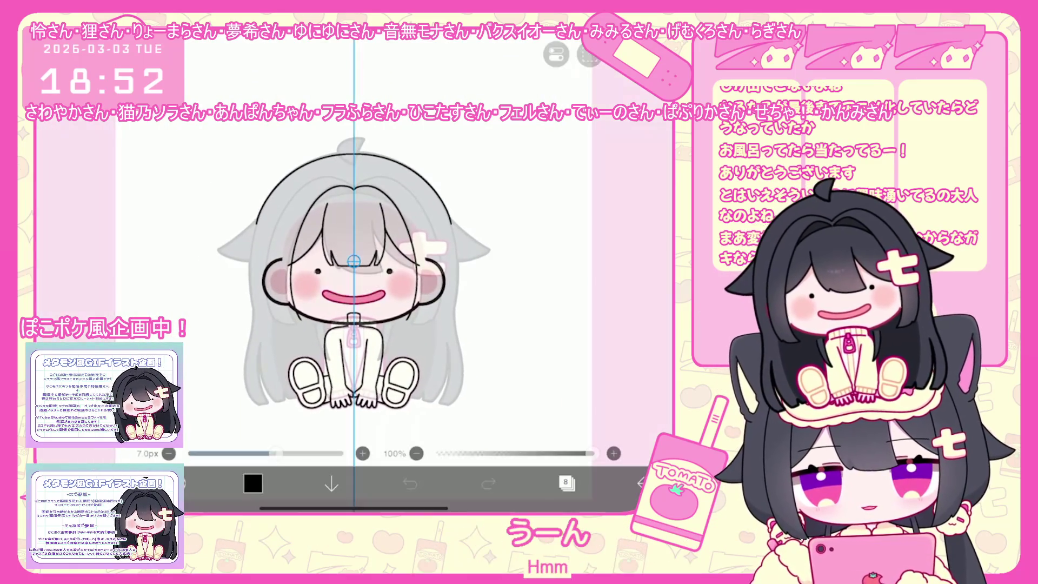
scroll(354, 308, "up", 3)
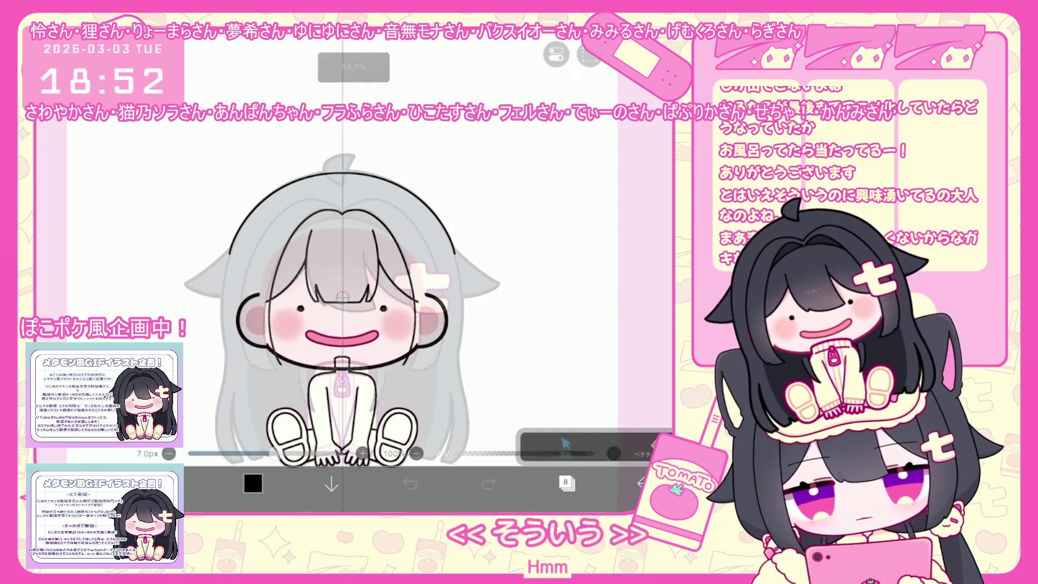
left_click(276, 276)
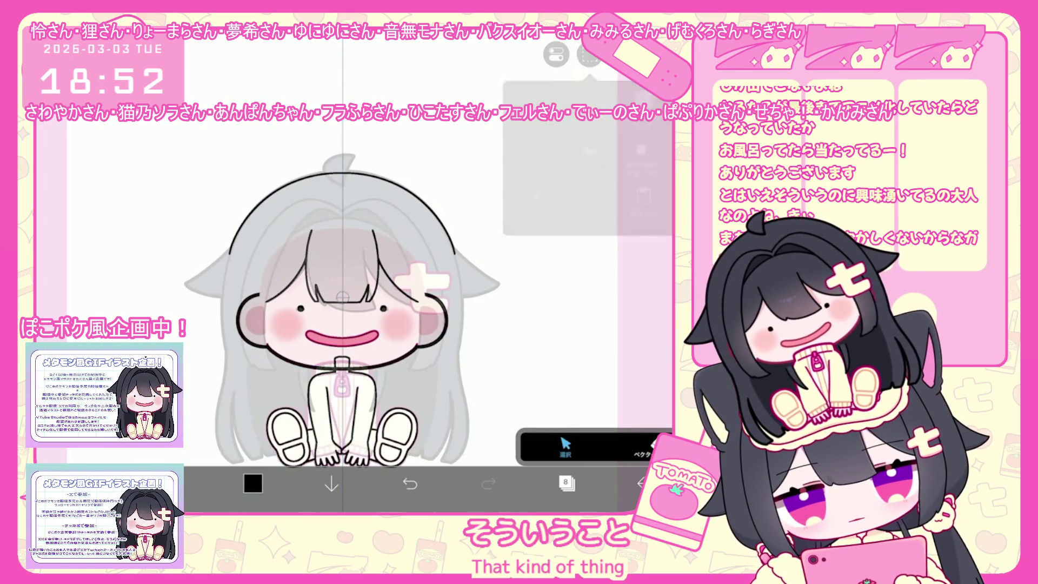
scroll(388, 325, "up", 3)
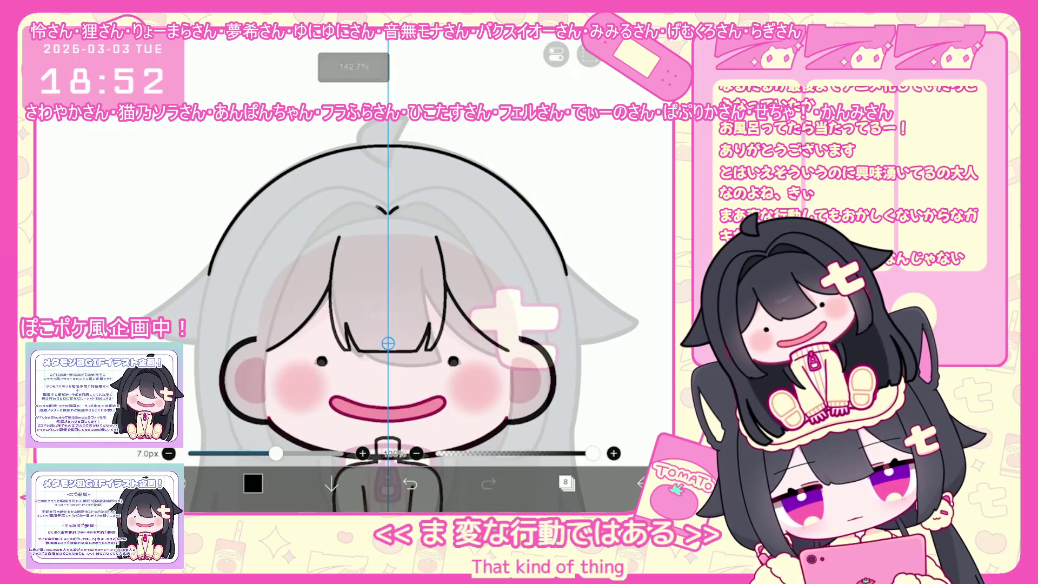
Undo and redo the last strokes, then shift the left hair stroke slightly right and narrow it
key("ctrl+z")
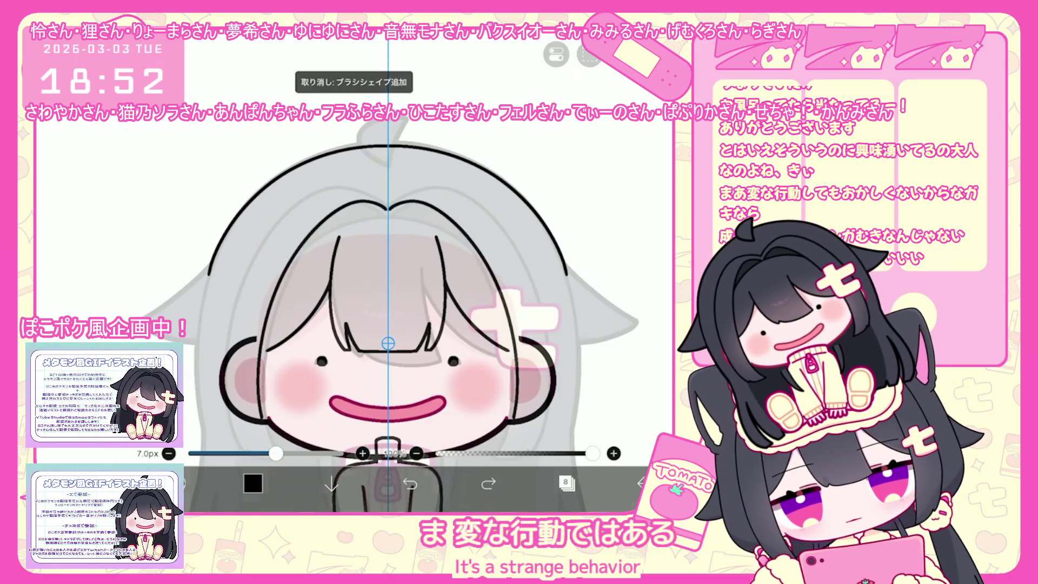
key("ctrl+z")
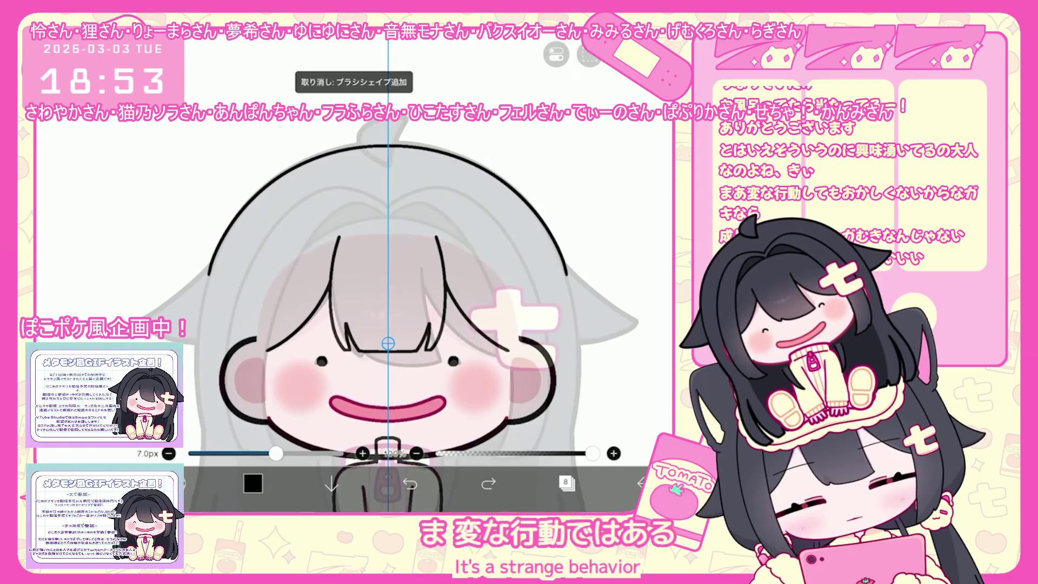
key("ctrl+shift+z")
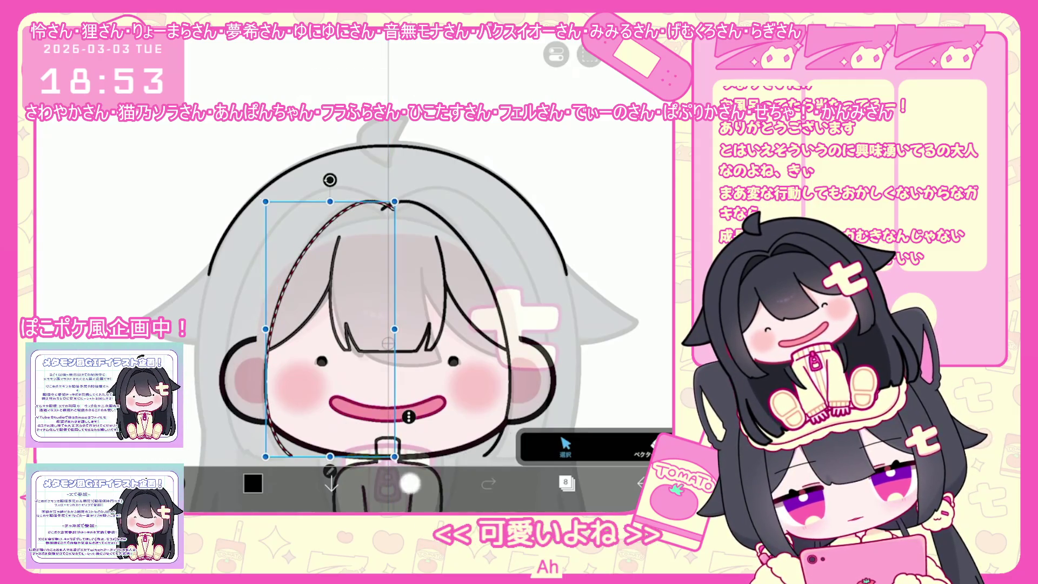
key("ctrl+z")
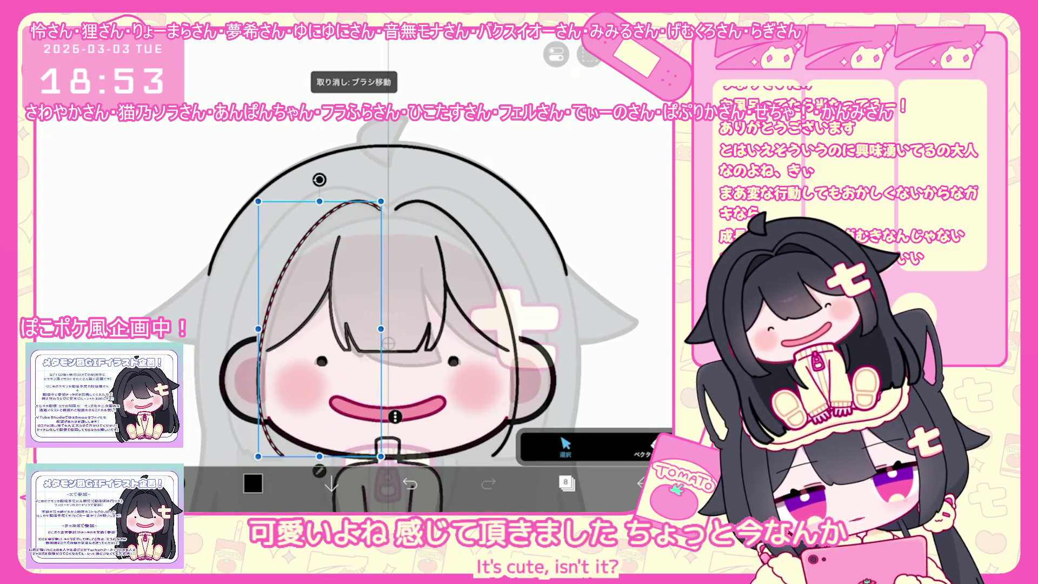
left_click_drag(320, 328, 327, 331)
left_click_drag(390, 331, 386, 332)
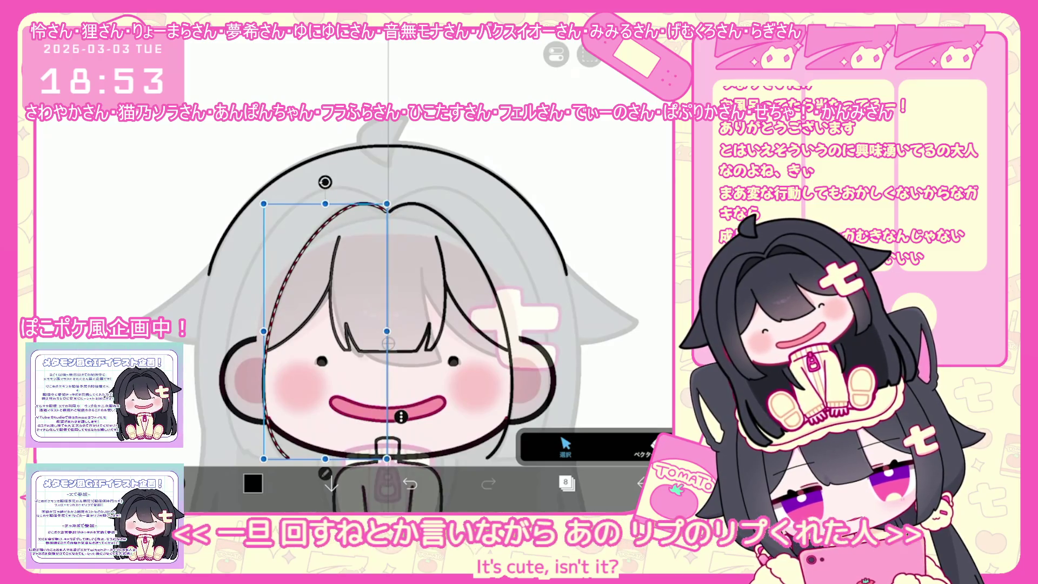
scroll(406, 308, "up", 2)
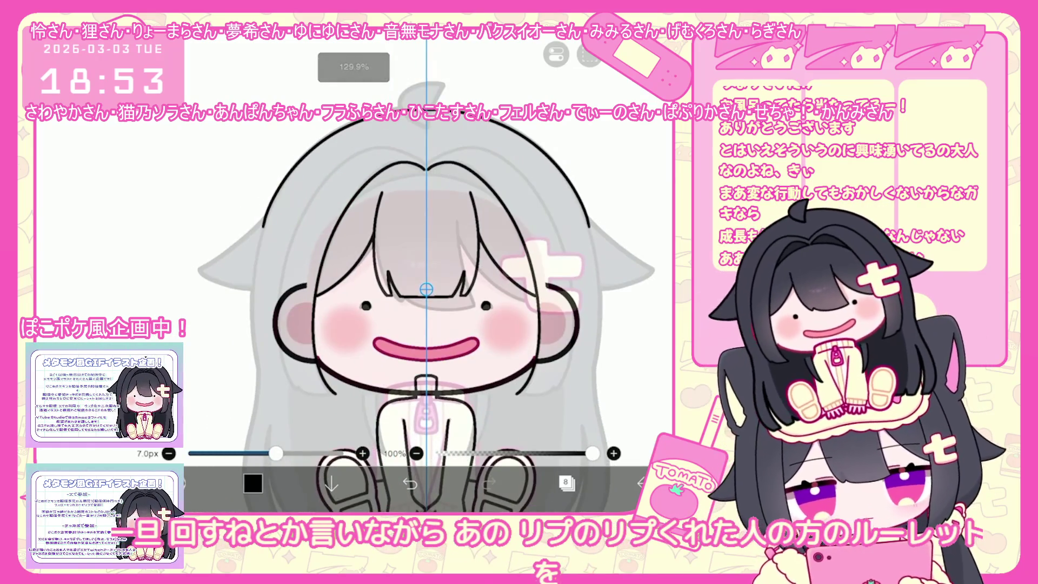
Undo the last hair strokes and redraw the stroke along the hair outline, removing stray marks
key("ctrl+z")
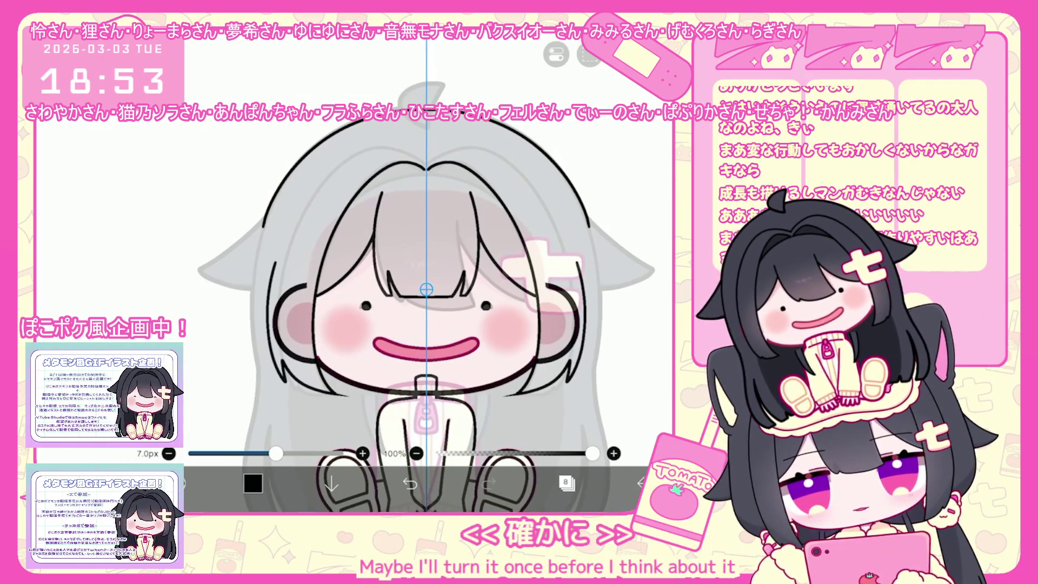
scroll(425, 288, "up", 3)
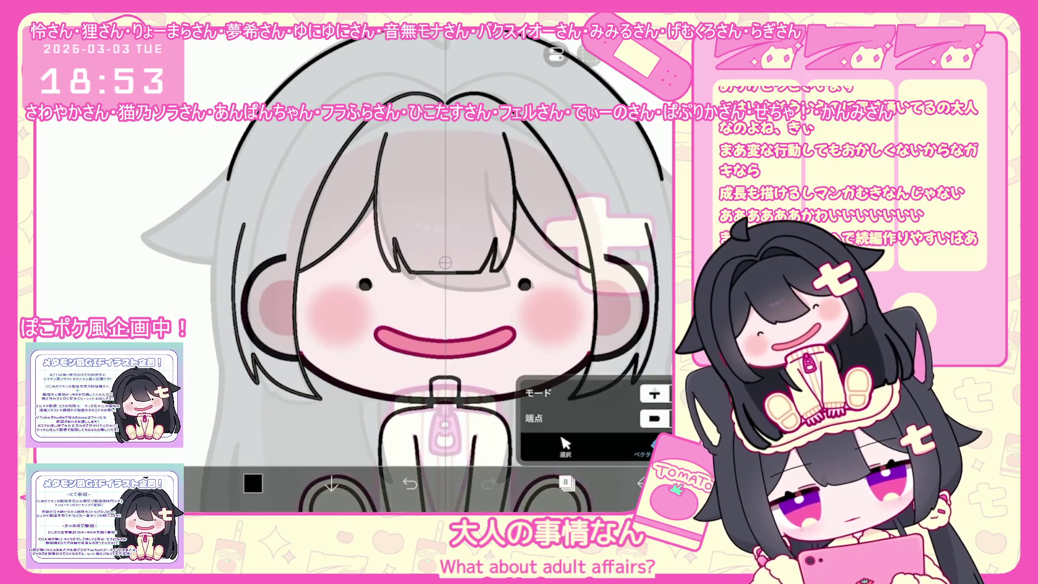
scroll(415, 284, "down", 3)
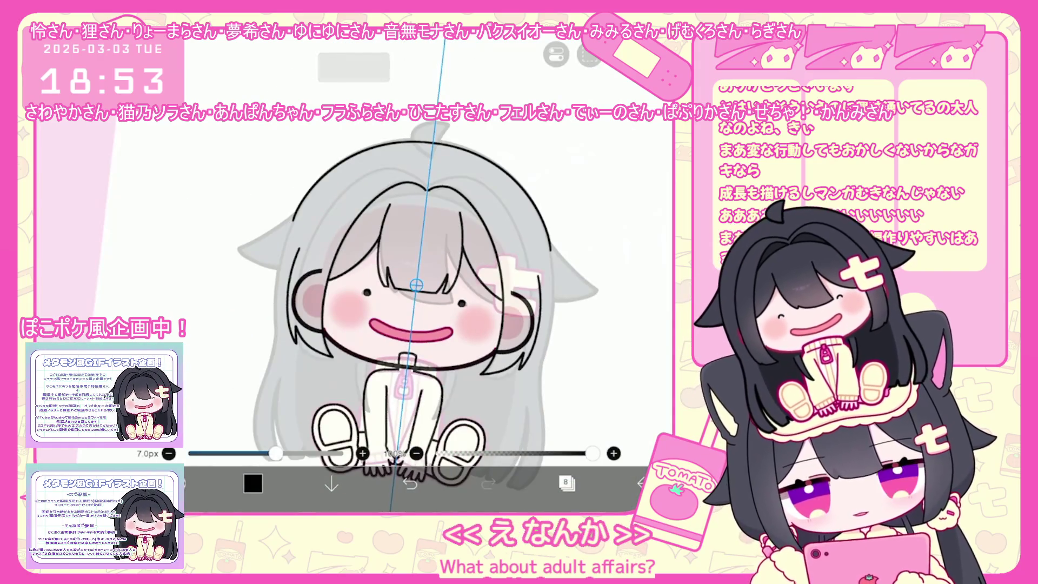
scroll(416, 284, "up", 3)
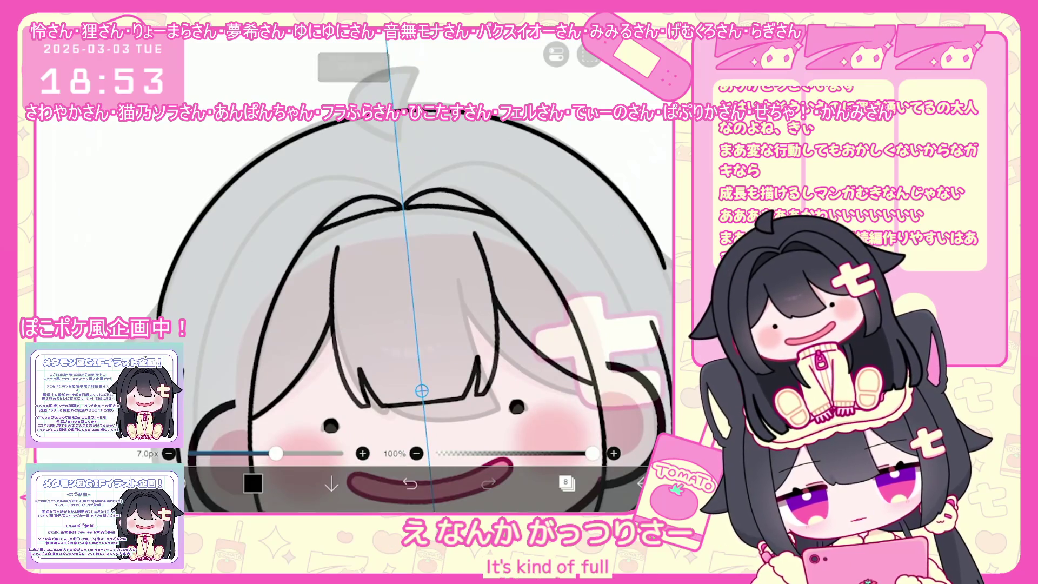
key("ctrl+z")
left_click_drag(312, 242, 499, 235)
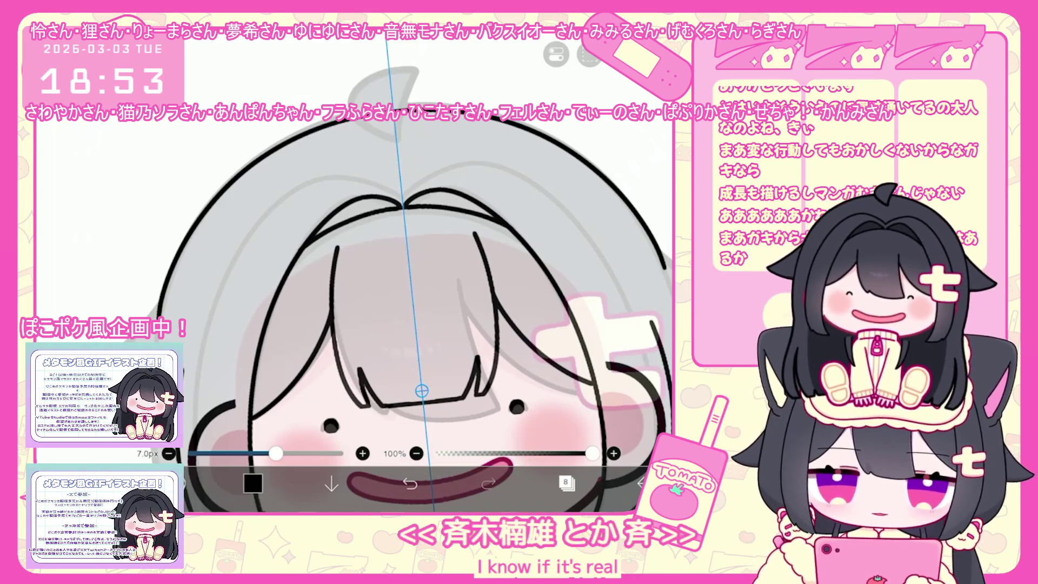
scroll(400, 325, "down", 3)
scroll(400, 324, "down", 2)
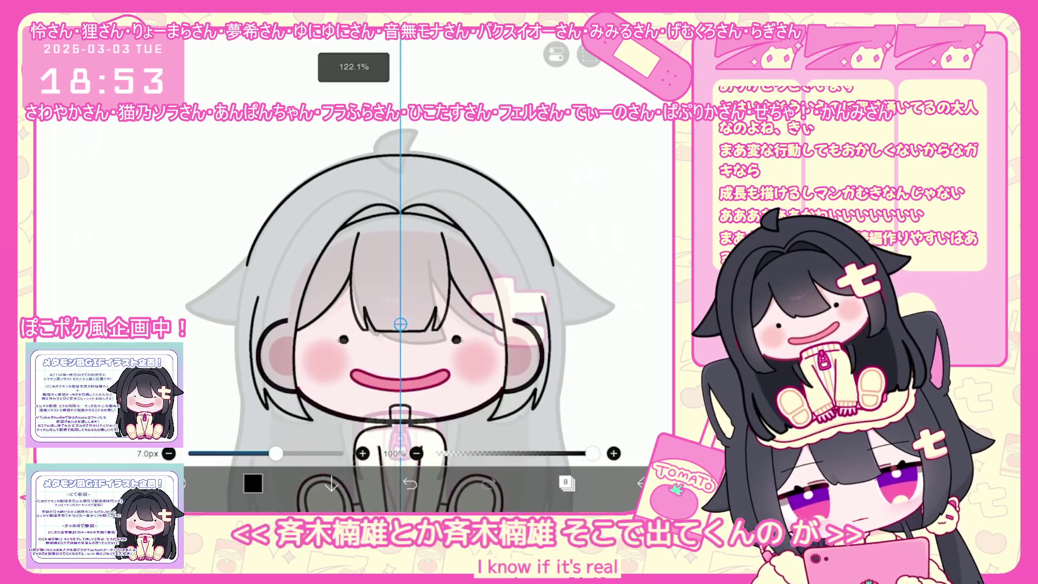
scroll(400, 341, "up", 1)
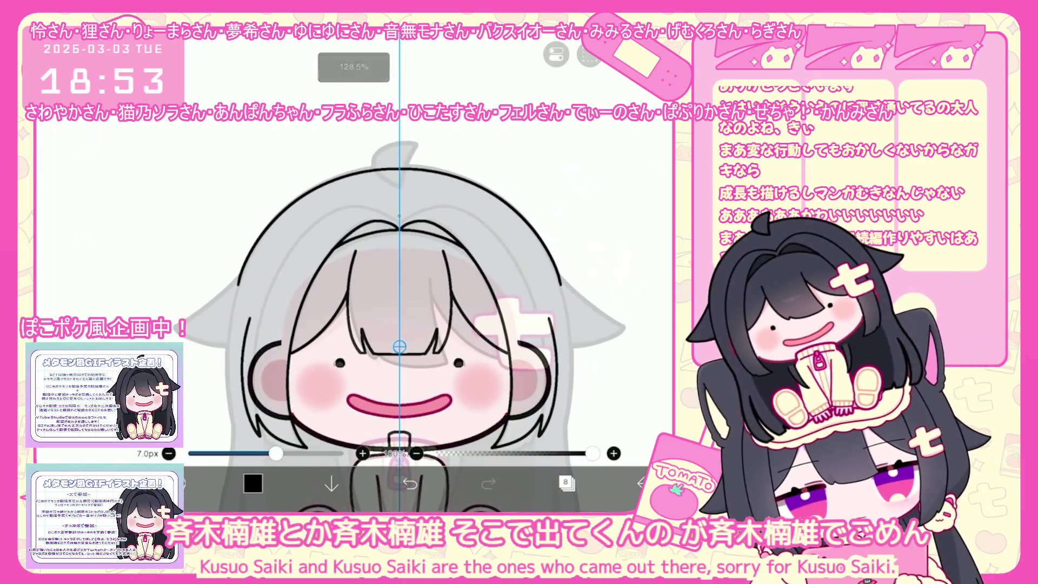
key("ctrl+z")
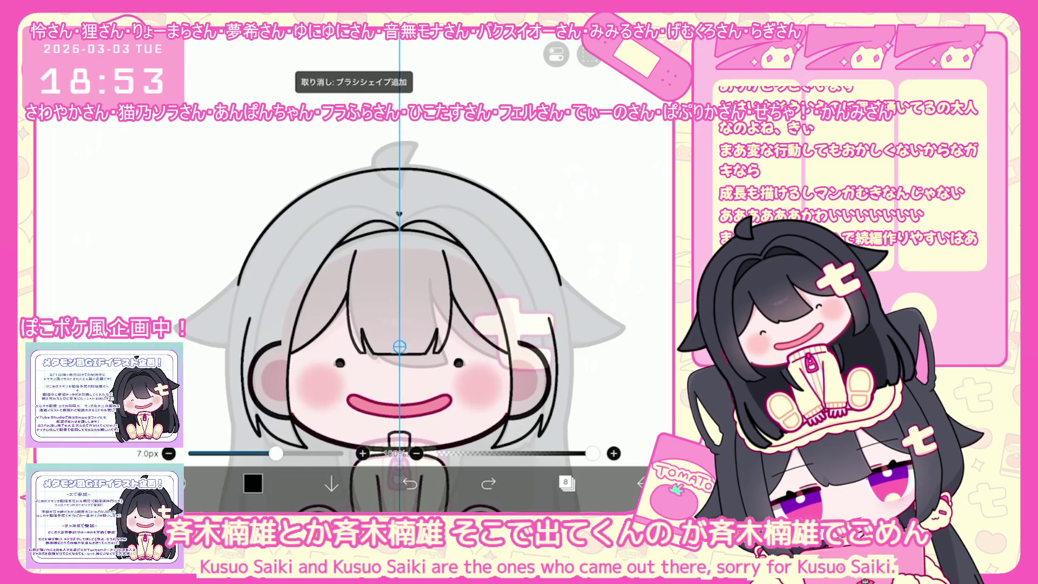
key("ctrl+z")
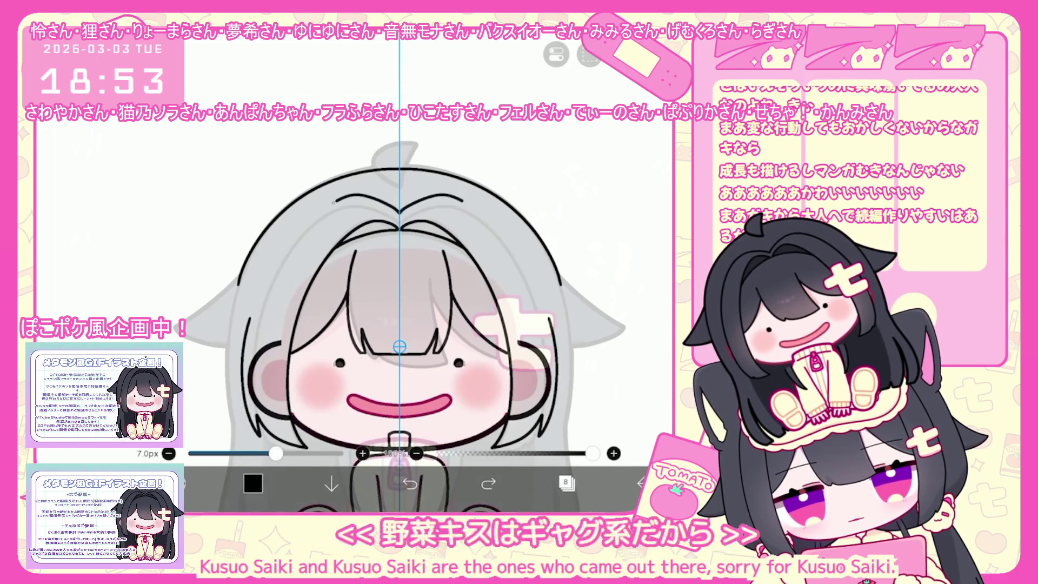
Add new outer hair outline strokes on the right side, undoing the ones that don't fit
left_click_drag(479, 211, 527, 349)
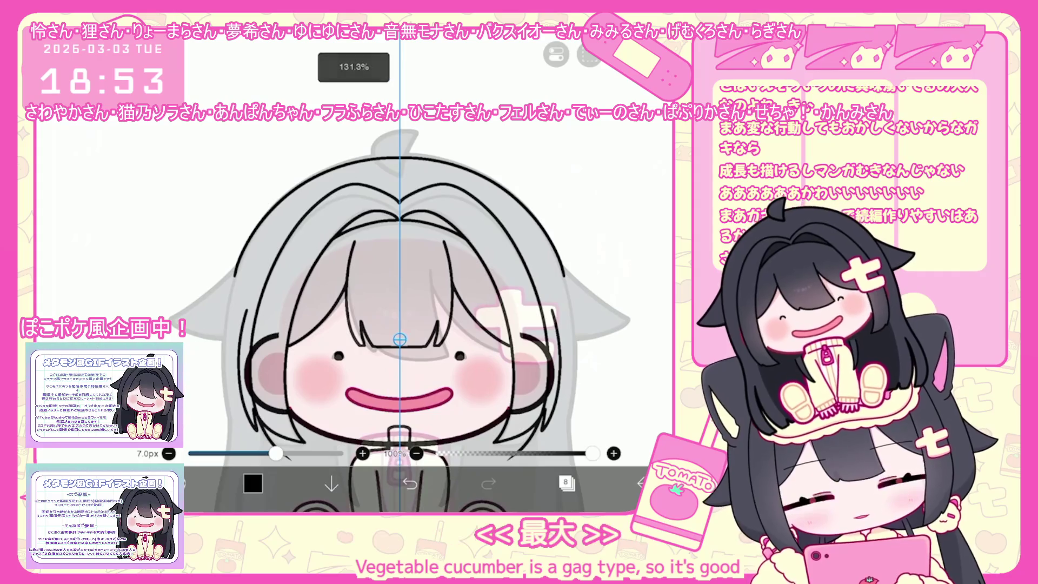
key("ctrl+z")
left_click_drag(486, 244, 502, 276)
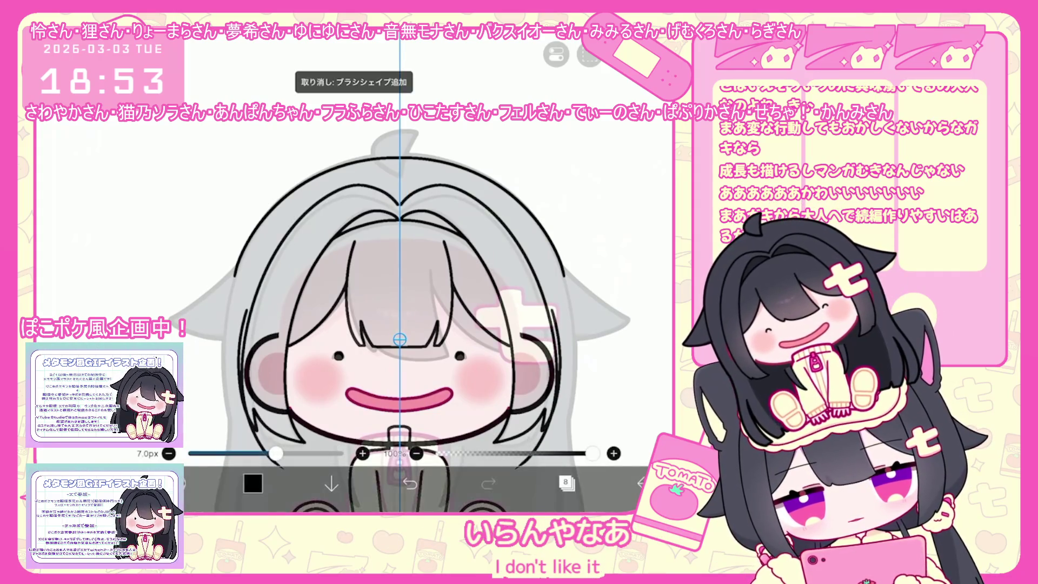
left_click(410, 484)
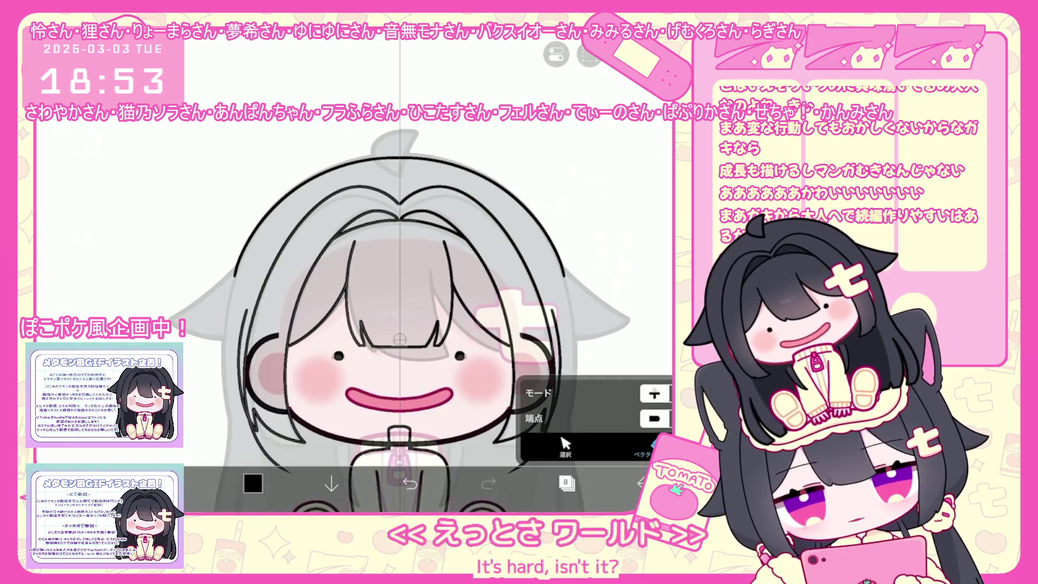
Dismiss the vector stroke options, undo the most recent hair stroke and bring up the layer list
left_click(272, 378)
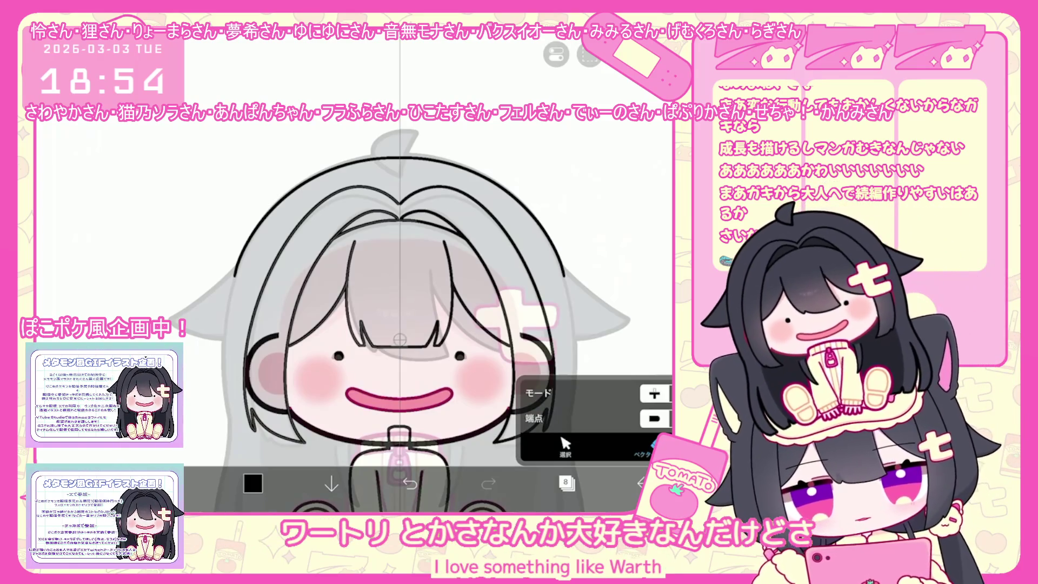
left_click(398, 339)
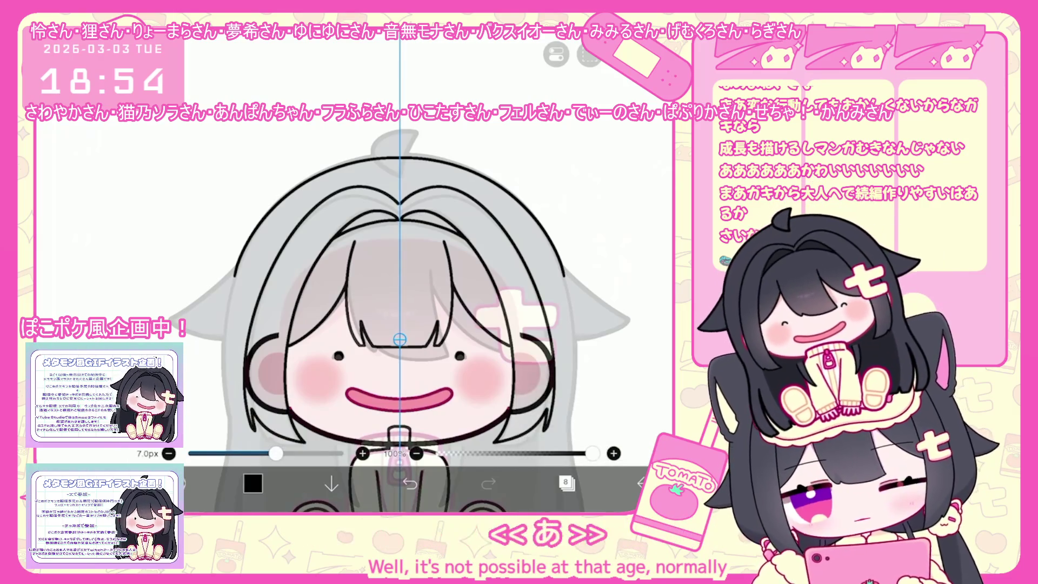
scroll(398, 316, "down", 2)
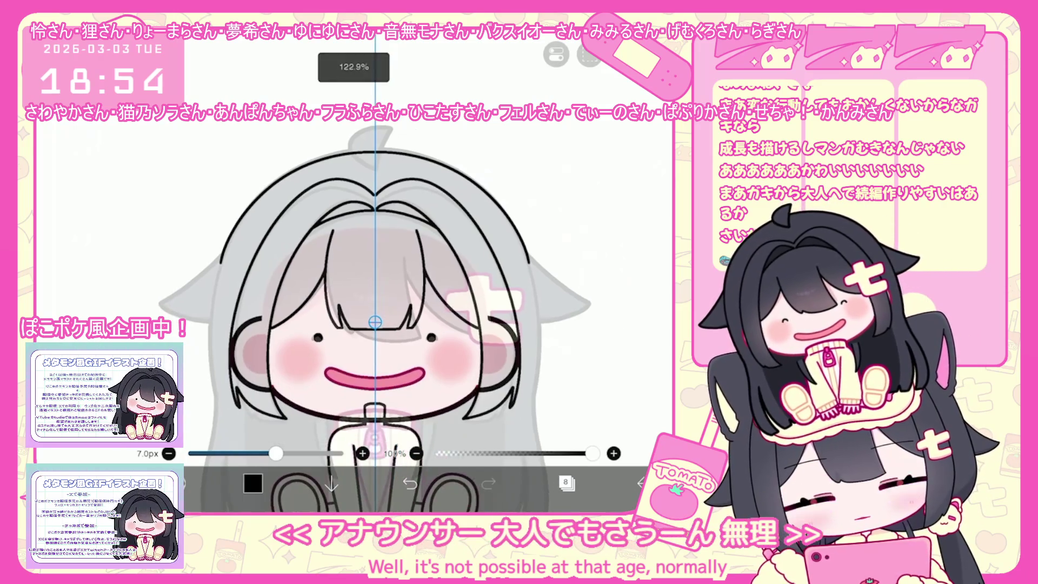
left_click(374, 323)
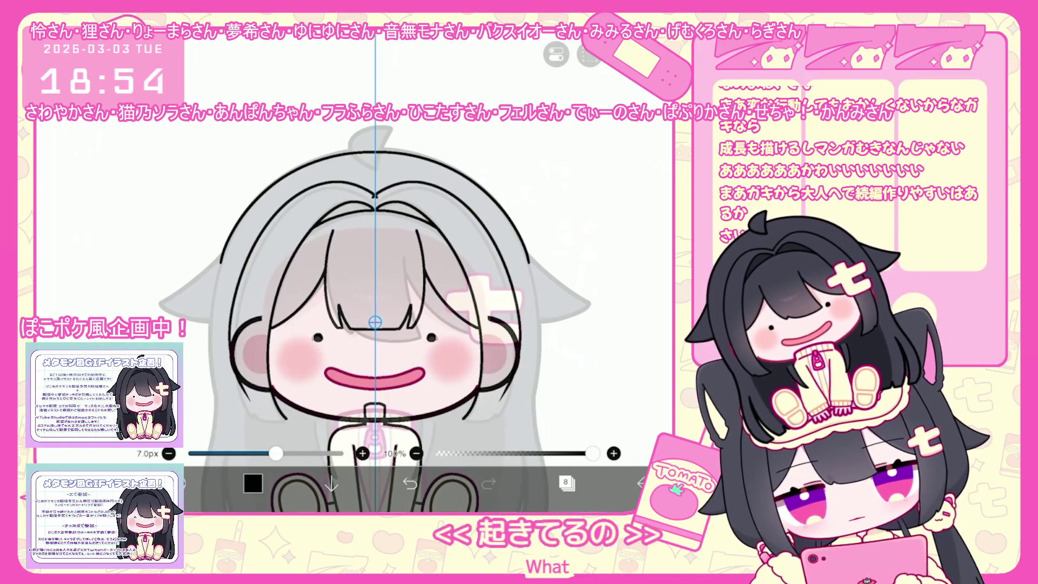
left_click(409, 483)
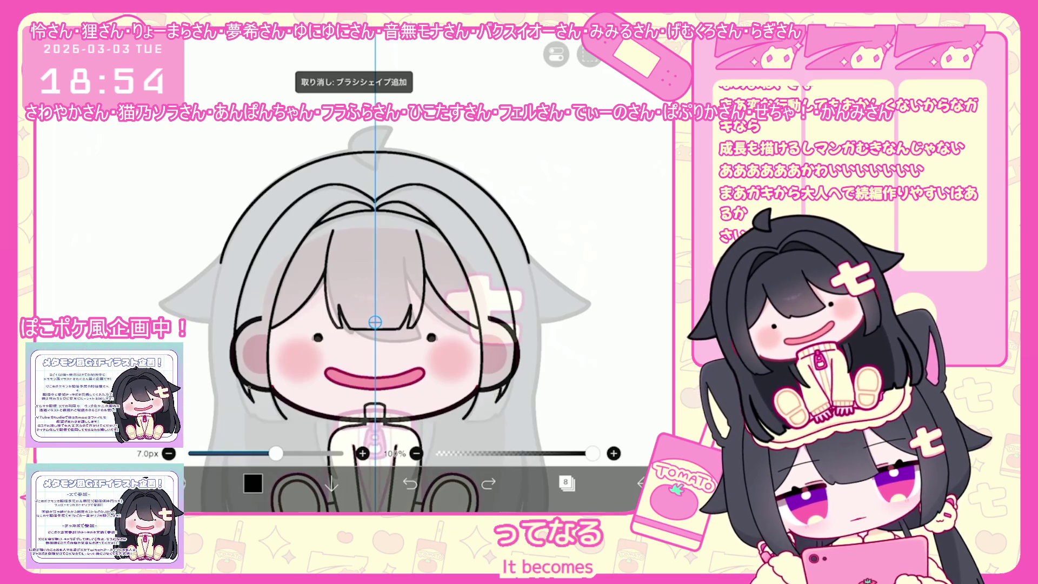
scroll(406, 292, "up", 3)
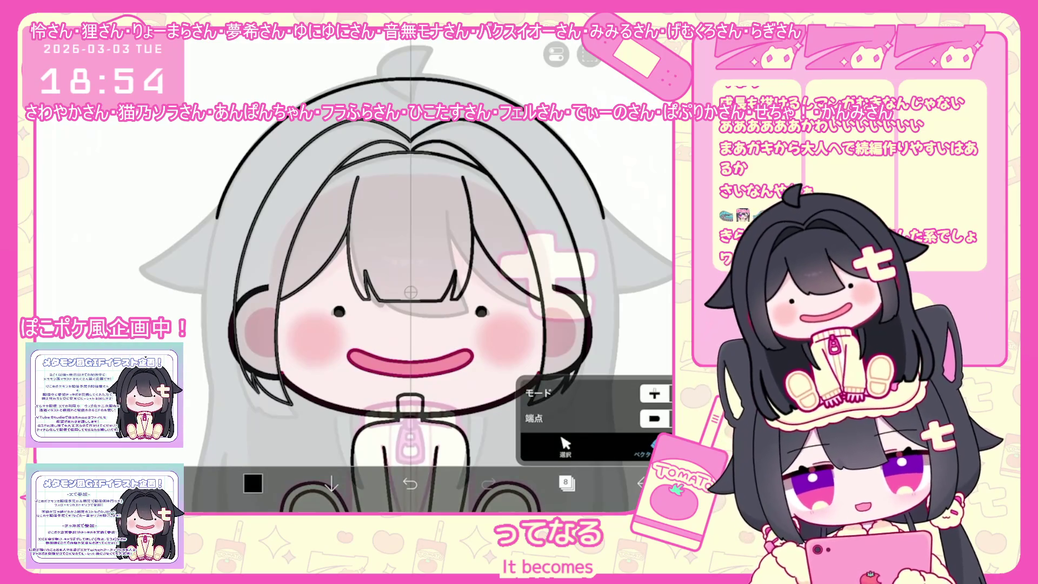
scroll(406, 292, "down", 1)
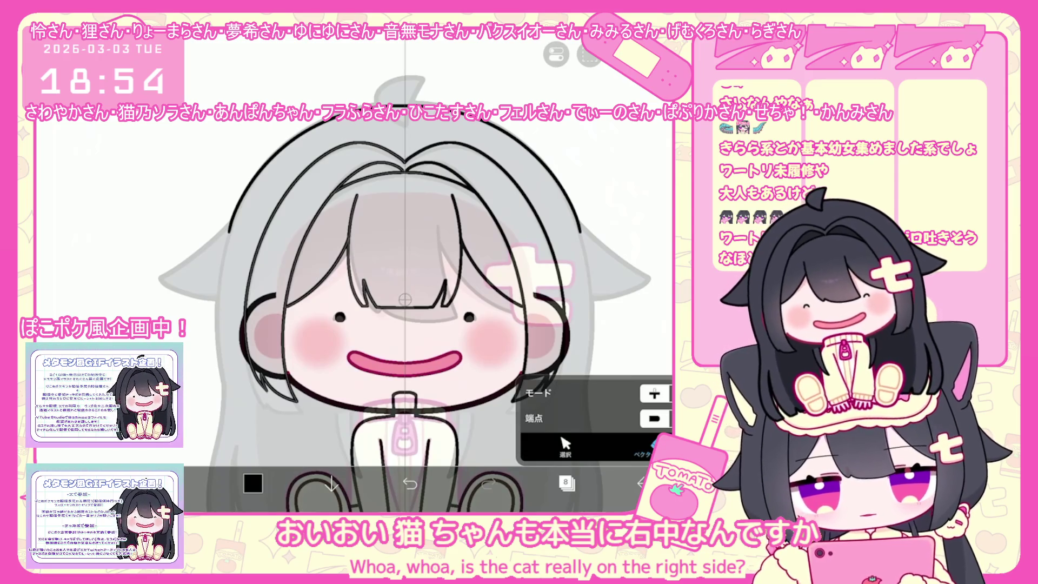
left_click(563, 445)
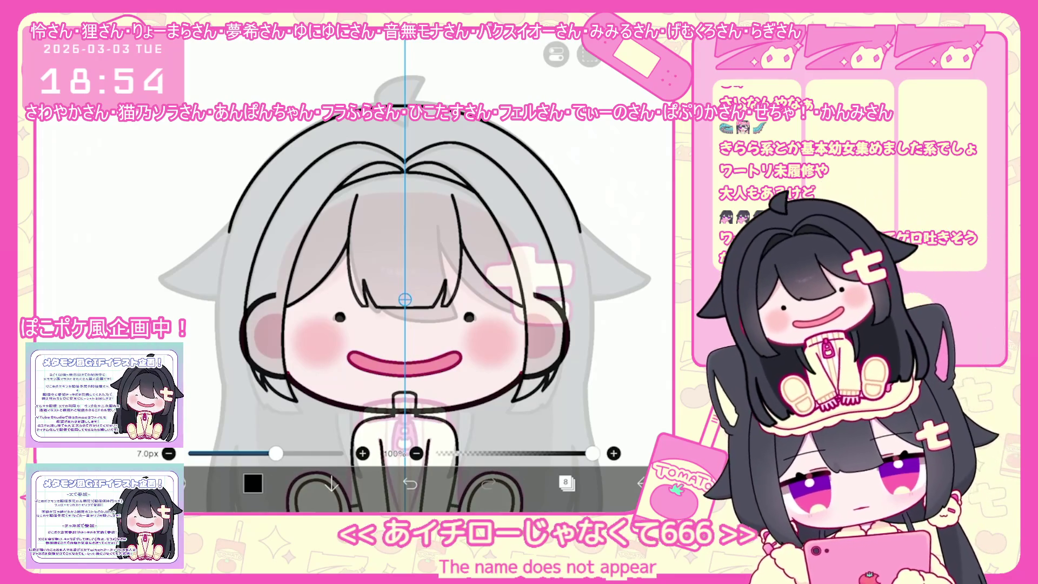
left_click(566, 483)
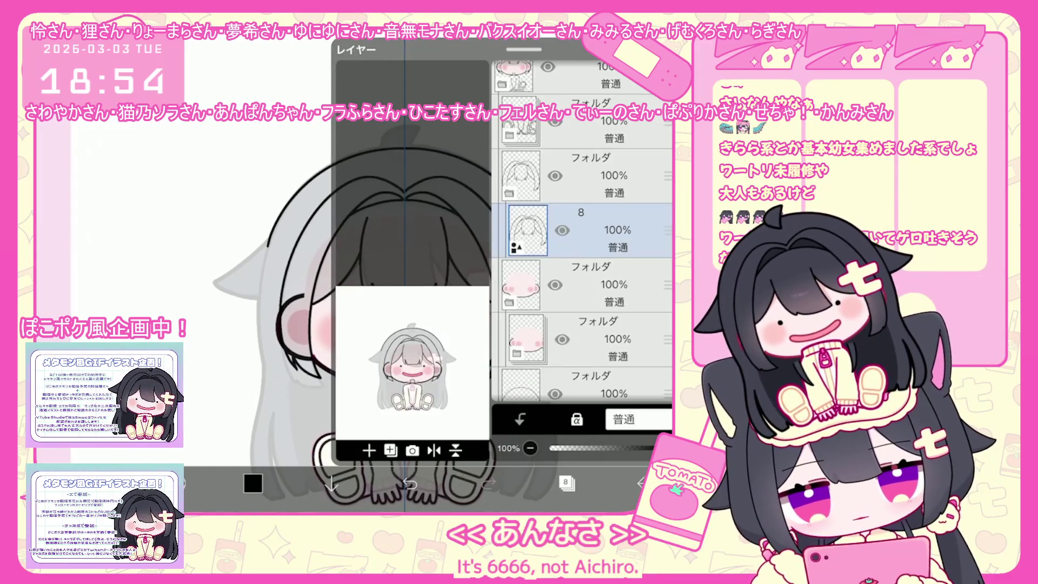
scroll(582, 231, "down", 3)
Add a new vector layer 2 above layer 1 and return to the canvas
left_click(584, 347)
left_click(369, 449)
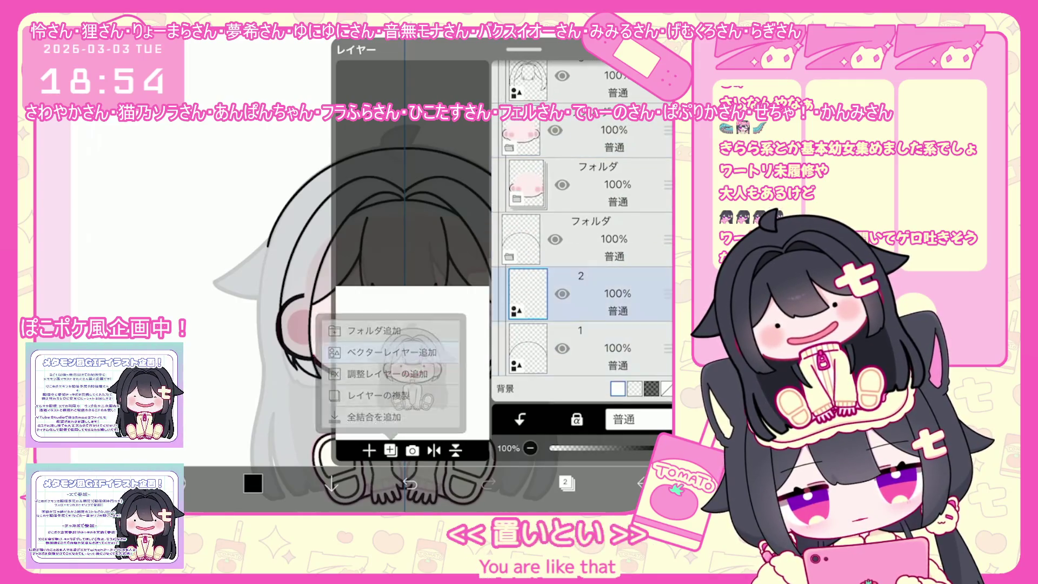
left_click(567, 483)
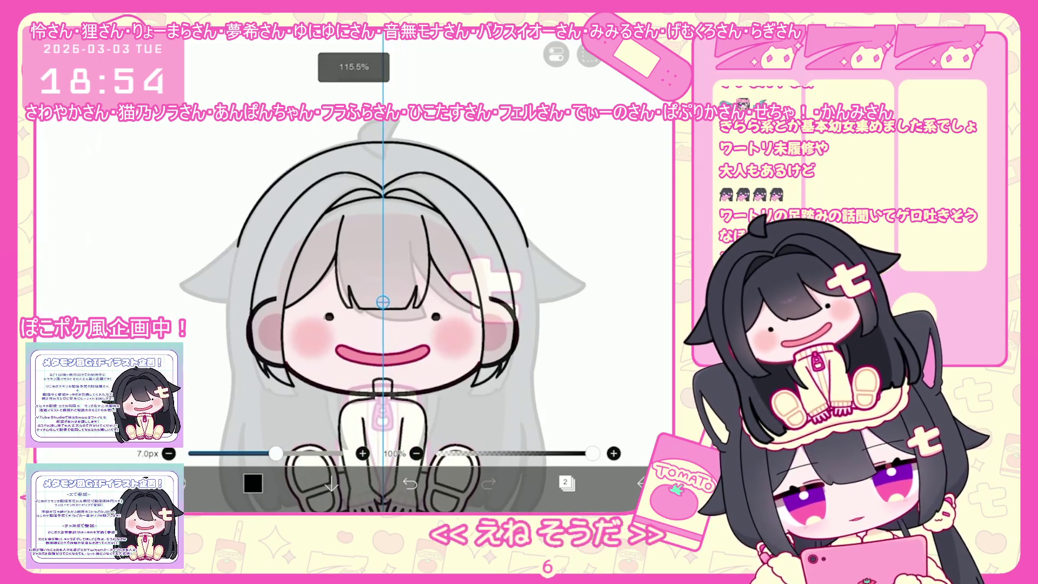
Check layer 2, then step the outer hair outline strokes back and forth with undo and redo
left_click(566, 482)
left_click(566, 483)
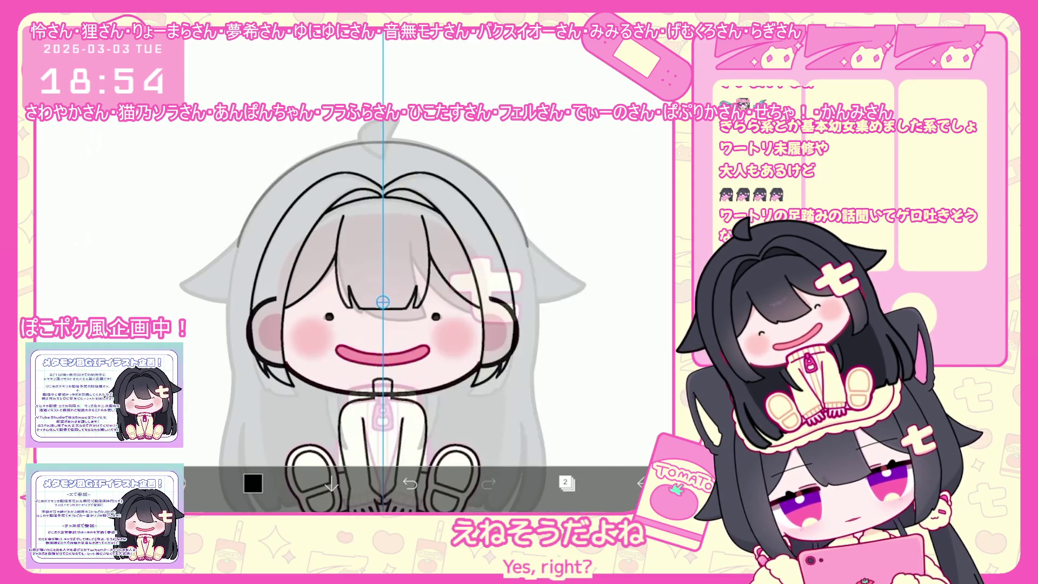
scroll(442, 334, "up", 3)
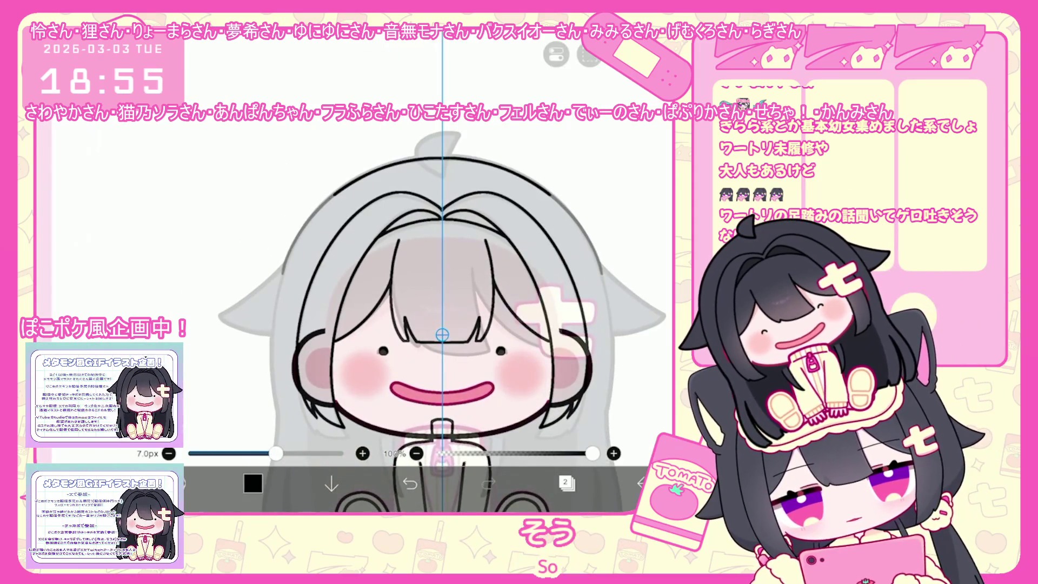
key("ctrl+z")
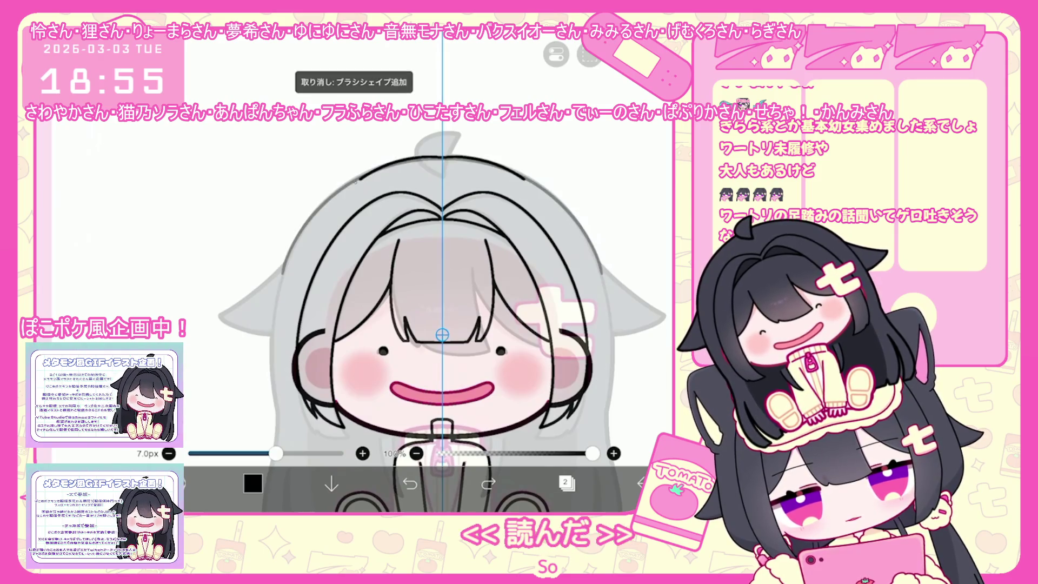
key("ctrl+z")
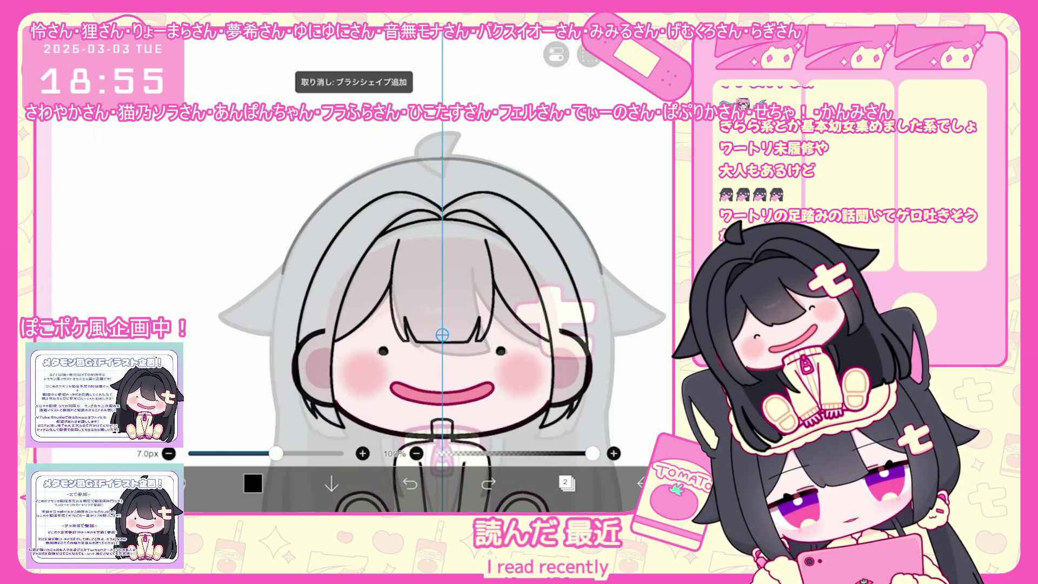
key("ctrl+y")
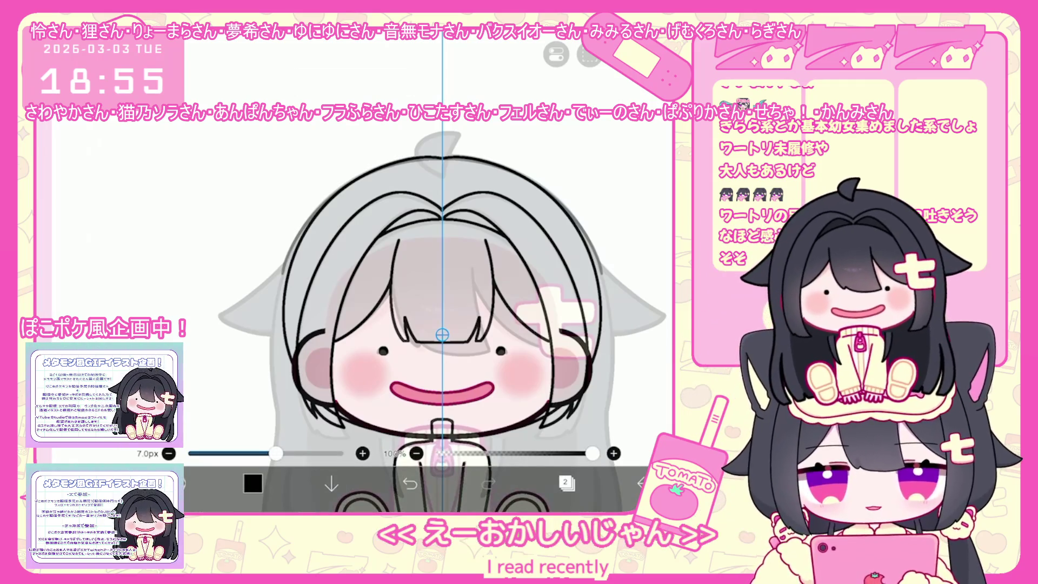
key("ctrl+z")
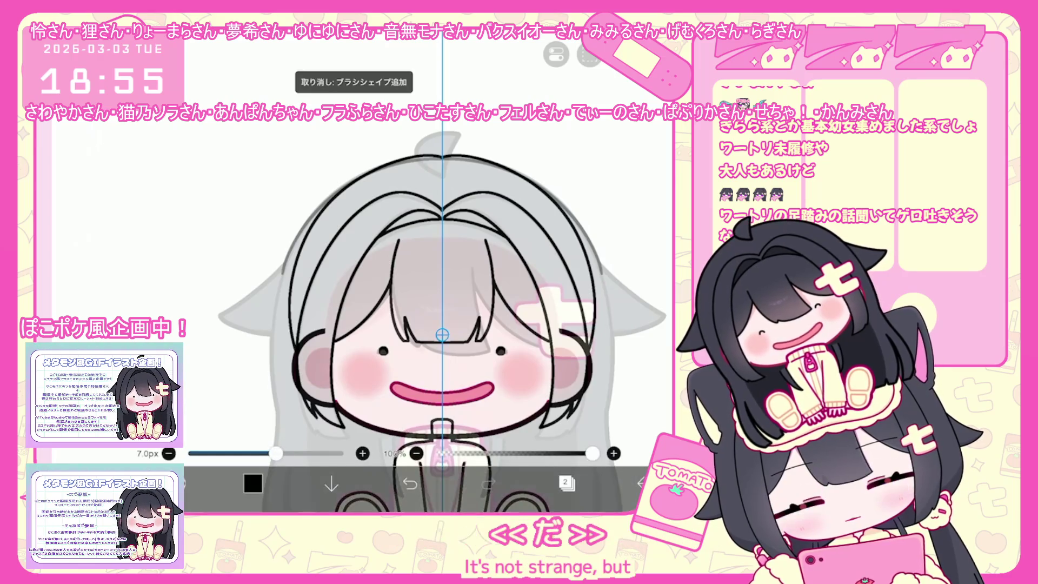
key("ctrl+z")
key("ctrl+z")
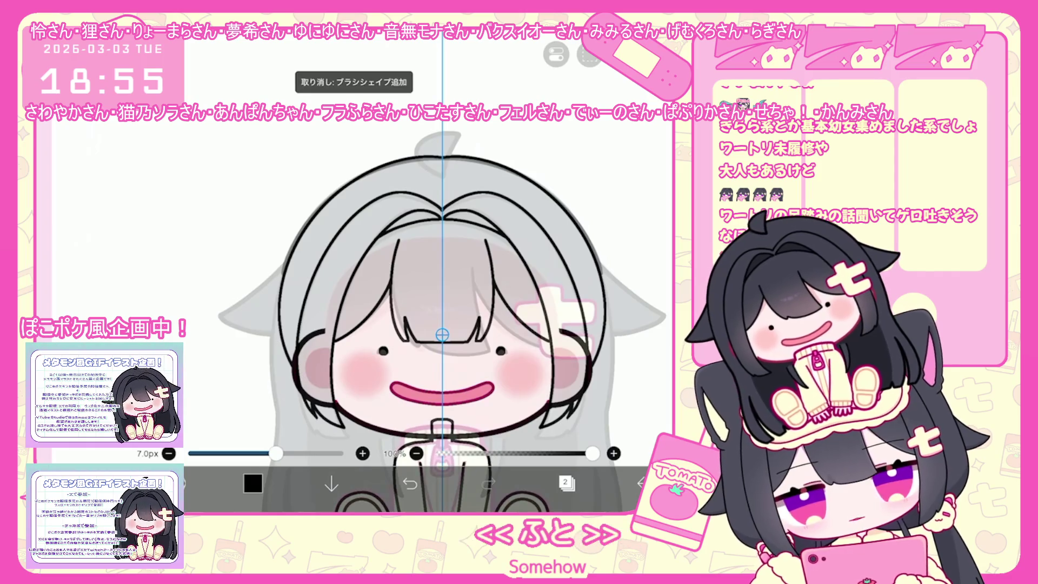
key("ctrl+z")
key("ctrl+shift+z")
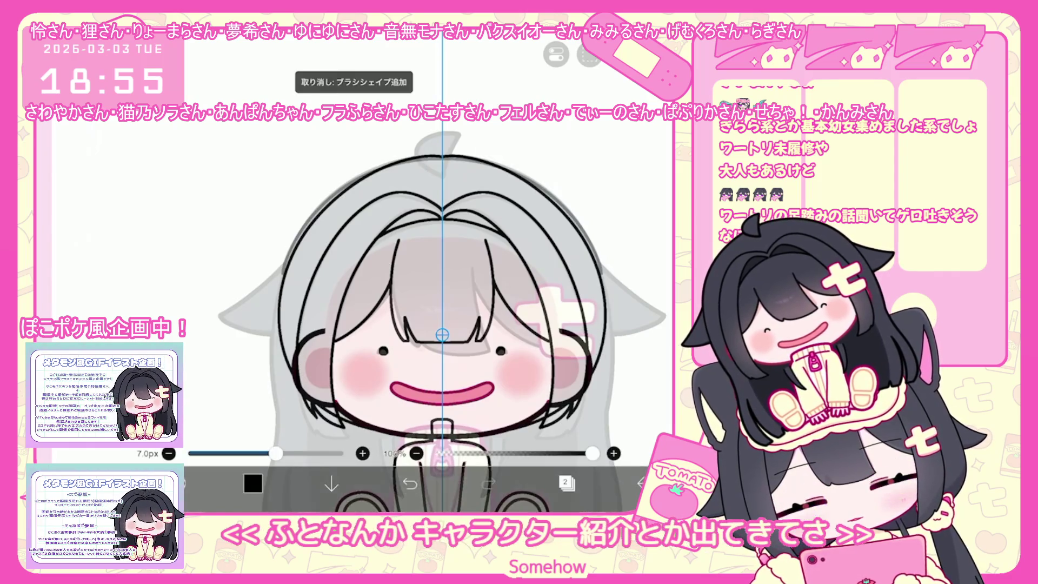
key("ctrl+z")
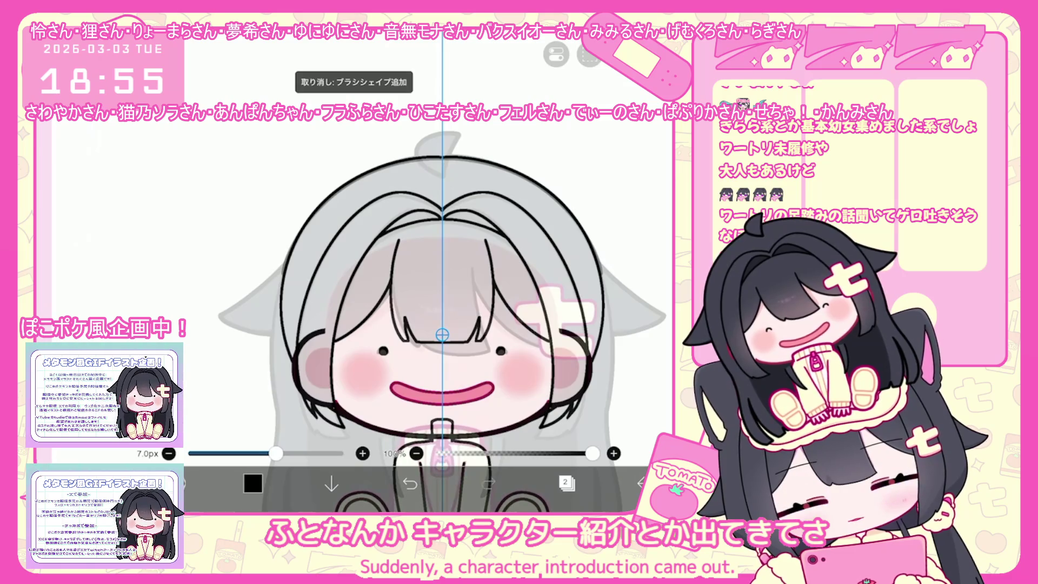
scroll(446, 324, "up", 1)
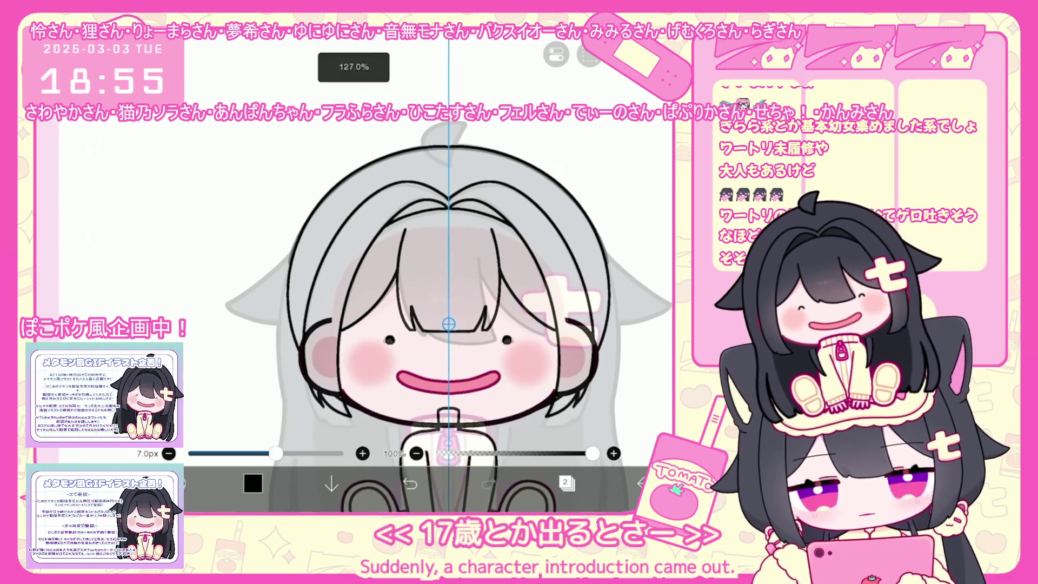
key("ctrl+z")
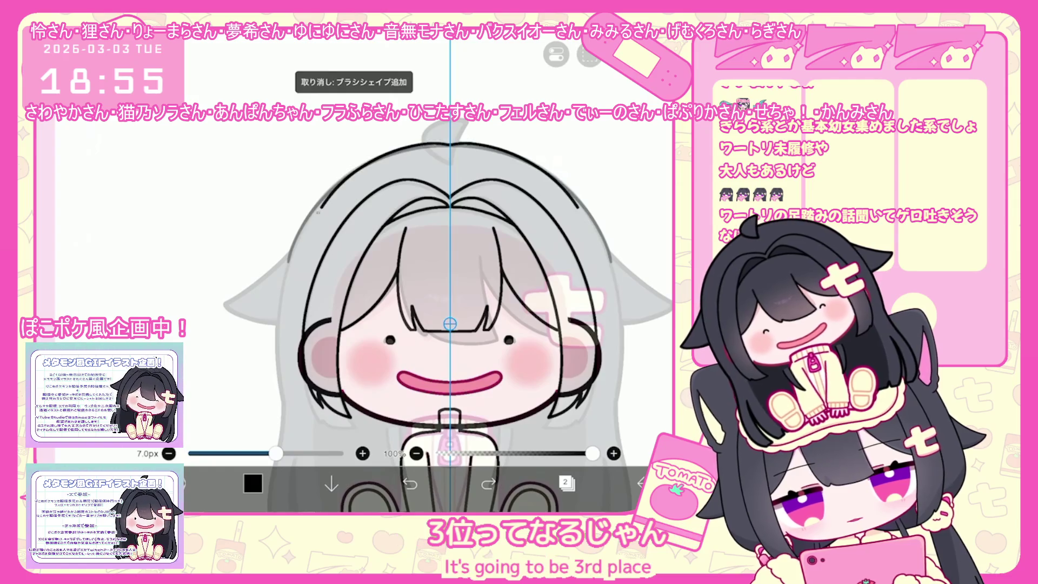
key("ctrl+z")
key("ctrl+y")
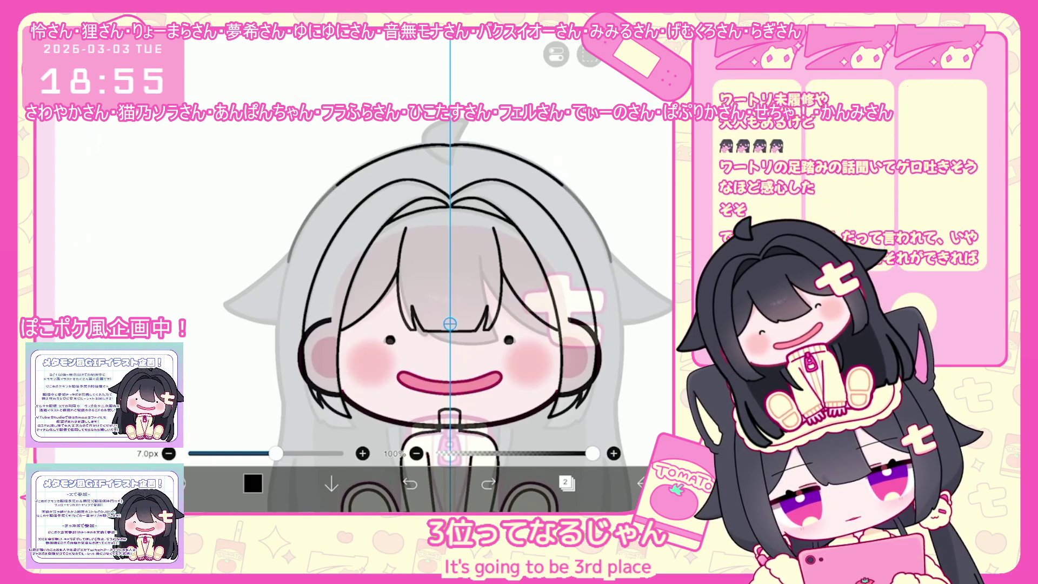
key("ctrl+y")
key("ctrl+z")
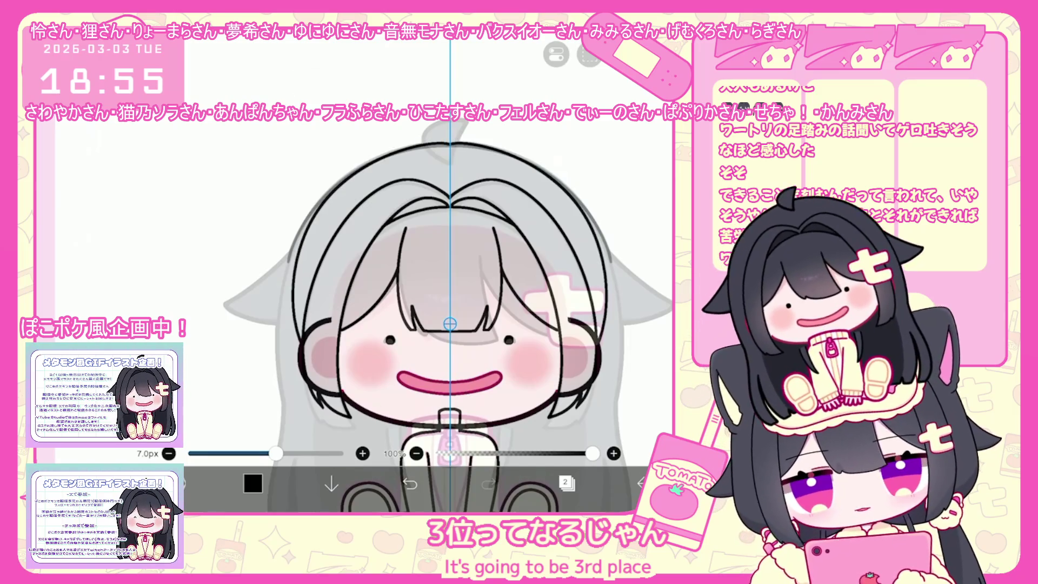
scroll(450, 325, "up", 2)
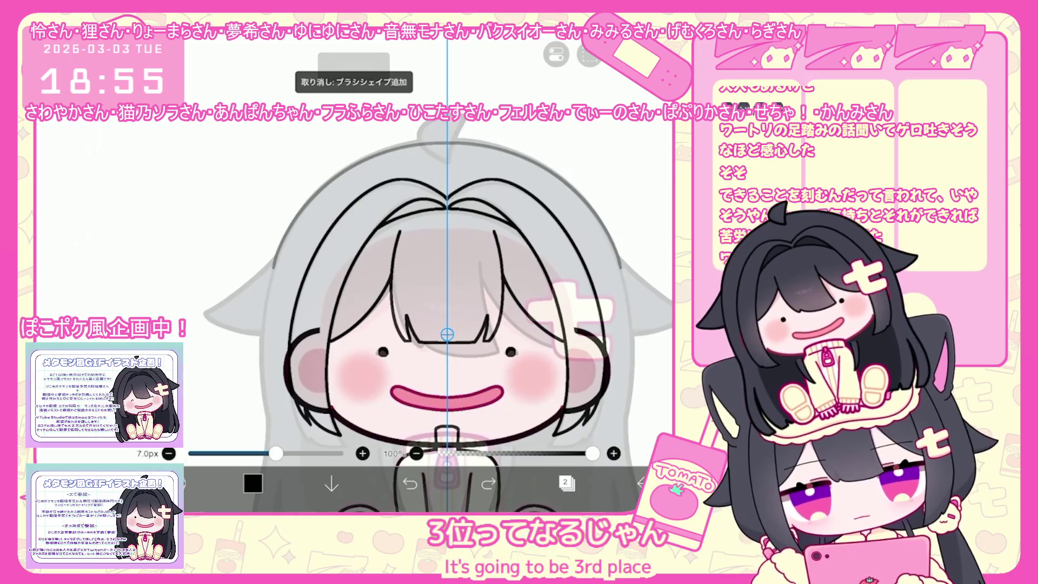
scroll(450, 324, "up", 1)
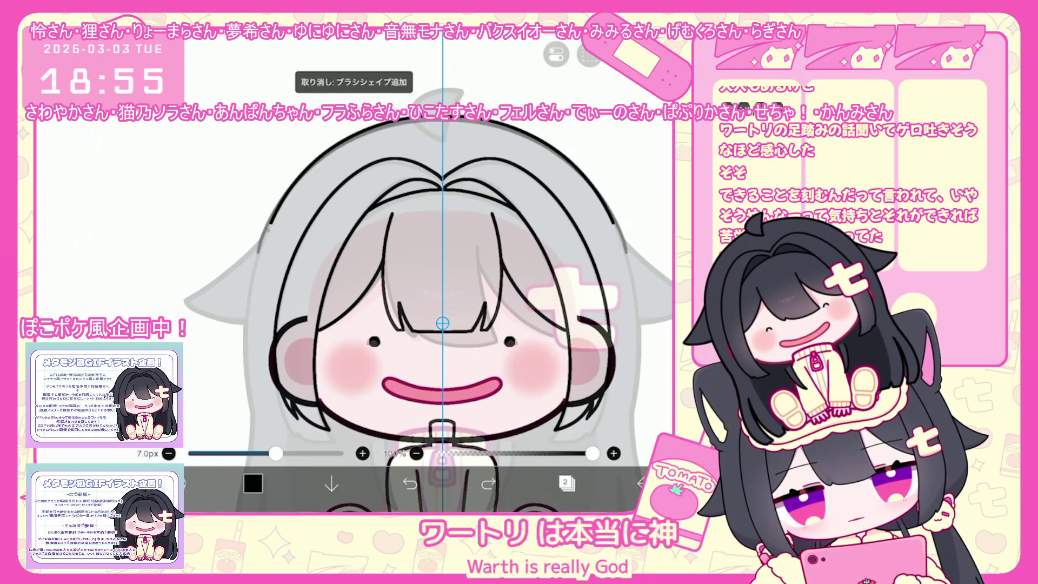
scroll(431, 308, "down", 3)
scroll(430, 309, "up", 2)
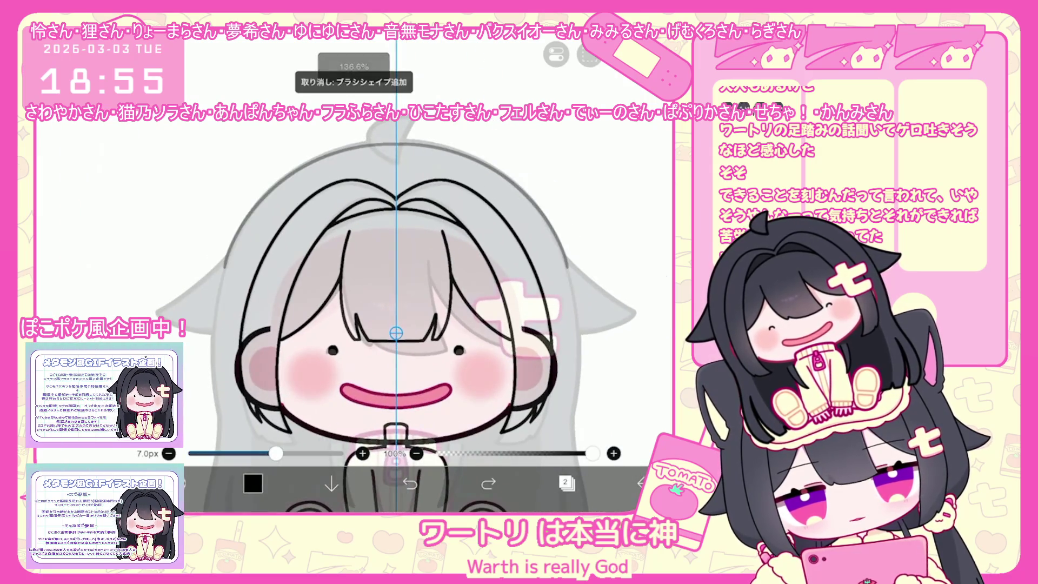
scroll(405, 312, "down", 1)
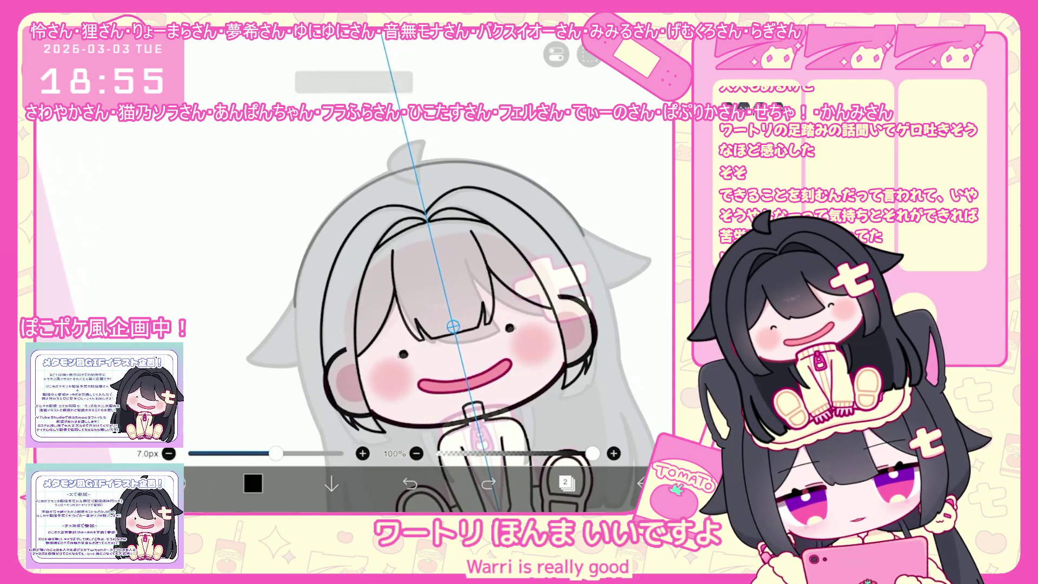
Undo the strokes around the head and sides, restore the lower hair strokes and bring up the layer list
key("ctrl+z")
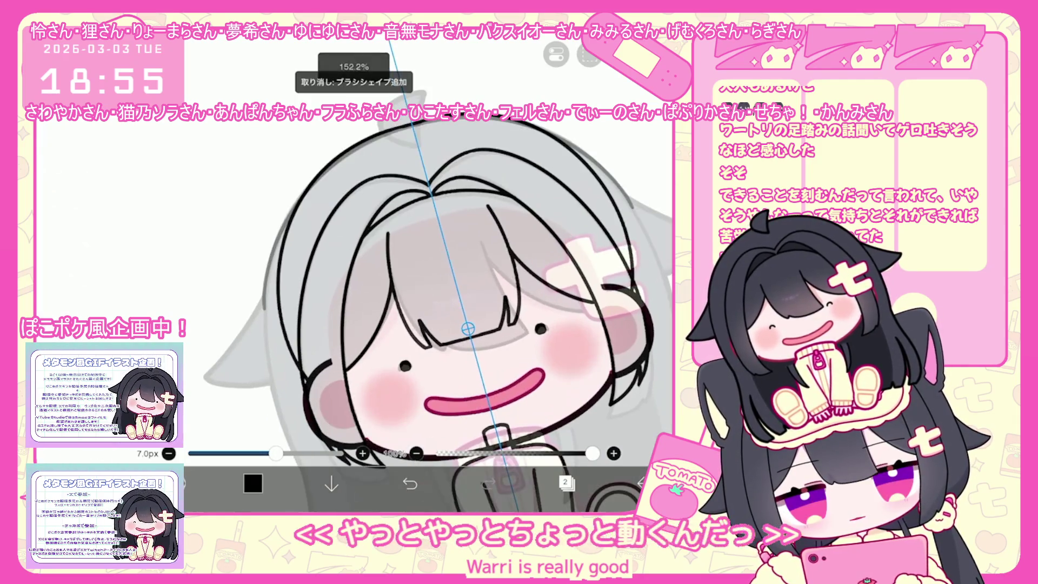
scroll(438, 300, "up", 2)
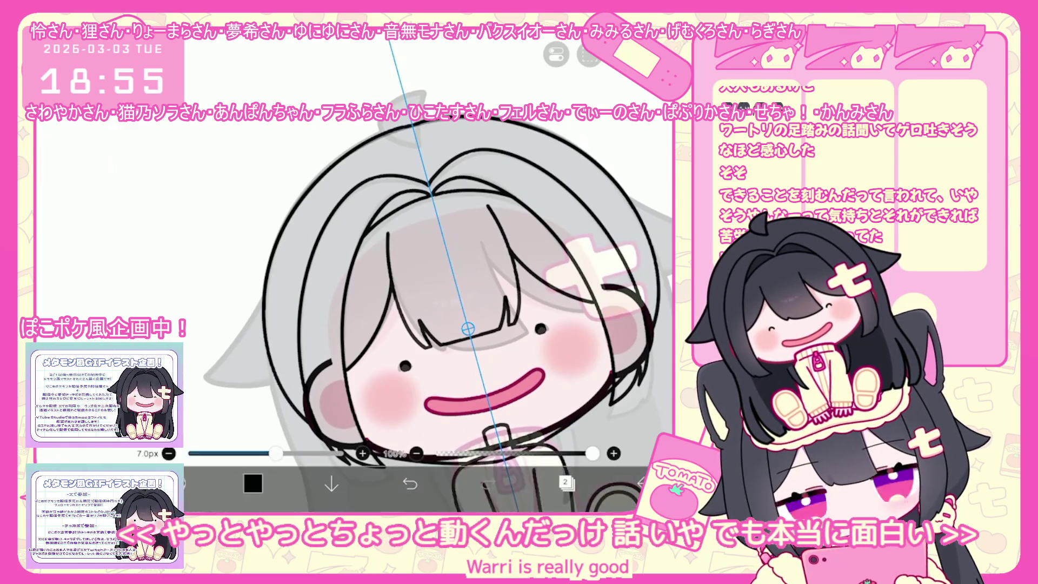
key("ctrl+z")
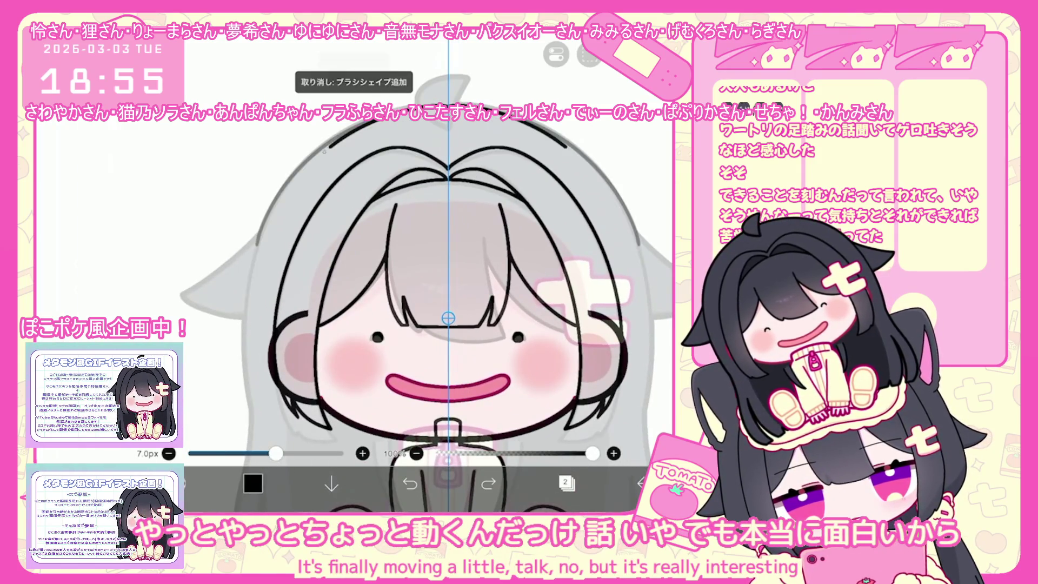
key("ctrl+z")
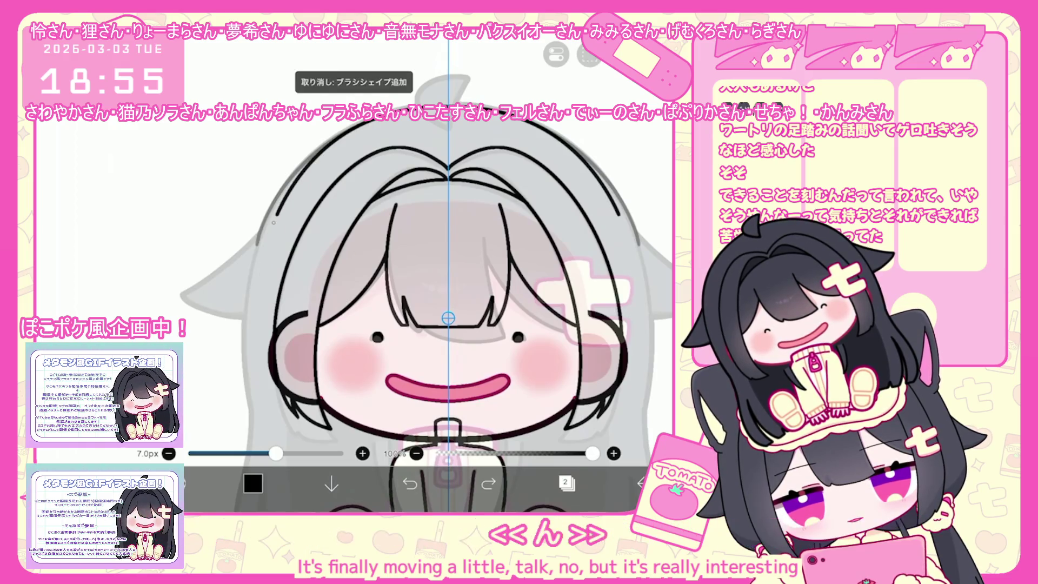
scroll(448, 316, "down", 3)
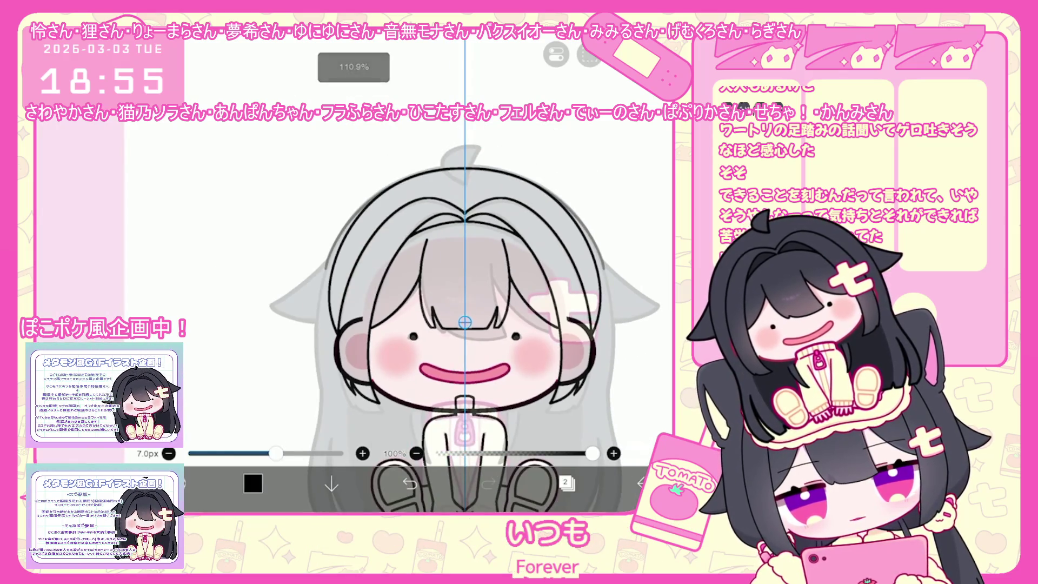
scroll(465, 315, "down", 2)
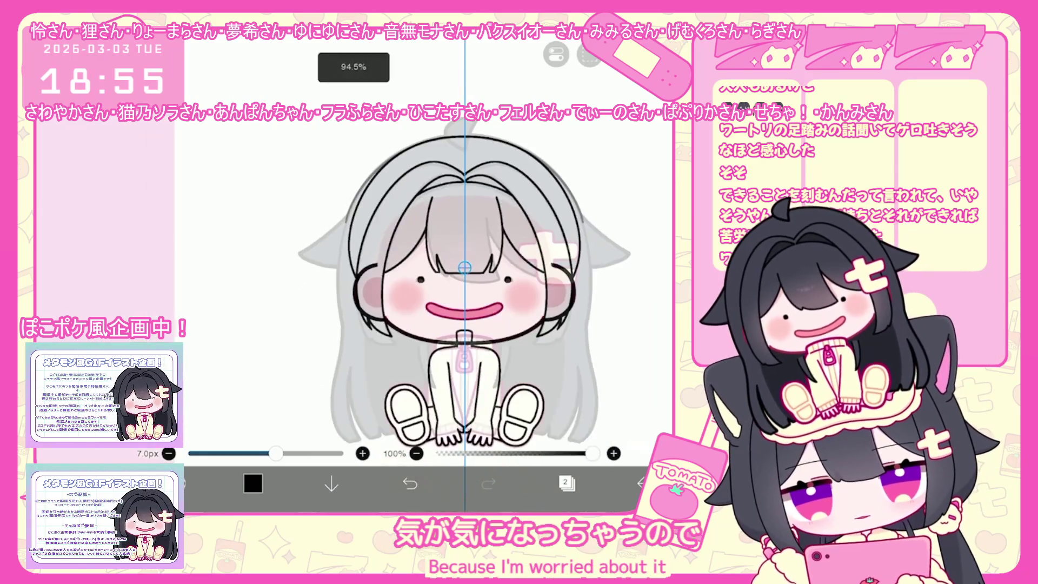
scroll(465, 268, "up", 2)
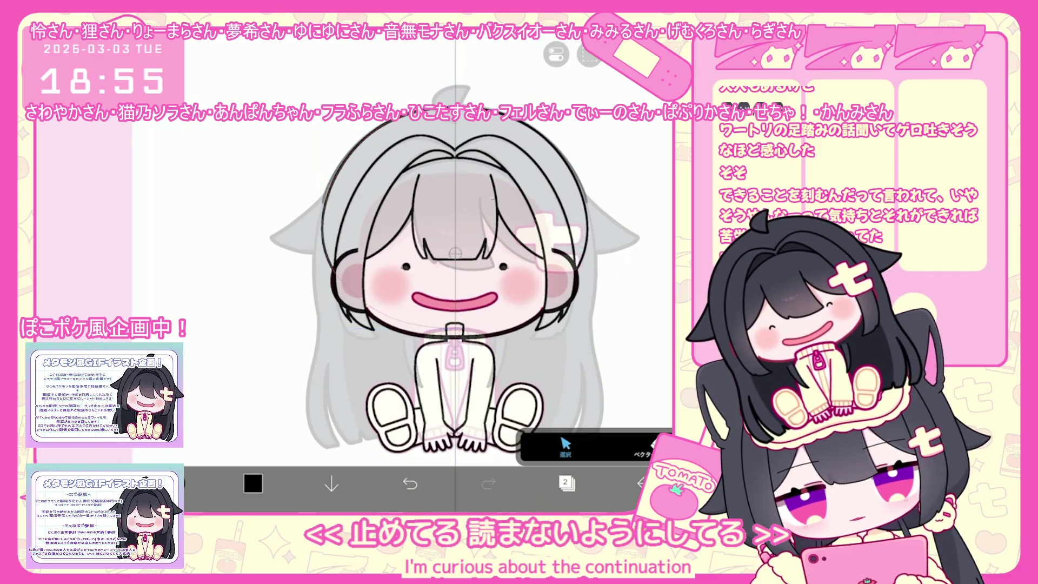
scroll(446, 267, "up", 1)
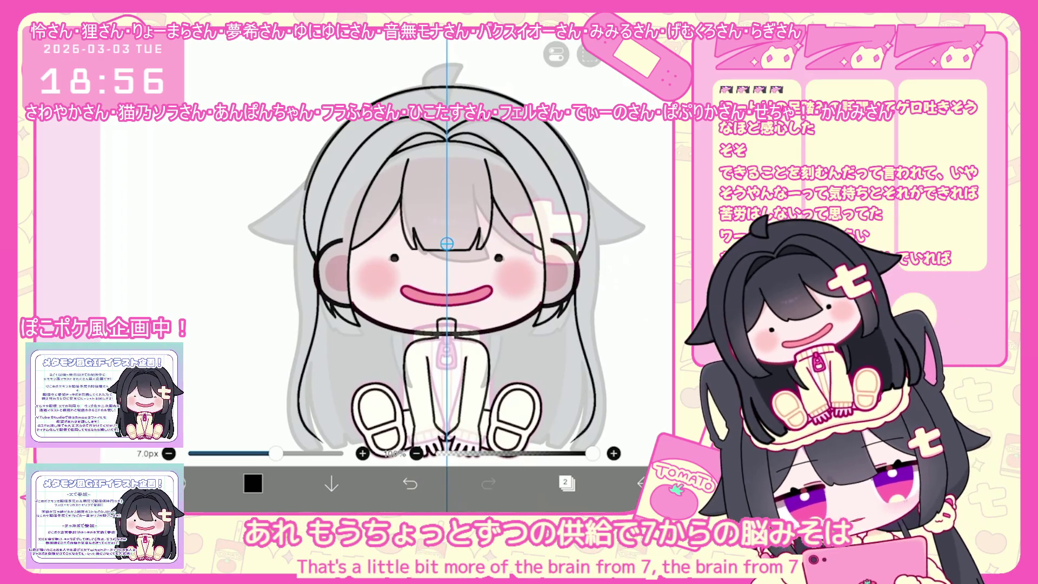
key("ctrl+z")
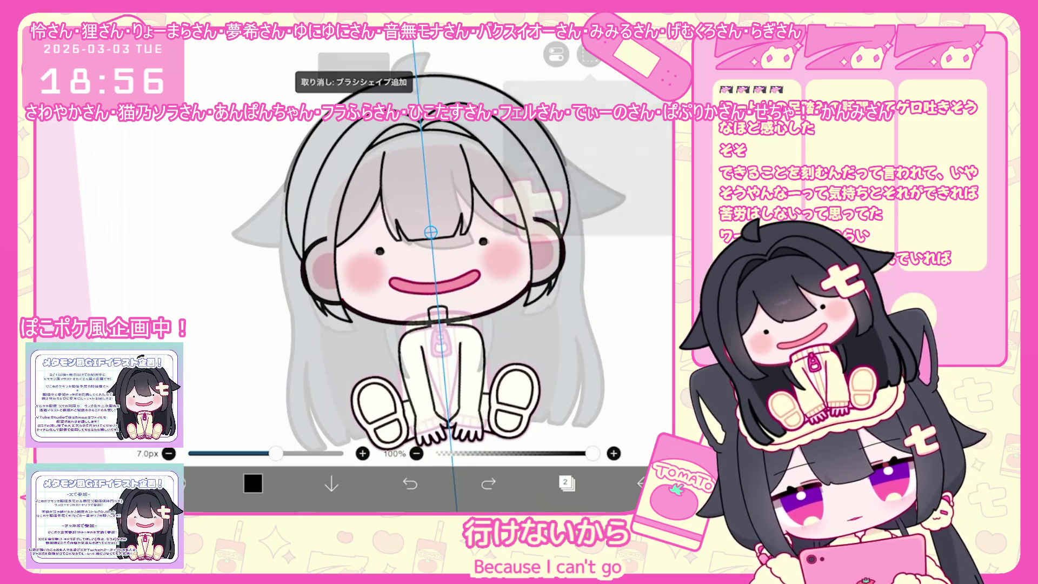
scroll(431, 276, "up", 3)
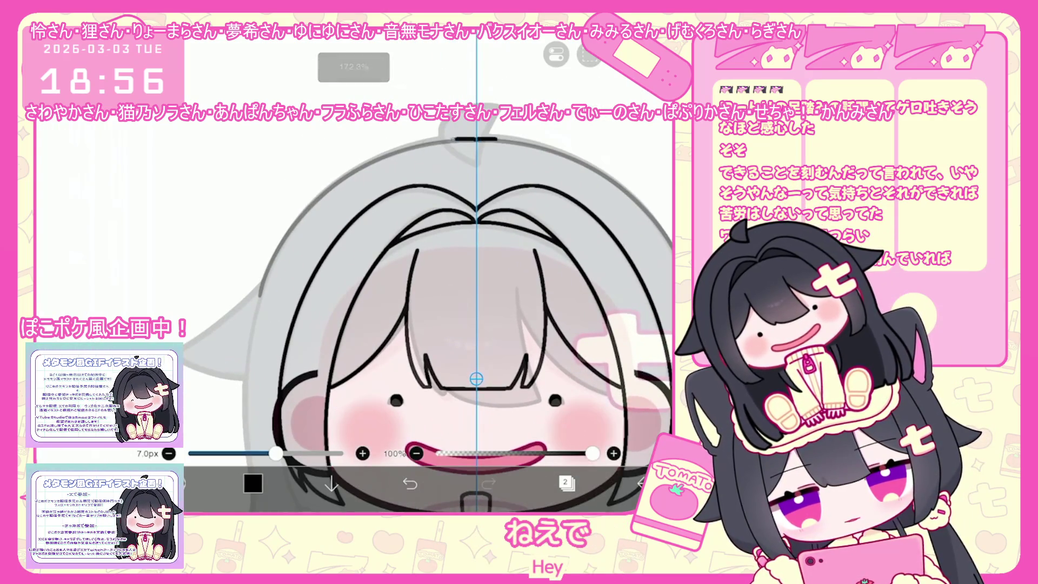
scroll(475, 324, "down", 2)
key("ctrl+z")
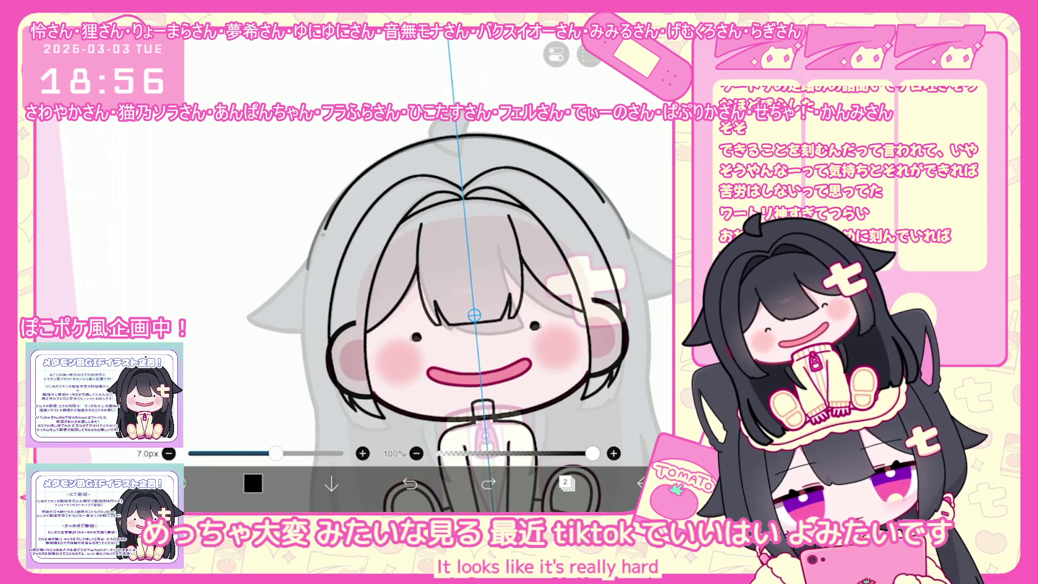
scroll(466, 317, "down", 2)
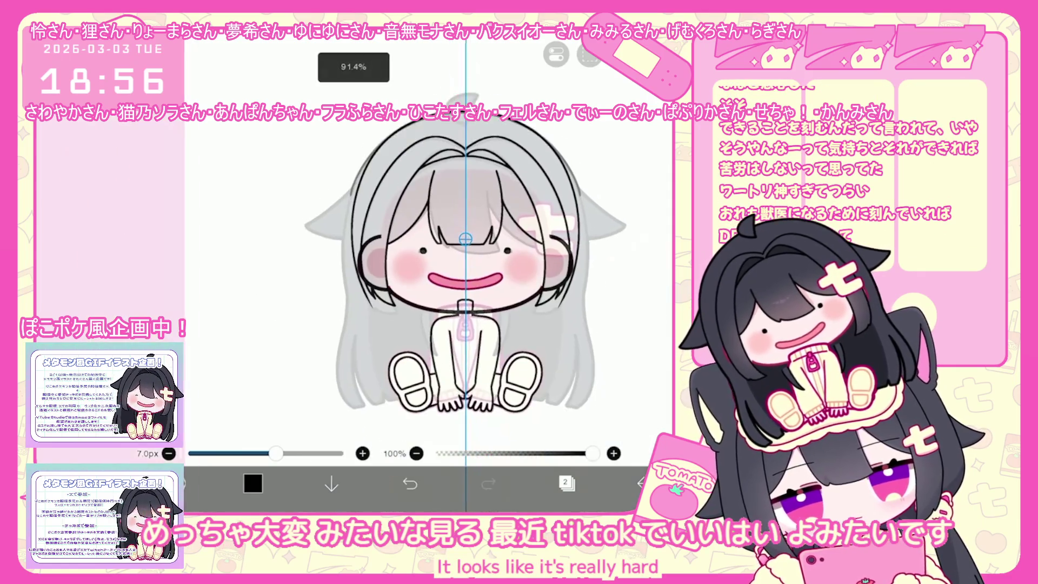
scroll(454, 243, "up", 1)
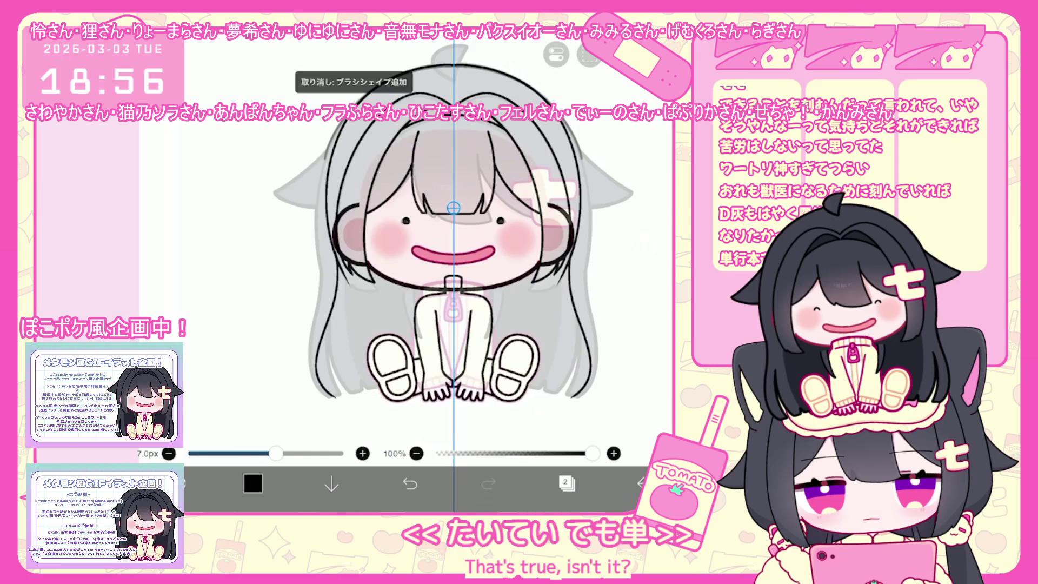
scroll(459, 243, "up", 2)
key("ctrl+z")
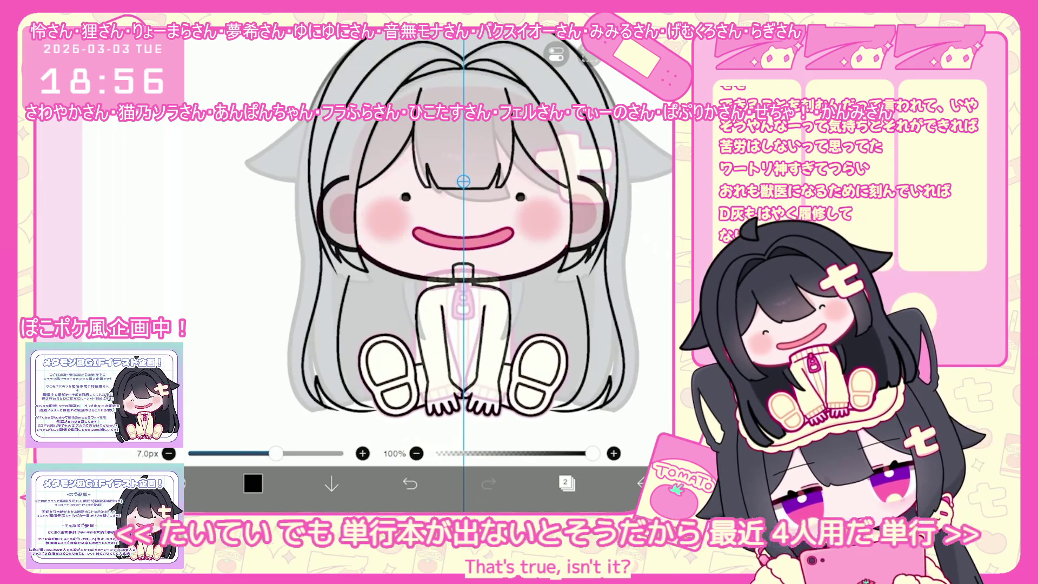
key("ctrl+z")
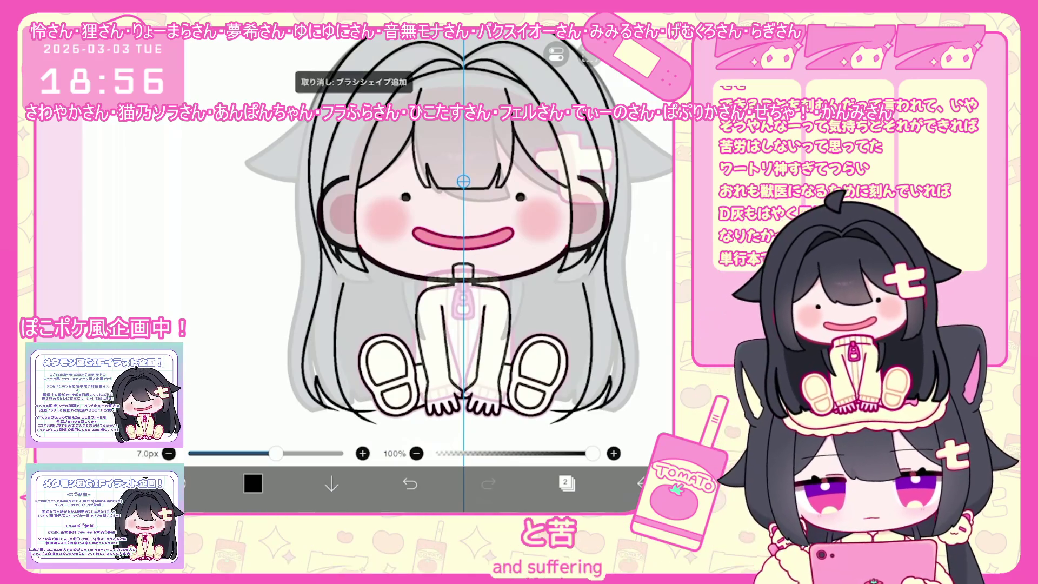
key("ctrl+z")
key("ctrl+z")
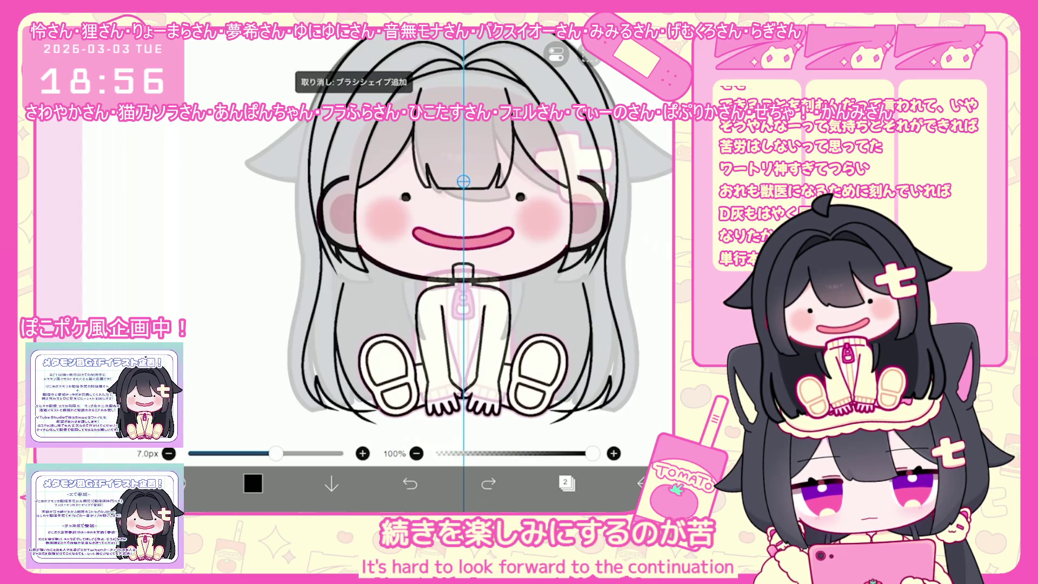
key("ctrl+z")
key("ctrl+y")
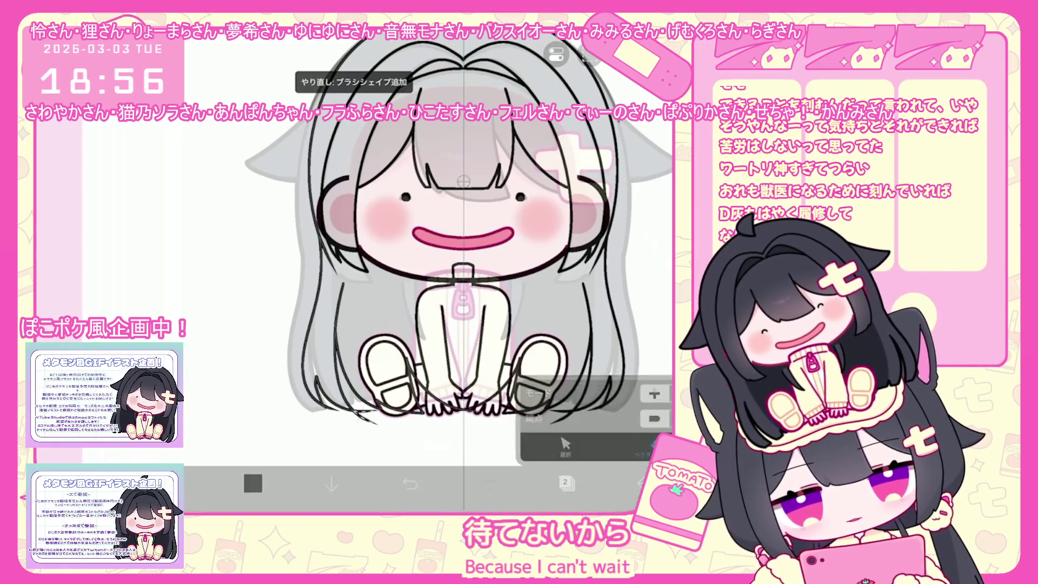
scroll(365, 227, "up", 3)
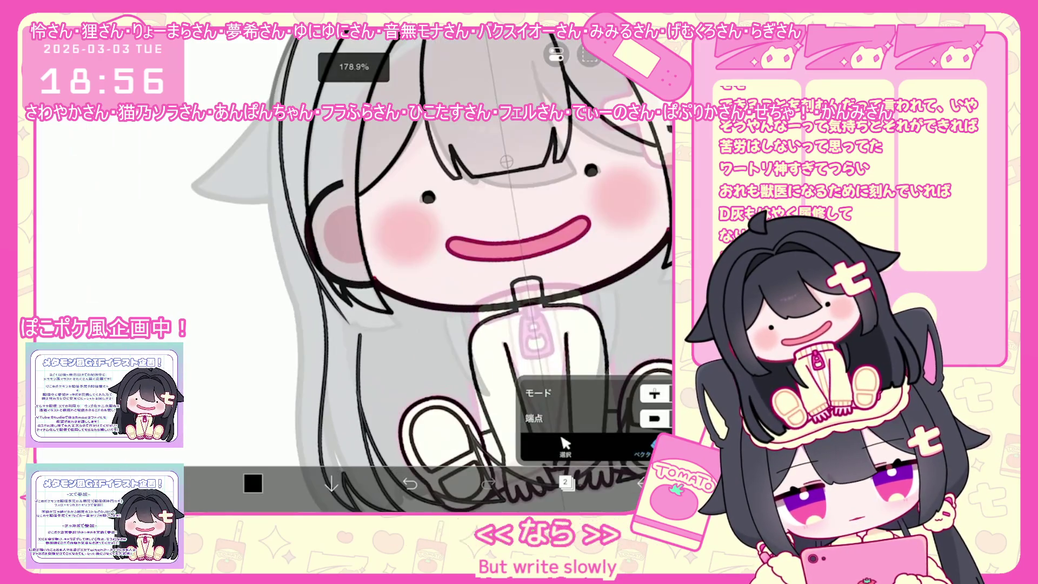
scroll(381, 219, "up", 3)
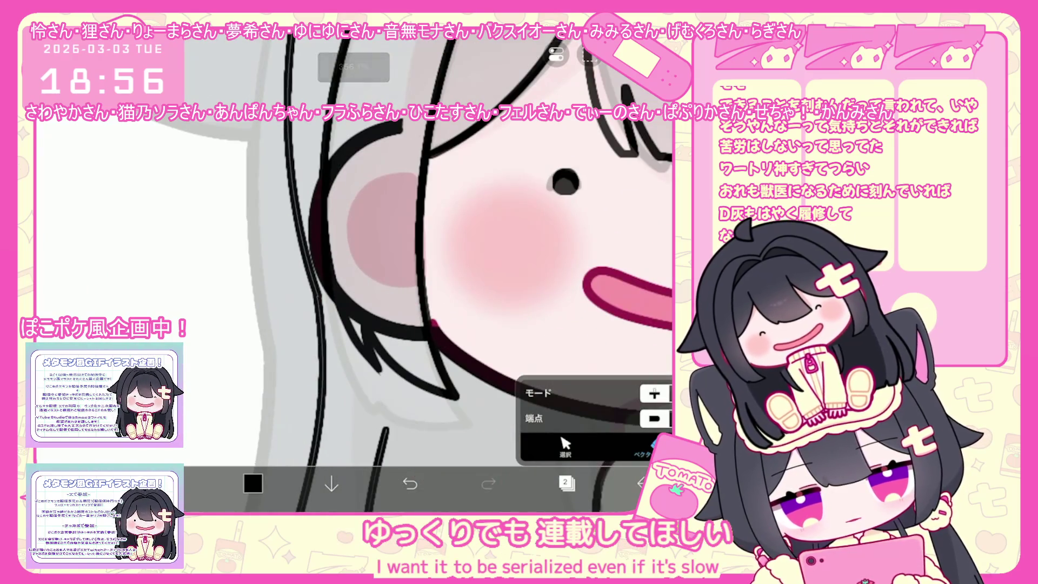
scroll(353, 268, "down", 5)
left_click(566, 483)
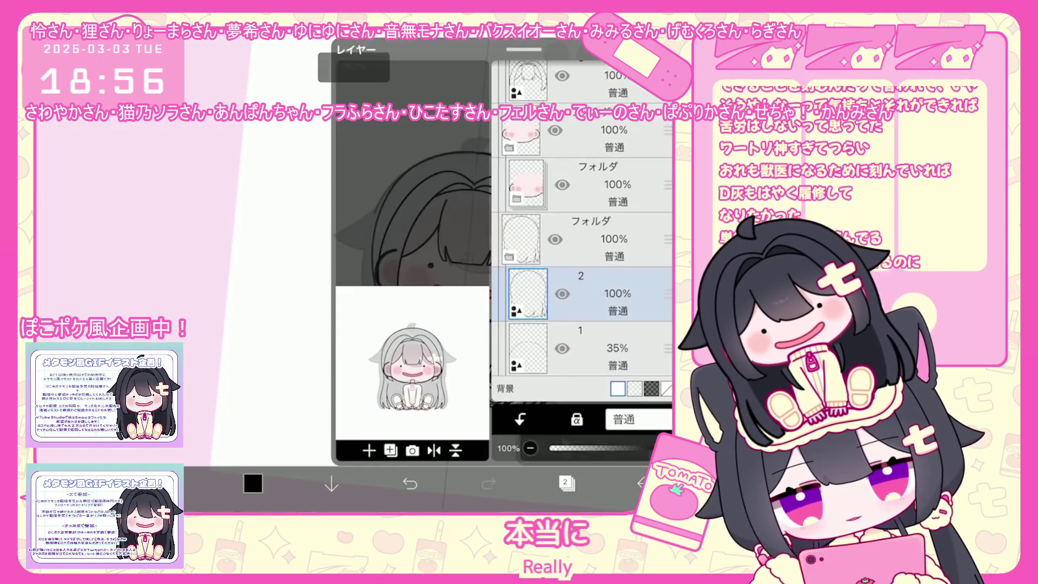
Work on layer 1, tilt the canvas, and draw the hair-bow loops, undoing misdrawn ones
left_click(583, 349)
left_click(369, 449)
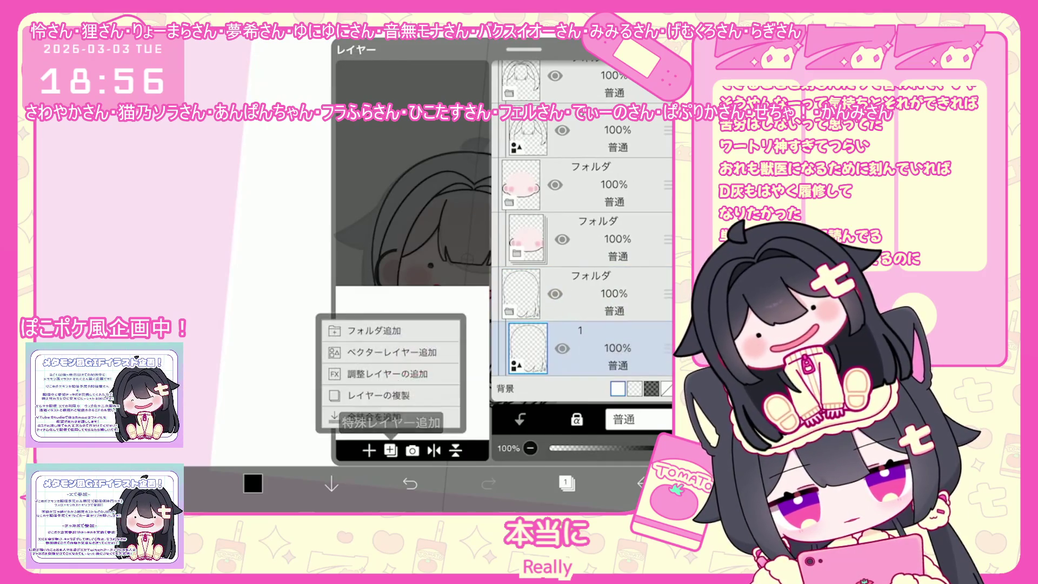
left_click(566, 483)
scroll(503, 337, "up", 5)
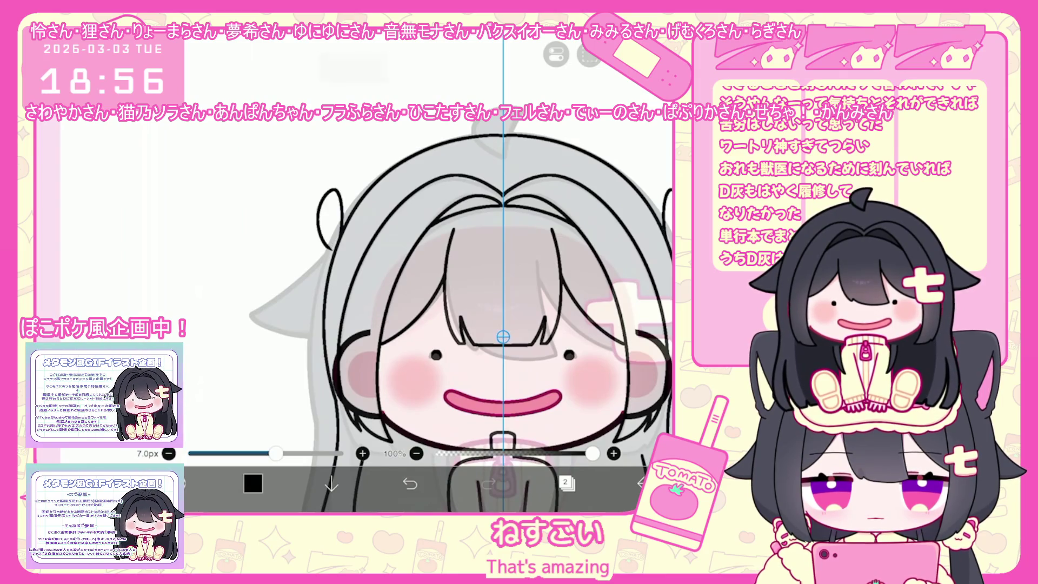
left_click_drag(502, 337, 427, 444)
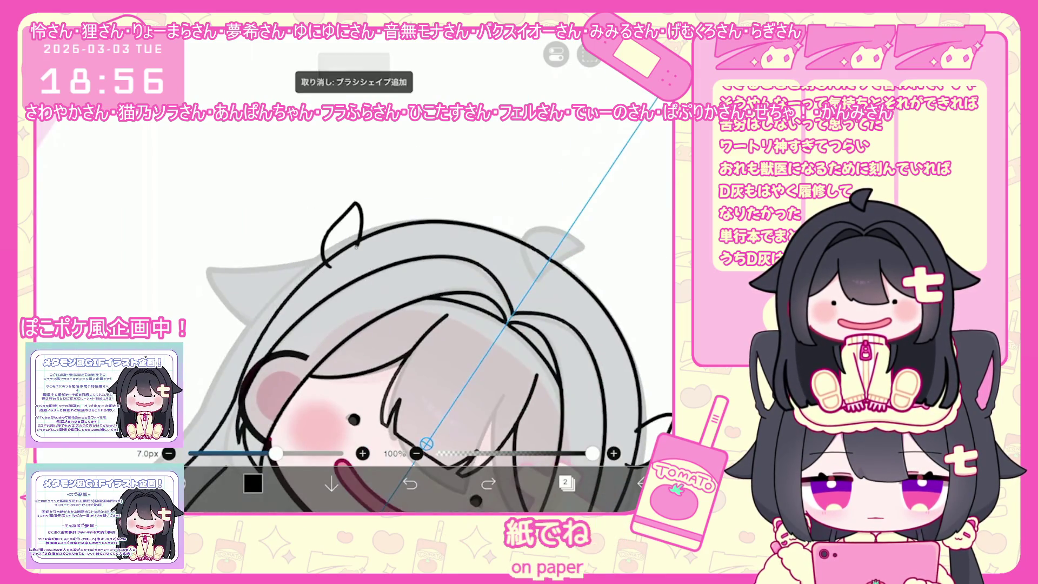
key("ctrl+z")
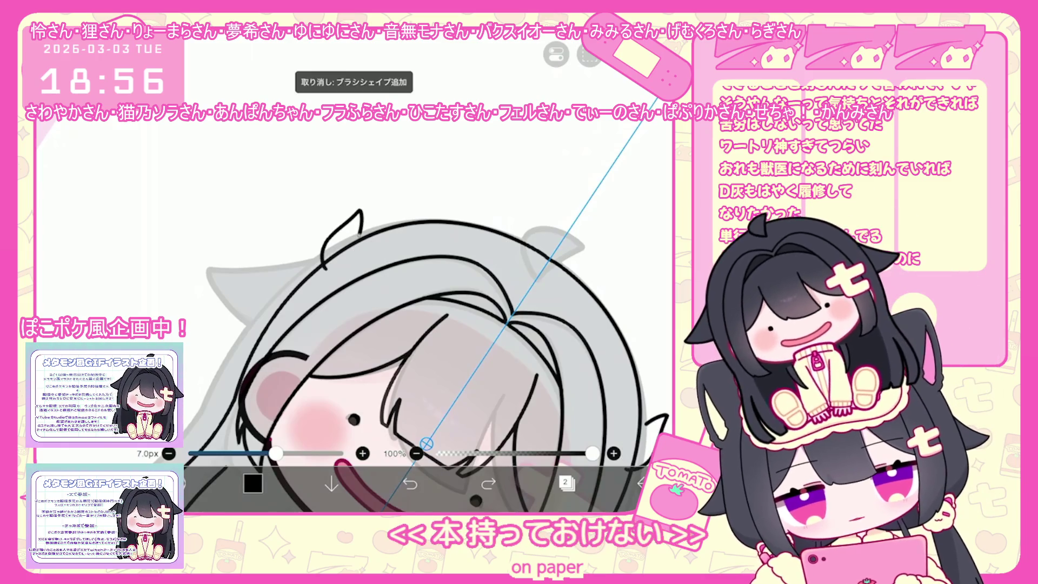
scroll(405, 325, "up", 2)
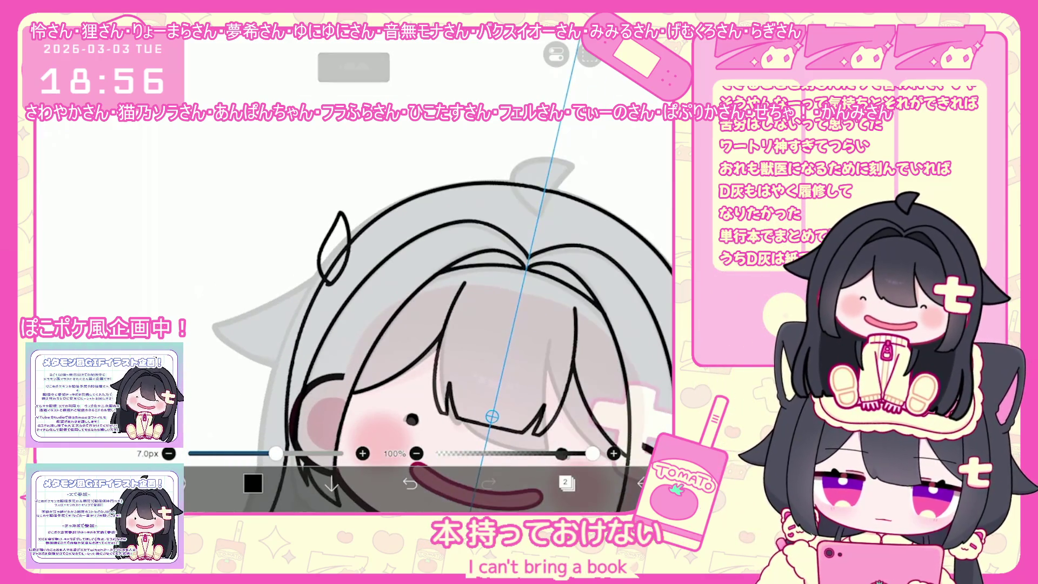
scroll(405, 324, "up", 2)
key("ctrl+z")
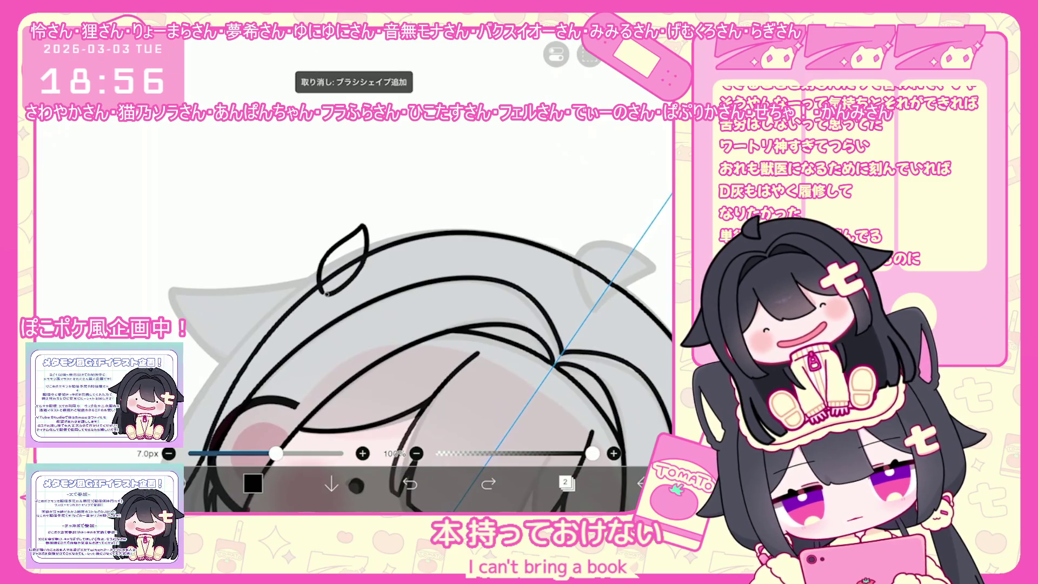
scroll(470, 333, "down", 1)
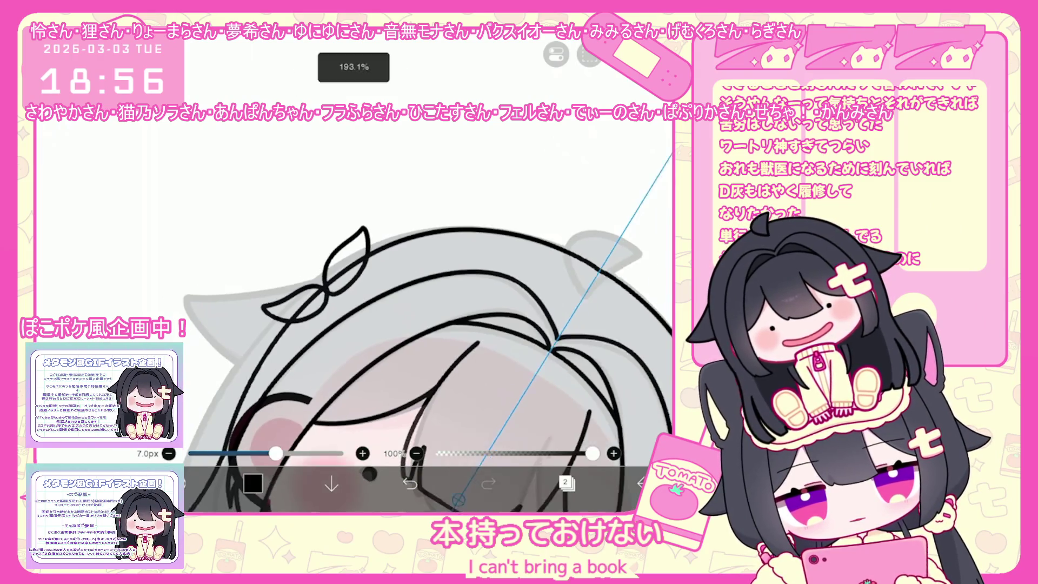
scroll(470, 333, "down", 1)
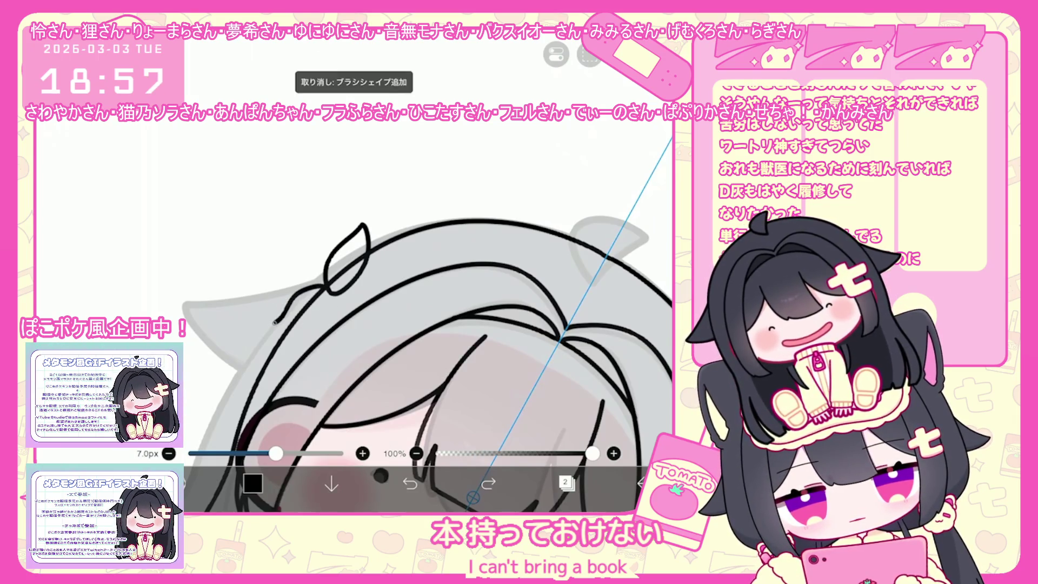
scroll(438, 316, "down", 3)
scroll(438, 317, "down", 2)
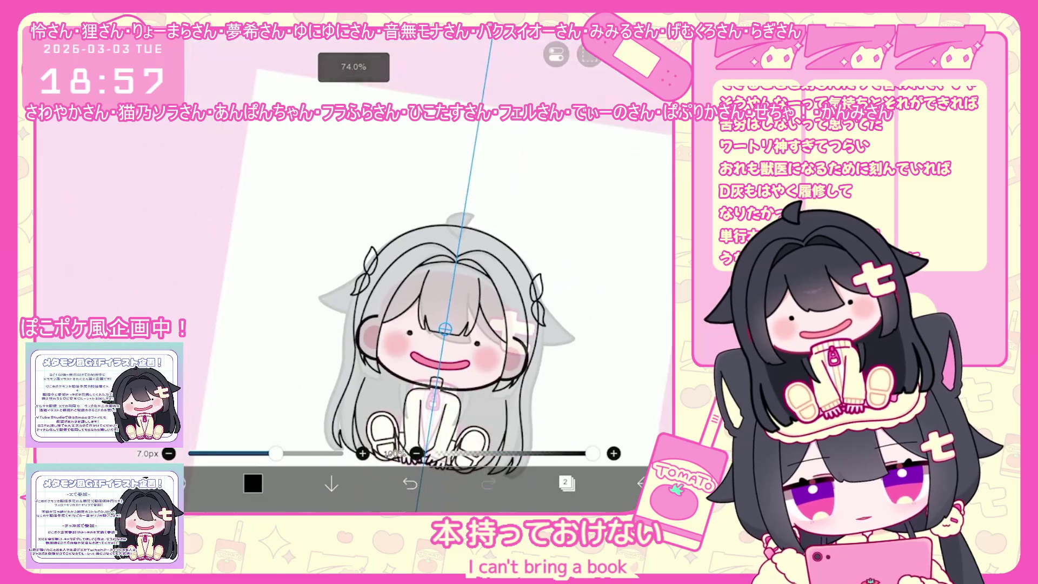
Add a new layer 3 above layer 2 in the layer list
left_click(566, 484)
left_click(581, 349)
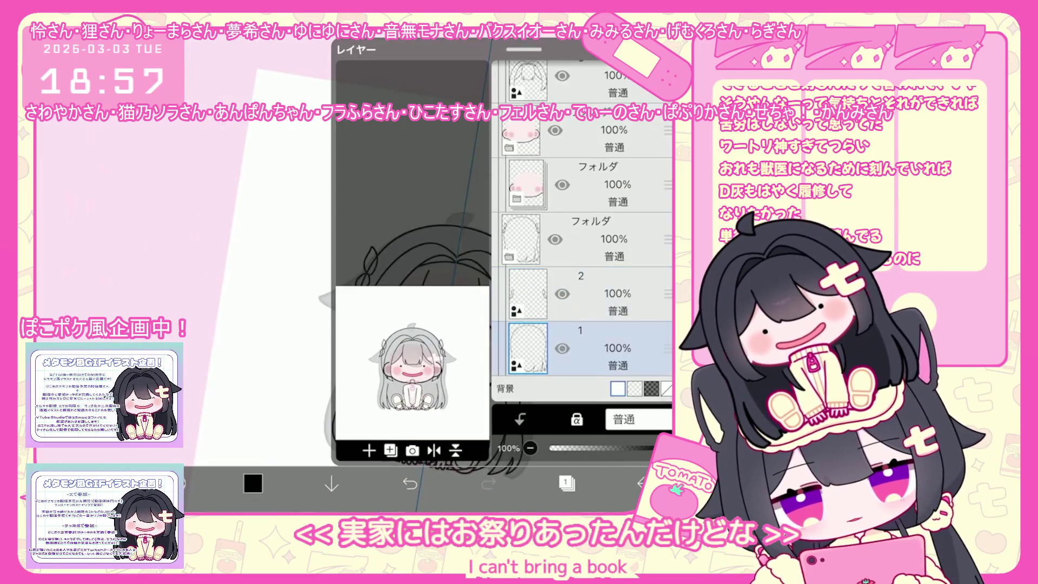
left_click(581, 293)
left_click(368, 451)
left_click(565, 483)
scroll(462, 316, "up", 3)
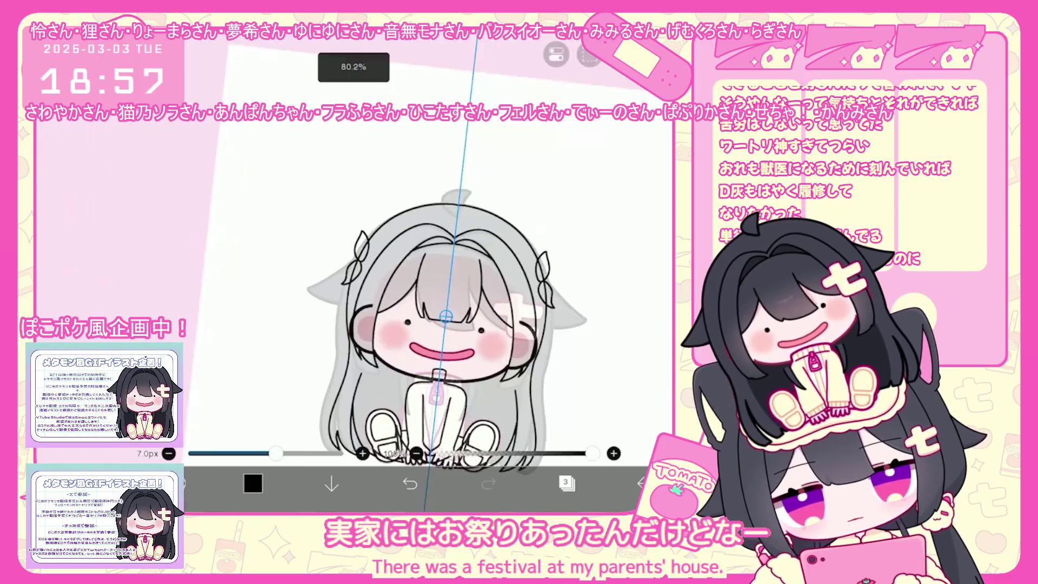
scroll(462, 316, "up", 2)
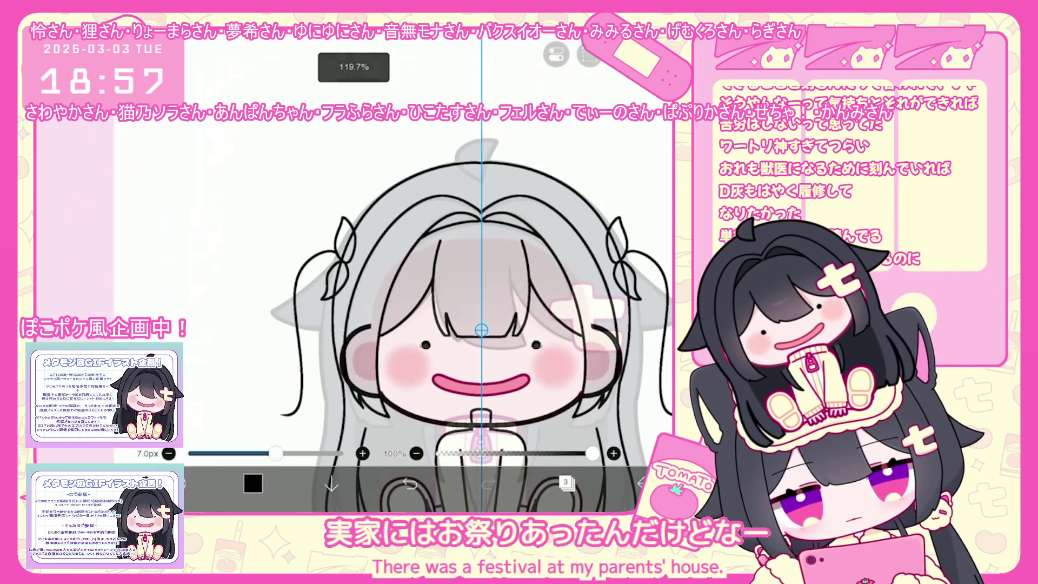
Undo stray hair strokes and restore the wavy strands on the left side
left_click(409, 484)
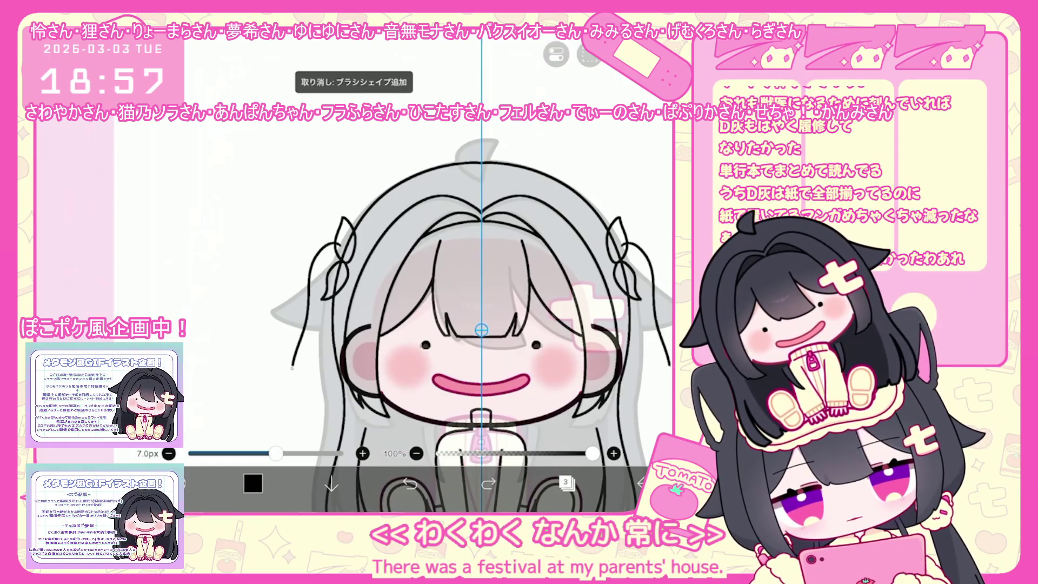
scroll(481, 324, "up", 2)
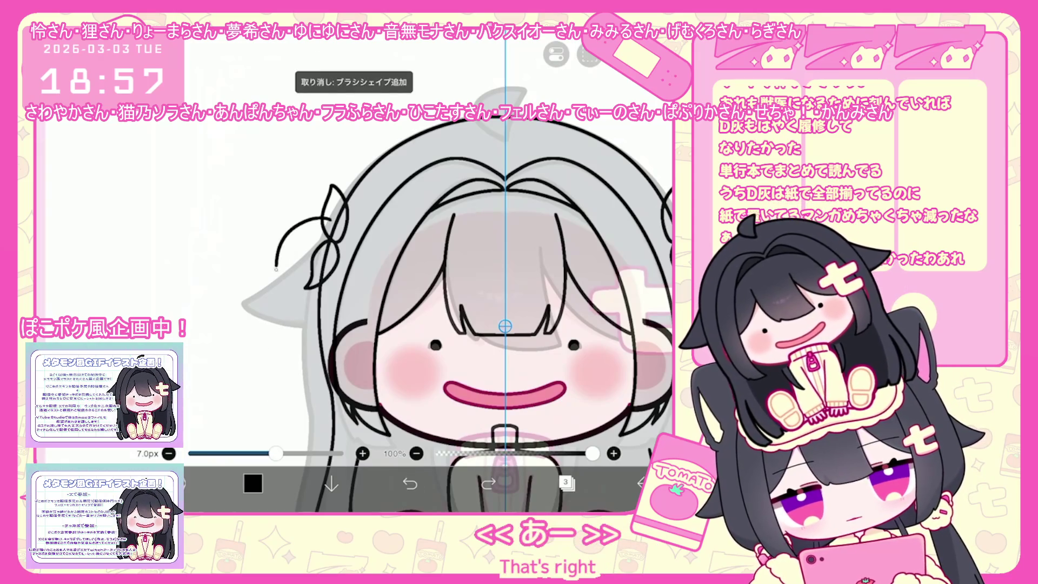
key("ctrl+z")
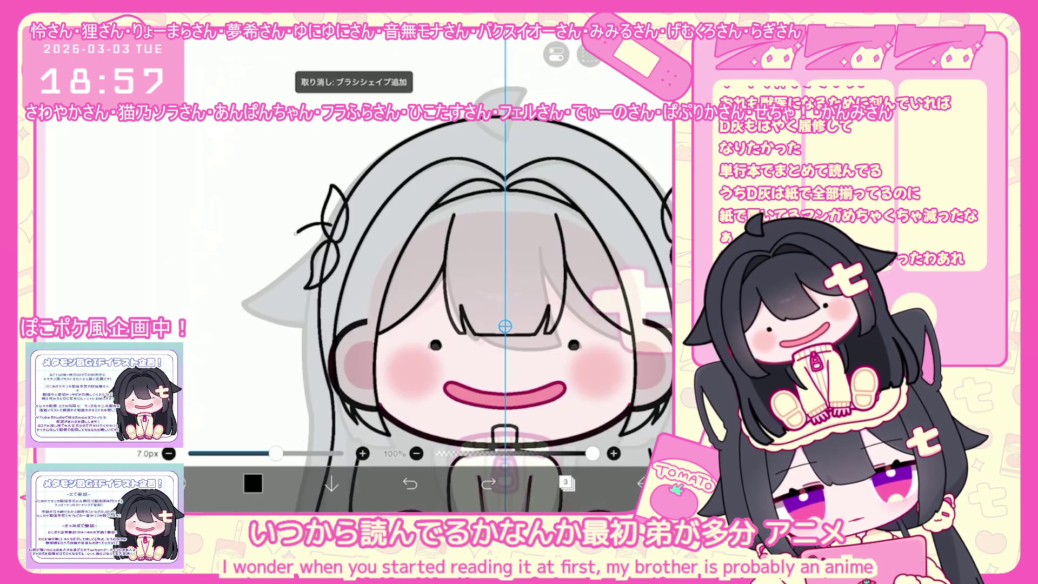
key("ctrl+z")
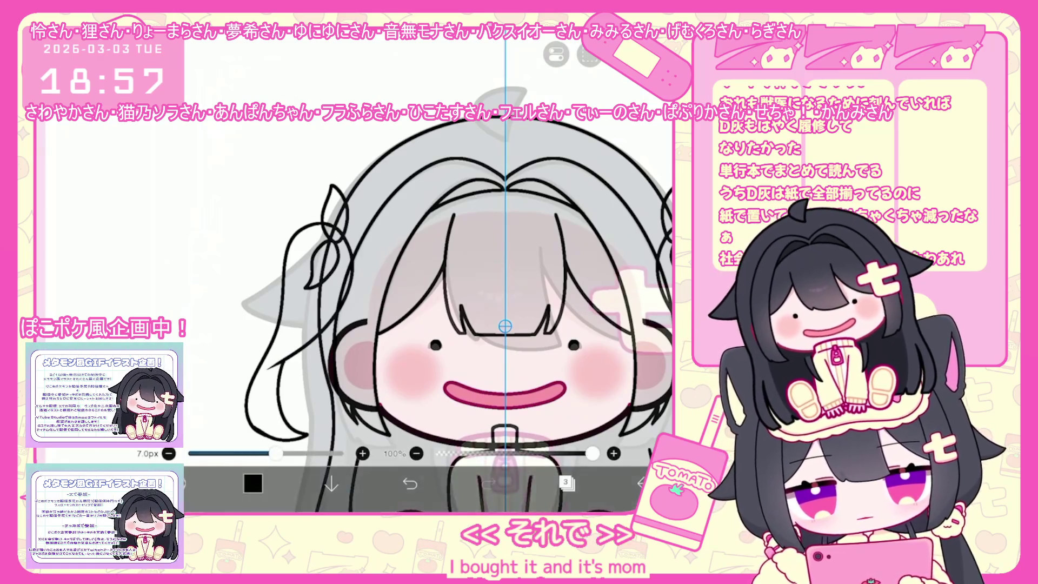
scroll(383, 384, "up", 3)
Remove a stray hair stroke, select the loose left strand and rotate it a few degrees
key("ctrl+z")
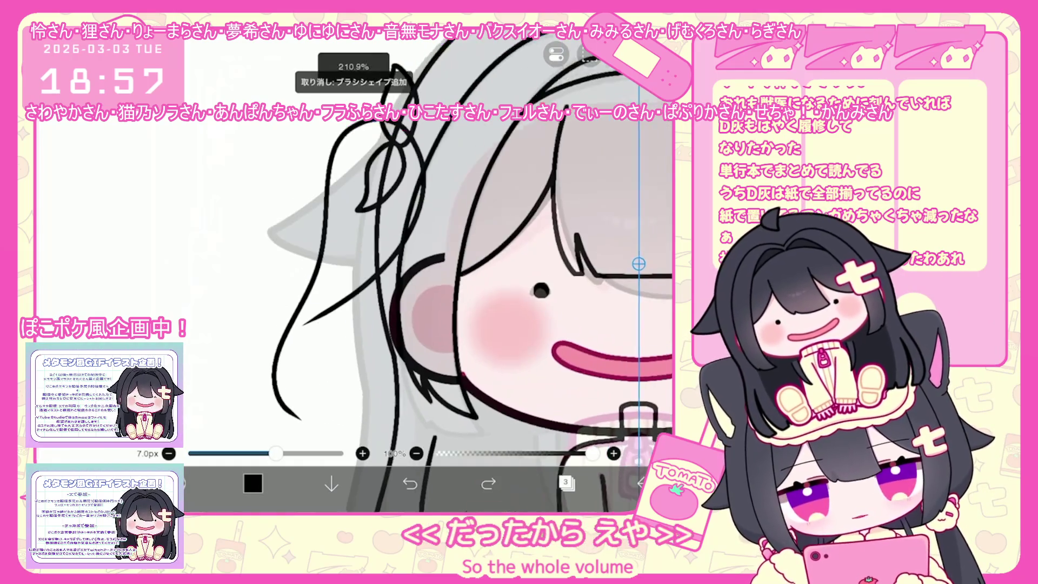
scroll(470, 276, "up", 2)
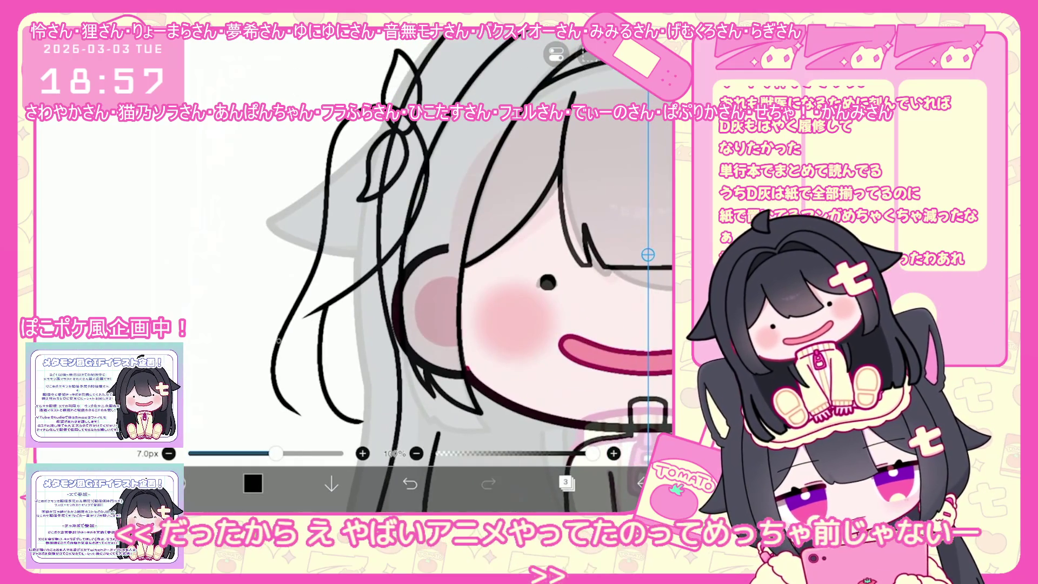
key("ctrl+z")
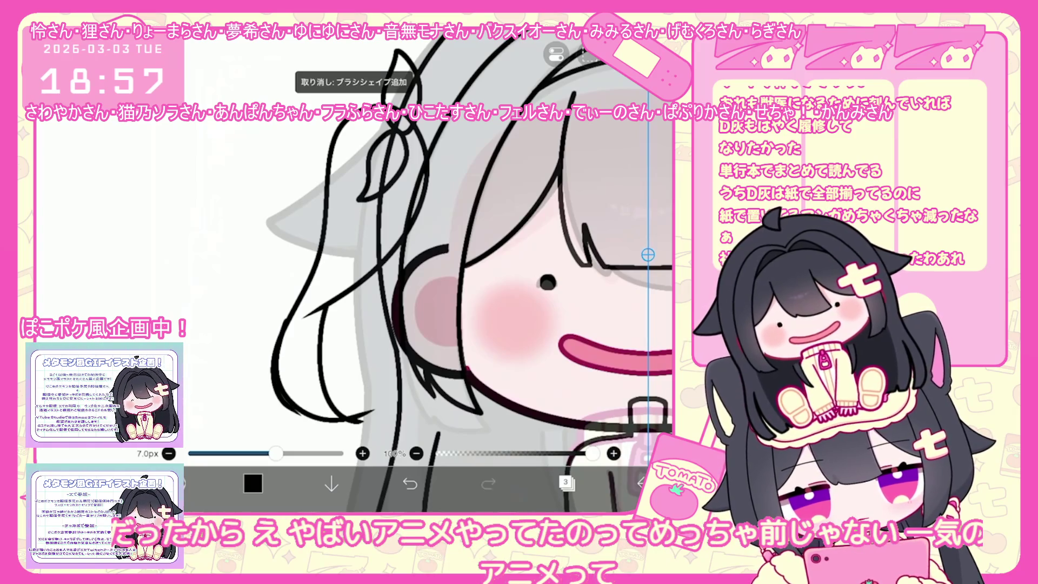
scroll(430, 268, "up", 2)
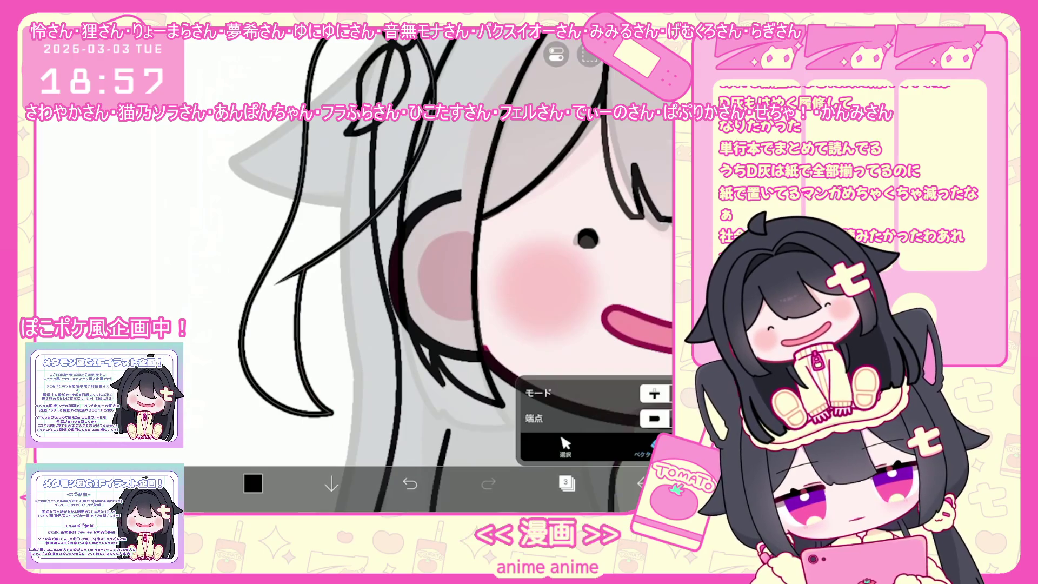
scroll(380, 271, "down", 5)
scroll(380, 272, "up", 2)
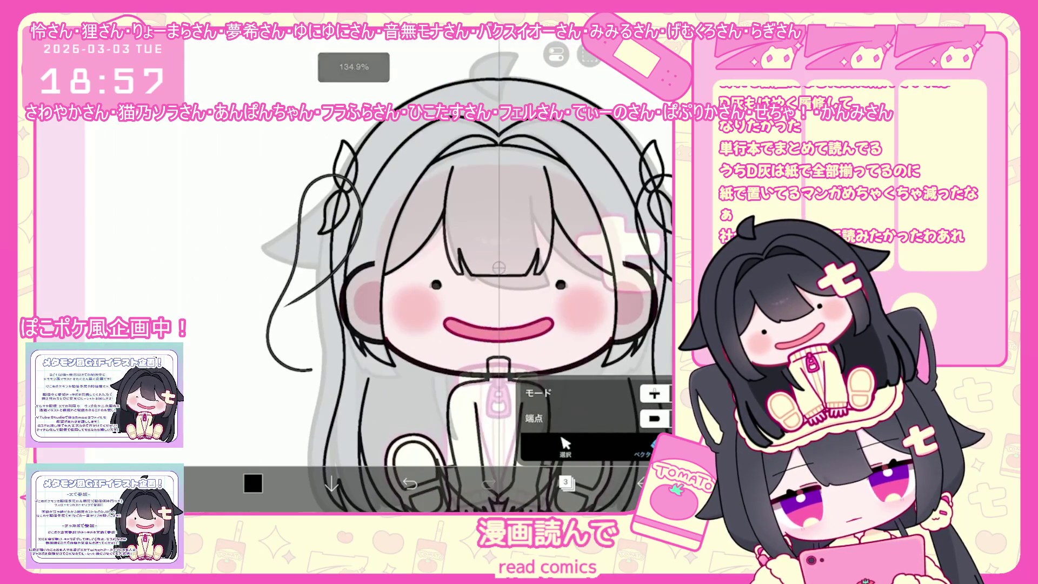
scroll(341, 341, "up", 3)
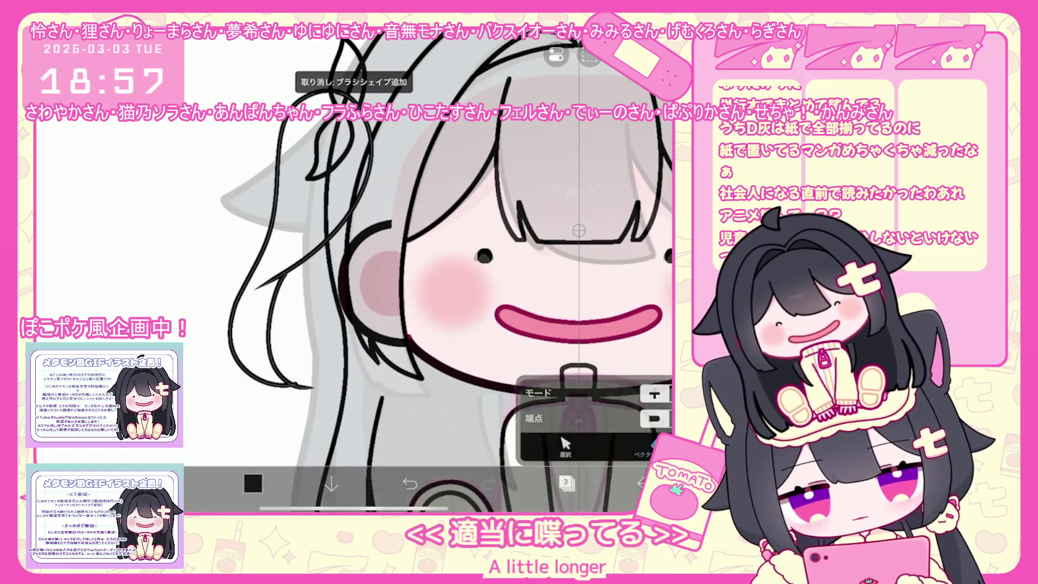
scroll(519, 267, "down", 3)
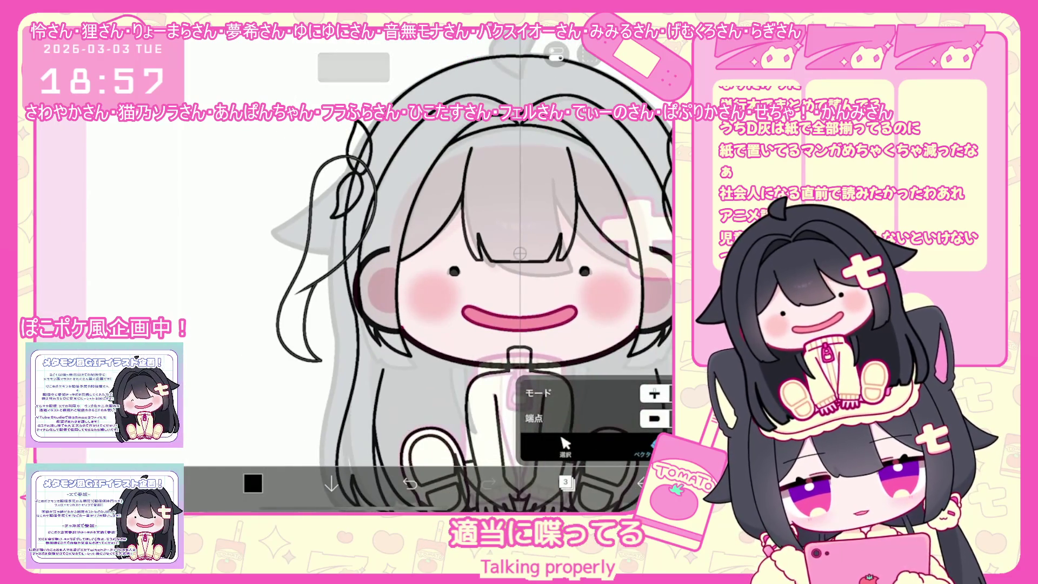
scroll(467, 311, "down", 2)
scroll(466, 311, "down", 1)
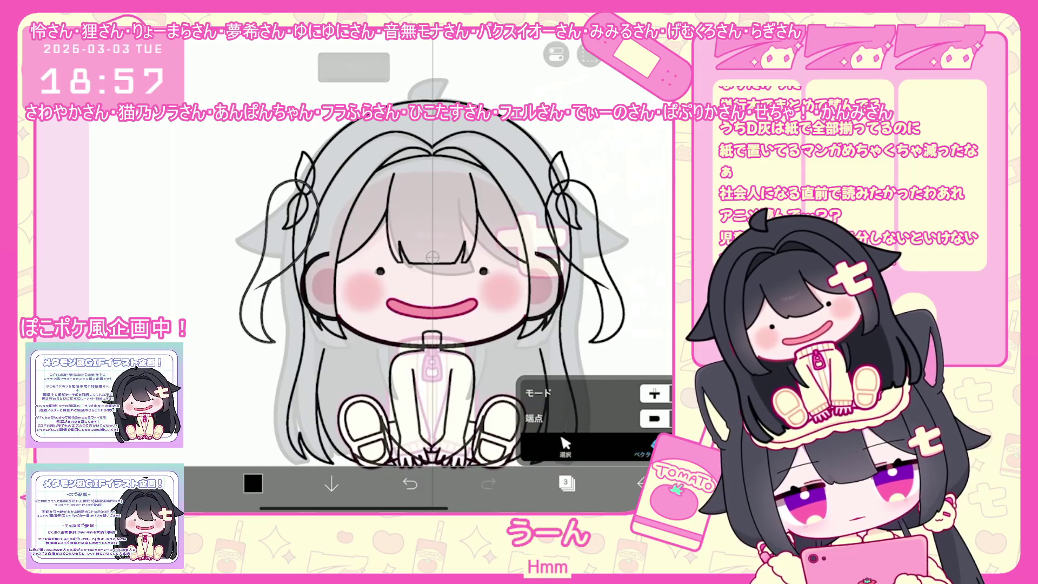
scroll(445, 292, "up", 1)
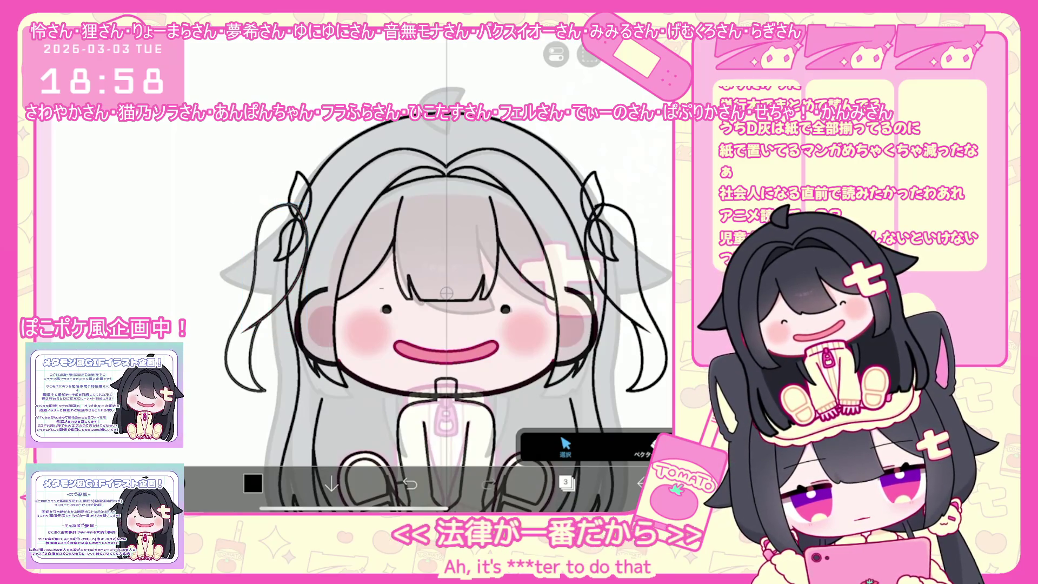
scroll(433, 276, "up", 3)
scroll(348, 268, "up", 3)
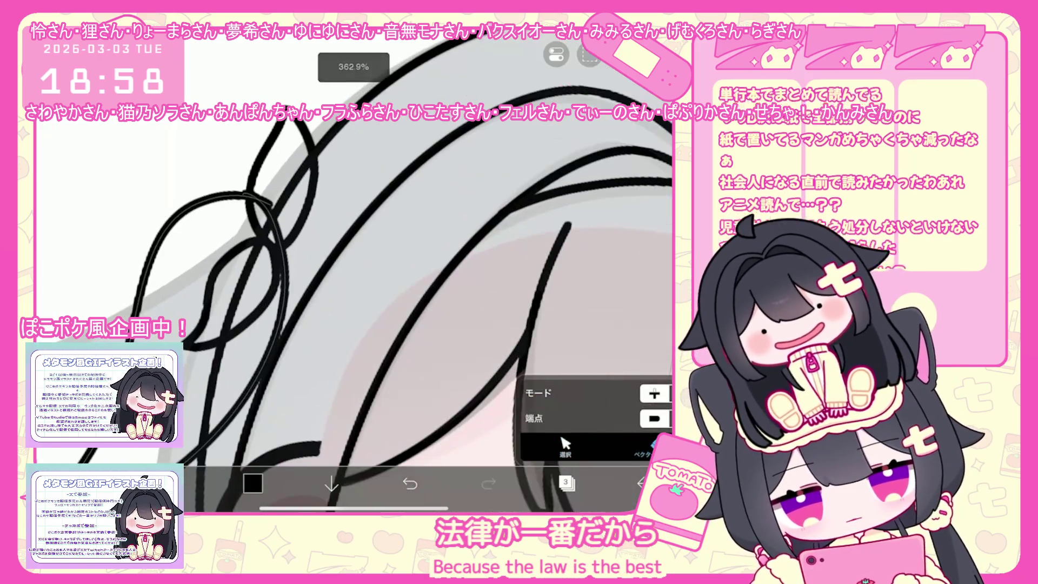
scroll(365, 271, "down", 3)
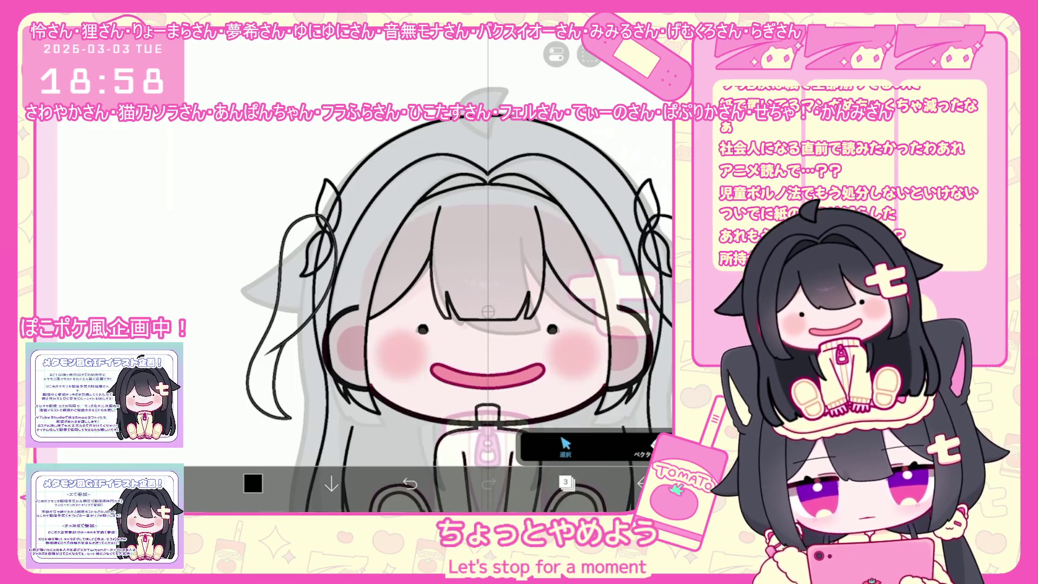
scroll(455, 309, "down", 1)
left_click(324, 243)
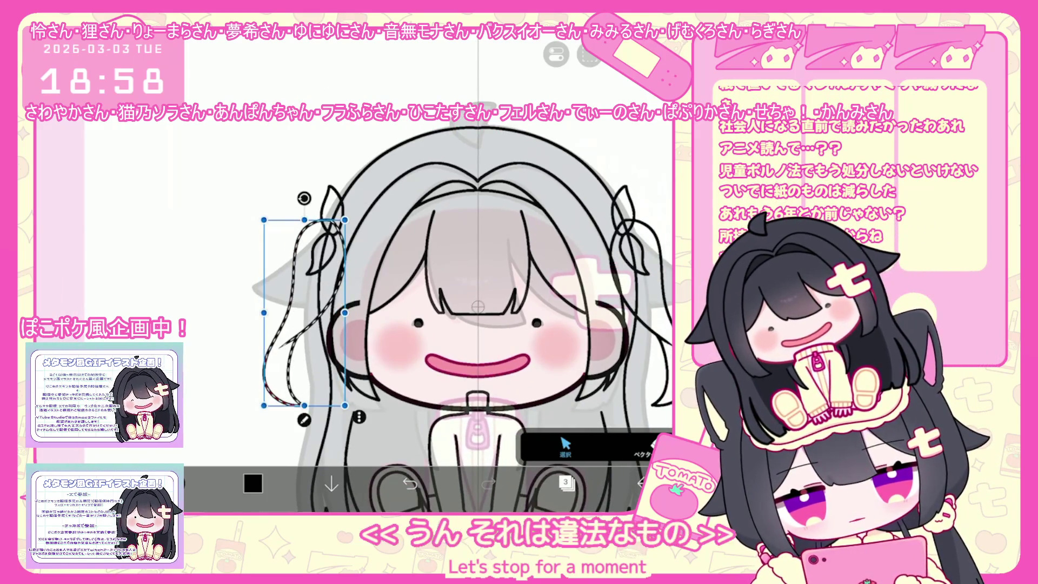
scroll(463, 308, "down", 5)
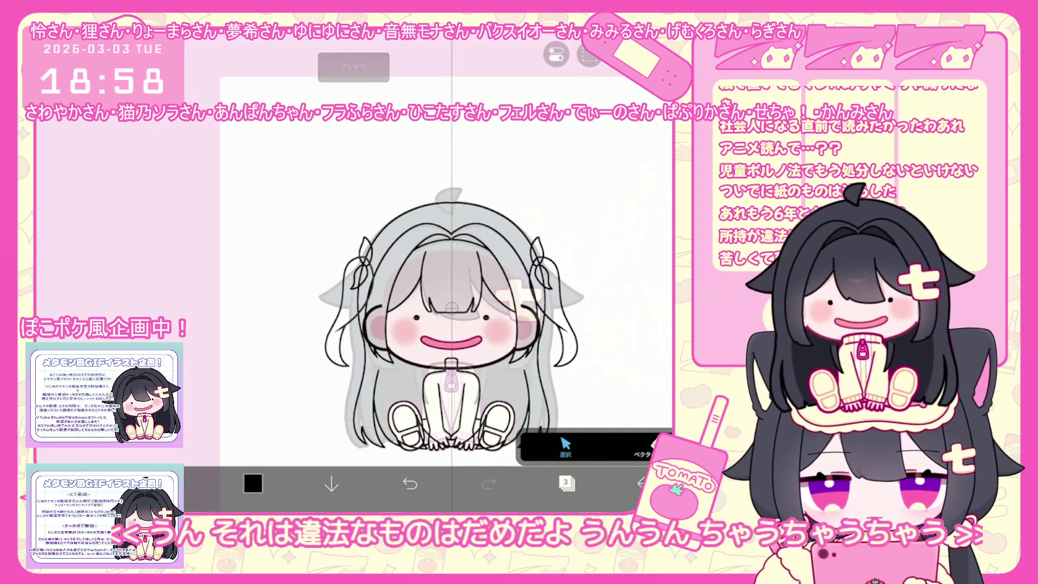
scroll(458, 317, "up", 2)
left_click(326, 324)
left_click_drag(325, 235, 336, 237)
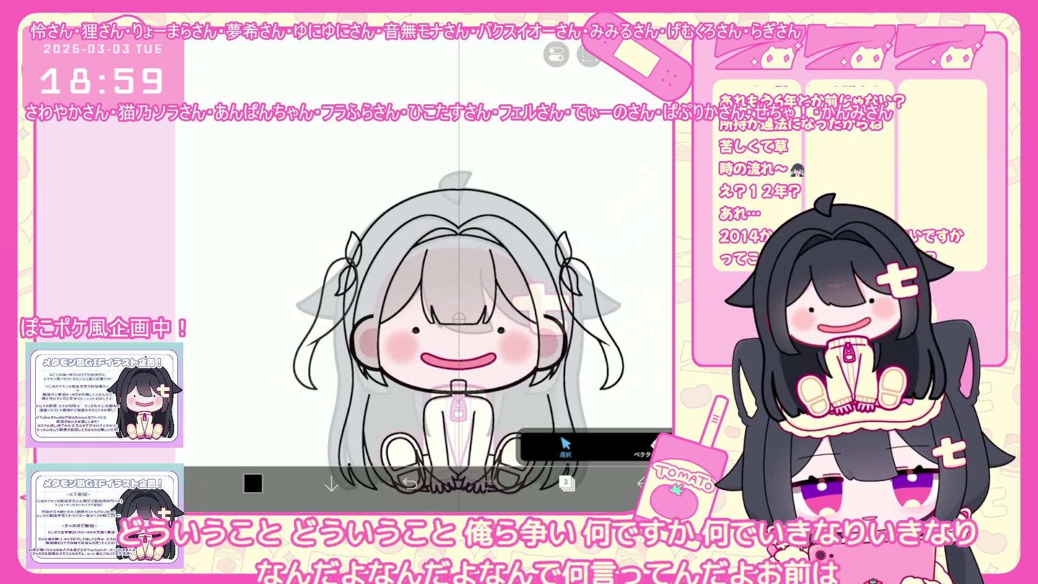
scroll(449, 307, "up", 2)
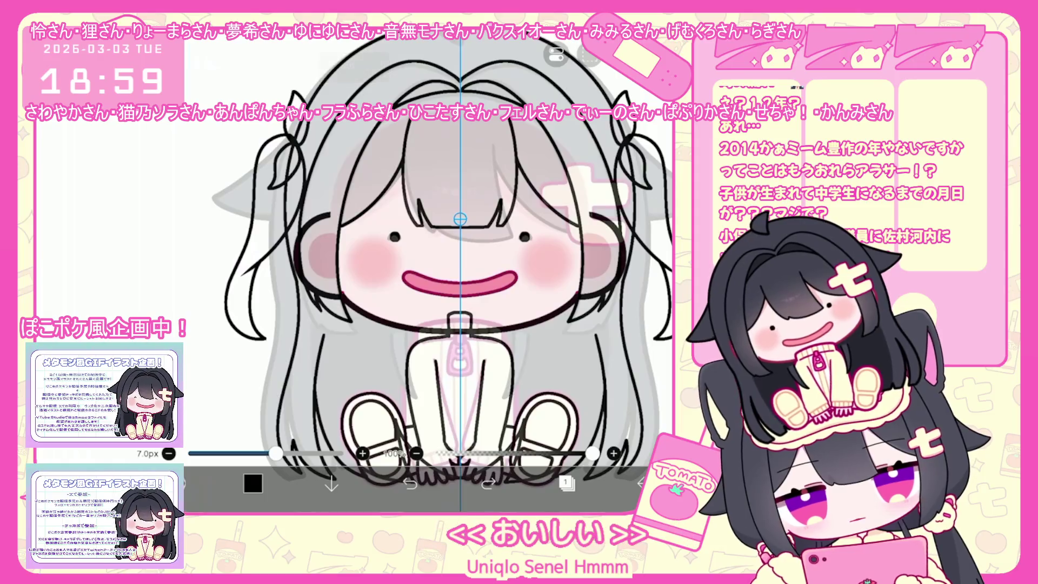
Select a left hair stroke and try a new strand, taking the attempts back
left_click_drag(289, 259, 290, 472)
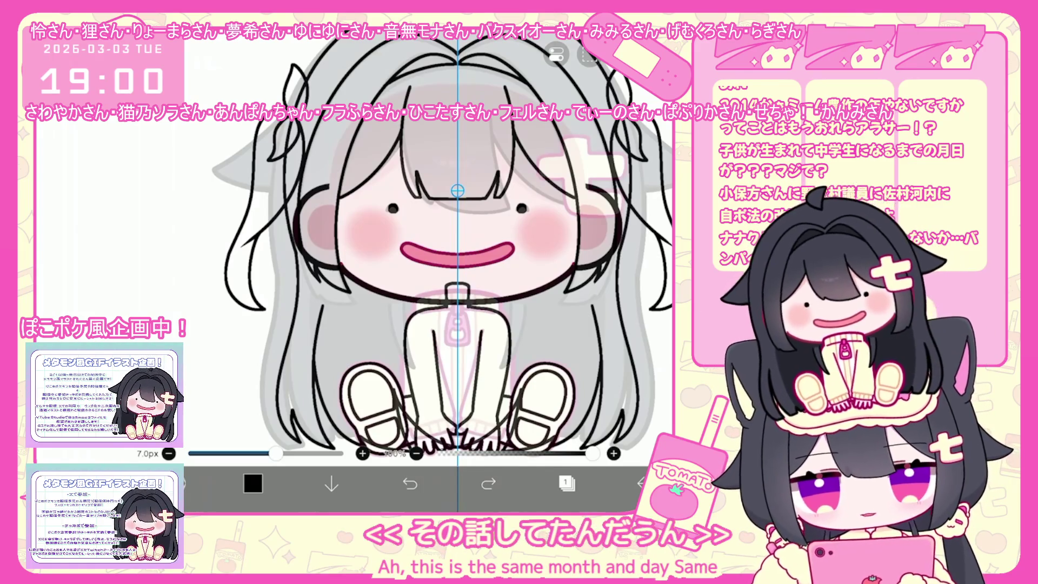
scroll(442, 284, "down", 1)
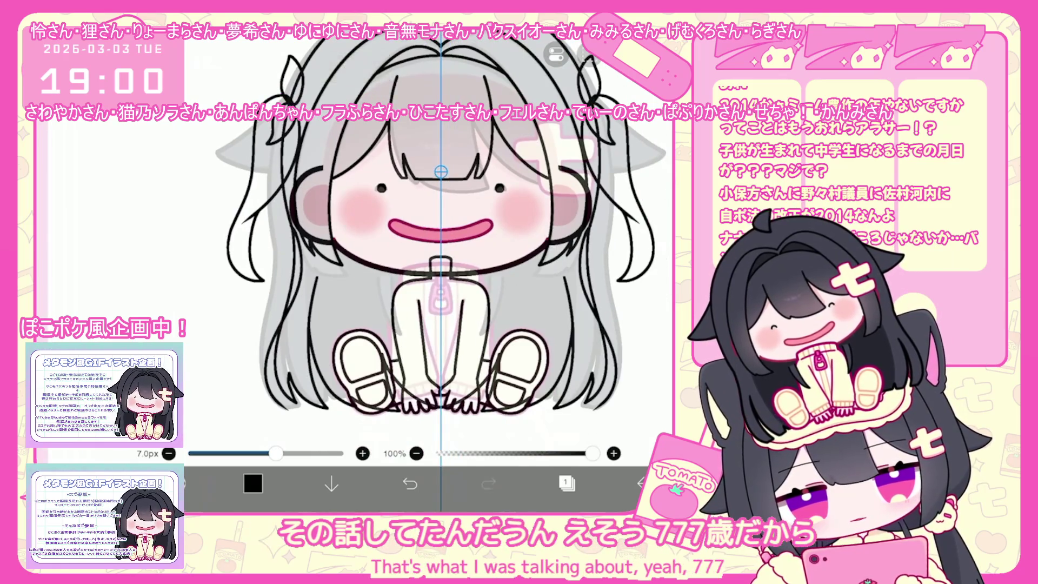
key("ctrl+z")
scroll(430, 280, "up", 1)
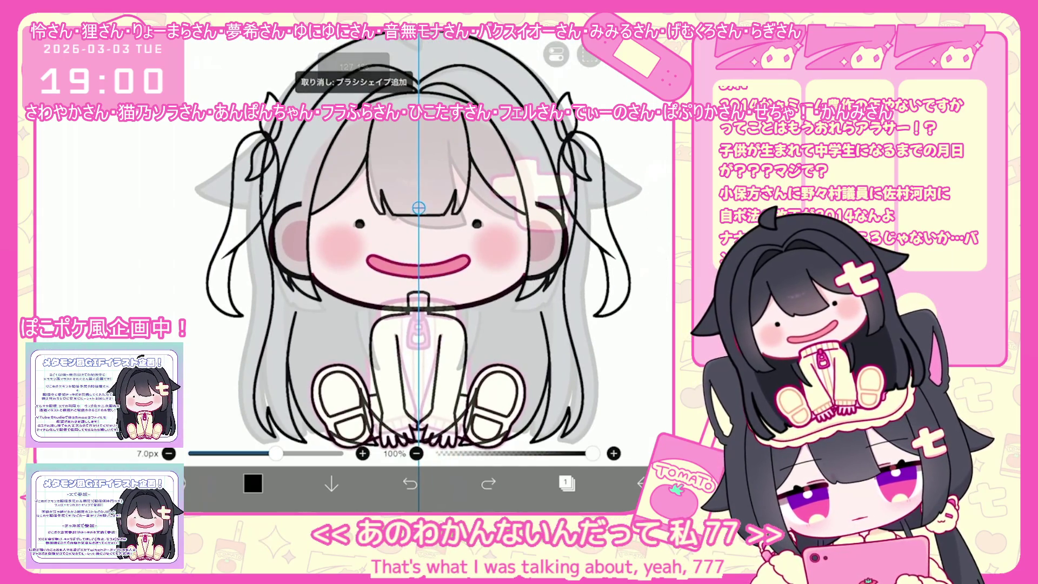
left_click_drag(548, 311, 577, 351)
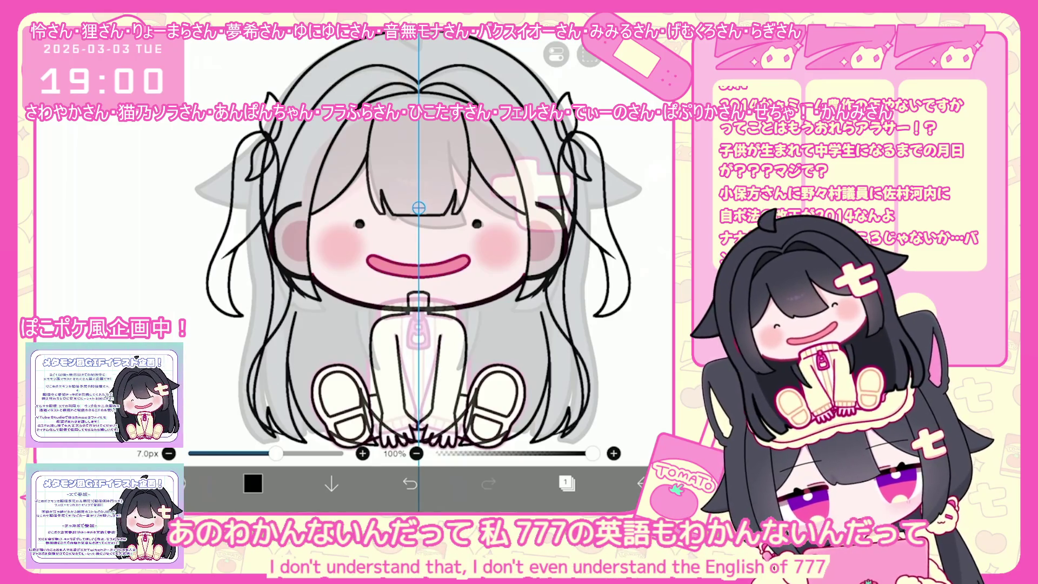
key("ctrl+z")
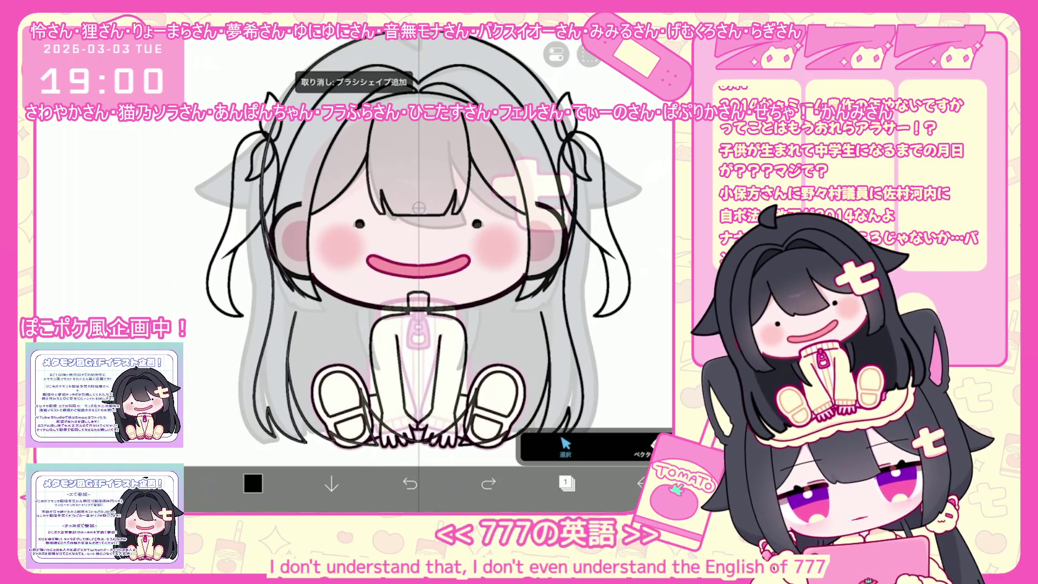
scroll(317, 187, "up", 3)
Erase the extra dashed line along the left strand, toggling undo/redo to check it
left_click(215, 244)
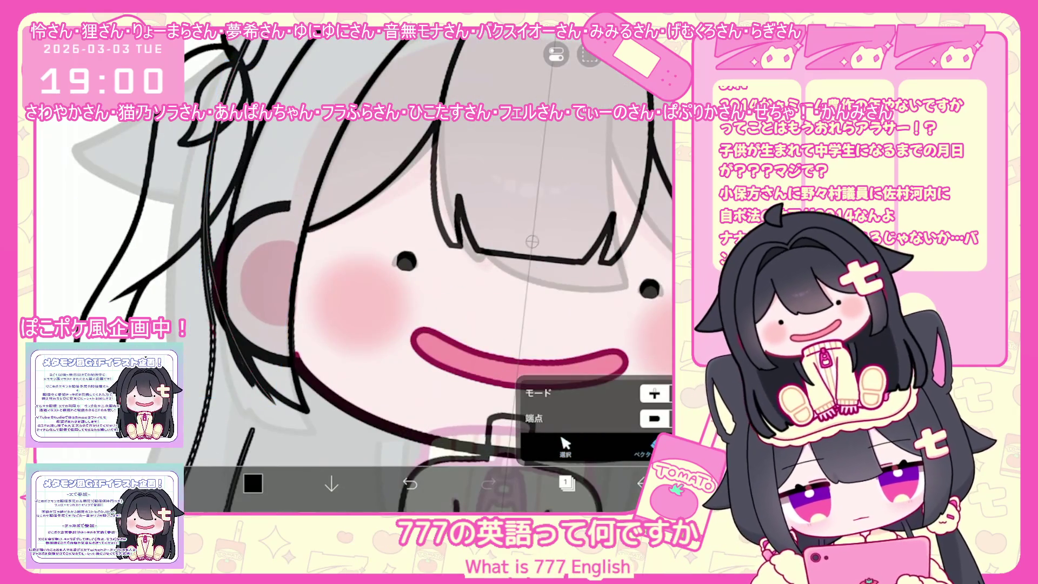
scroll(365, 268, "down", 3)
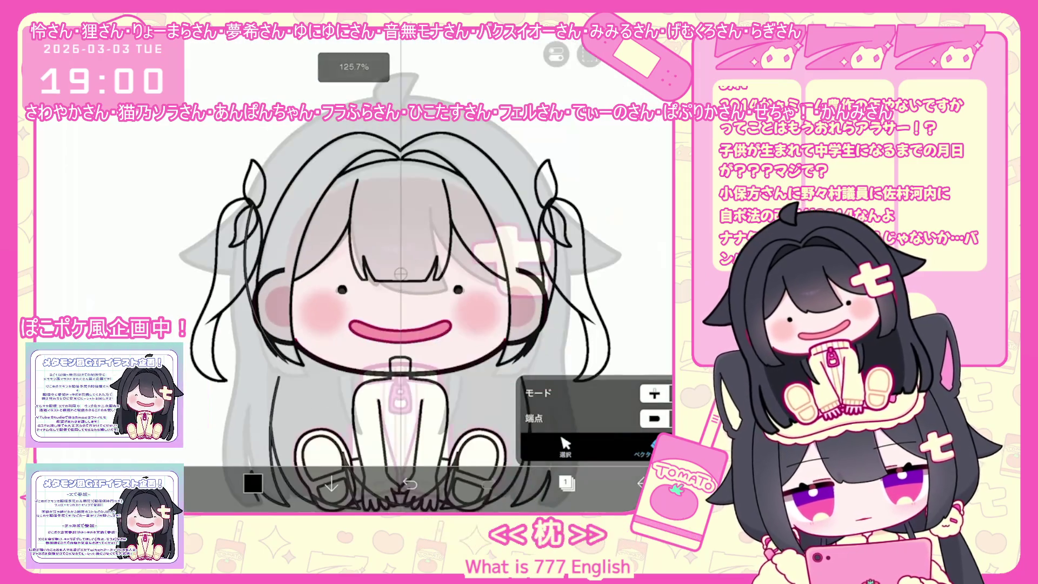
key("ctrl+z")
scroll(364, 268, "up", 3)
left_click(237, 349)
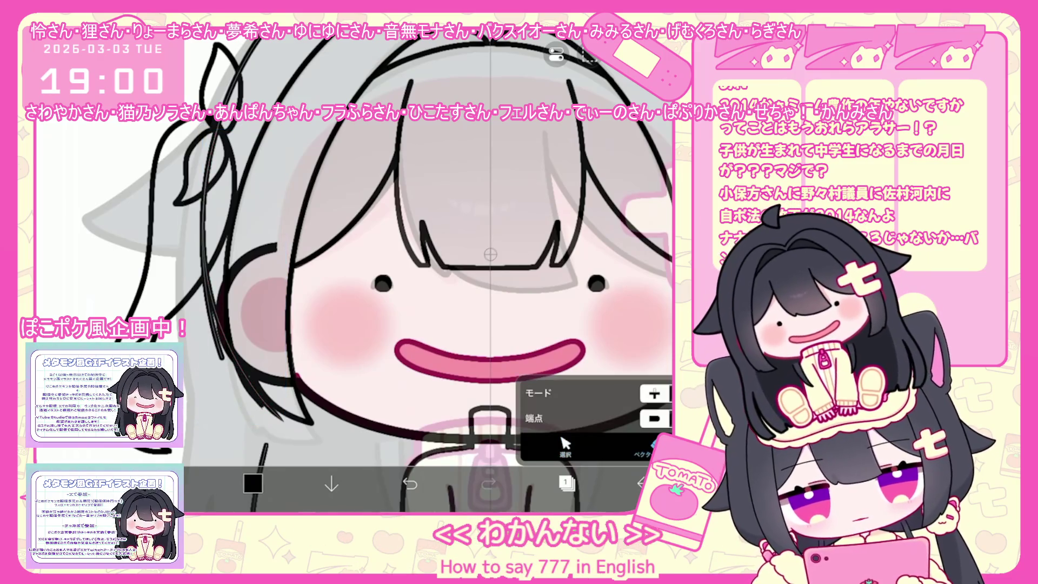
key("ctrl+z")
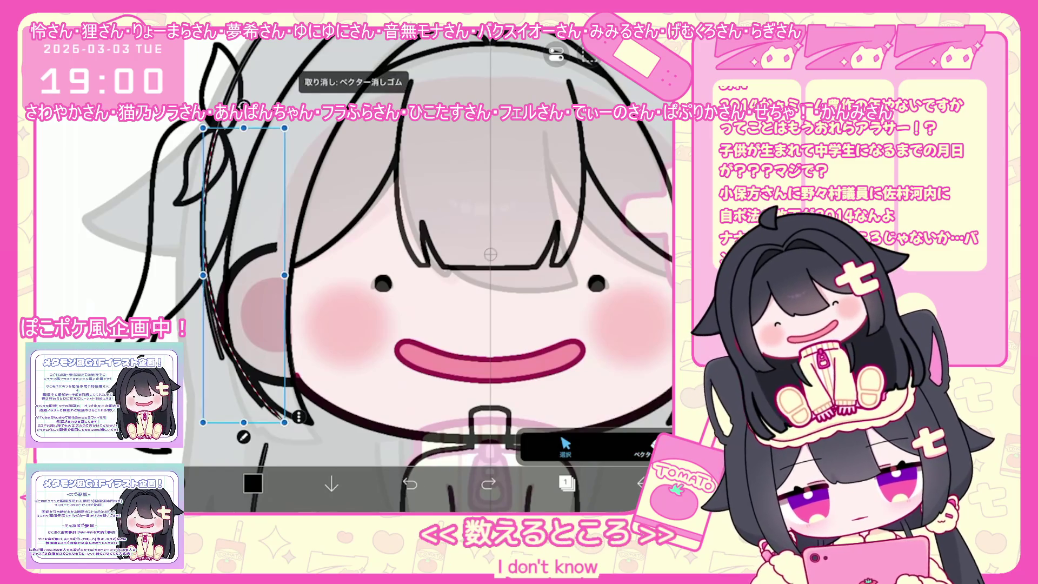
key("ctrl+shift+z")
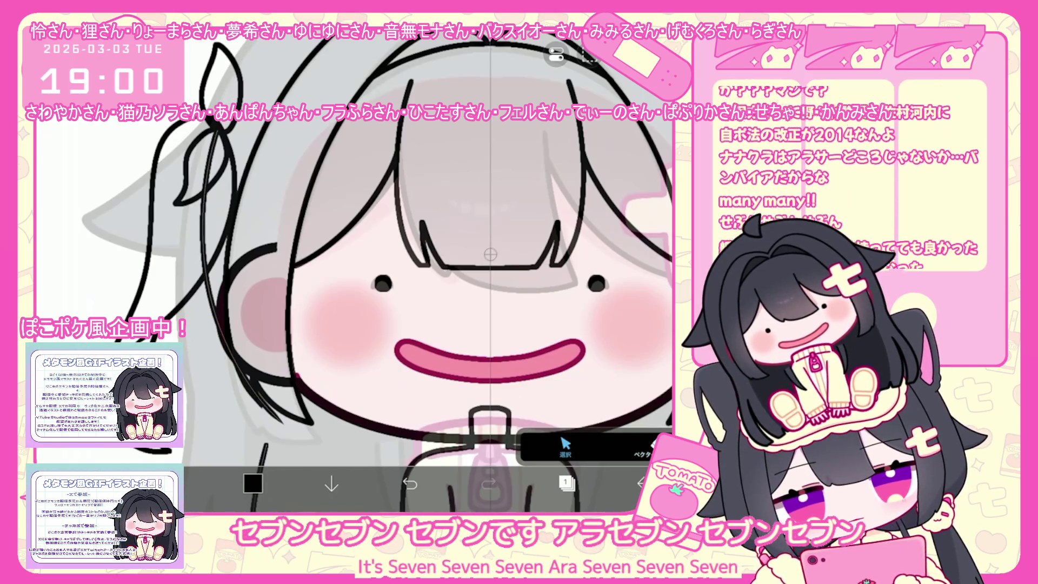
key("ctrl+z")
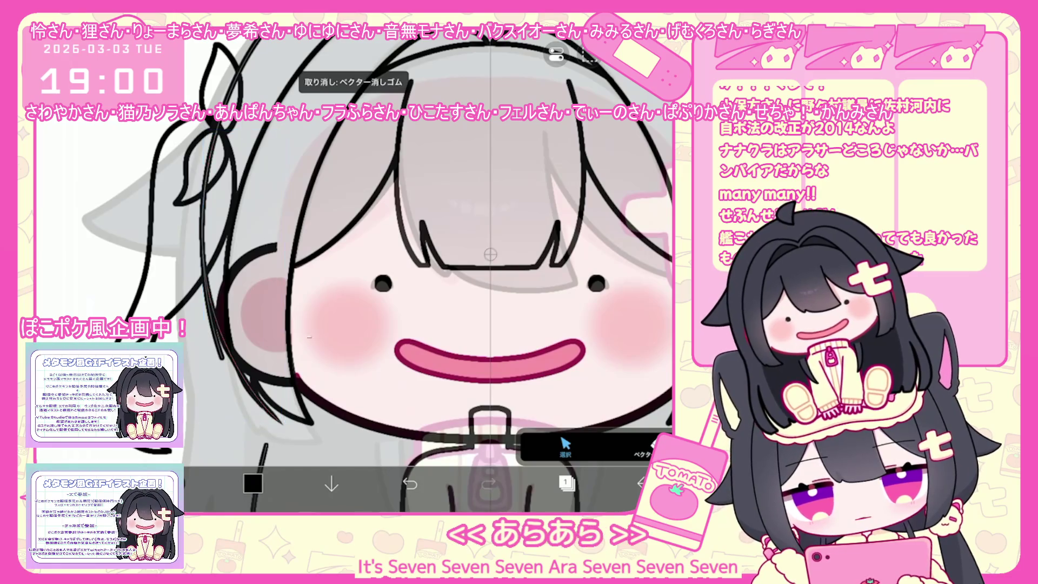
key("ctrl+shift+z")
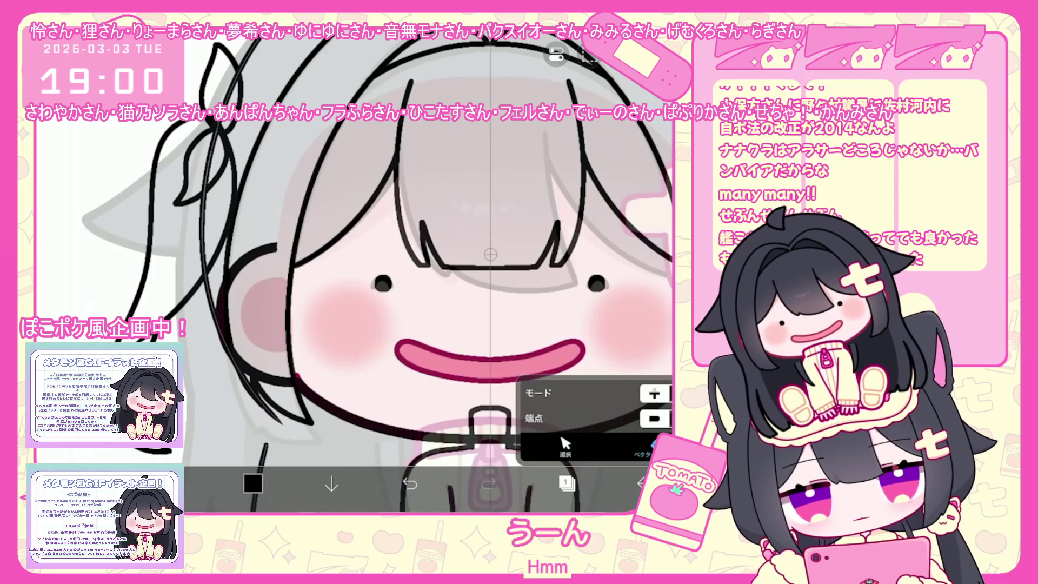
scroll(377, 268, "down", 3)
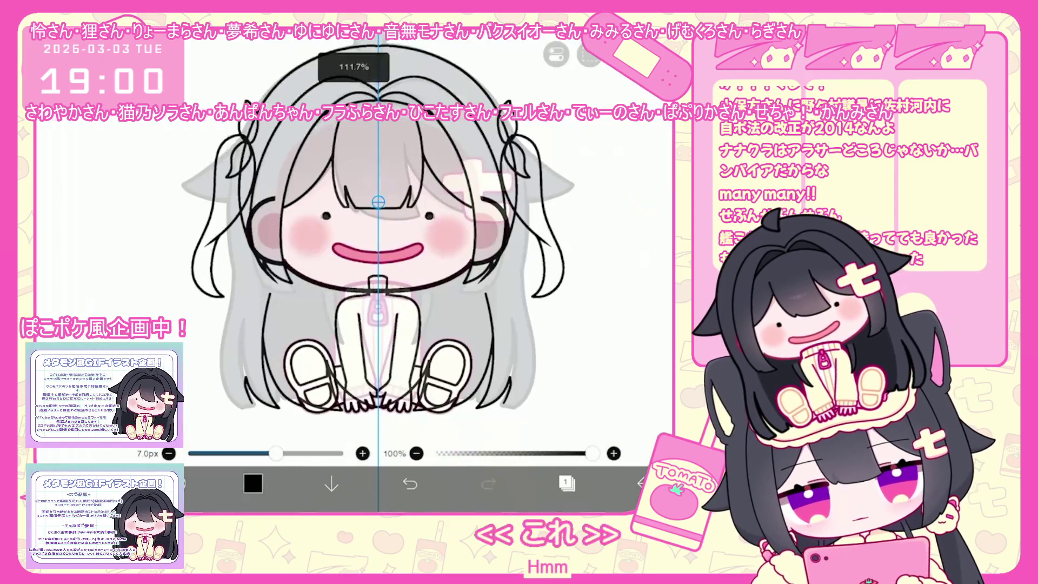
Undo the last hair-line strokes and return to the brush
key("ctrl+z")
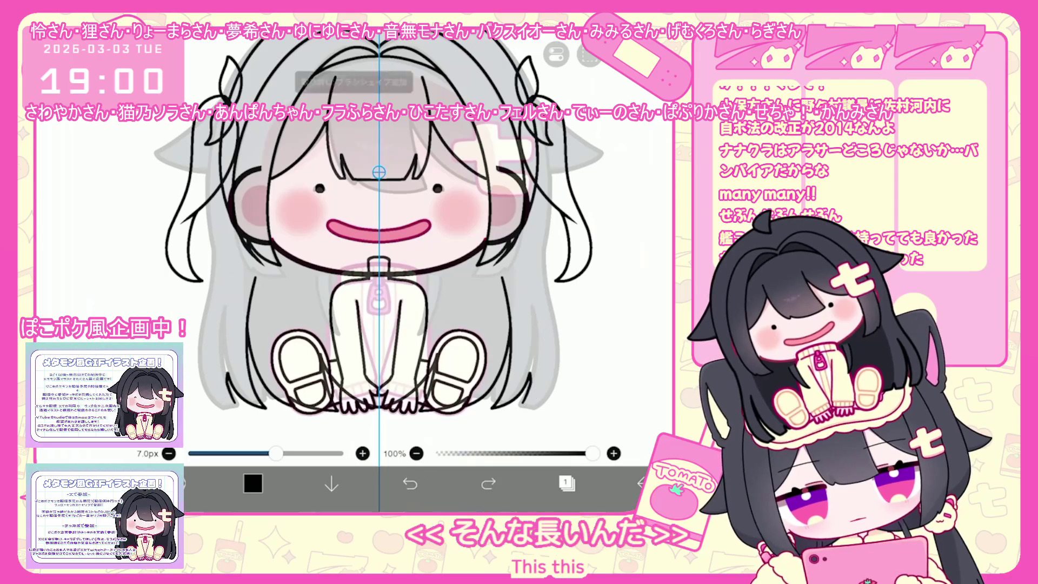
key("ctrl+z")
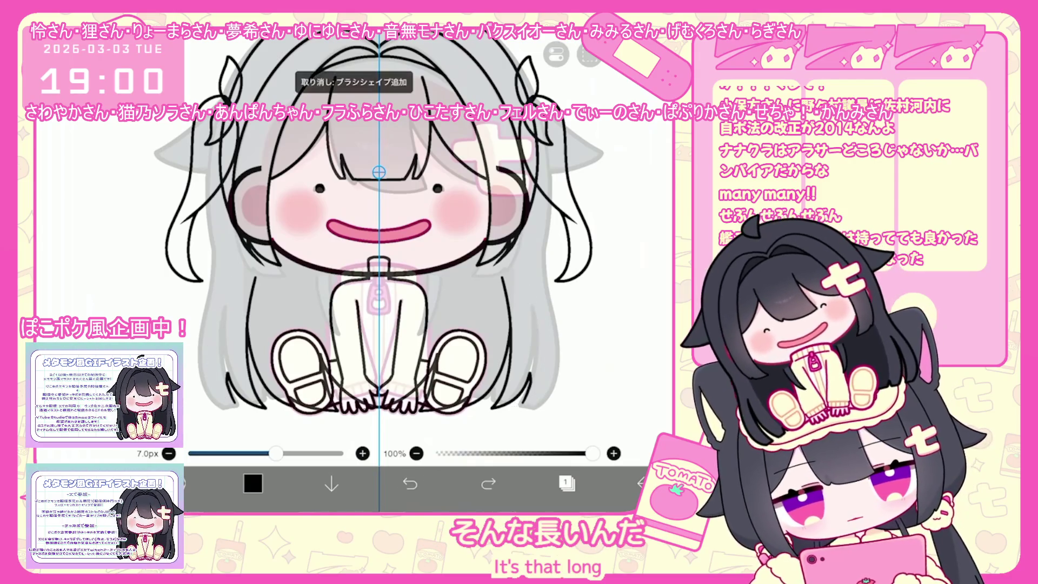
key("ctrl+z")
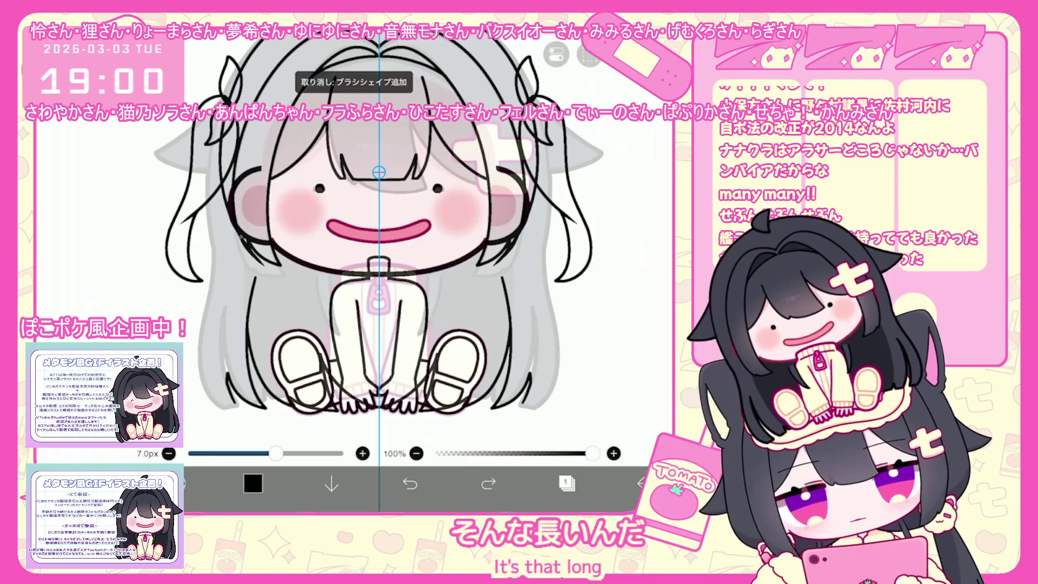
scroll(324, 365, "up", 5)
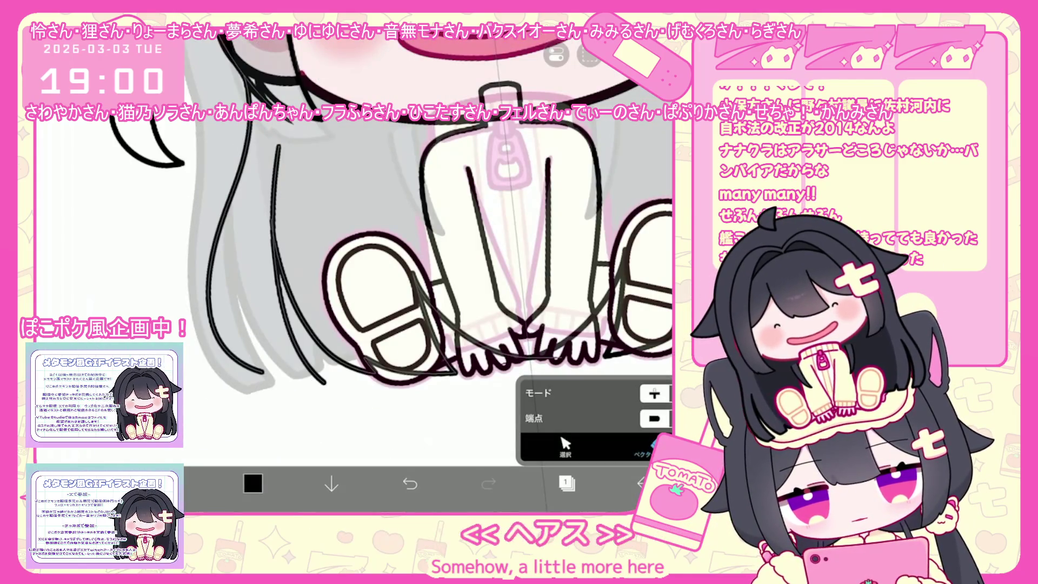
key("b")
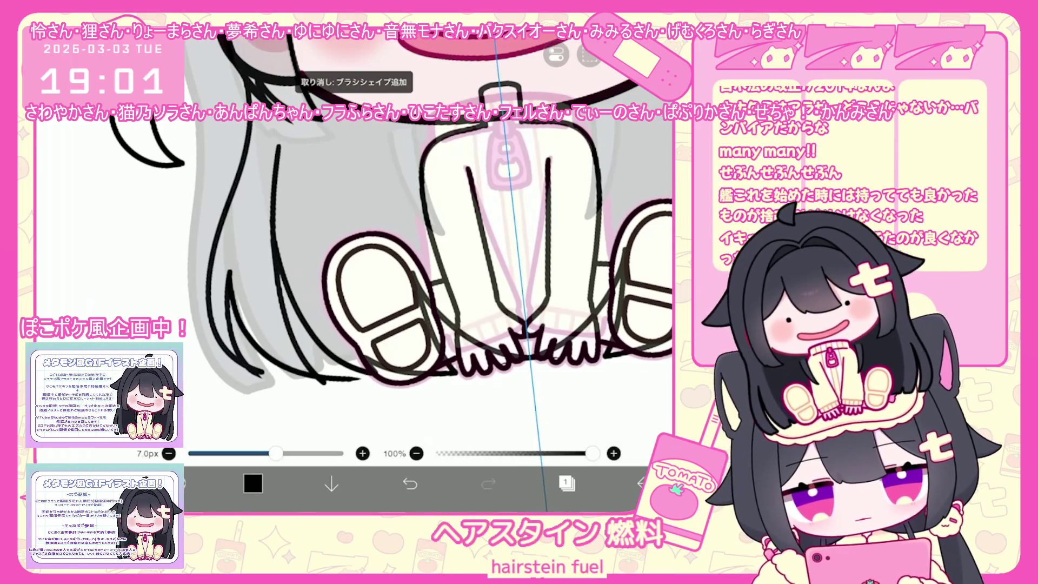
scroll(428, 267, "down", 5)
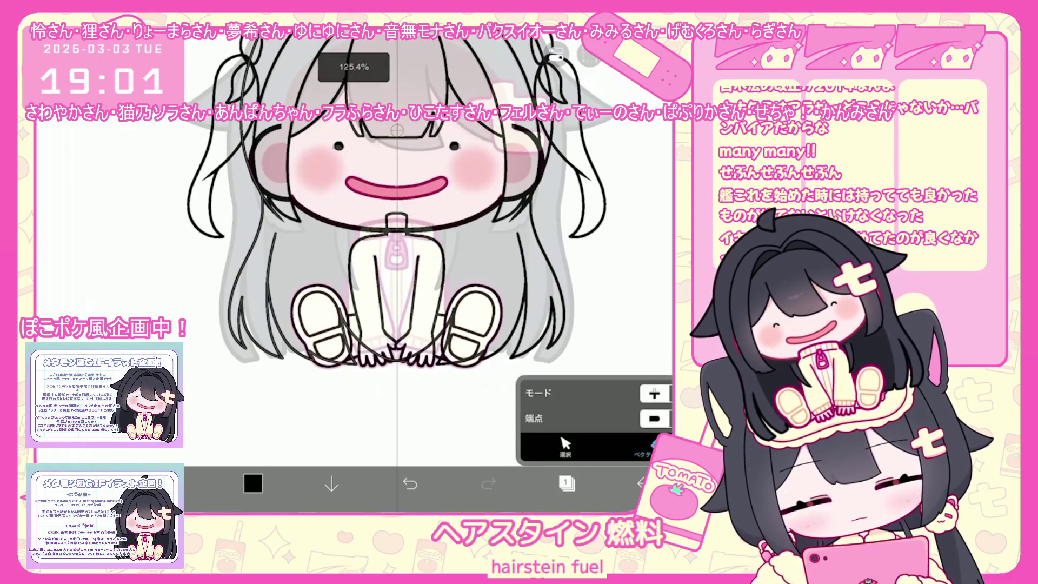
scroll(428, 267, "up", 5)
scroll(297, 236, "up", 2)
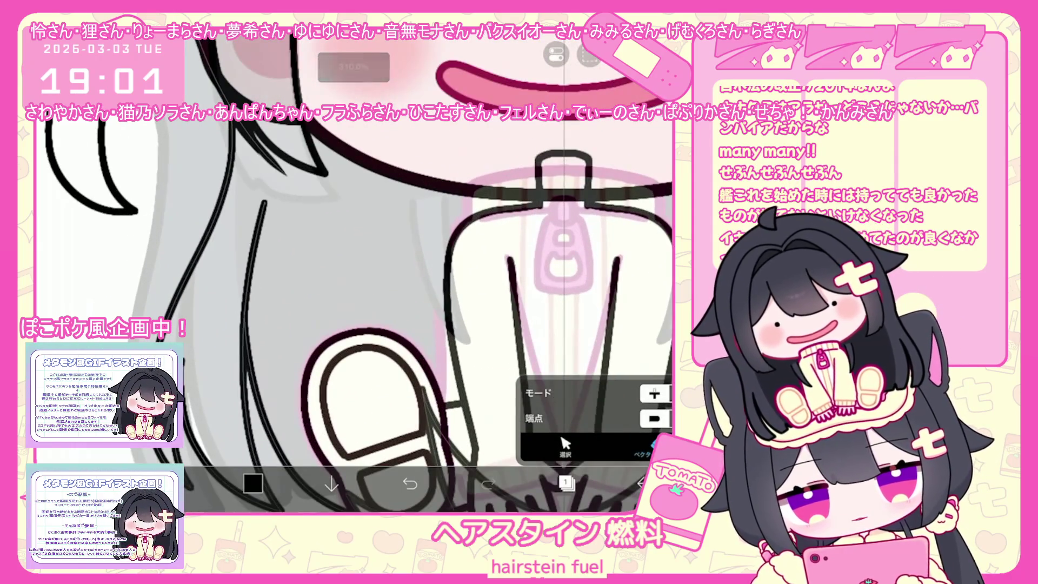
scroll(357, 268, "down", 4)
scroll(357, 267, "up", 3)
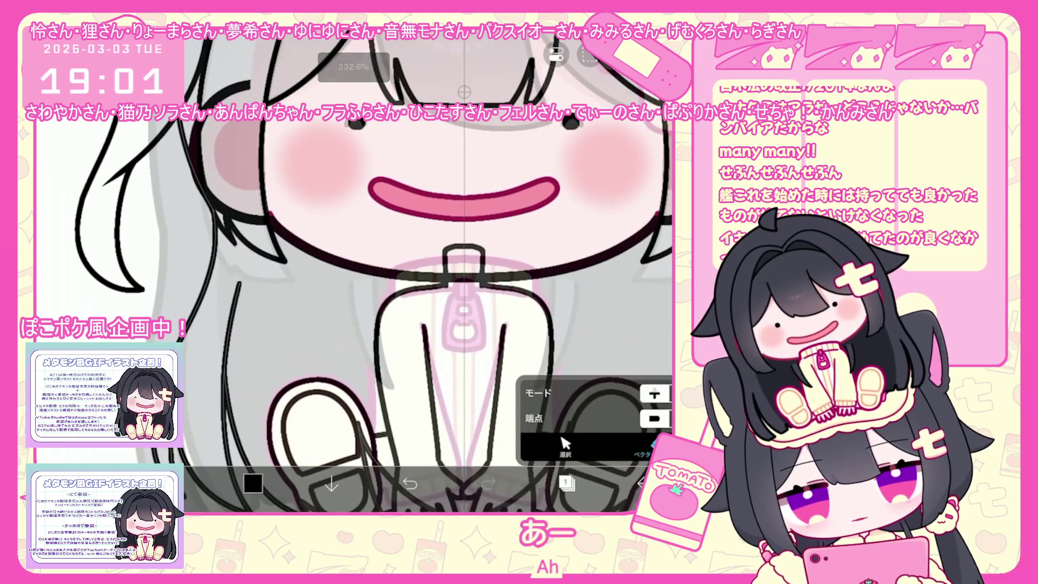
scroll(389, 268, "down", 5)
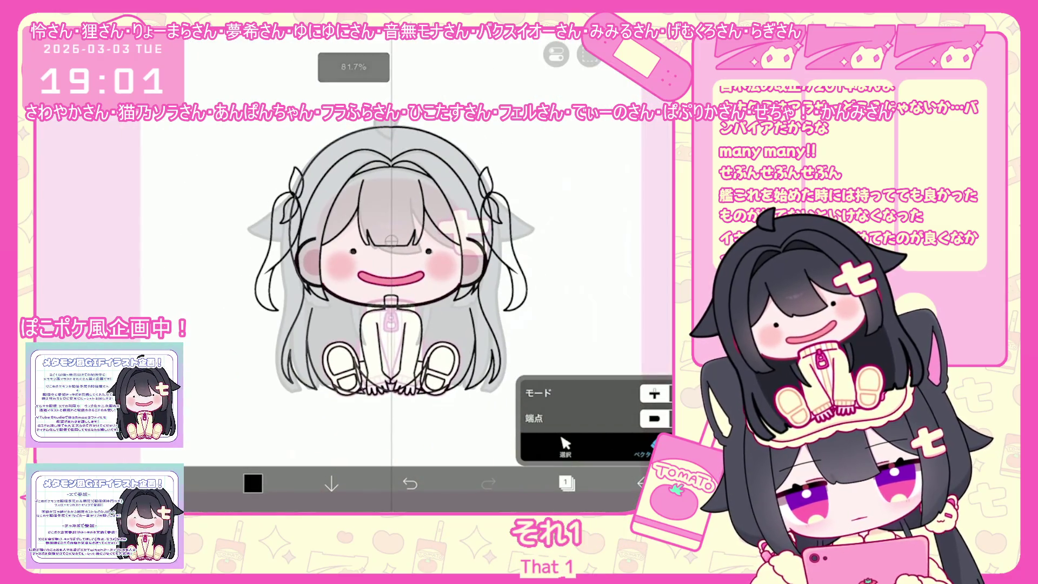
Bring up the layer list with layer 1 active
left_click(566, 483)
scroll(582, 243, "up", 3)
scroll(582, 244, "down", 2)
left_click(566, 483)
scroll(389, 244, "down", 2)
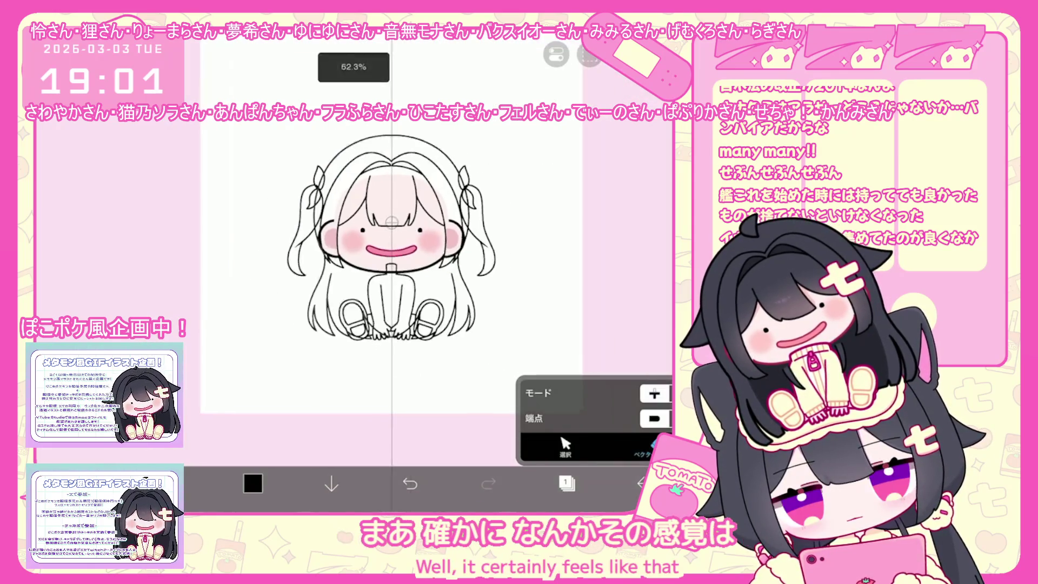
scroll(389, 243, "up", 2)
left_click(566, 484)
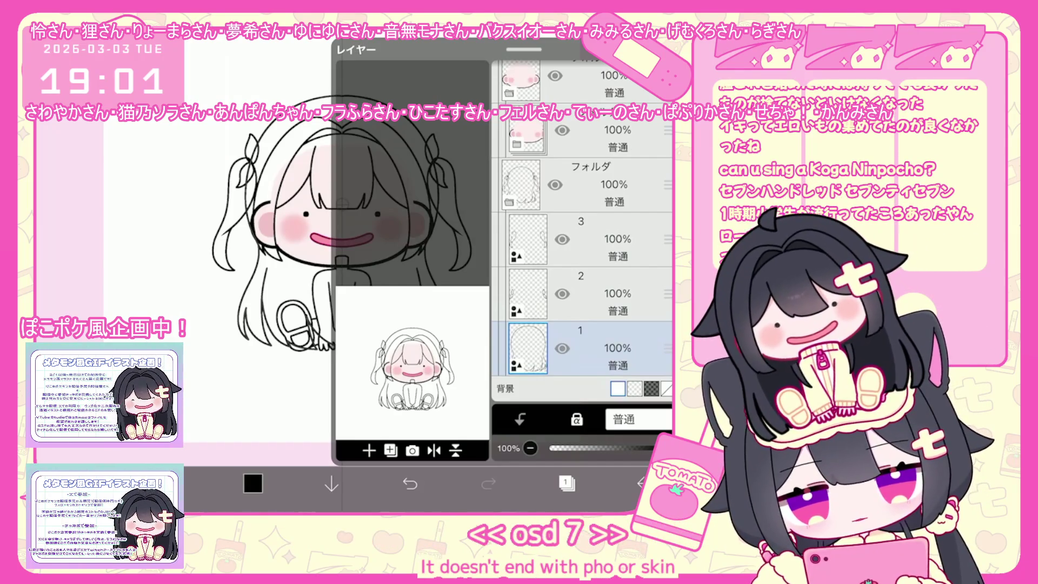
Pick the upper folder in the stack and undo the last stray stroke
left_click(601, 293)
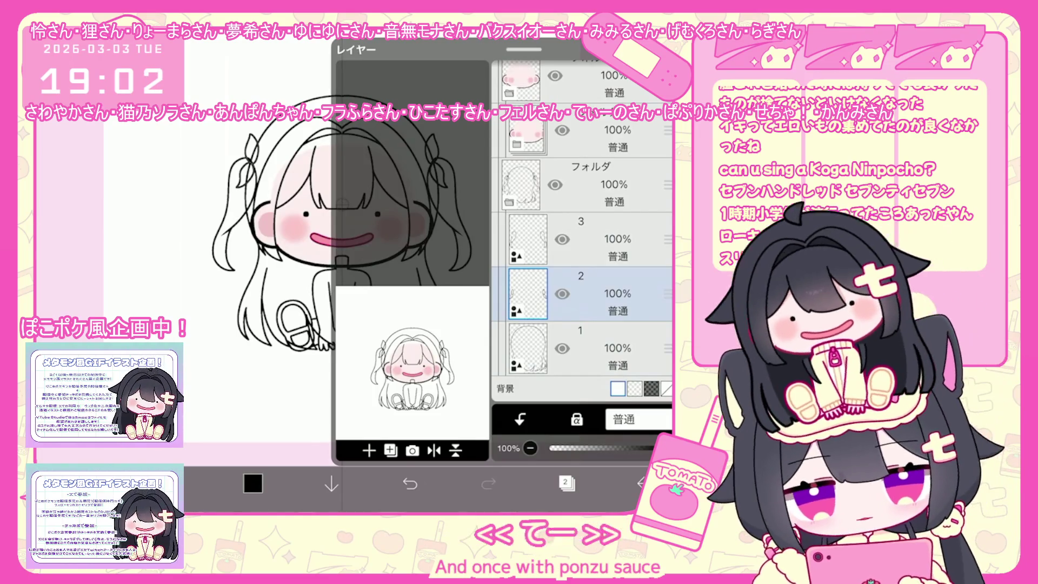
scroll(581, 231, "up", 5)
left_click(601, 171)
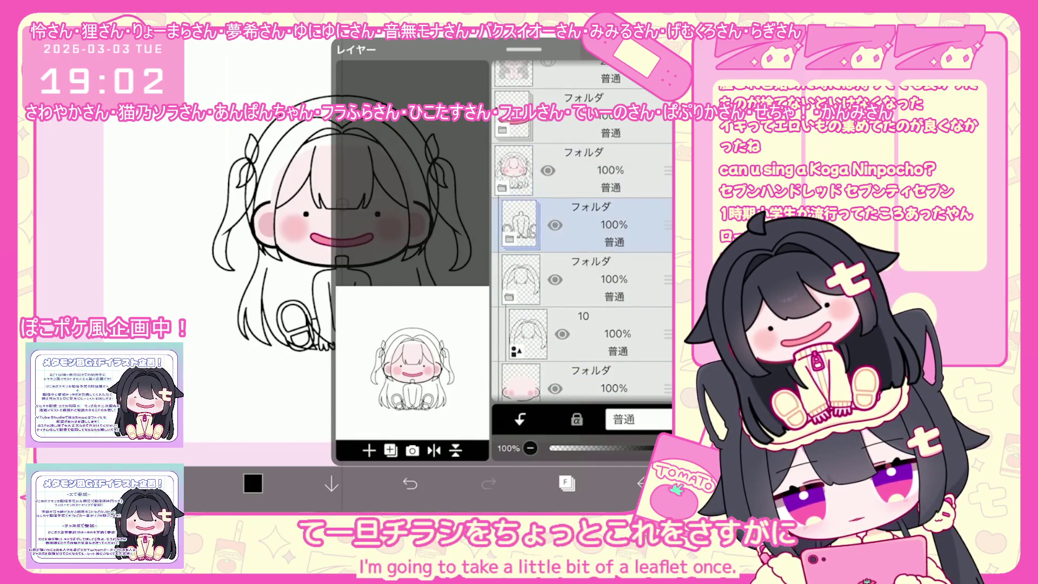
left_click(244, 243)
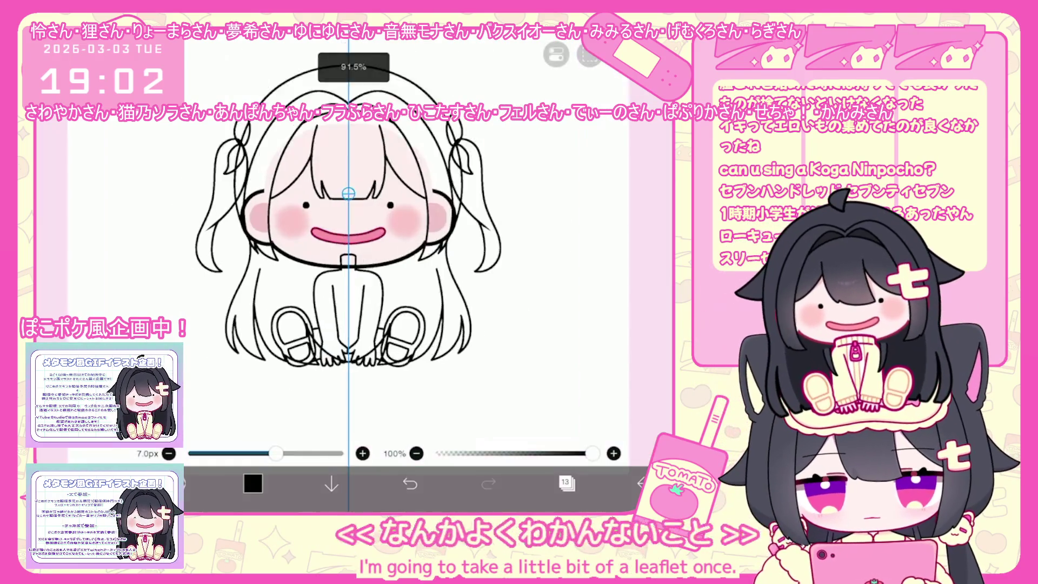
scroll(405, 244, "up", 5)
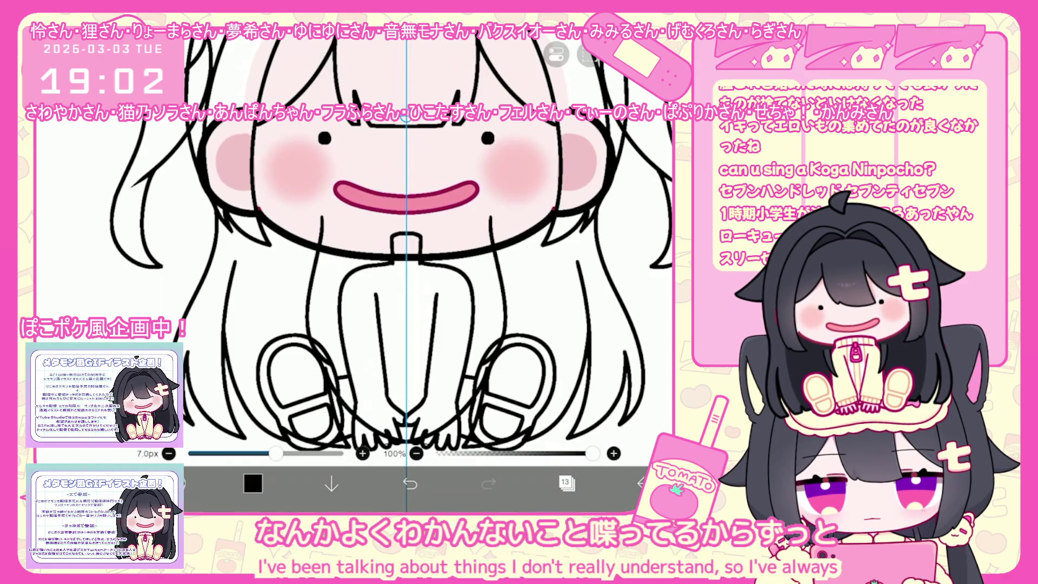
key("ctrl+z")
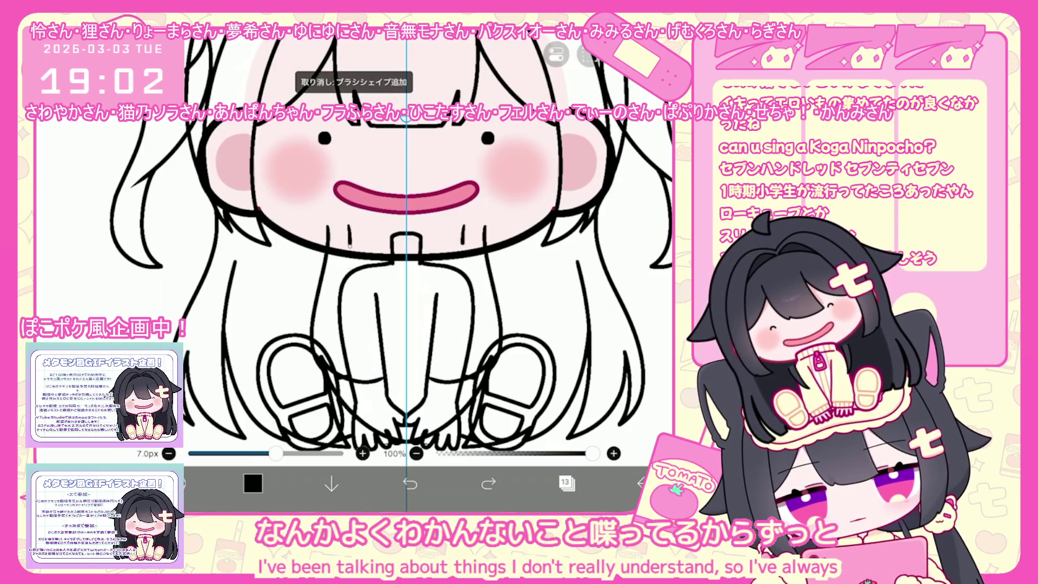
left_click(562, 442)
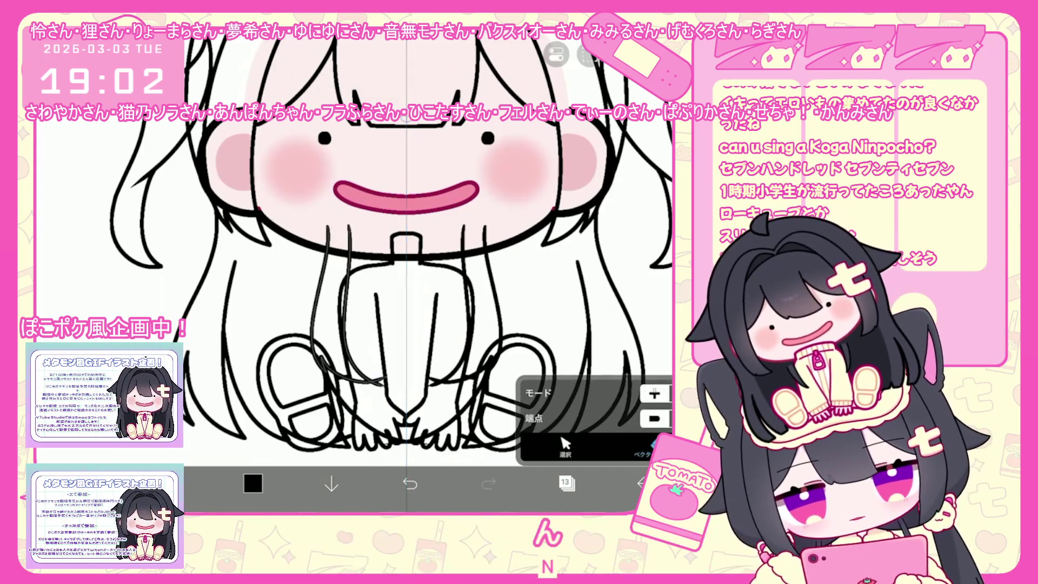
Add a new empty layer 13 above layer 12 as the working layer
left_click(566, 484)
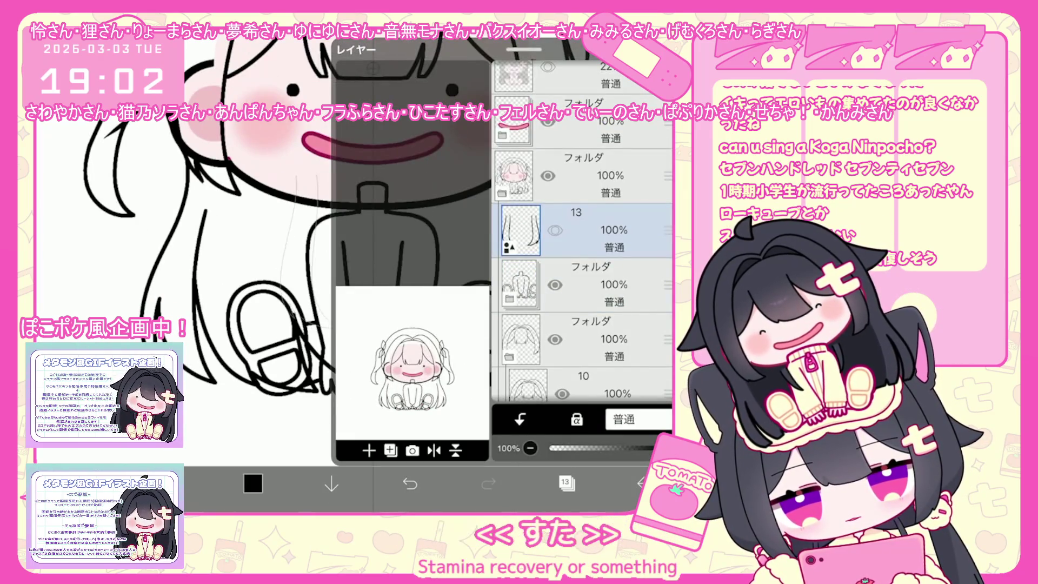
left_click(369, 449)
left_click(391, 352)
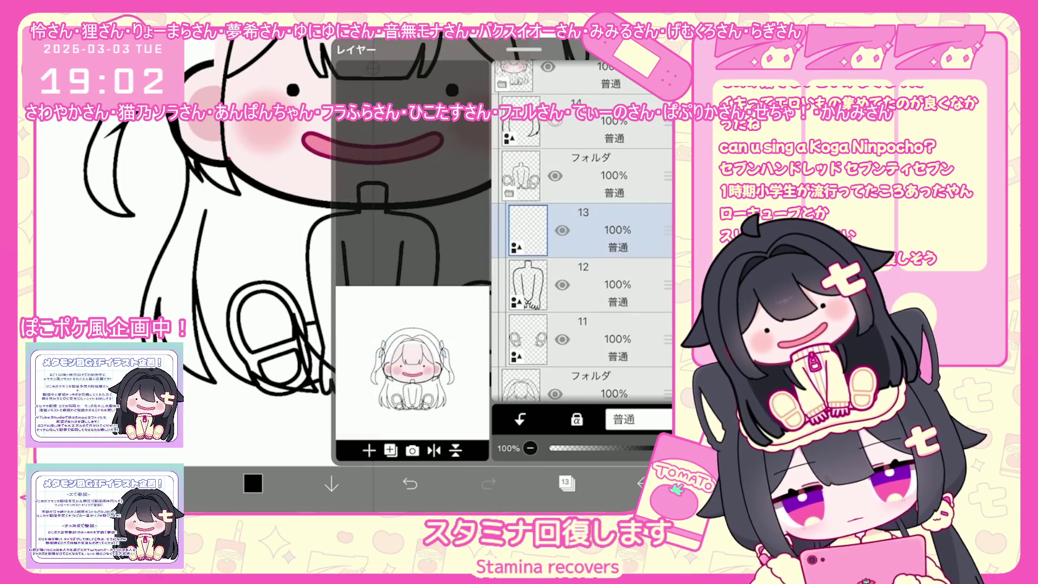
left_click(566, 483)
scroll(390, 244, "up", 3)
scroll(389, 244, "up", 1)
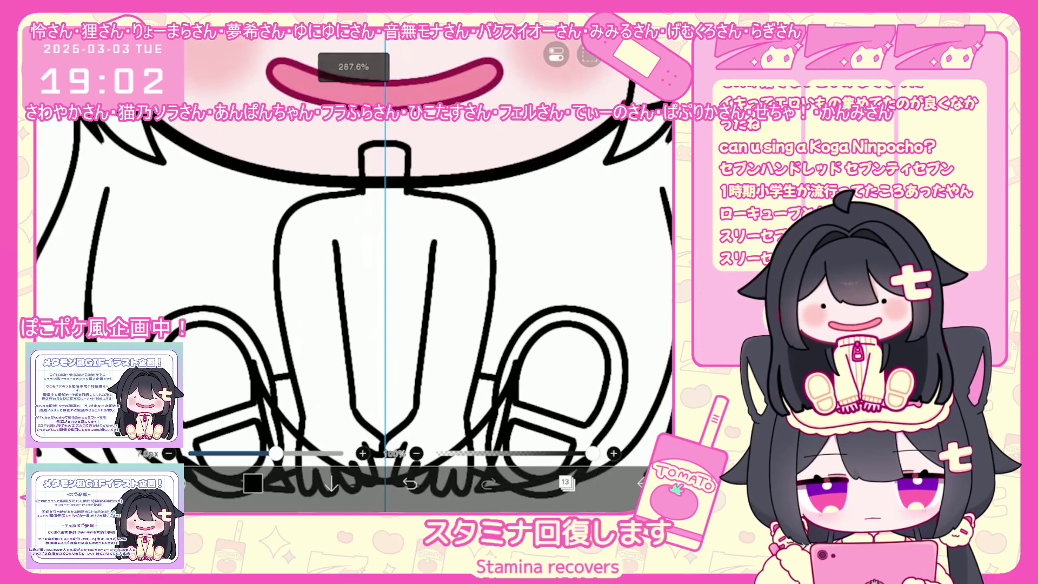
Outline the collar on both sides of the V-neck with ticks beneath, redrawing as needed
key("ctrl+z")
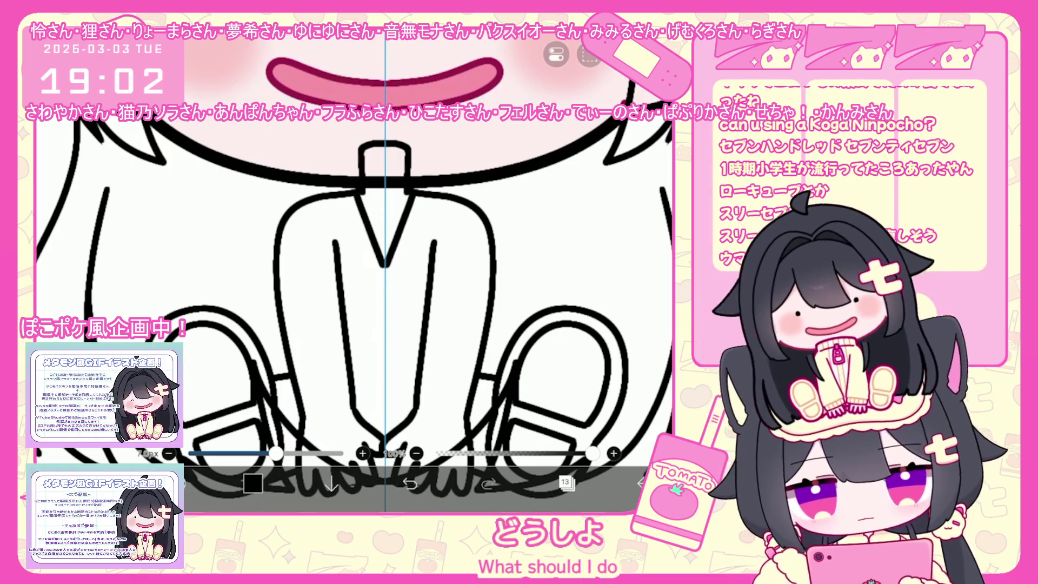
scroll(390, 243, "up", 2)
left_click_drag(293, 224, 339, 271)
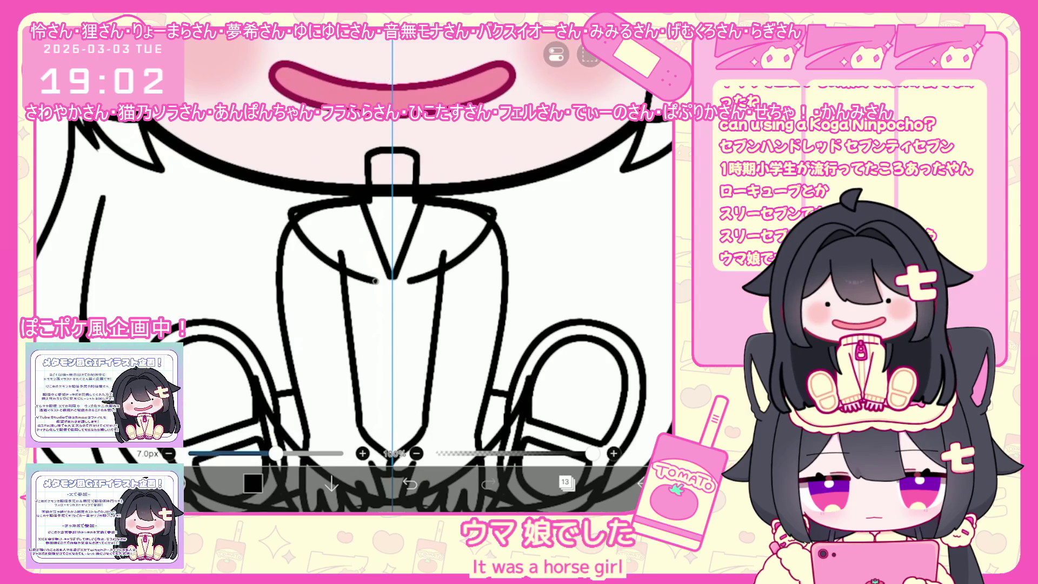
key("ctrl+z")
left_click_drag(369, 201, 354, 272)
mouse_move(414, 201)
left_mouse_down()
mouse_move(430, 273)
mouse_move(385, 271)
mouse_move(384, 258)
left_mouse_up()
key("ctrl+z")
scroll(388, 268, "up", 1)
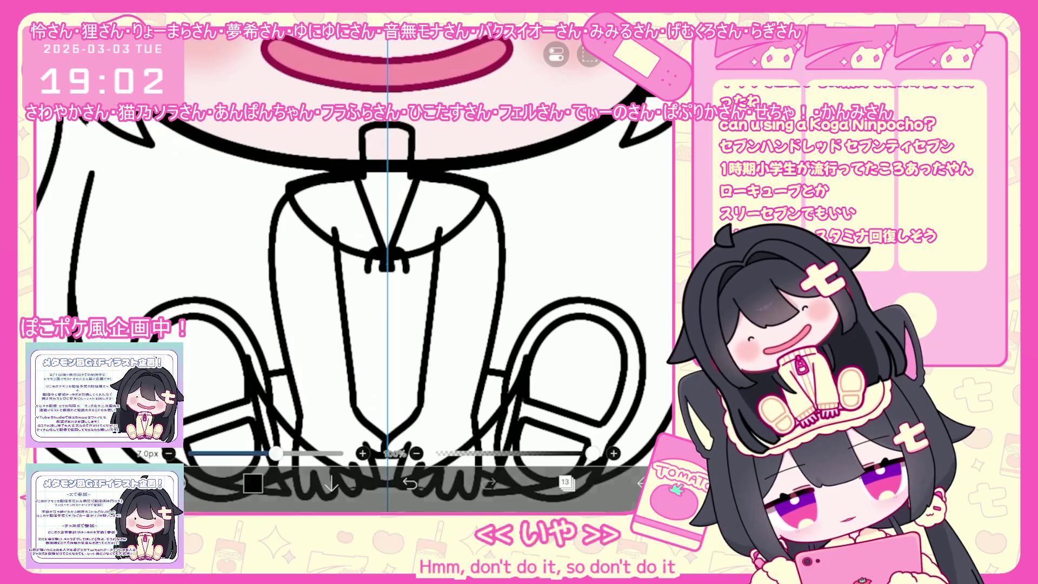
key("ctrl+z")
left_click_drag(372, 251, 401, 272)
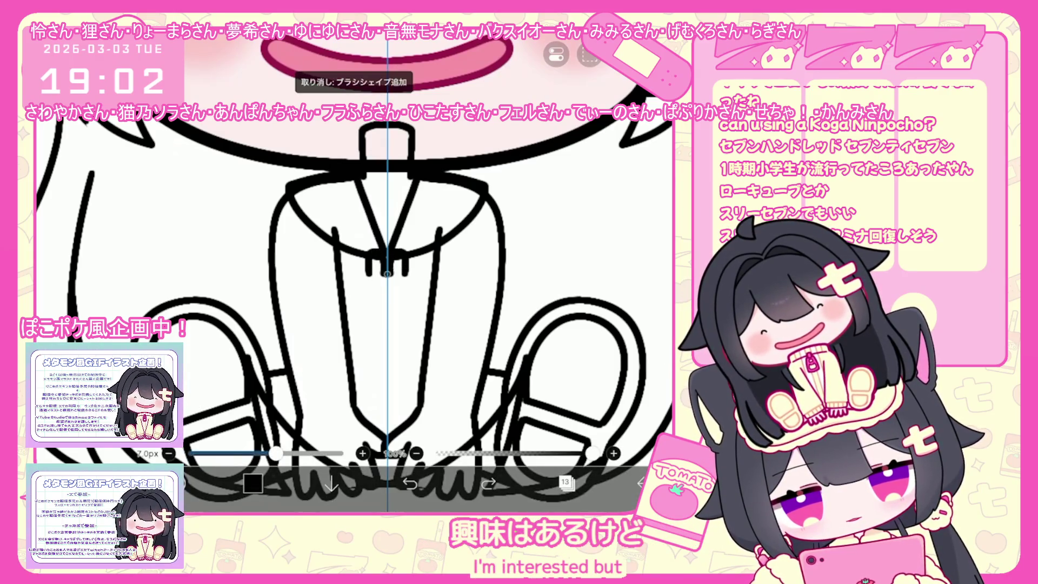
mouse_move(363, 274)
left_mouse_down()
mouse_move(373, 301)
mouse_move(412, 286)
mouse_move(399, 261)
left_mouse_up()
key("ctrl+z")
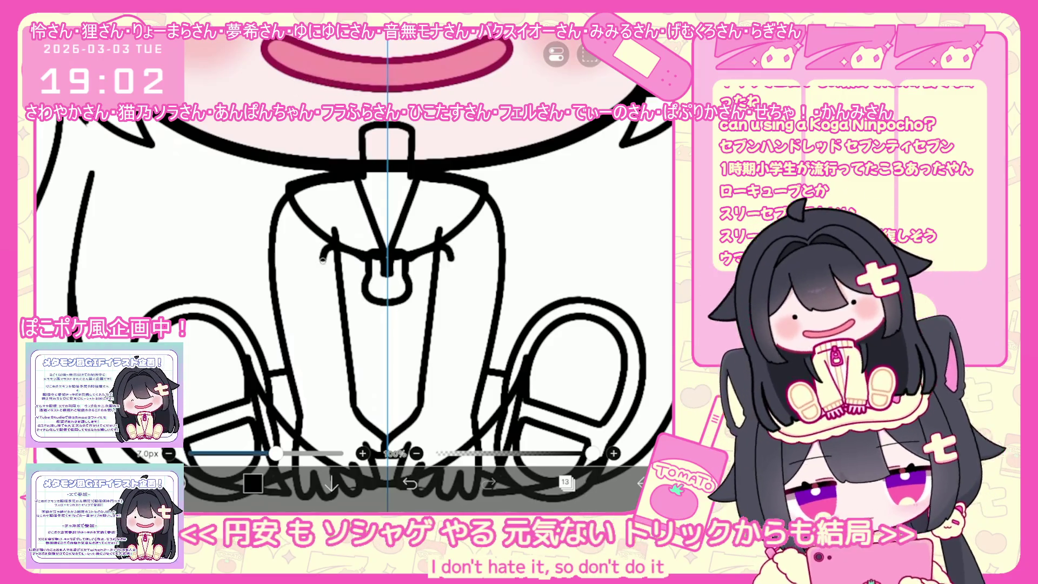
Ink mirrored curves down the shirt and the bow tie at the collar
left_click_drag(343, 297, 372, 309)
key("ctrl+z")
left_click_drag(325, 260, 368, 344)
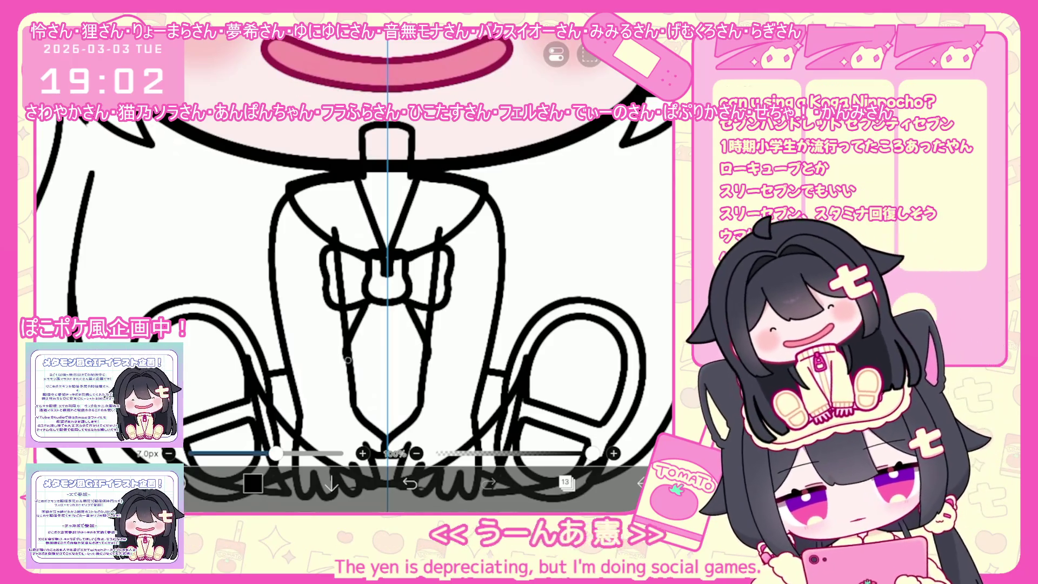
key("ctrl+z")
left_click_drag(328, 262, 366, 304)
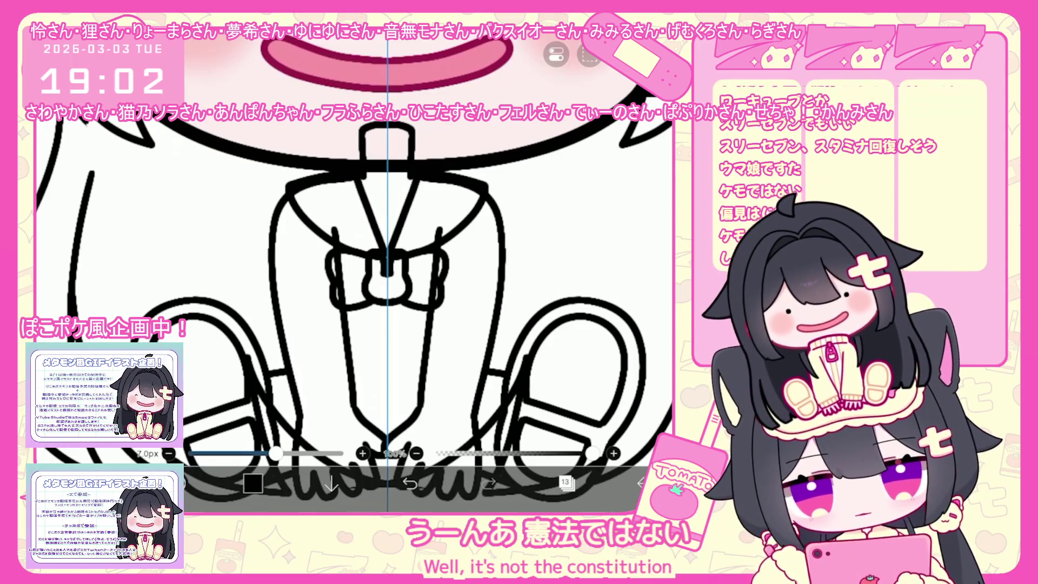
left_click_drag(357, 312, 375, 349)
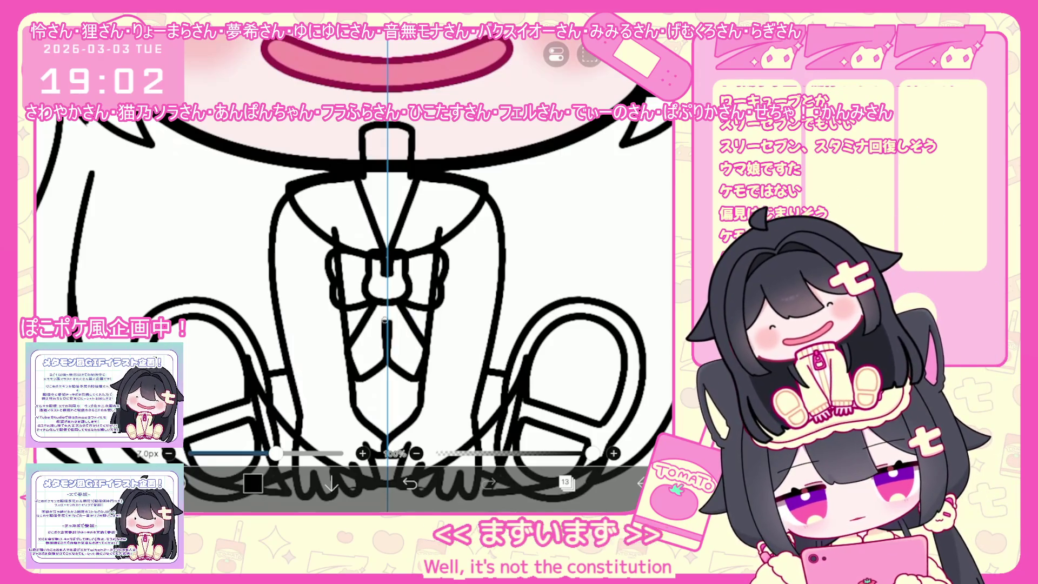
key("ctrl+z")
mouse_move(356, 306)
left_mouse_down()
mouse_move(345, 324)
mouse_move(377, 341)
left_mouse_up()
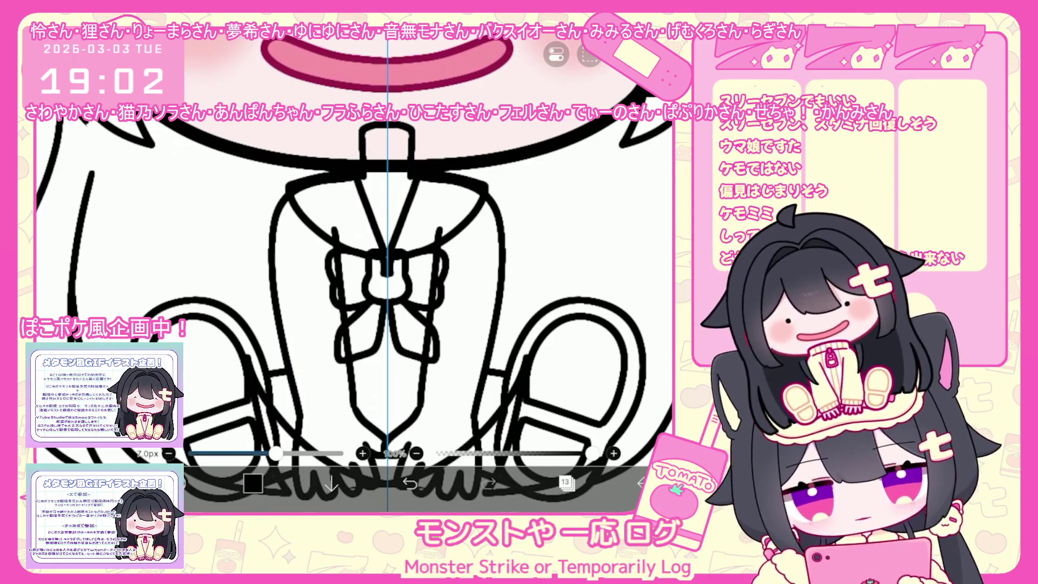
scroll(370, 273, "down", 1)
scroll(355, 271, "up", 1)
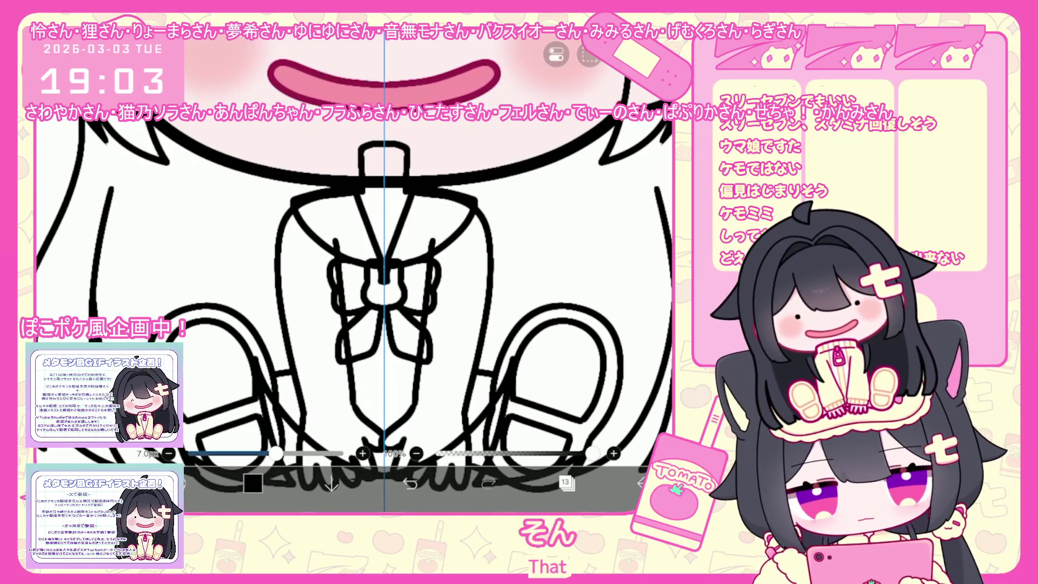
Draw the collar frill and mirrored lines across the legs, undoing the strays near the leg and bow
left_click_drag(291, 194, 313, 214)
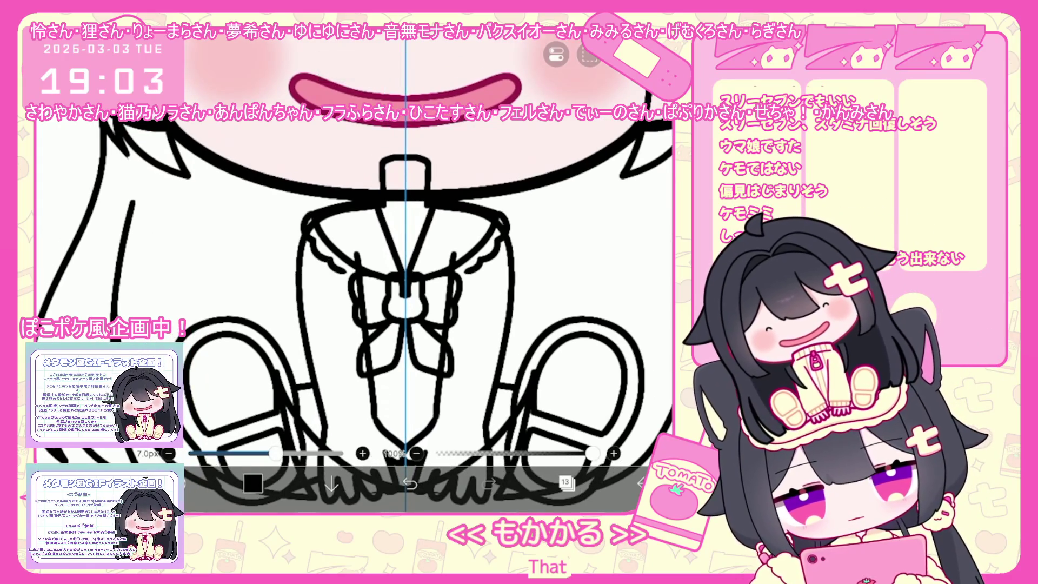
key("ctrl+z")
left_click_drag(308, 231, 349, 268)
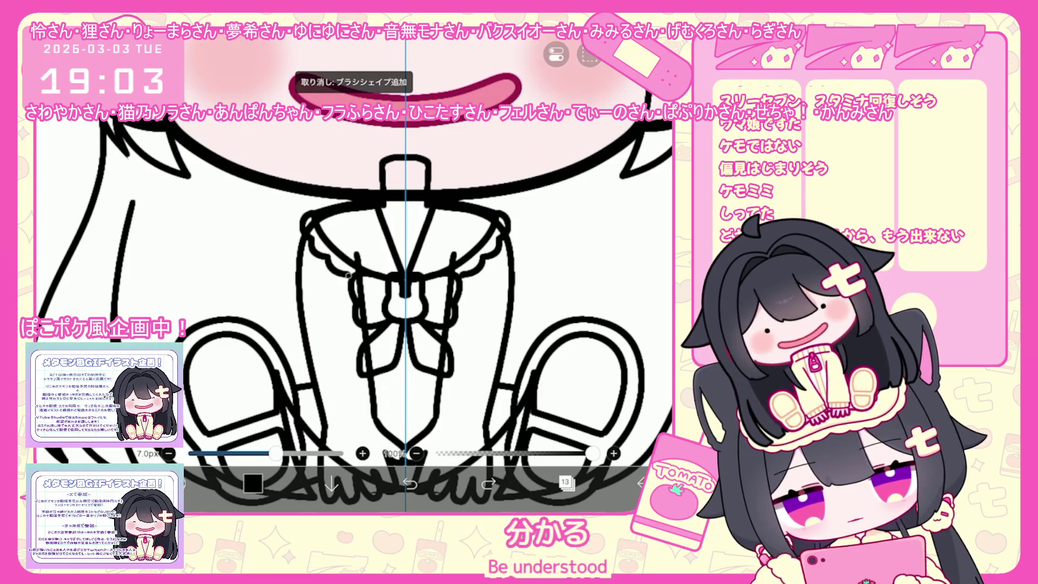
left_click_drag(406, 300, 379, 278)
left_click_drag(279, 256, 330, 261)
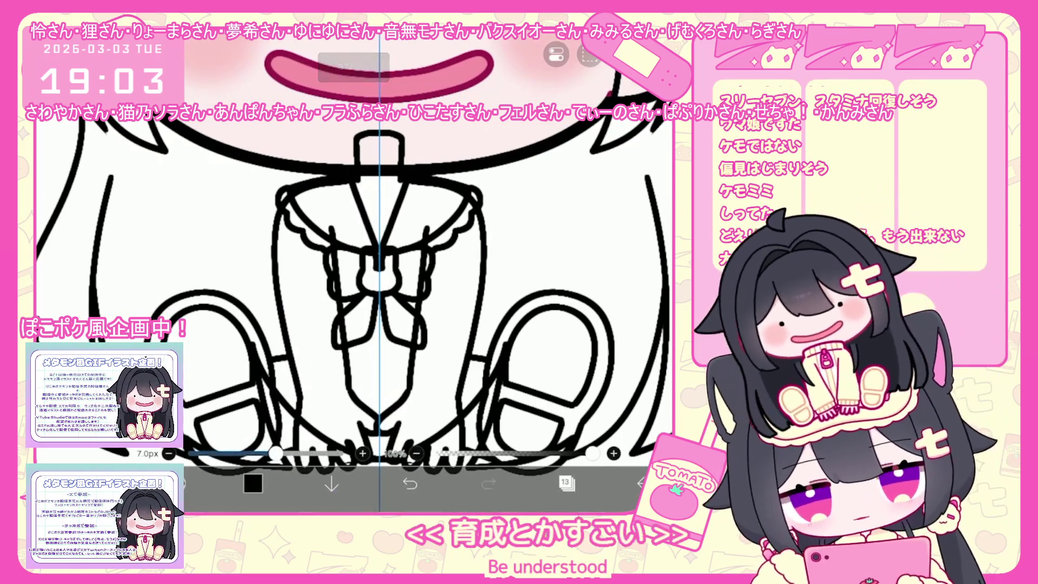
left_click_drag(486, 258, 497, 289)
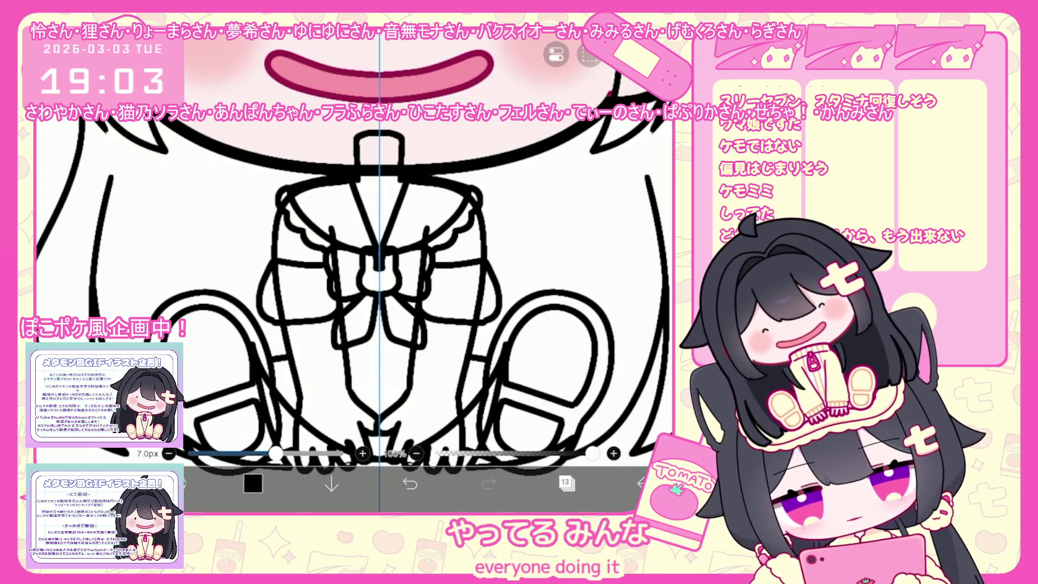
key("ctrl+z")
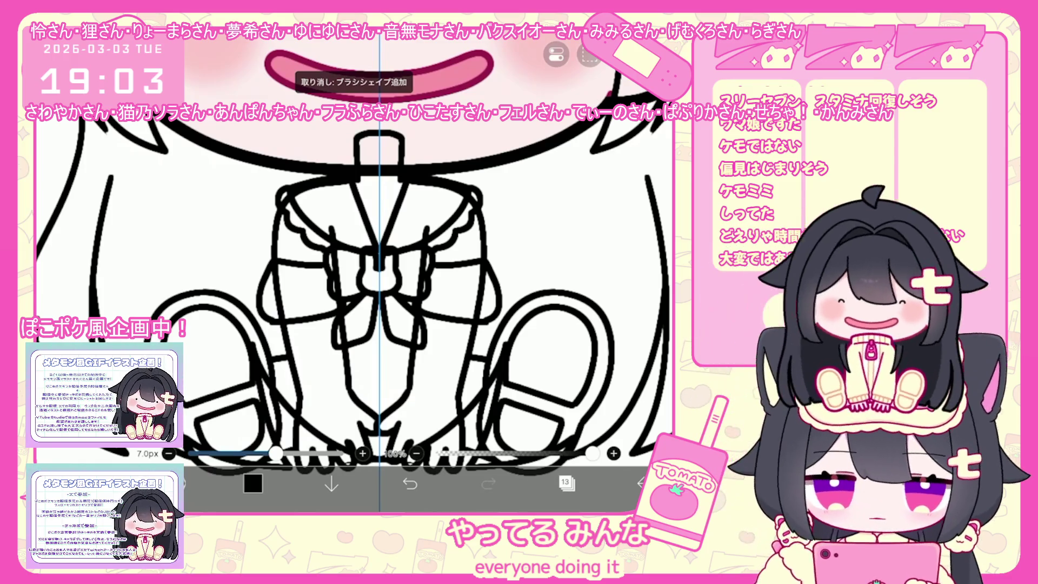
key("ctrl+z")
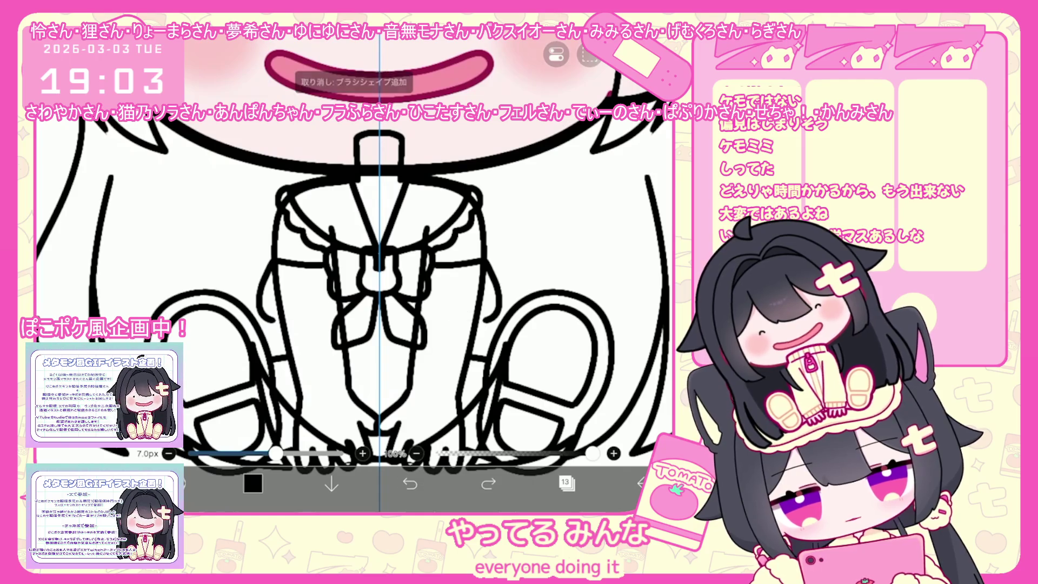
scroll(355, 267, "up", 2)
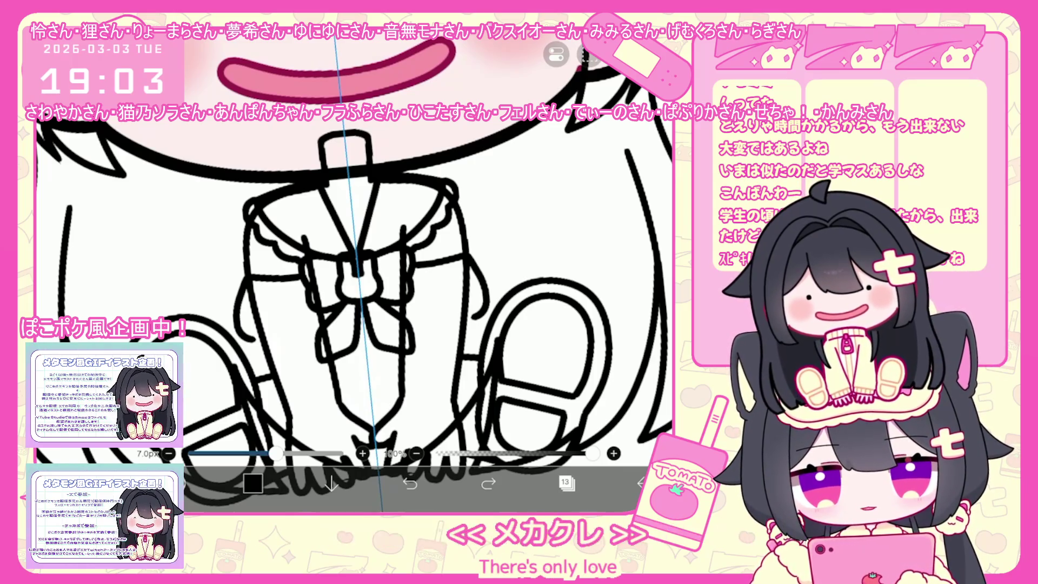
scroll(355, 308, "up", 1)
scroll(354, 271, "up", 1)
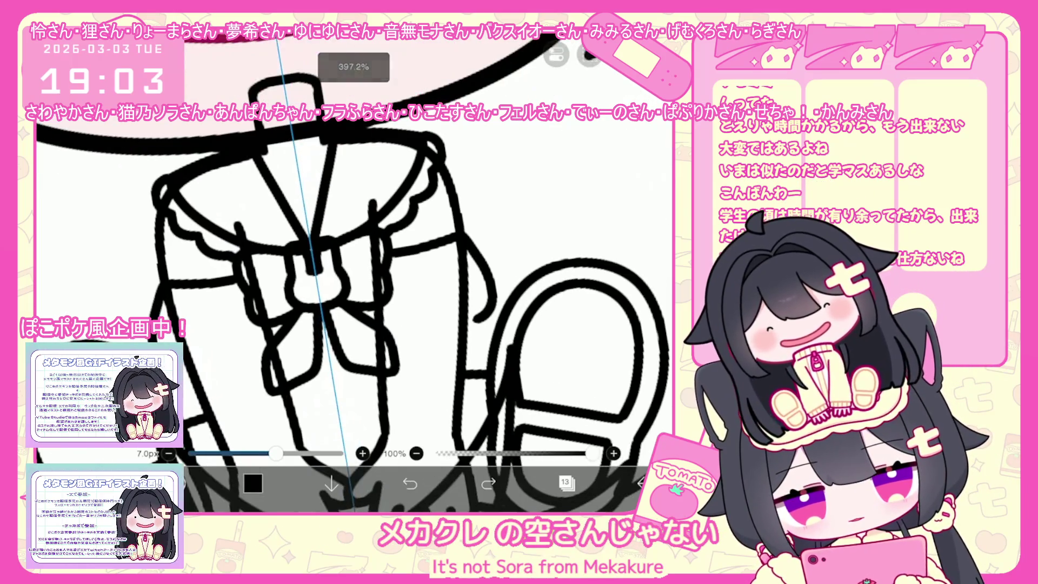
Undo two stray strokes around the bow and frilled hem
key("ctrl+z")
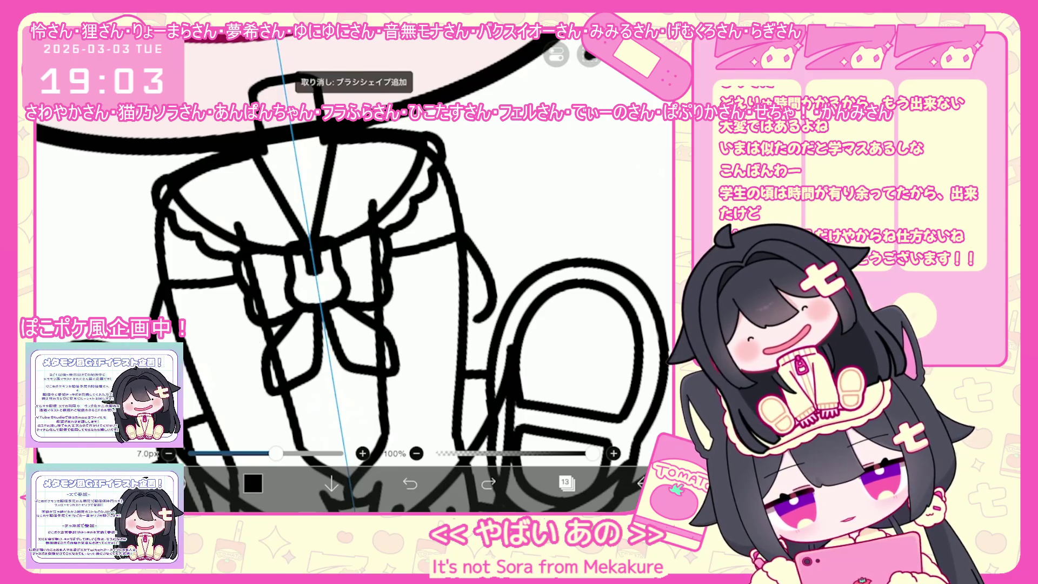
scroll(341, 276, "up", 1)
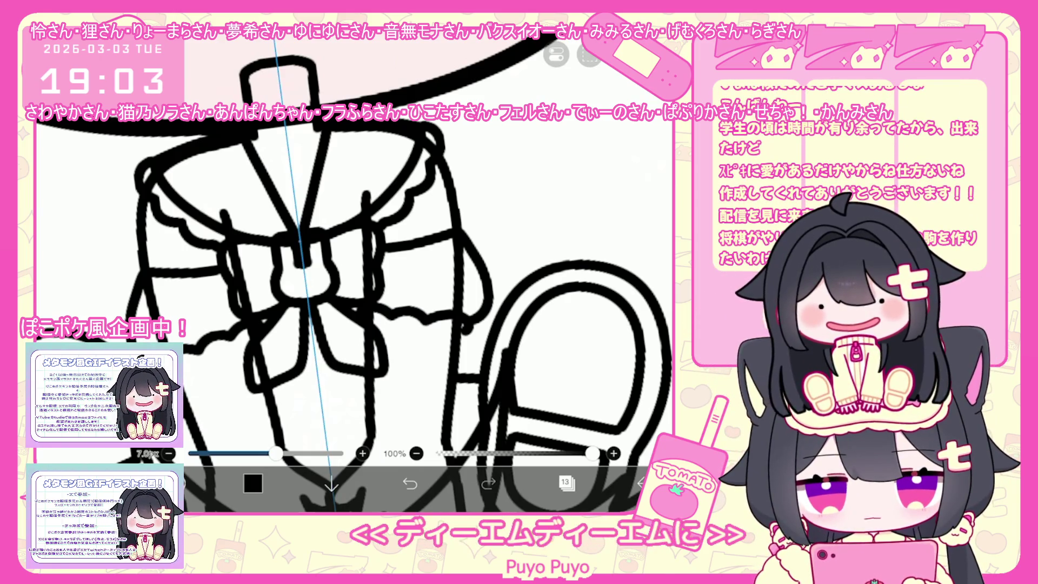
scroll(354, 271, "up", 2)
scroll(355, 271, "down", 1)
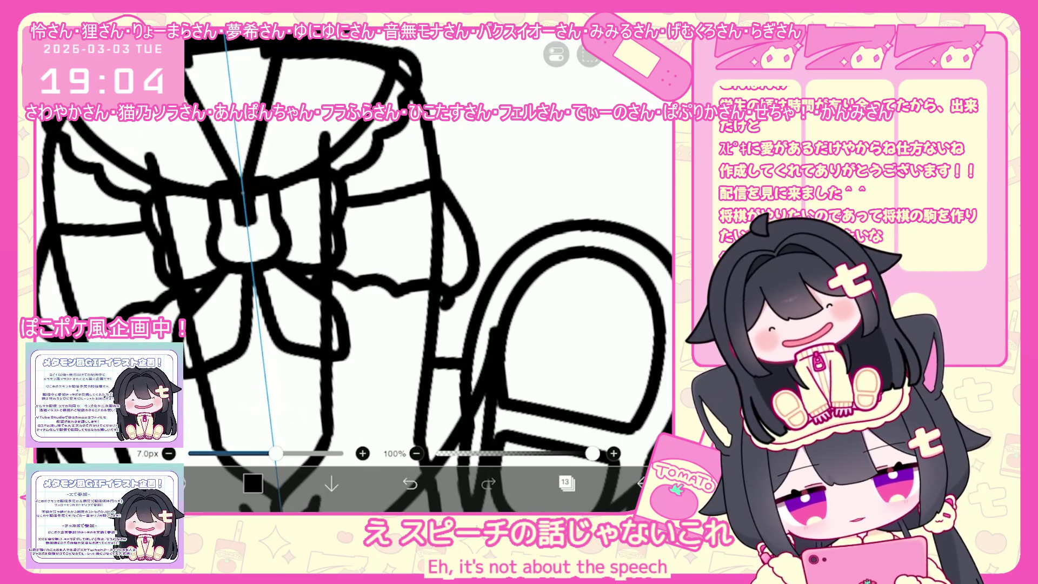
key("ctrl+z")
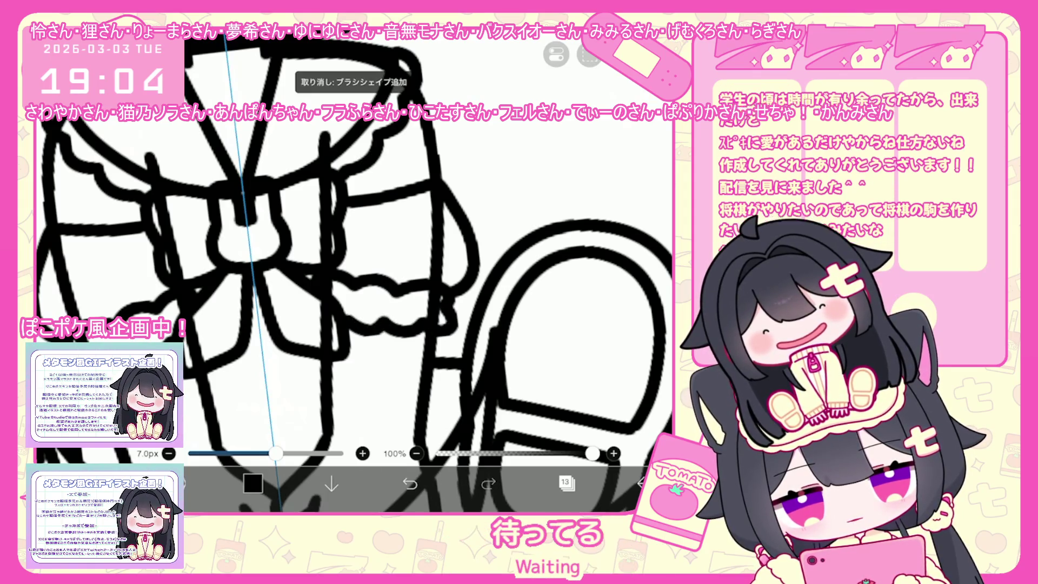
scroll(354, 268, "down", 5)
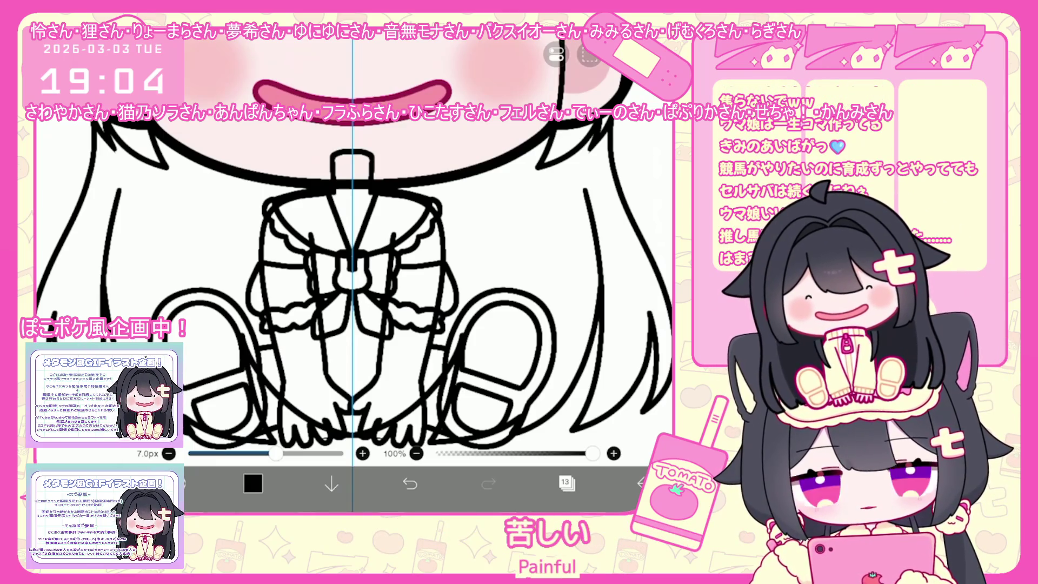
scroll(355, 271, "up", 2)
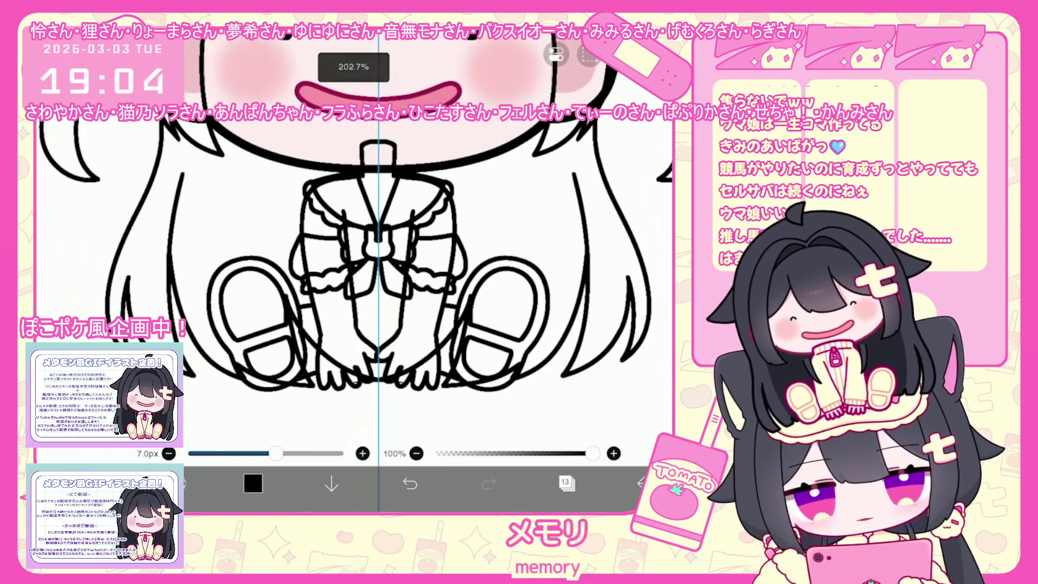
scroll(355, 271, "up", 1)
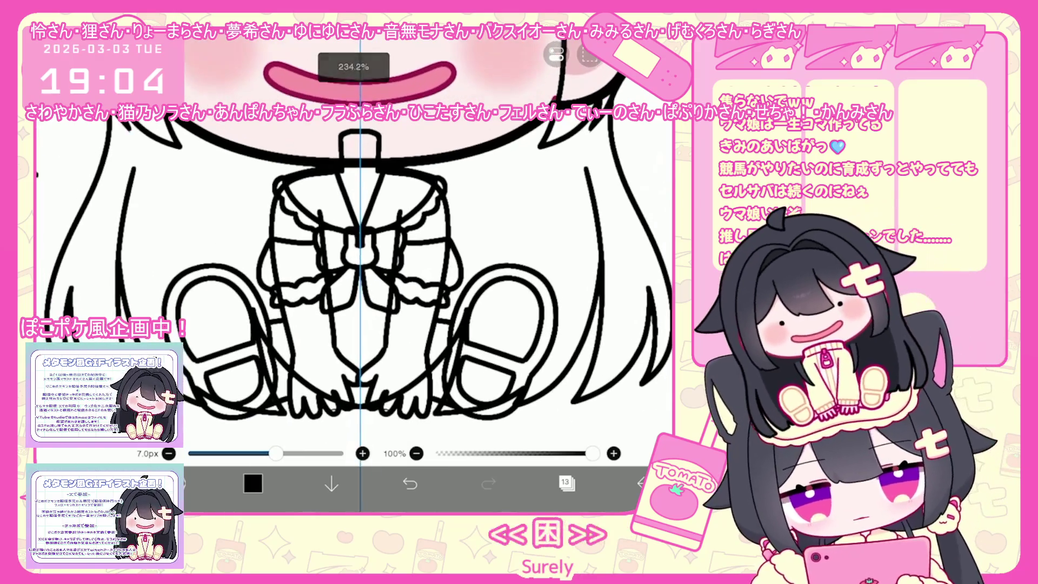
Switch to layer 12, clear the selection around the clothing, and reopen the layer list
left_click(567, 484)
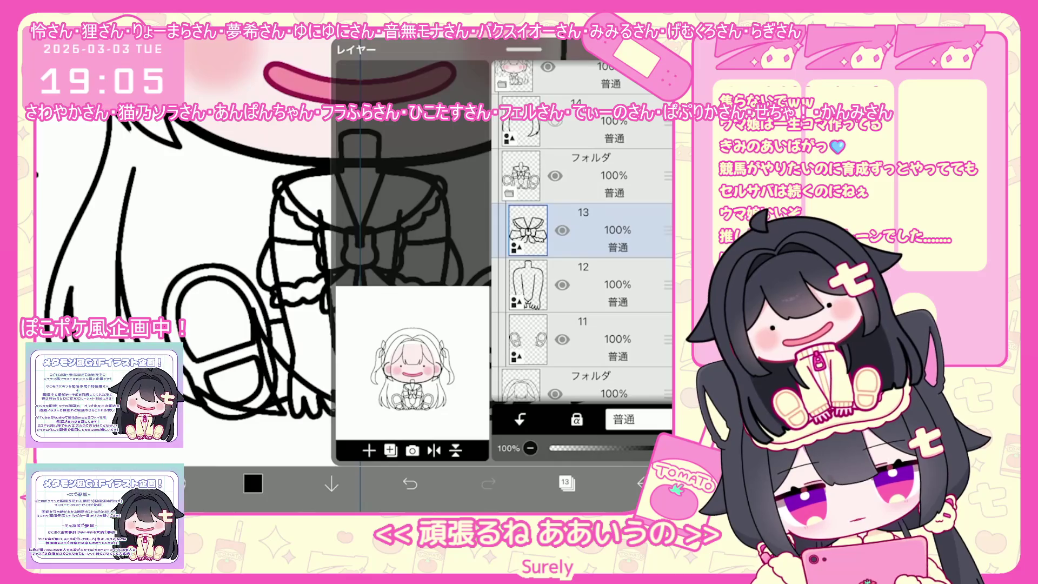
left_click(584, 284)
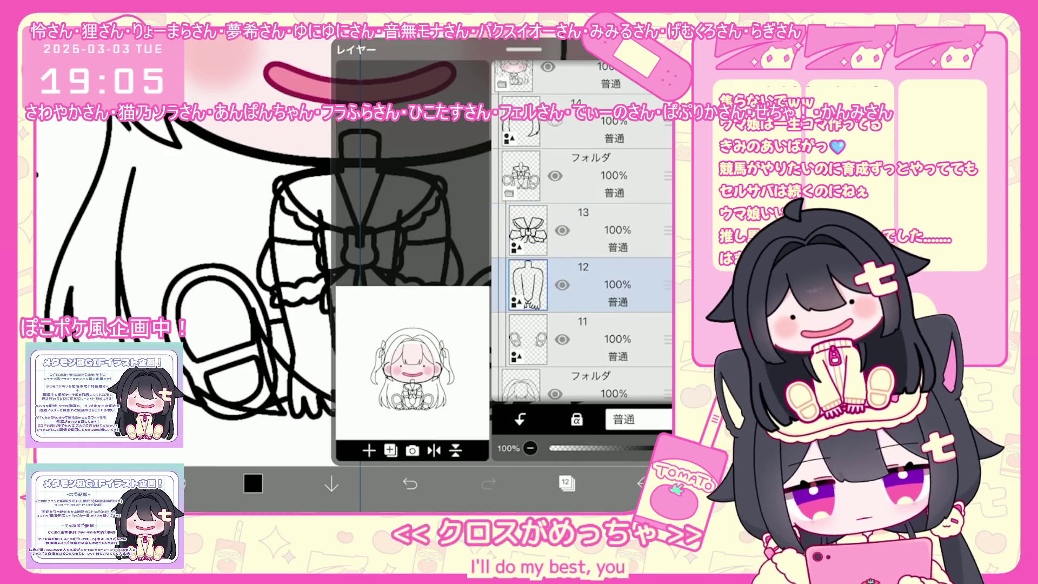
left_click(566, 483)
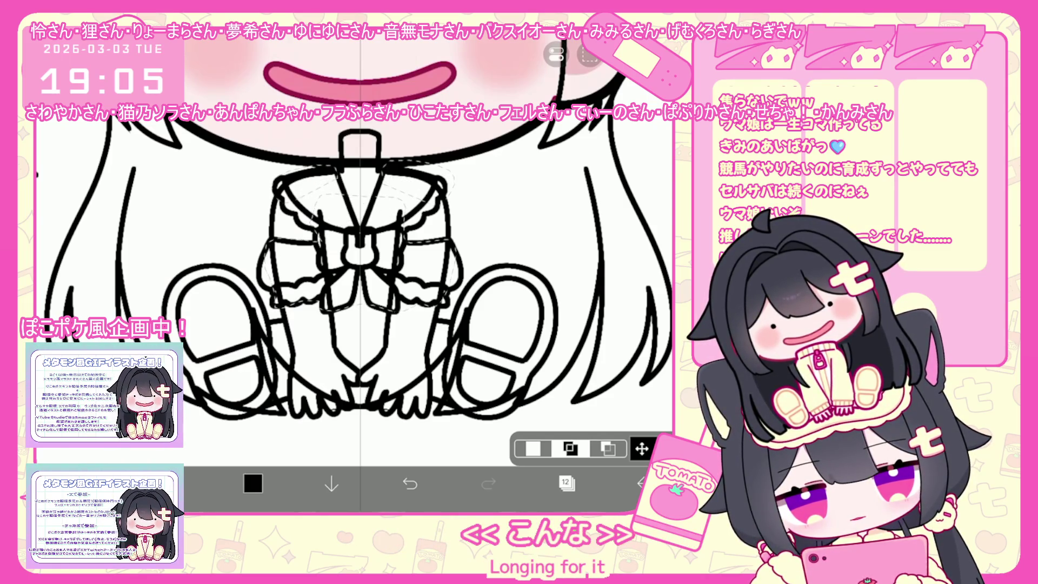
left_click(590, 54)
left_click(567, 203)
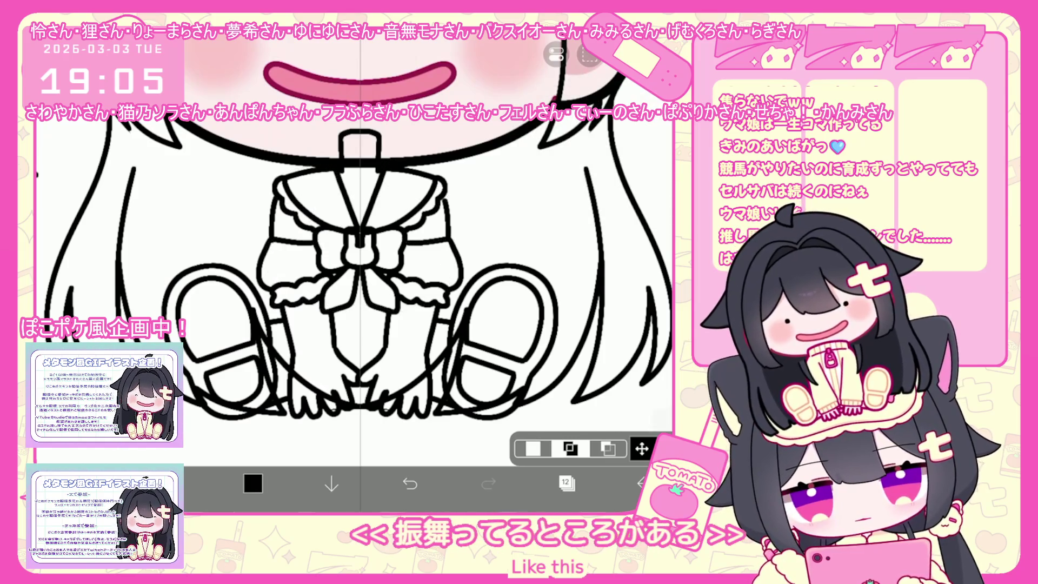
scroll(357, 300, "up", 3)
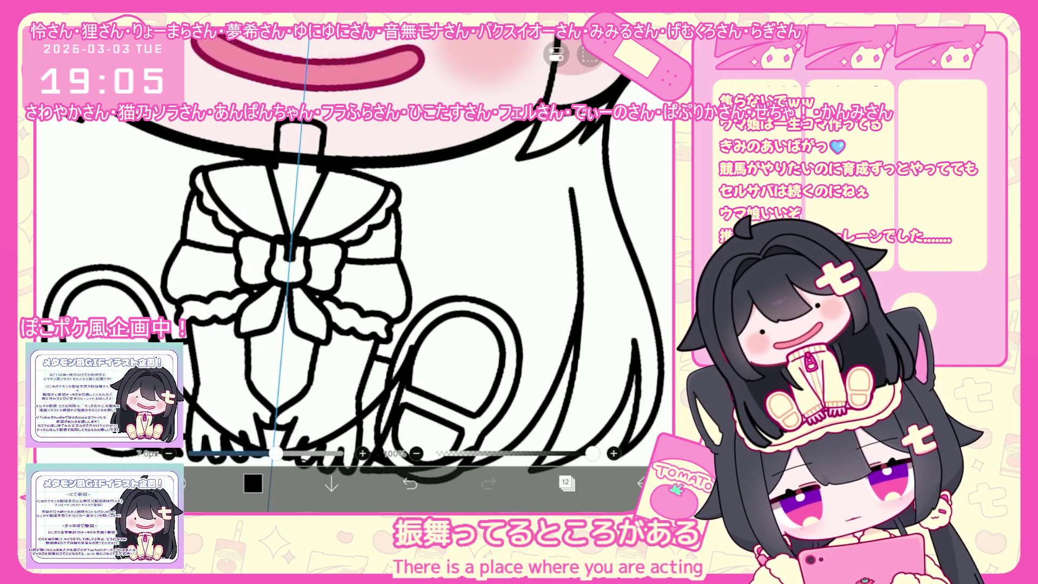
scroll(357, 267, "down", 3)
scroll(357, 268, "down", 1)
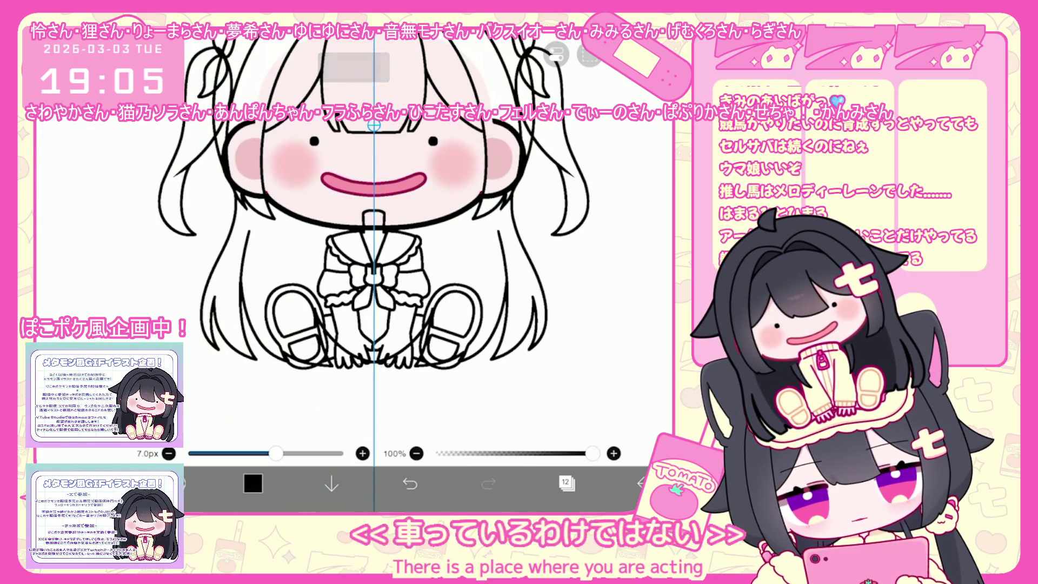
left_click(566, 483)
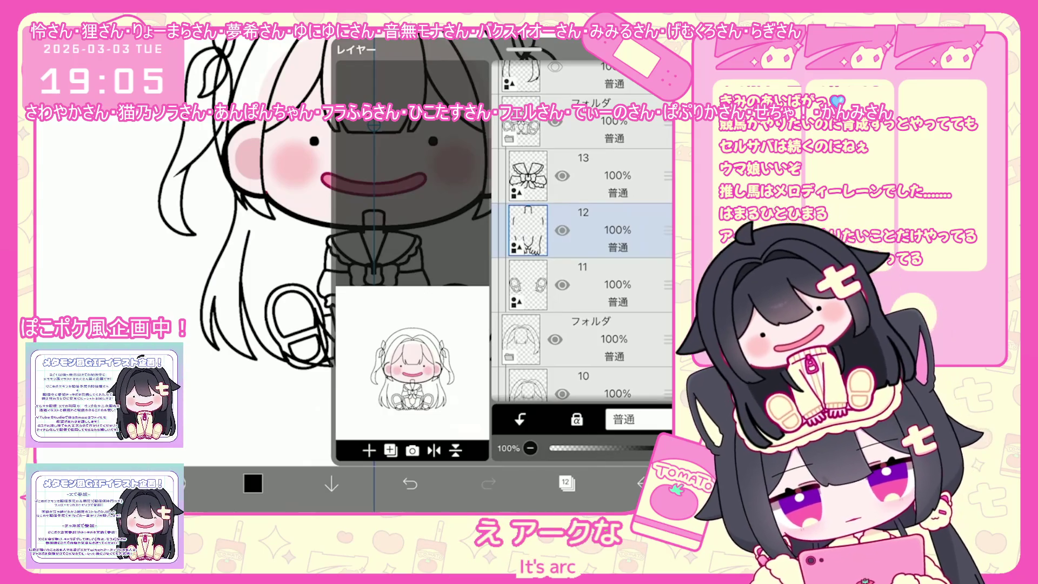
Add an empty layer and move it beneath line-art layer 12
left_click(585, 176)
left_click(369, 450)
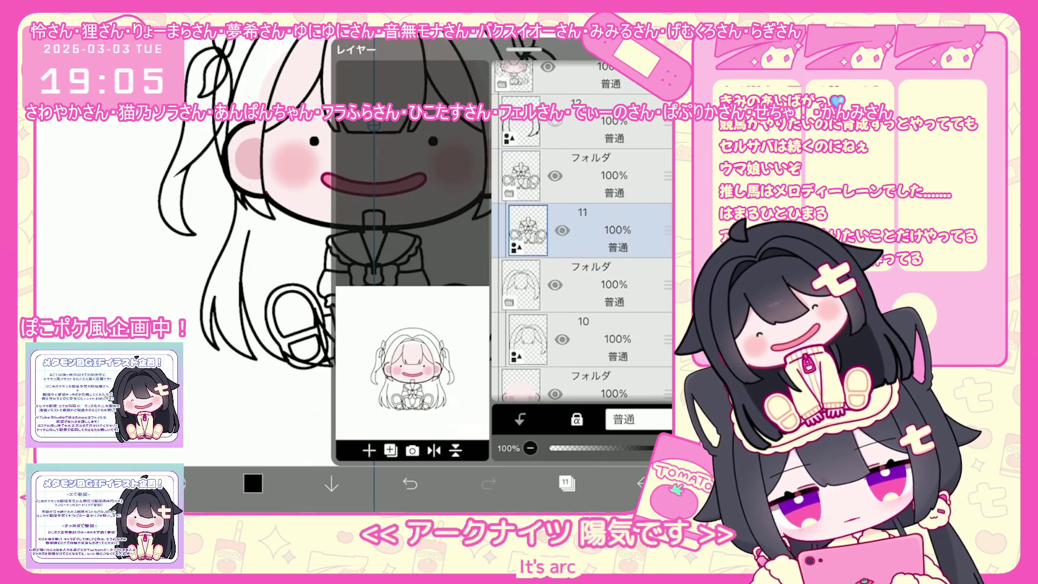
left_click_drag(667, 229, 667, 283)
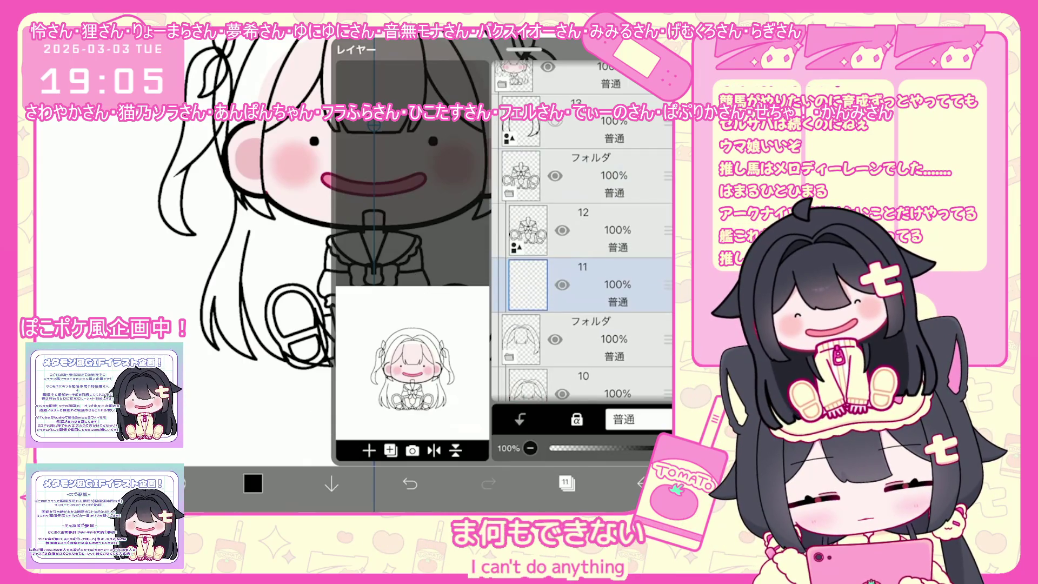
left_click(617, 230)
left_click(566, 483)
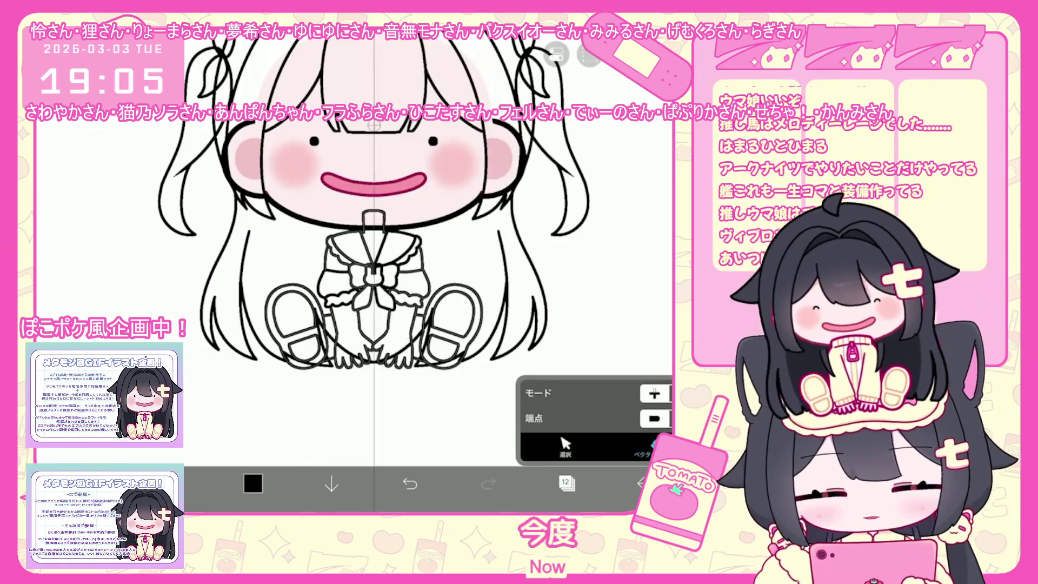
scroll(378, 268, "up", 3)
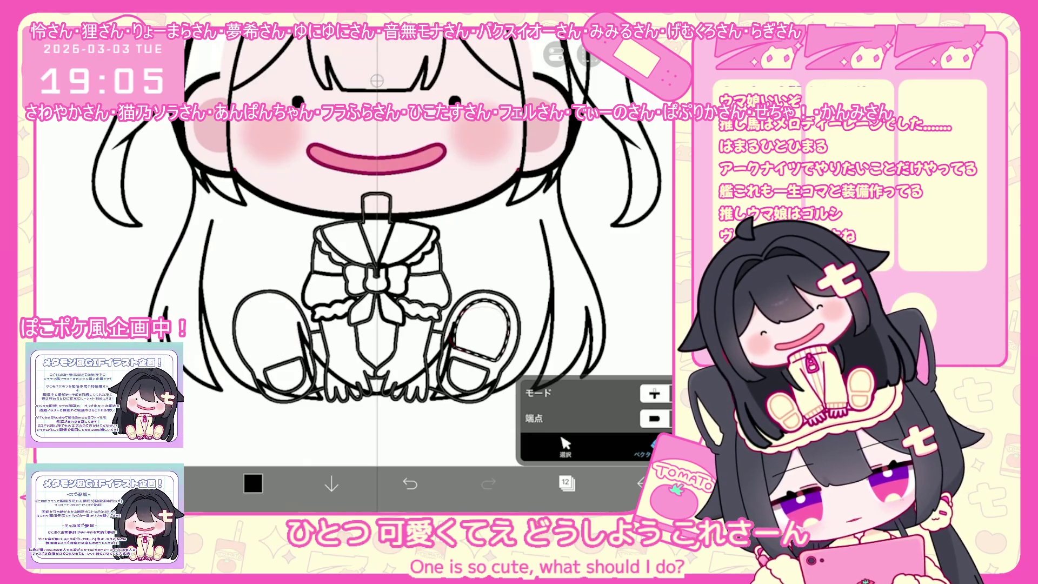
scroll(377, 267, "down", 3)
scroll(377, 268, "down", 2)
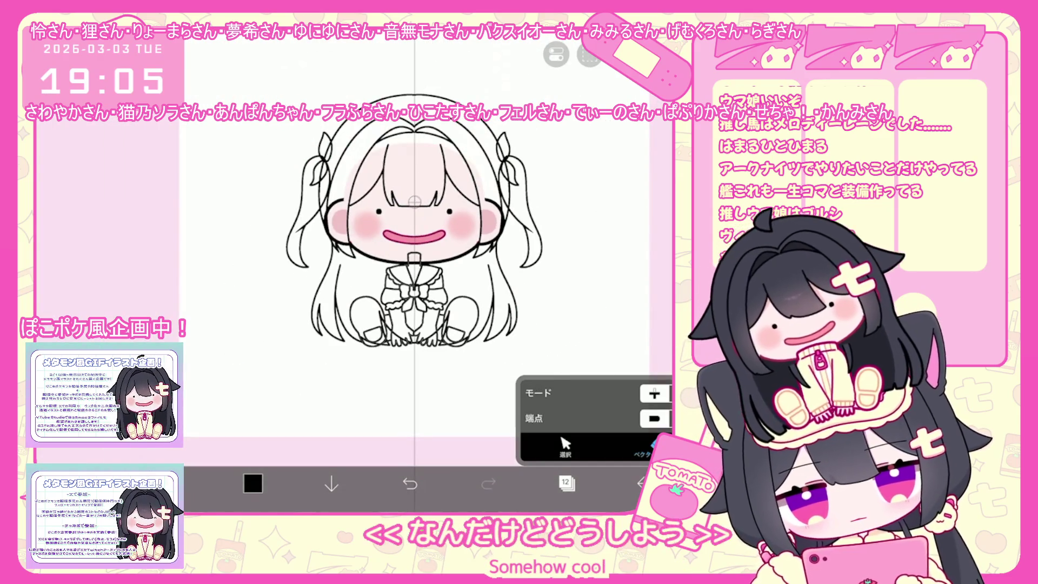
scroll(353, 243, "up", 2)
scroll(352, 244, "up", 2)
scroll(352, 244, "up", 2)
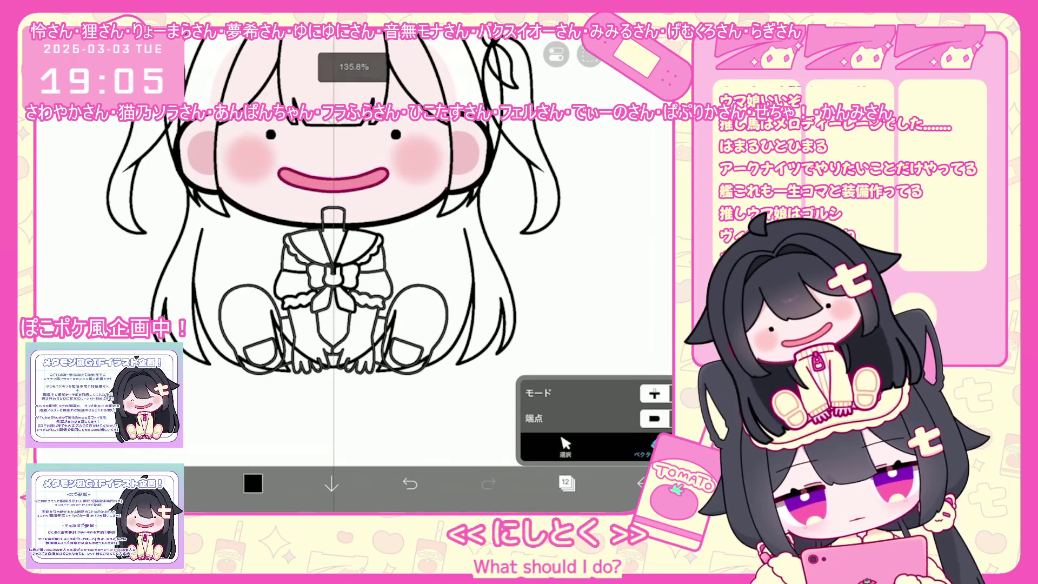
Restore the erased lines, make empty layer 11 active, and bring up the colour picker
left_click(409, 483)
left_click(567, 483)
left_click(568, 268)
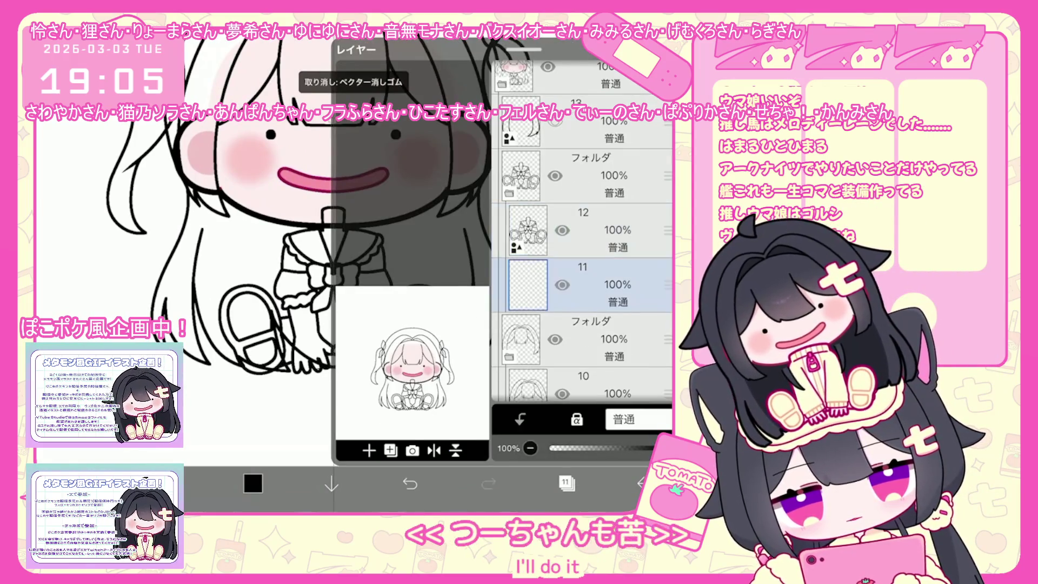
left_click(567, 483)
left_click(253, 484)
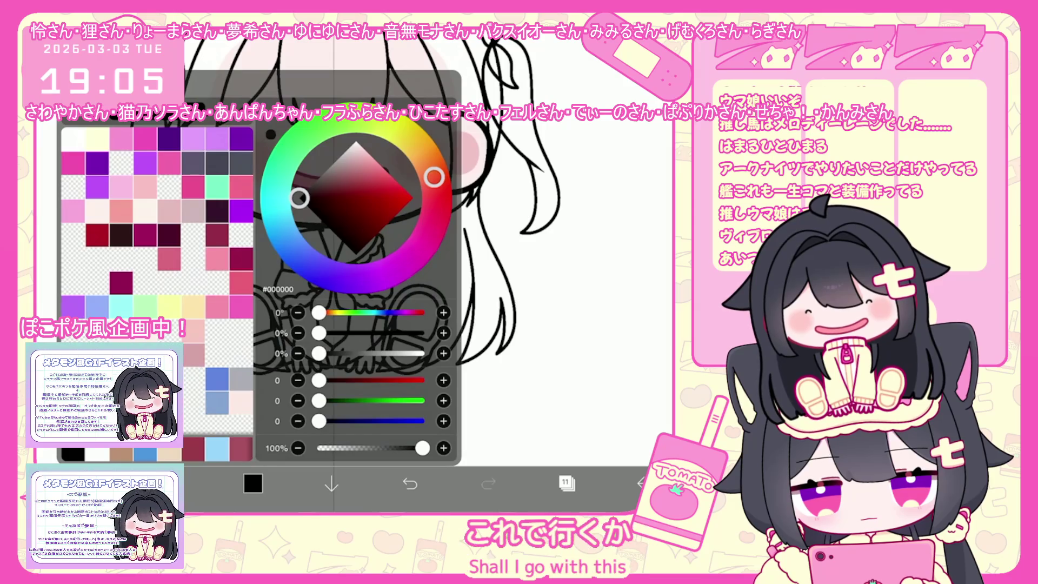
Fill both shoes dark grey using the line-art reference layer, then add an empty layer above the fill
left_click_drag(433, 176, 350, 279)
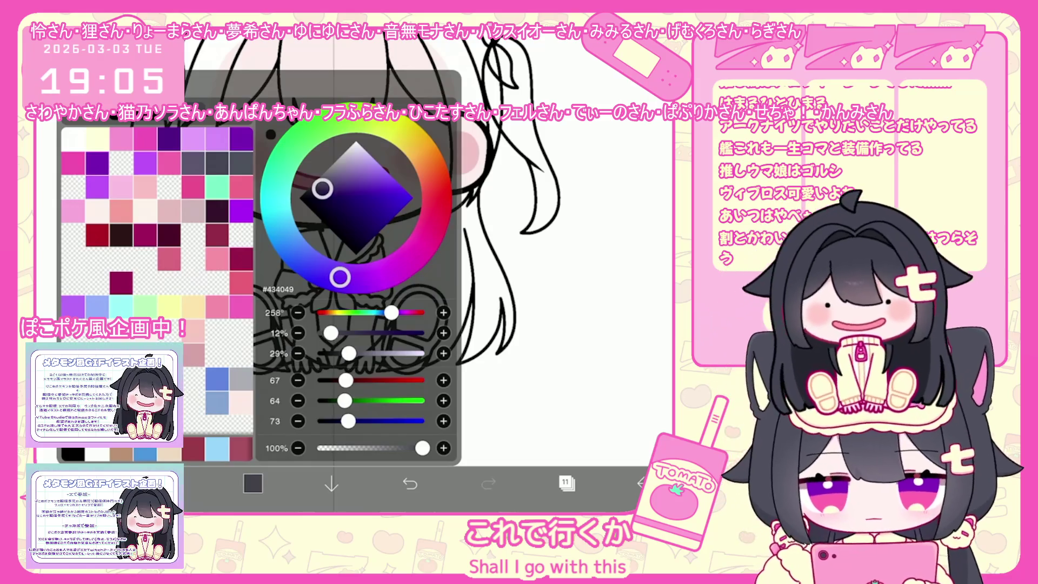
left_click(253, 483)
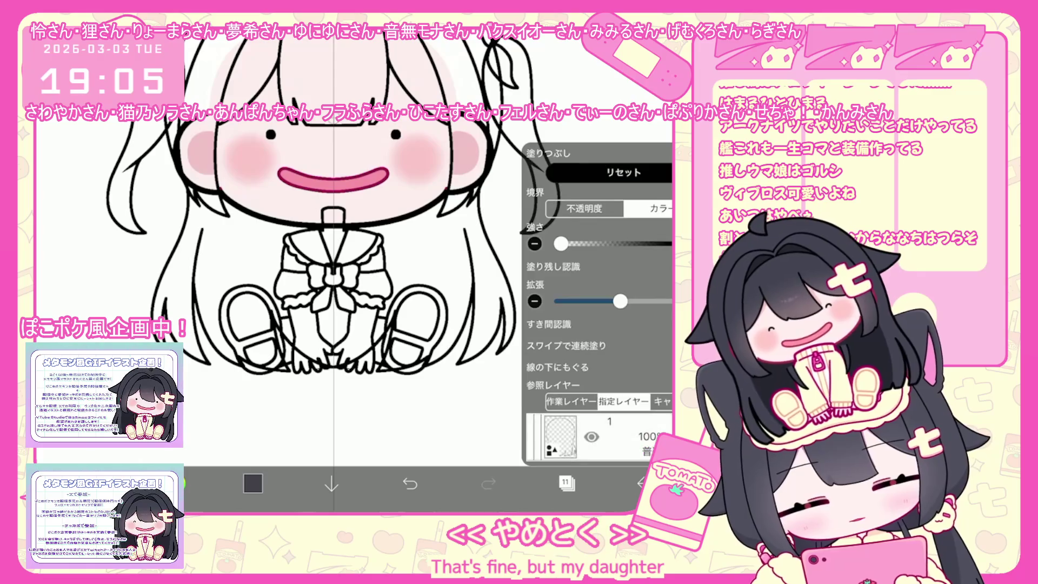
left_click(566, 483)
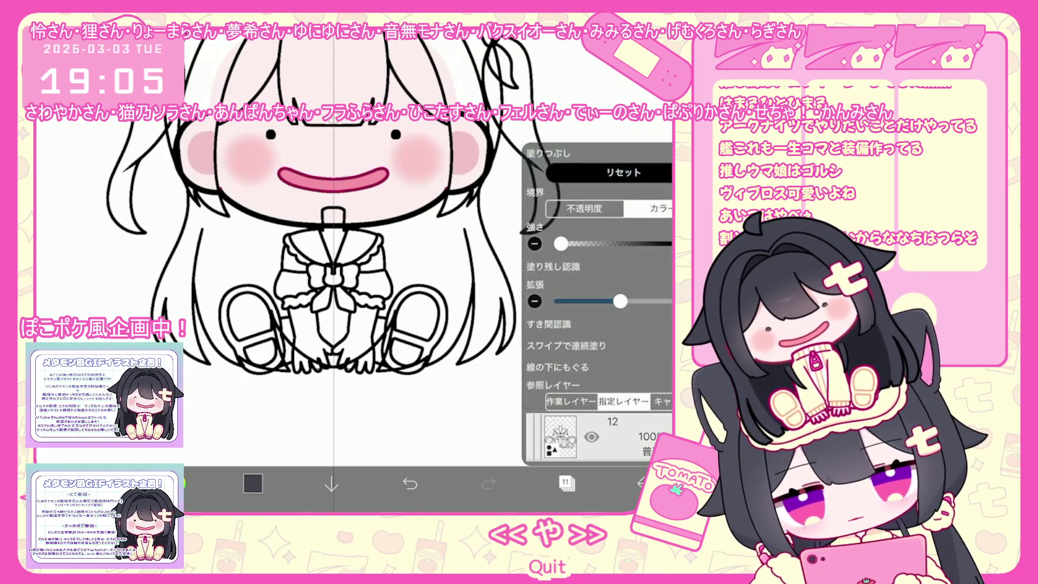
left_click(415, 312)
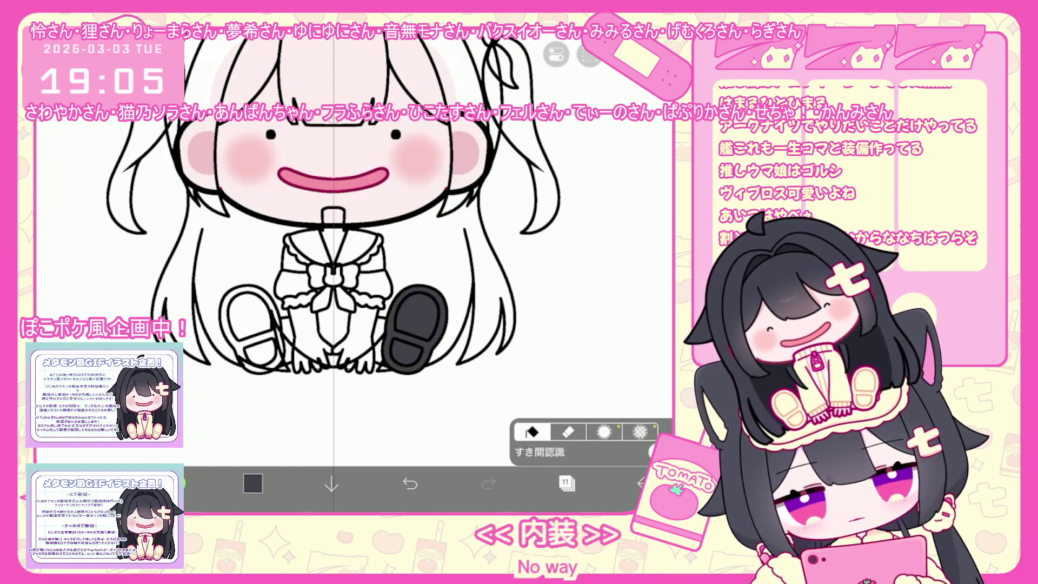
left_click(252, 320)
left_click(566, 484)
left_click(369, 450)
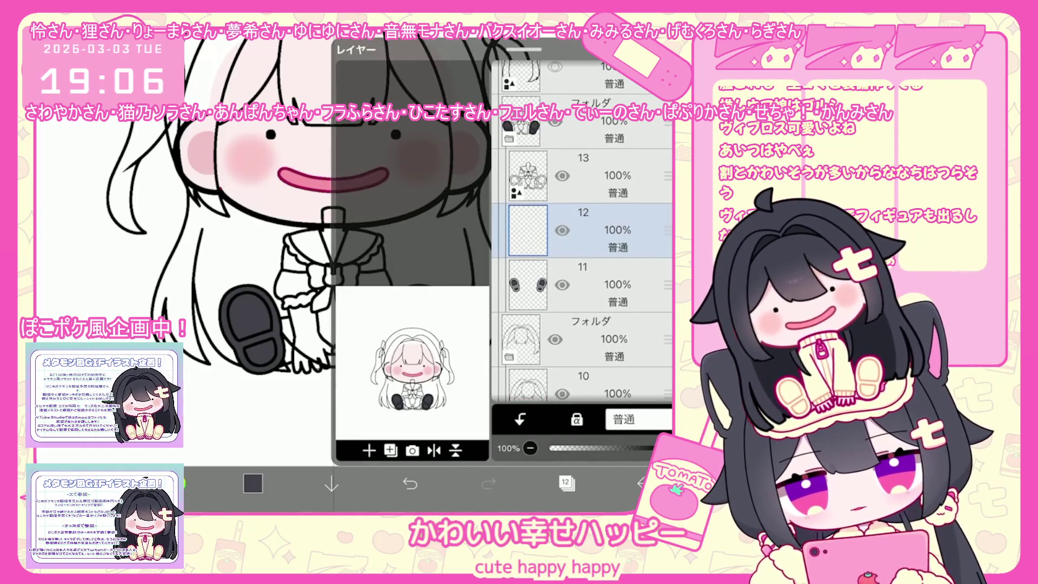
On layer 11, fill the gap between the legs and the sailor collar and sleeves dark grey
left_click(583, 284)
left_click(566, 483)
left_click(333, 321)
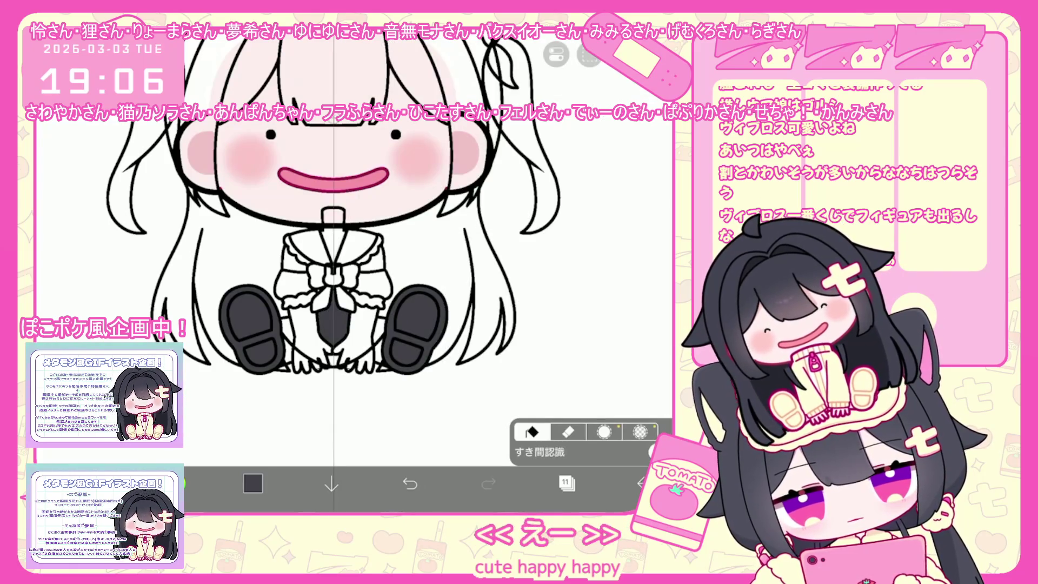
left_click(358, 241)
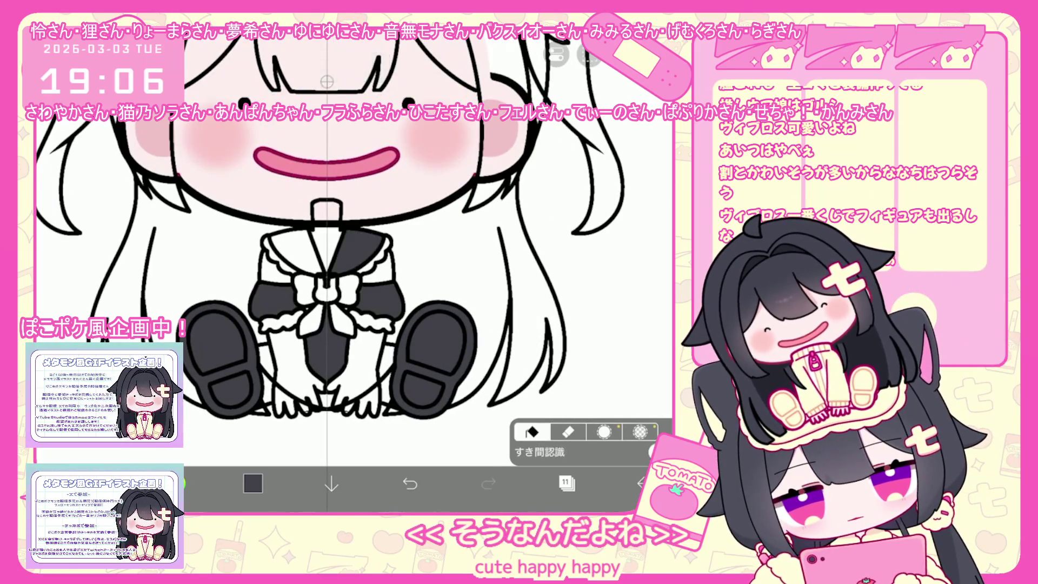
left_click(566, 484)
left_click(579, 173)
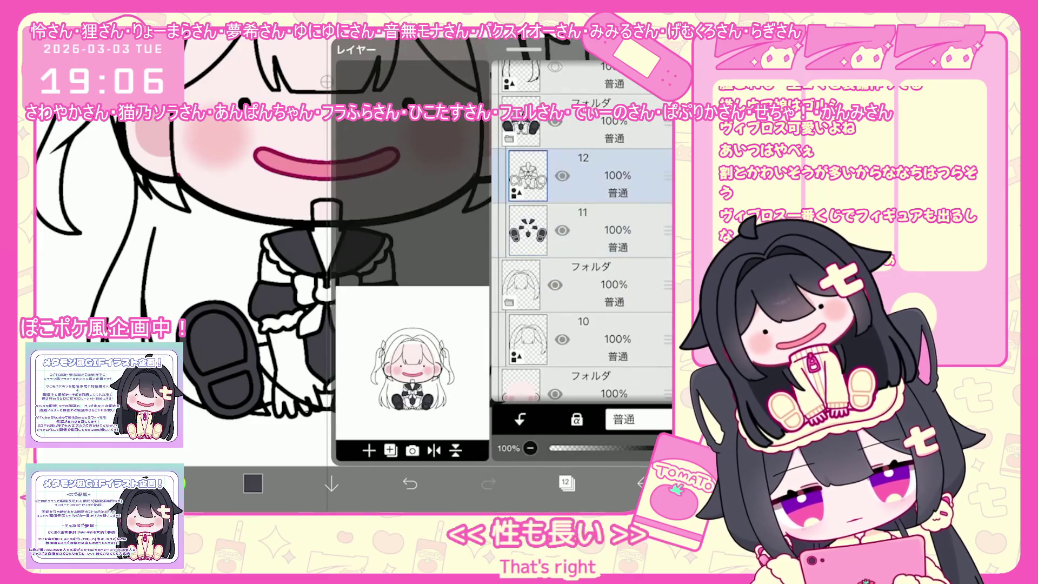
left_click(567, 484)
scroll(350, 259, "up", 3)
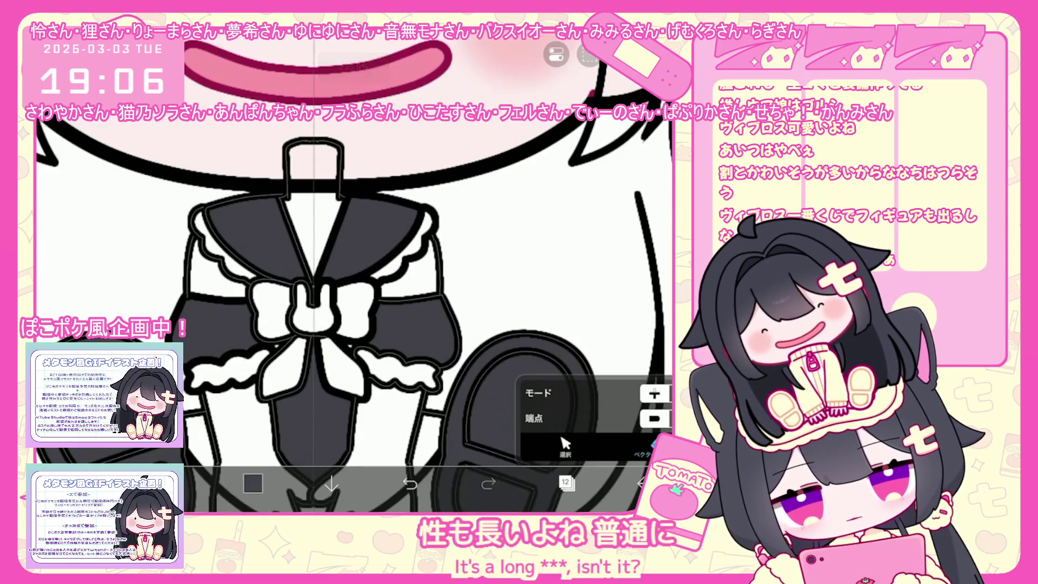
Fill the left loop of the bow dark grey on layer 11 and switch back to layer 12
left_click(566, 484)
left_click(568, 278)
left_click(566, 484)
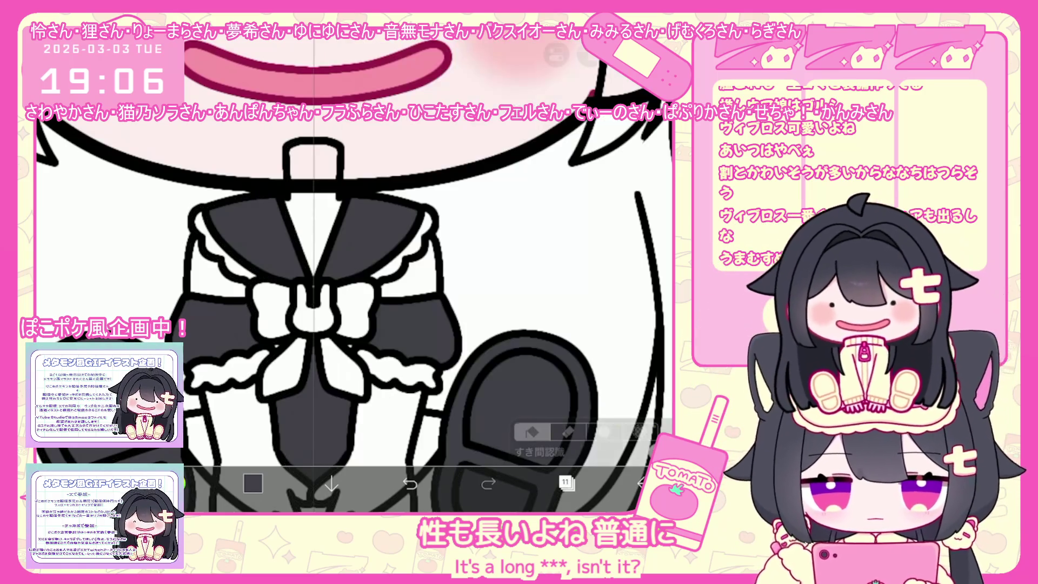
left_click(272, 308)
scroll(349, 260, "down", 3)
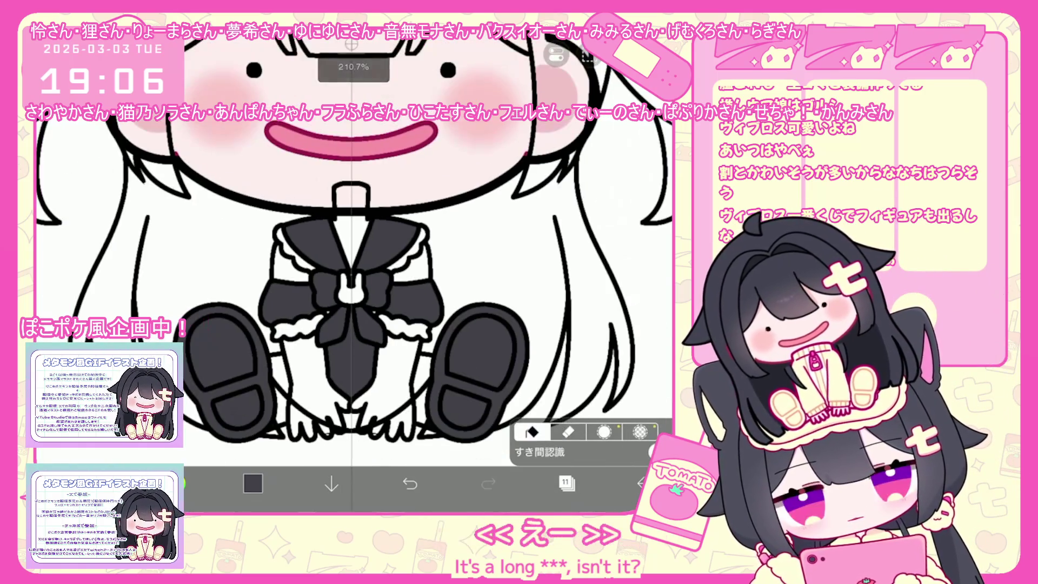
left_click(566, 483)
left_click(578, 229)
left_click(566, 483)
left_click(253, 484)
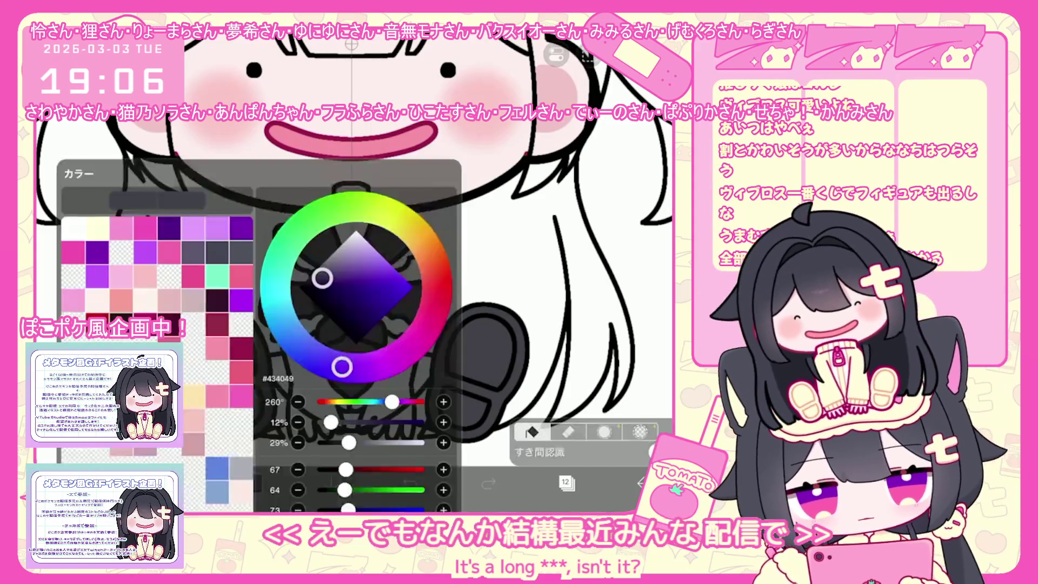
Pick lavender and add the bow and frill accents, switching between layers 11 and 12
left_click(217, 139)
left_click(253, 484)
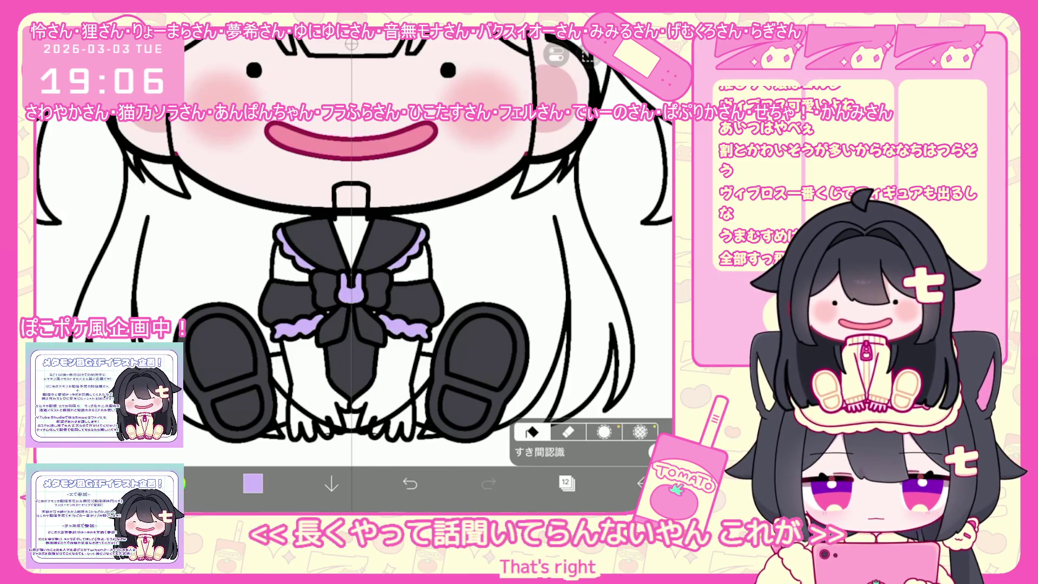
left_click(567, 483)
left_click(584, 284)
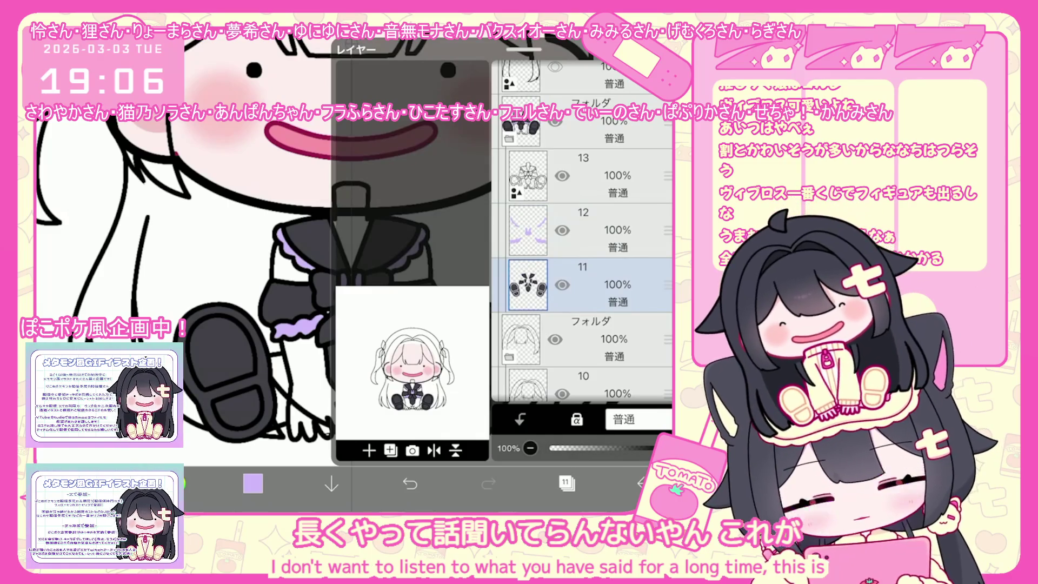
left_click(566, 483)
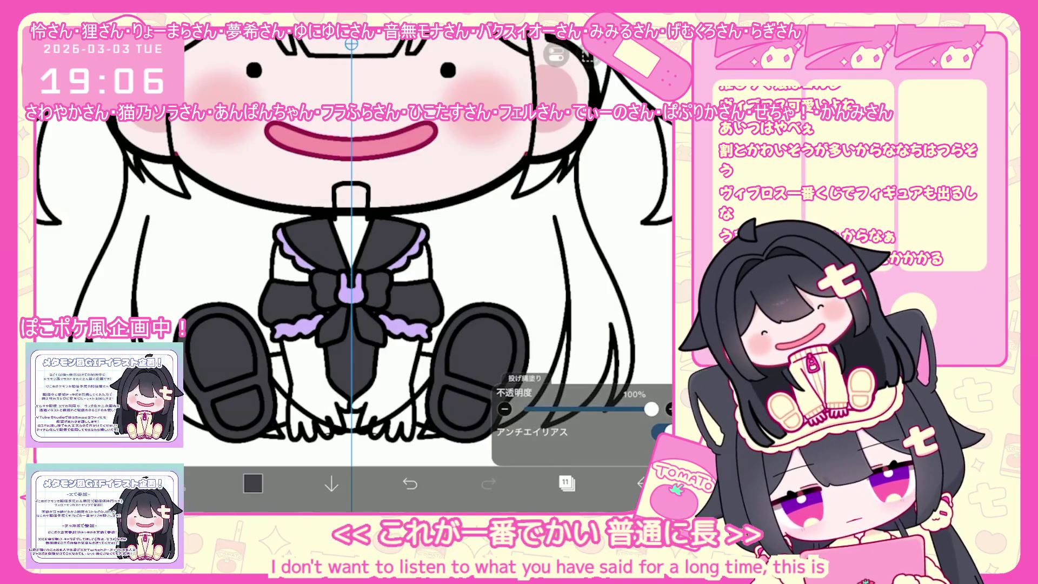
left_click(566, 483)
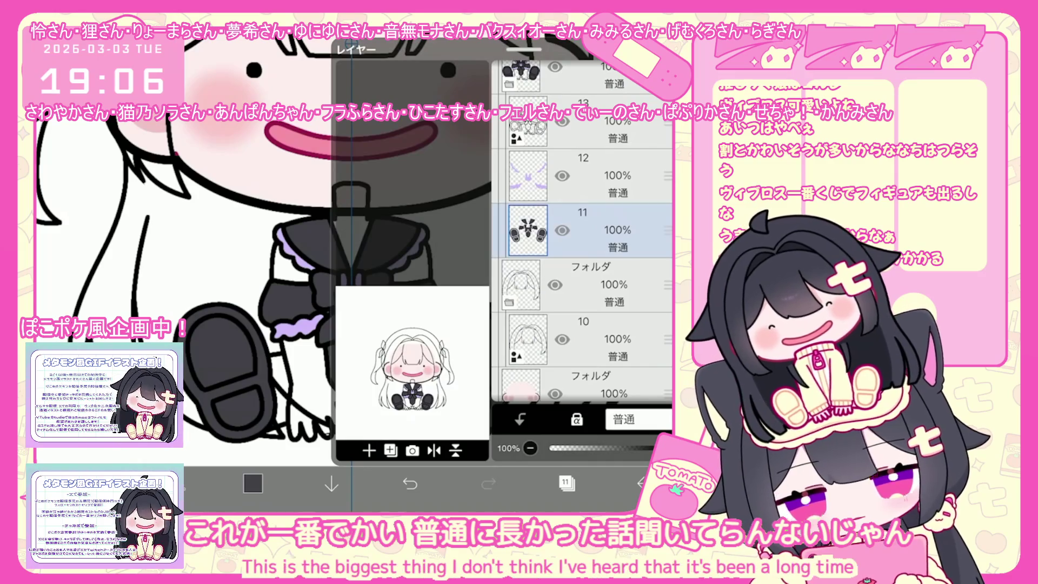
left_click(583, 174)
left_click(566, 483)
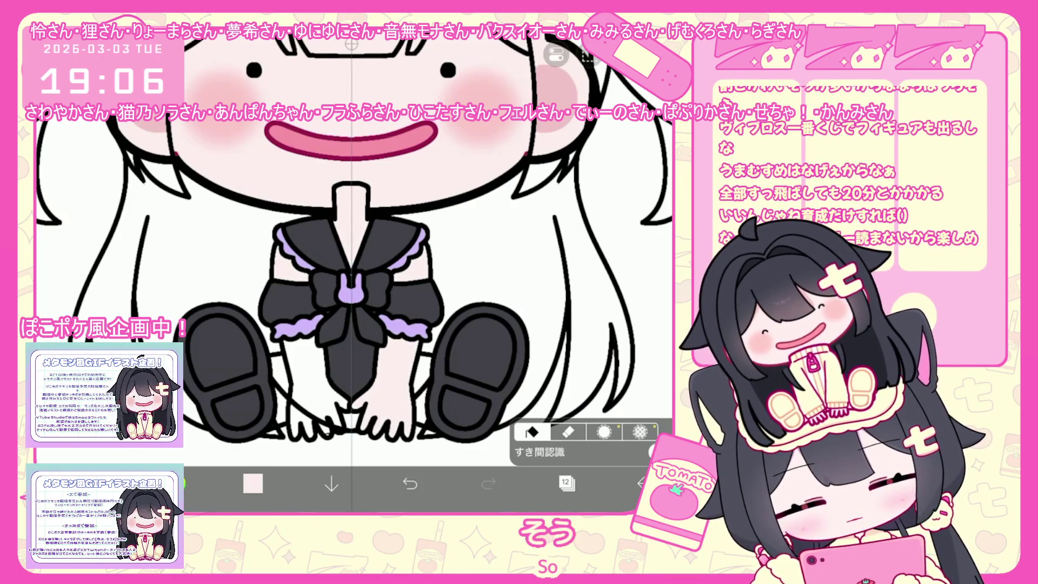
Add layer 13, choose a slightly darkened dusty pink, and make layer 14 the working layer
left_click(566, 483)
left_click(585, 174)
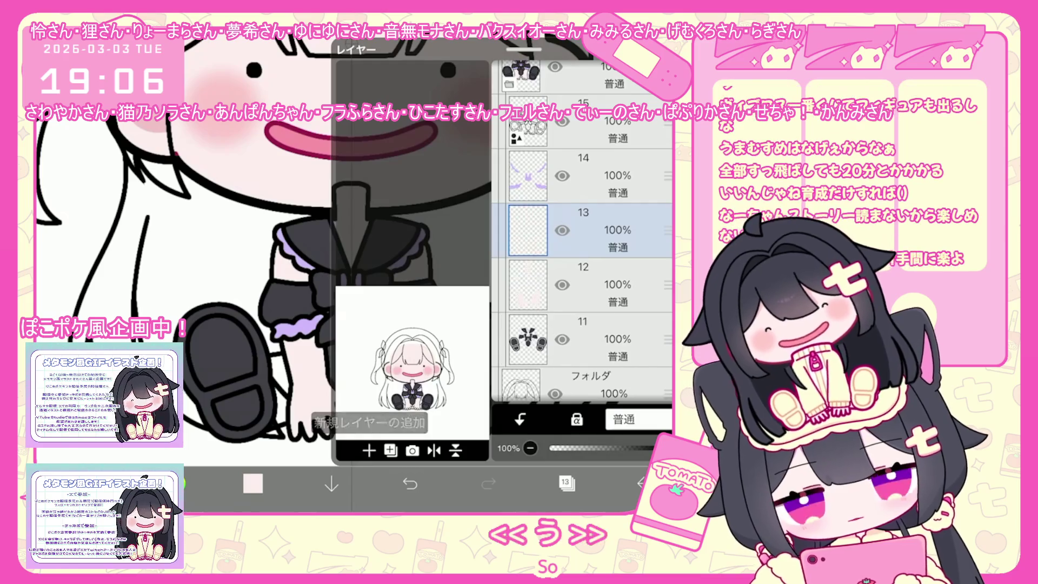
left_click(252, 483)
left_click_drag(348, 168, 346, 170)
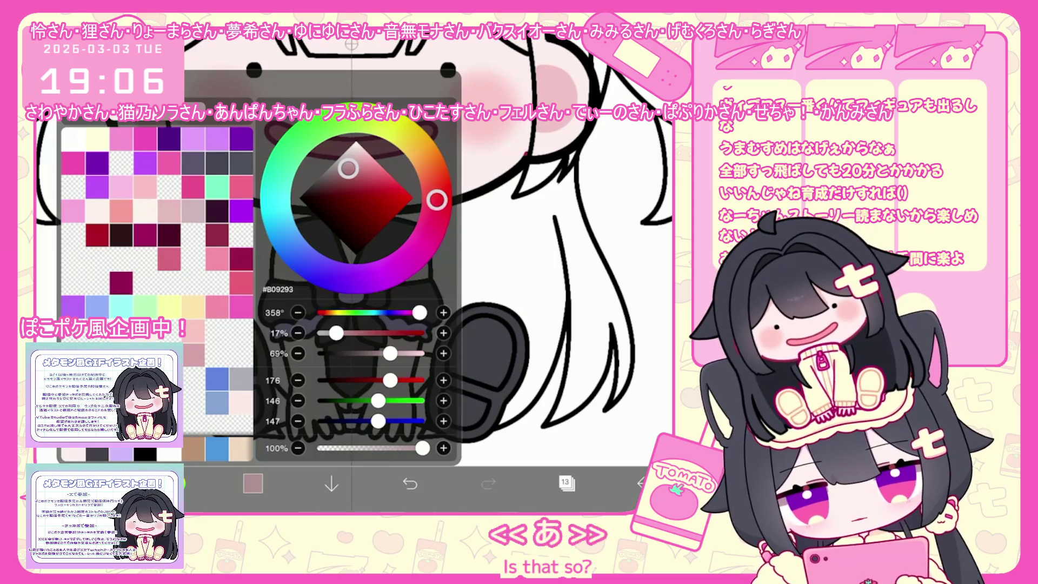
scroll(389, 269, "down", 5)
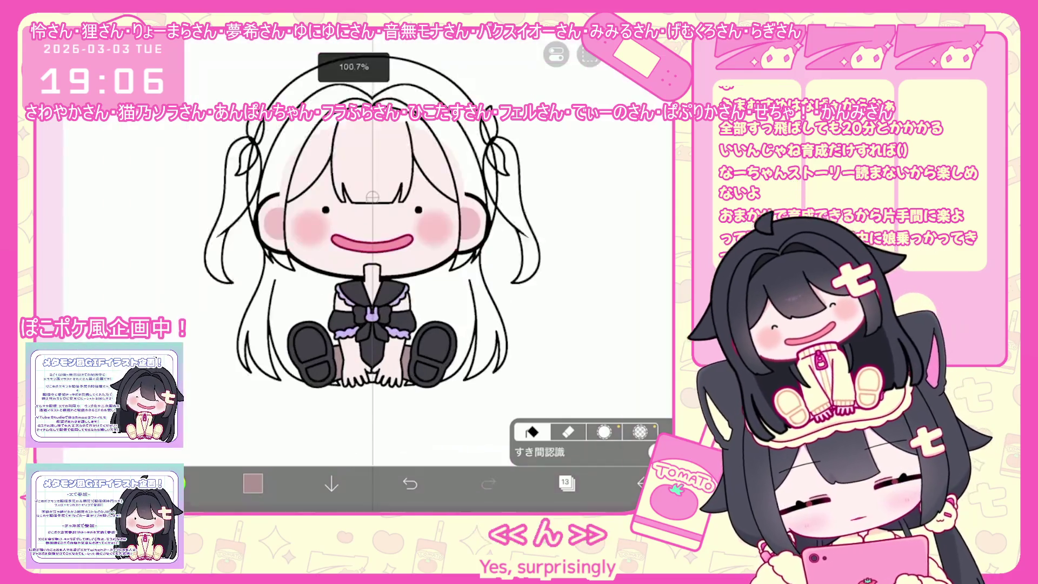
scroll(390, 268, "up", 5)
left_click(566, 483)
scroll(582, 243, "up", 1)
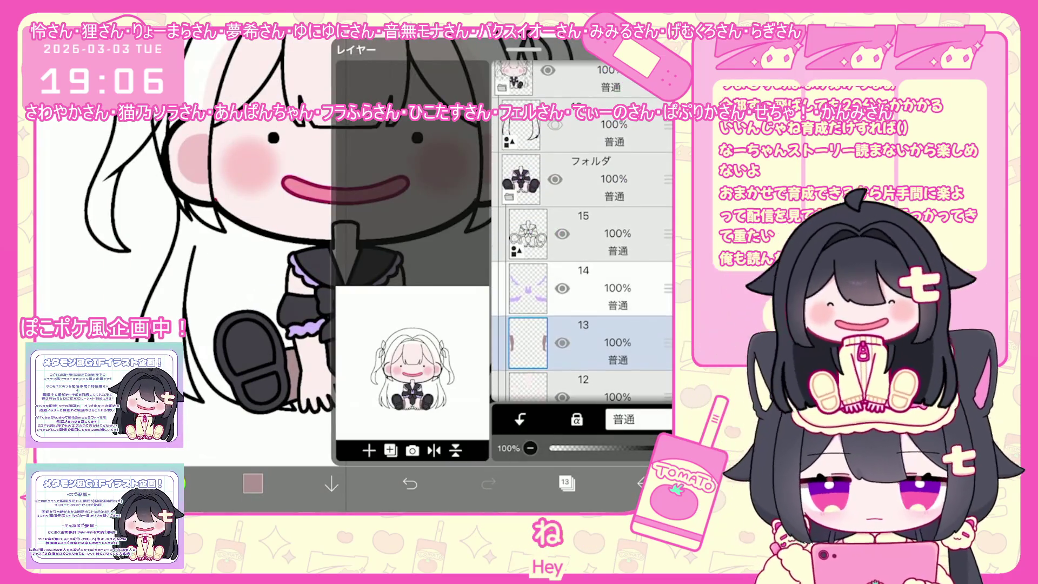
left_click(585, 287)
scroll(582, 231, "up", 2)
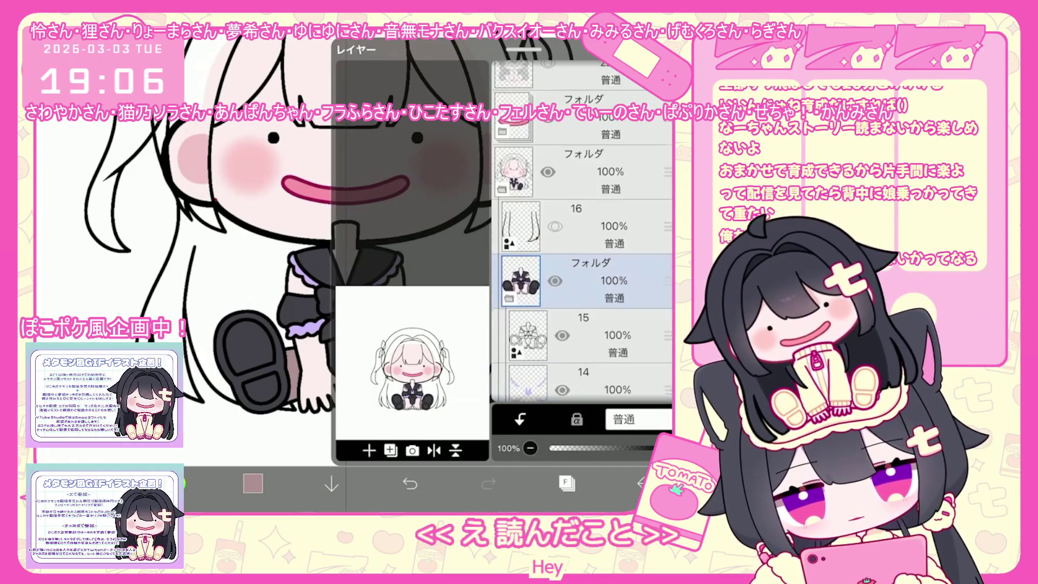
scroll(583, 231, "down", 2)
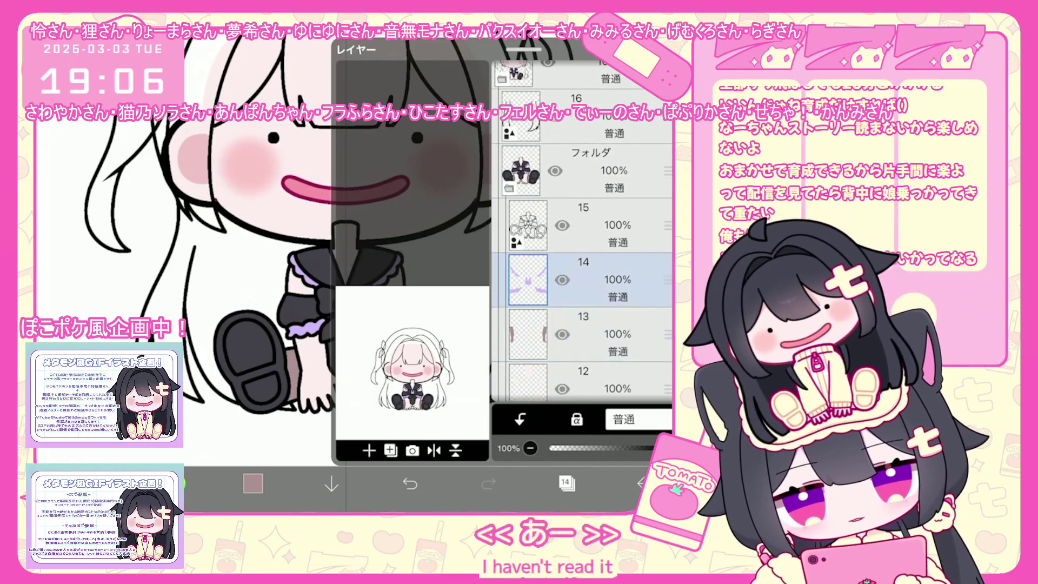
left_click(566, 484)
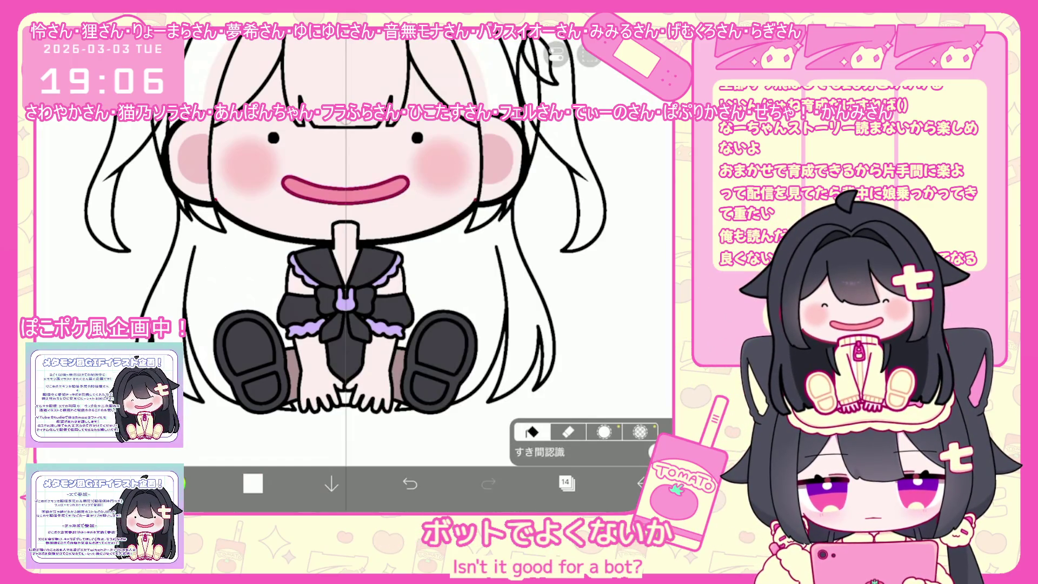
Undo the stray brush shape on layer 11 and return to layer 12
left_click(567, 483)
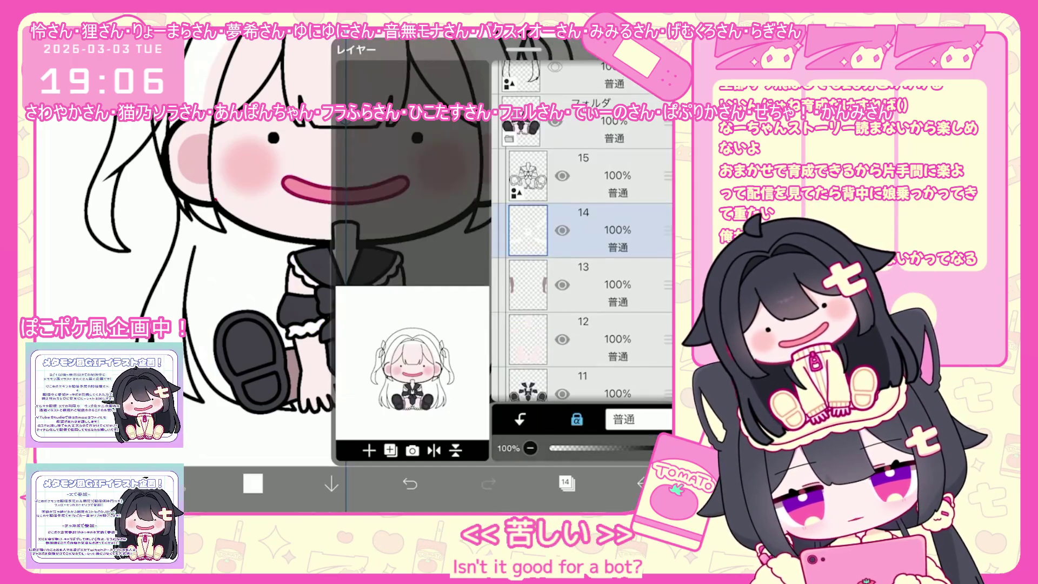
left_click(584, 301)
left_click(566, 483)
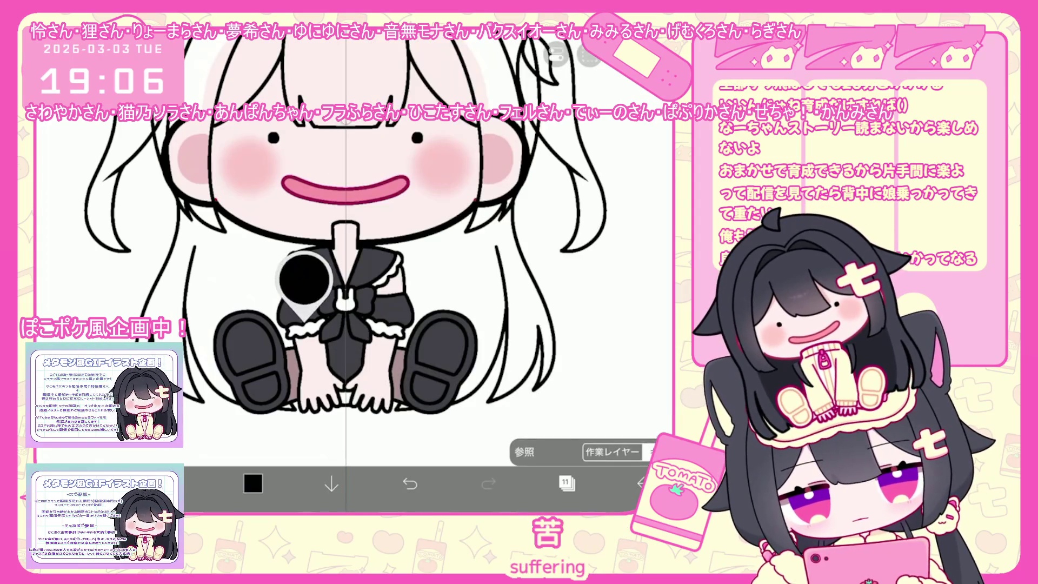
scroll(316, 267, "up", 5)
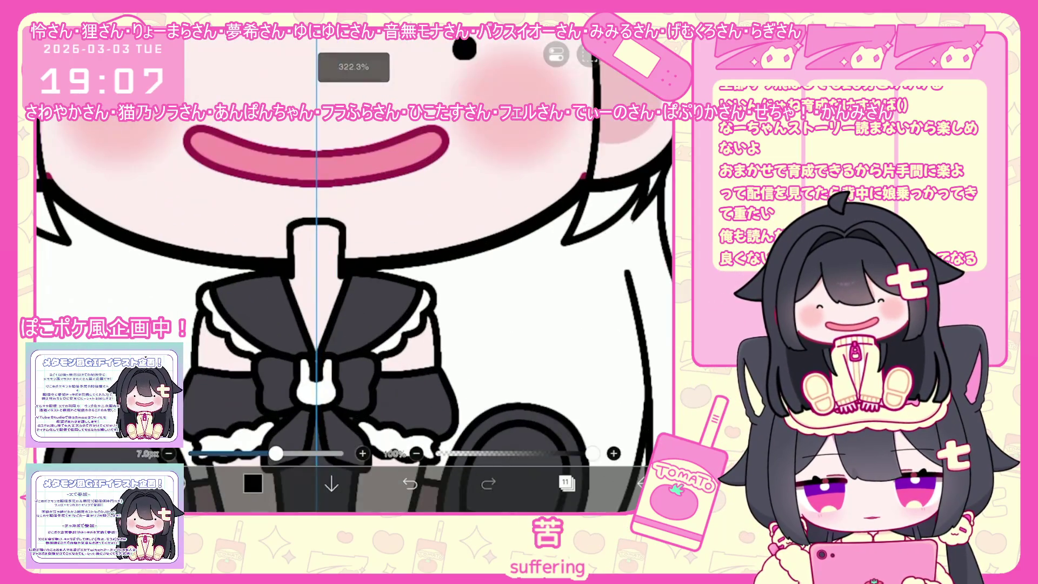
left_click(409, 483)
left_click(566, 484)
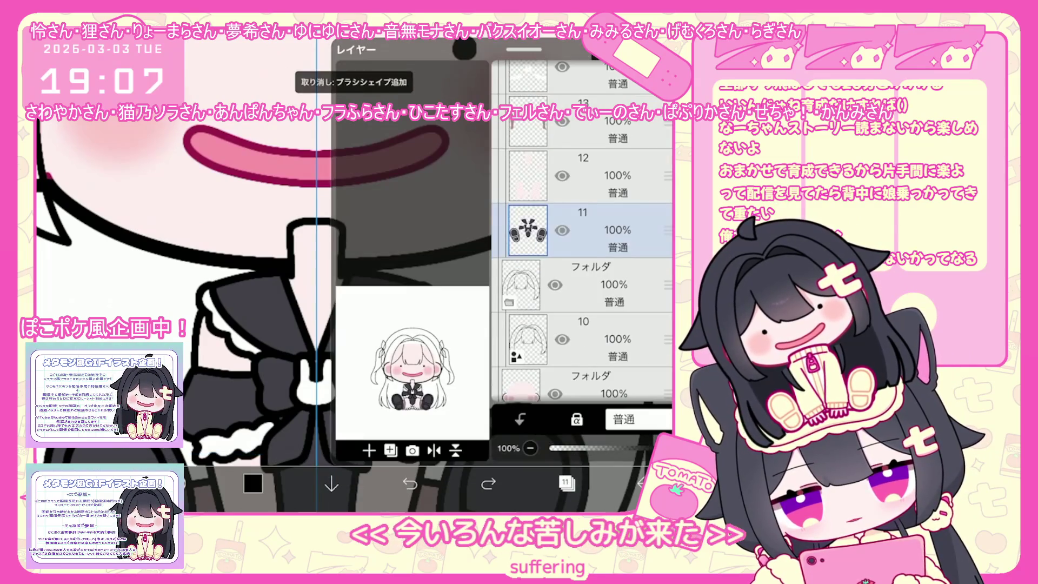
left_click(584, 176)
left_click(565, 484)
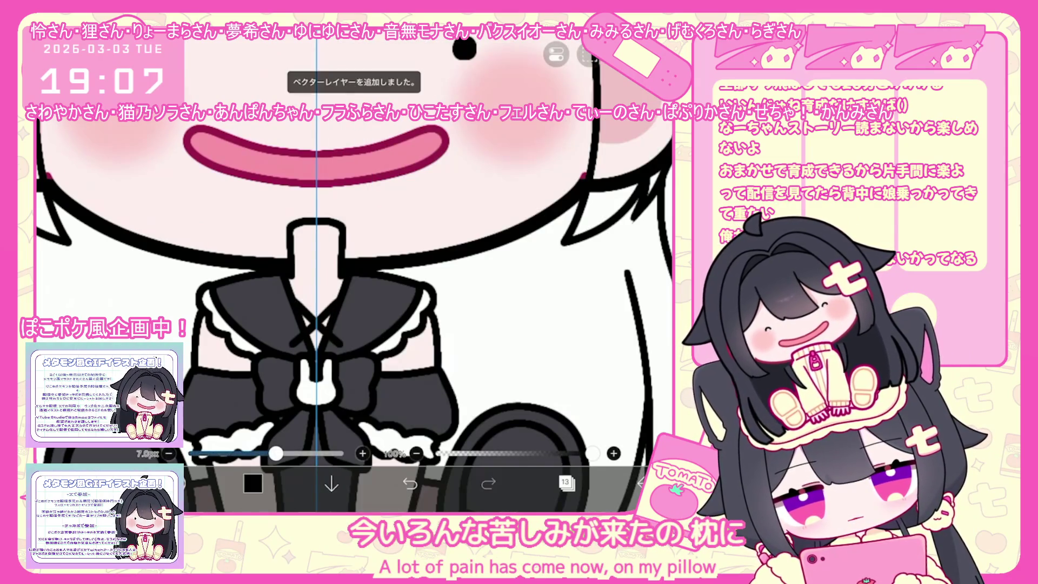
Add a new vector layer and make line-art layer 16 the working layer
left_click(566, 483)
left_click(567, 484)
scroll(414, 243, "down", 5)
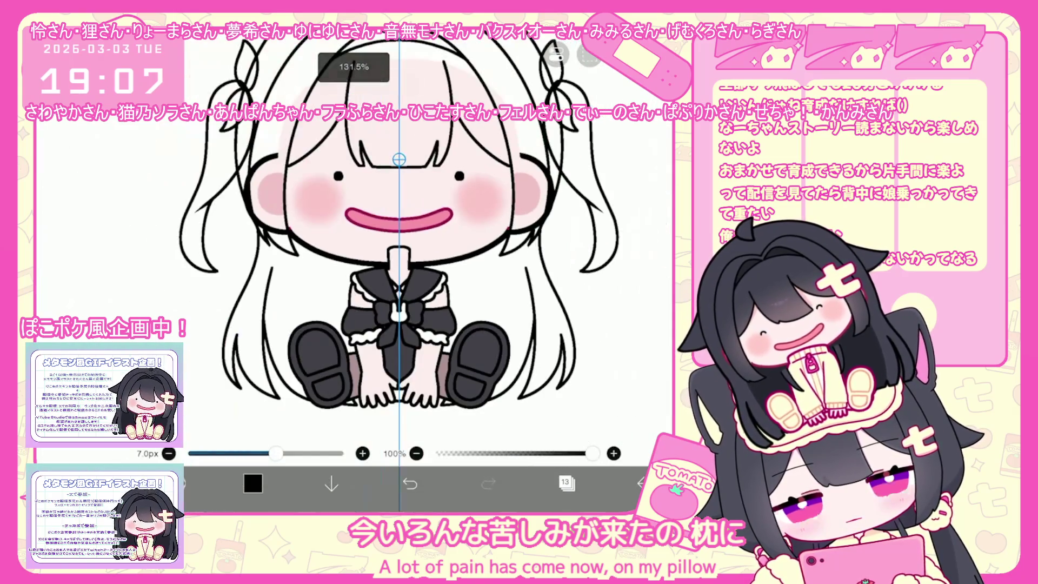
left_click(566, 483)
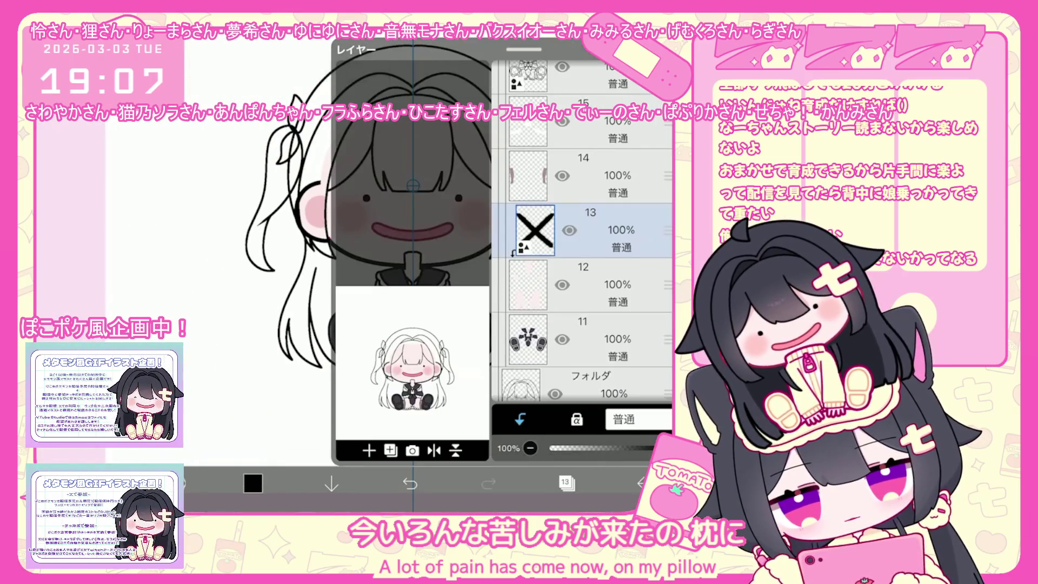
scroll(583, 285, "up", 2)
left_click(566, 483)
scroll(365, 243, "up", 3)
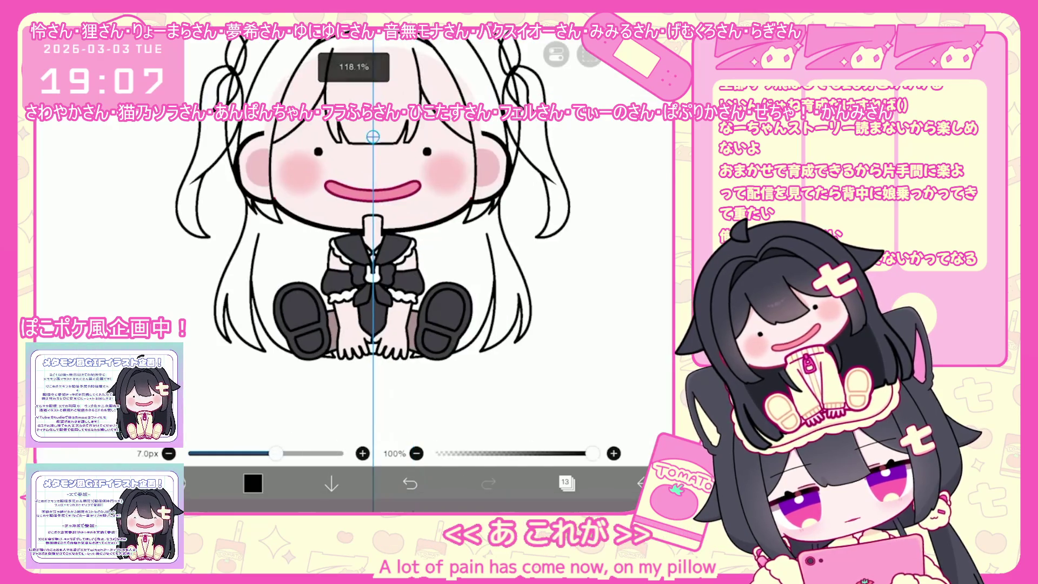
left_click(566, 483)
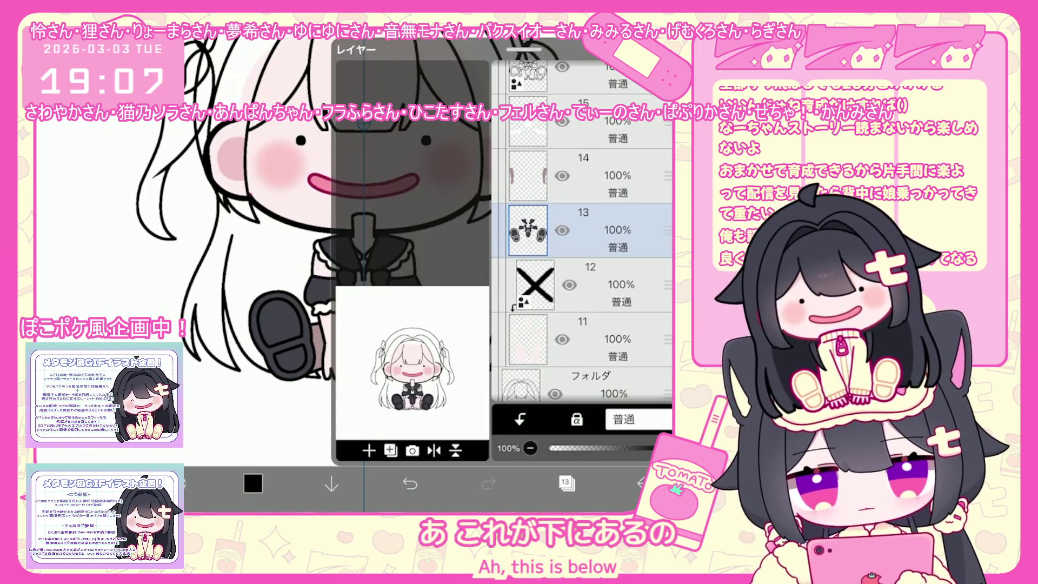
scroll(582, 244, "up", 2)
left_click(600, 208)
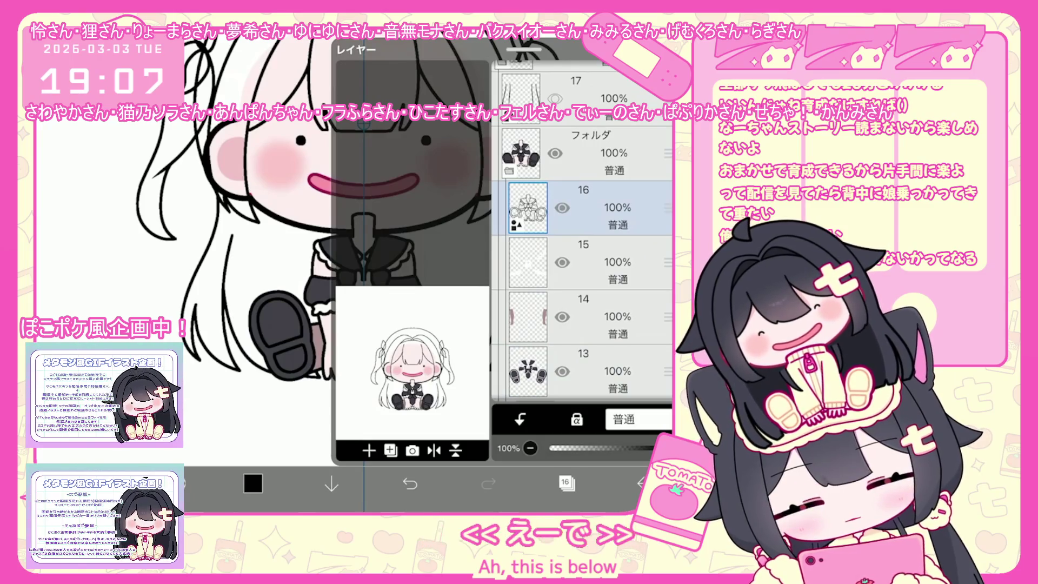
left_click(566, 483)
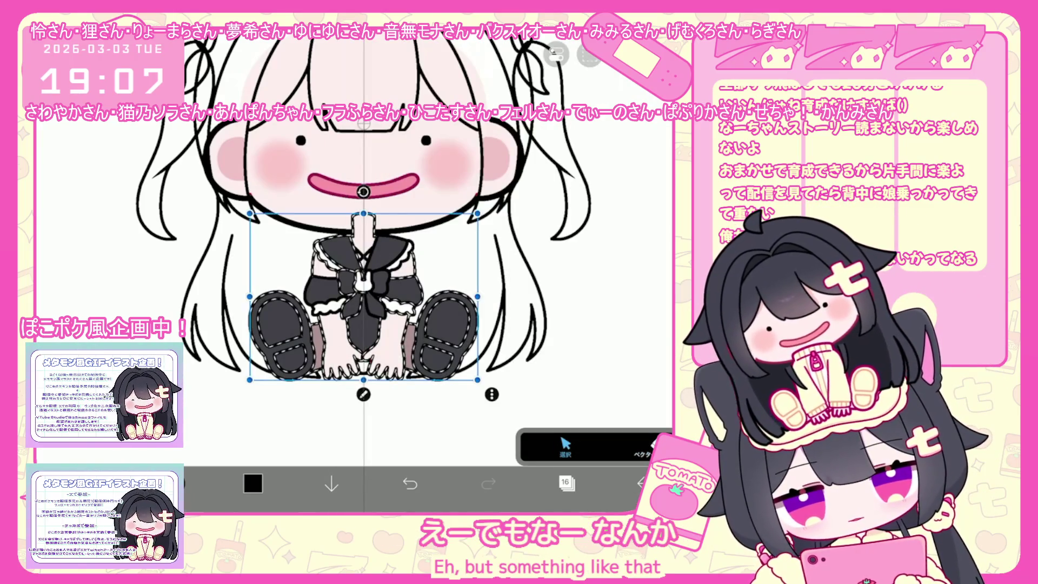
Check the line stroke settings, add layer 17 and pick crimson #A3274B as the paint colour
left_click(364, 394)
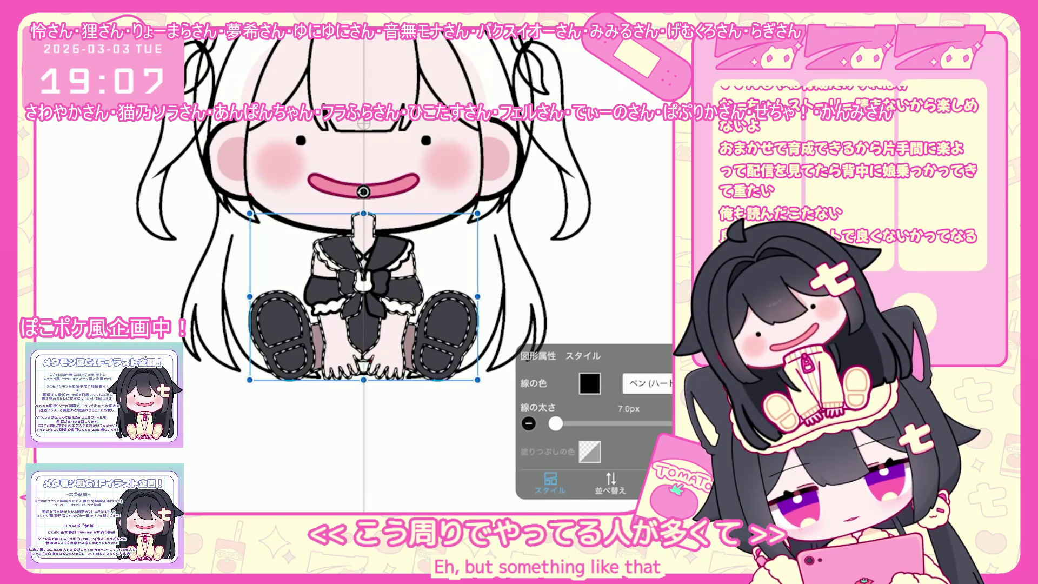
left_click(550, 478)
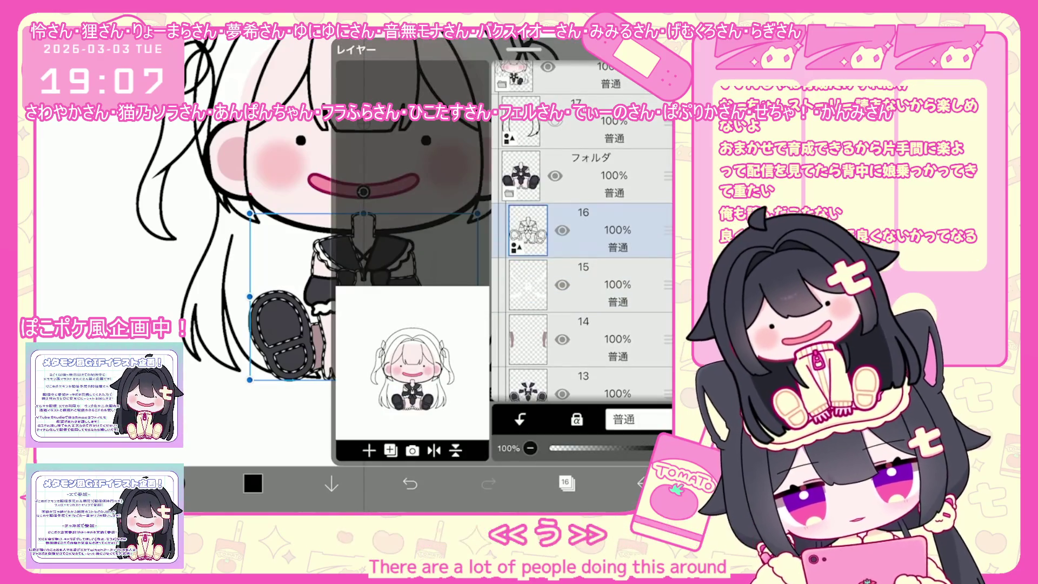
left_click(390, 450)
left_click(252, 483)
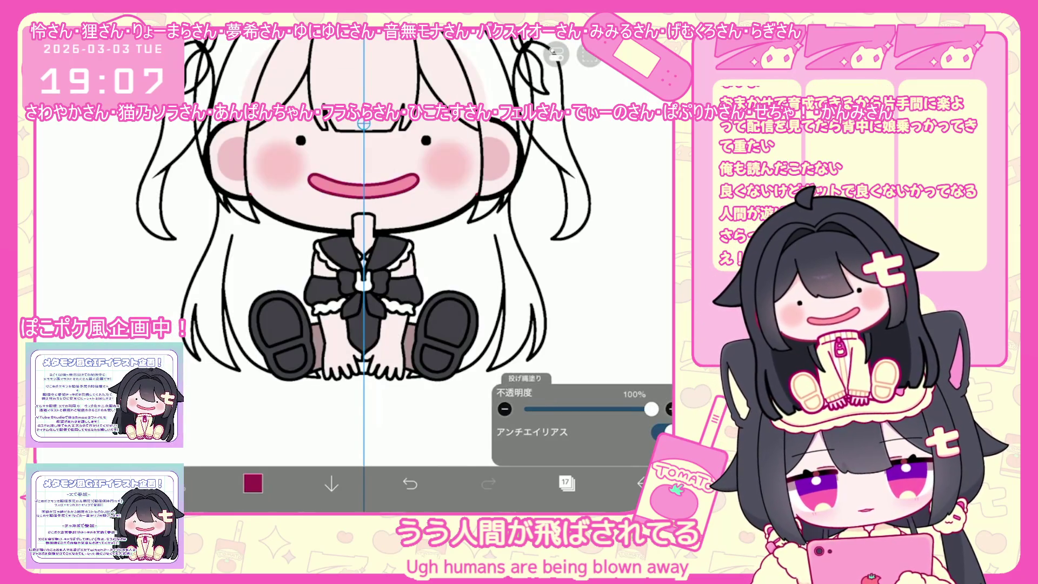
scroll(357, 243, "up", 5)
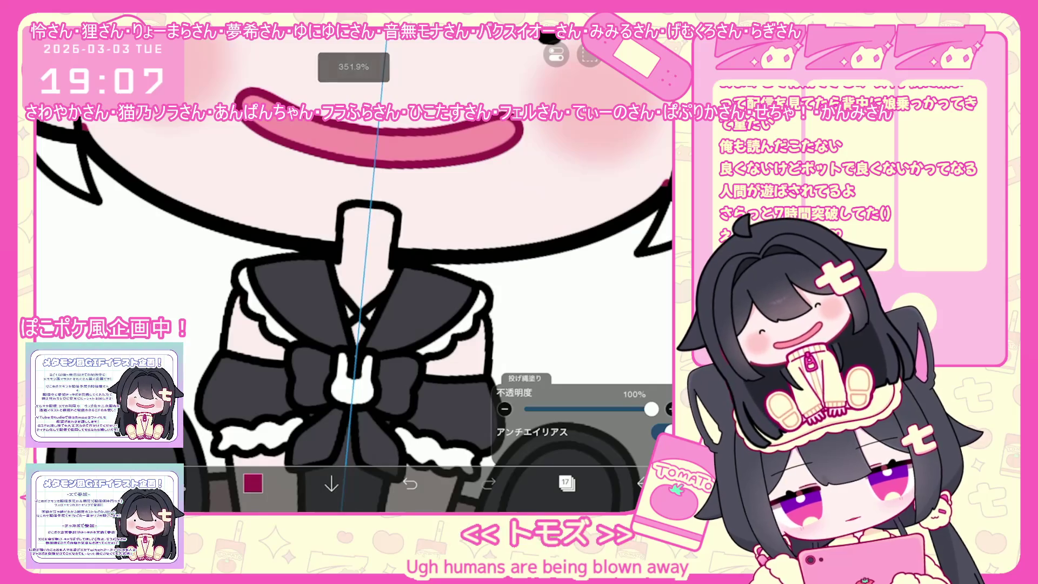
Lasso-fill crimson rims around the neck, legs and hands, redoing the hands once after an undo
left_click_drag(329, 199, 401, 267)
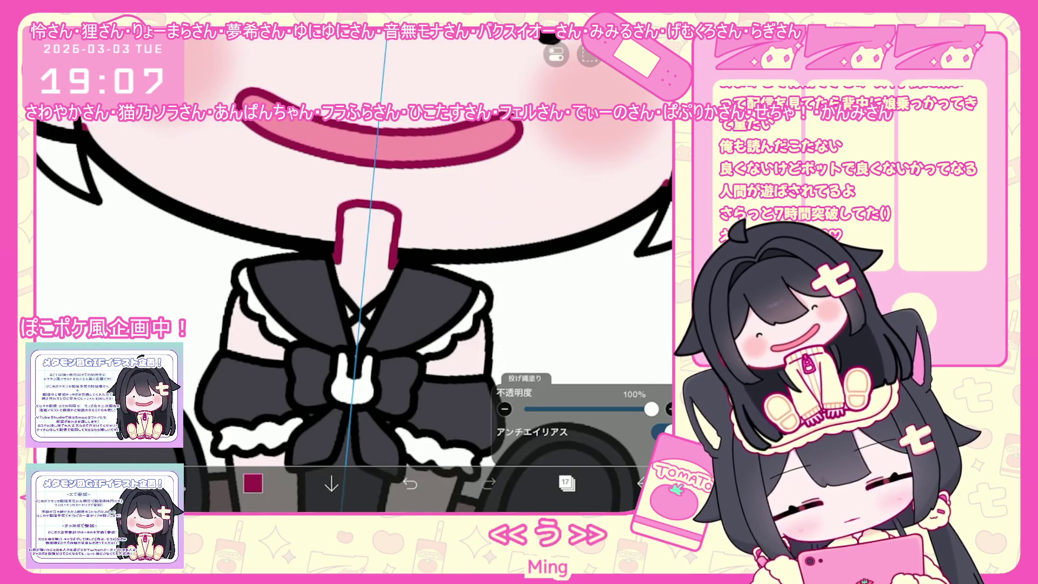
scroll(357, 276, "down", 2)
scroll(357, 276, "down", 2)
scroll(357, 276, "down", 2)
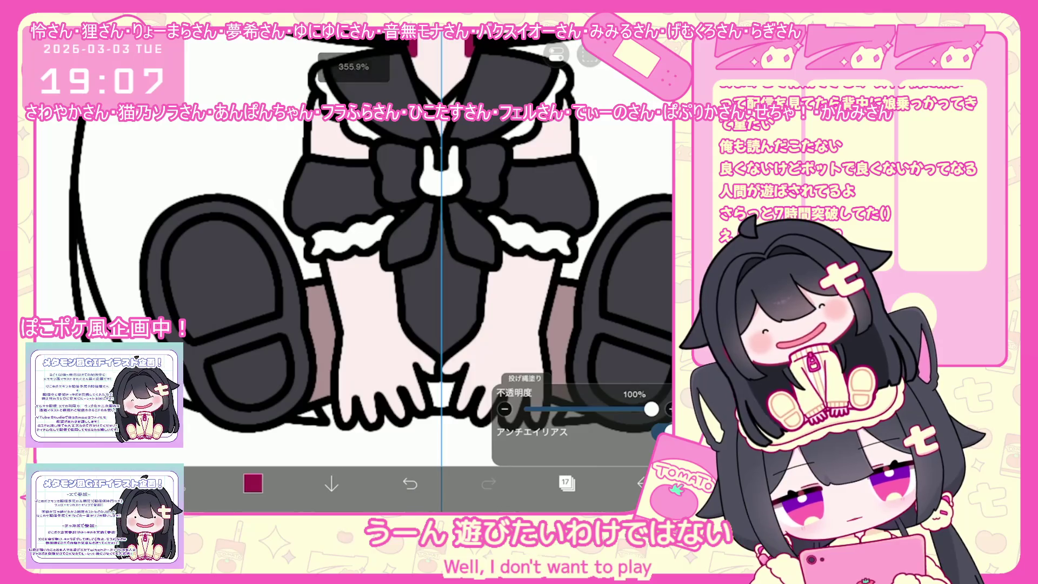
left_click_drag(325, 260, 544, 430)
scroll(357, 276, "up", 2)
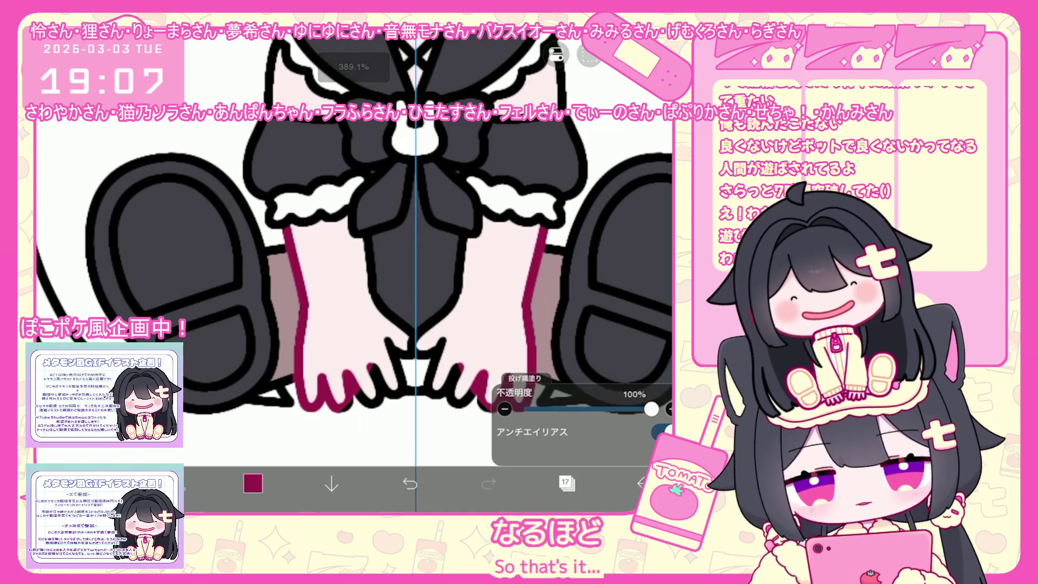
key("ctrl+z")
left_click_drag(285, 341, 551, 413)
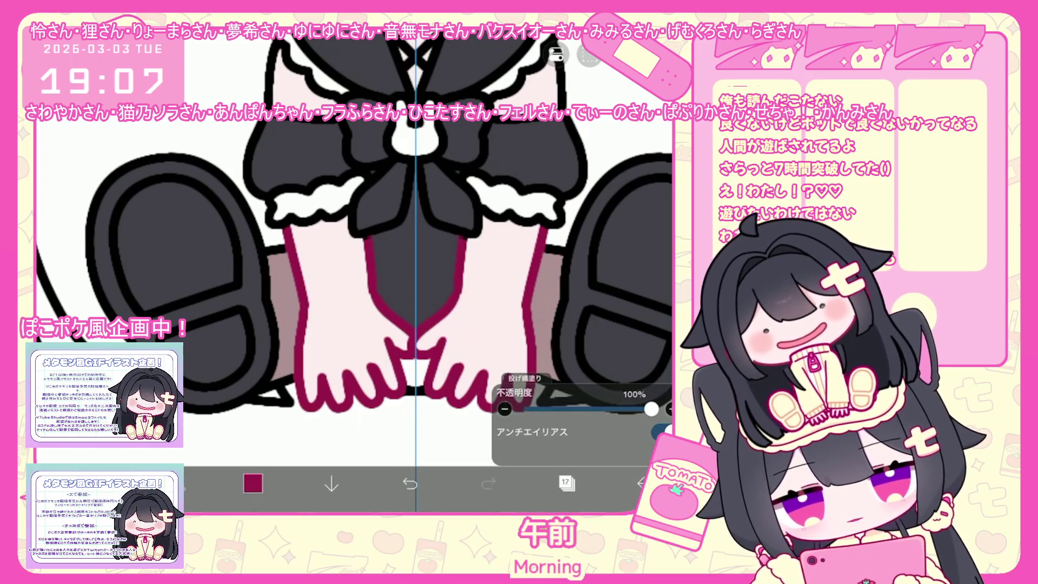
scroll(355, 268, "down", 3)
scroll(354, 268, "up", 5)
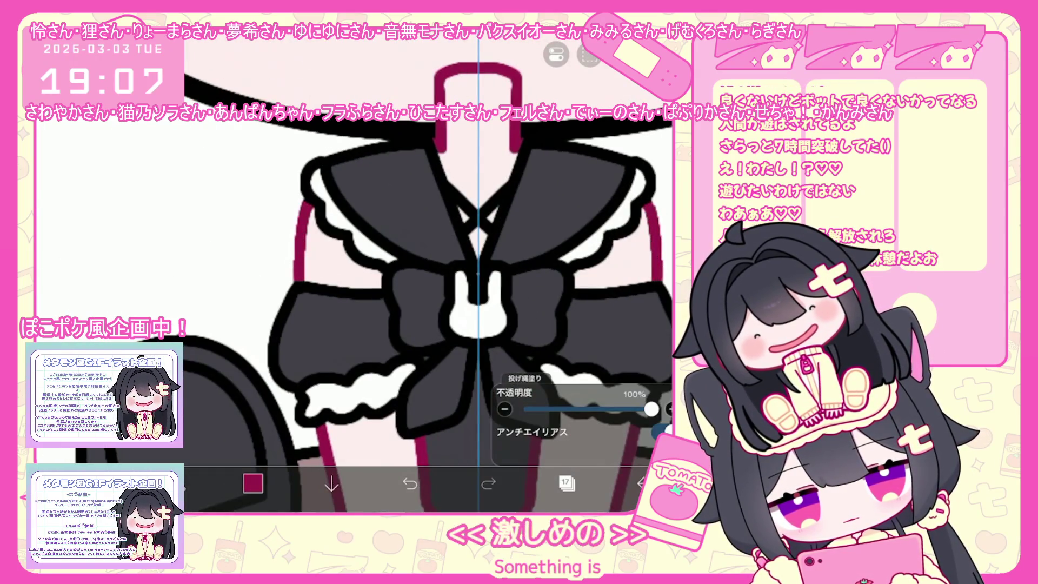
scroll(355, 268, "down", 3)
left_click(565, 483)
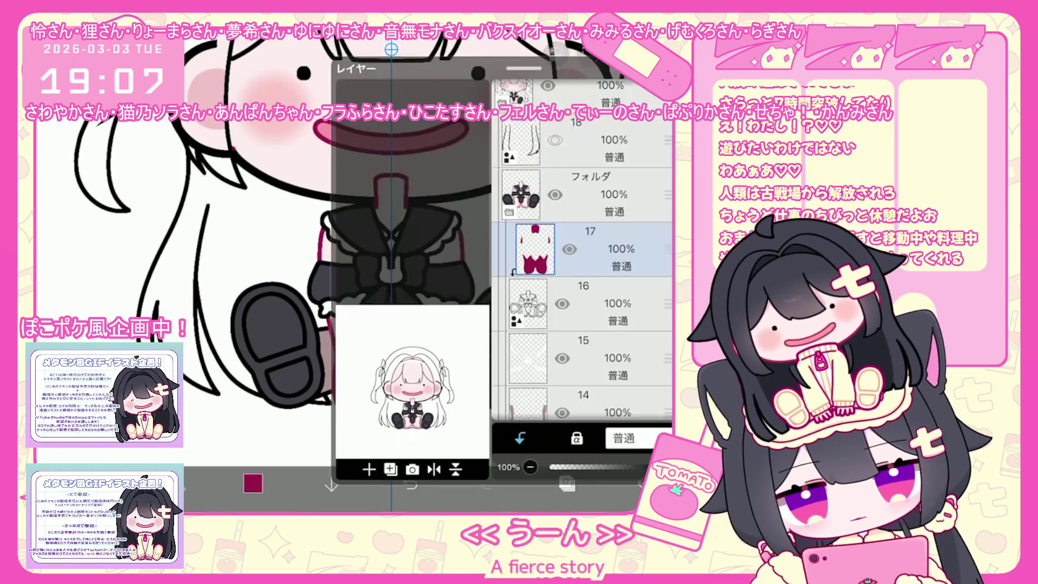
Duplicate line-art layer 16, move the copy down the stack and thicken its strokes to 20 px
left_click(527, 284)
left_click(391, 450)
left_click(369, 395)
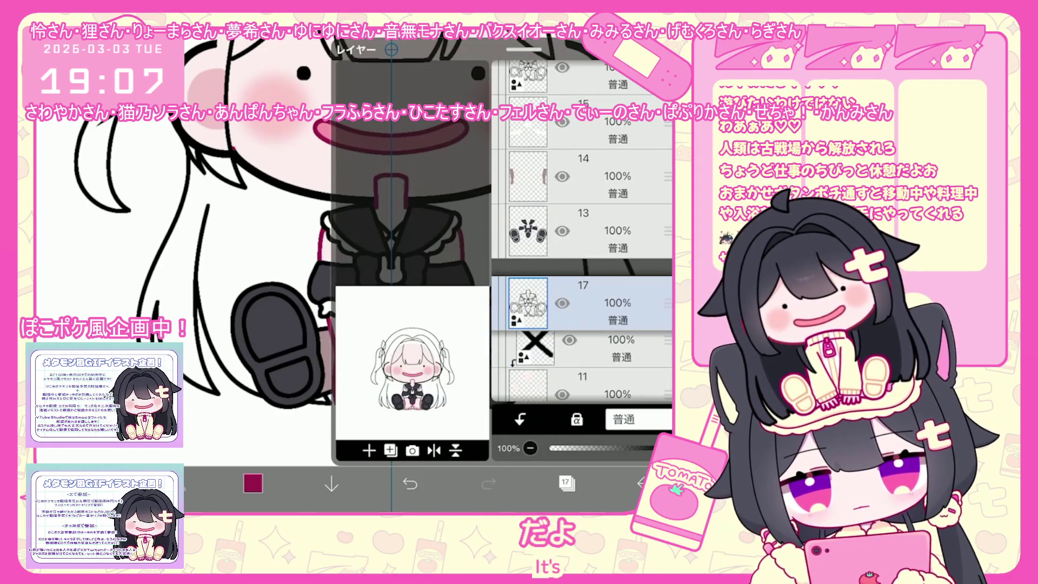
left_click_drag(666, 302, 667, 173)
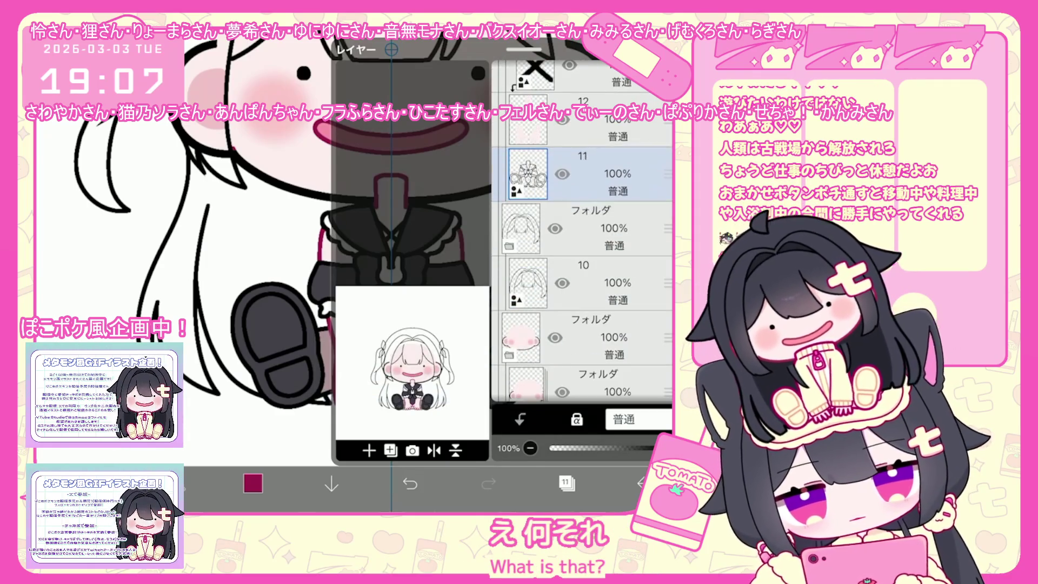
left_click(565, 483)
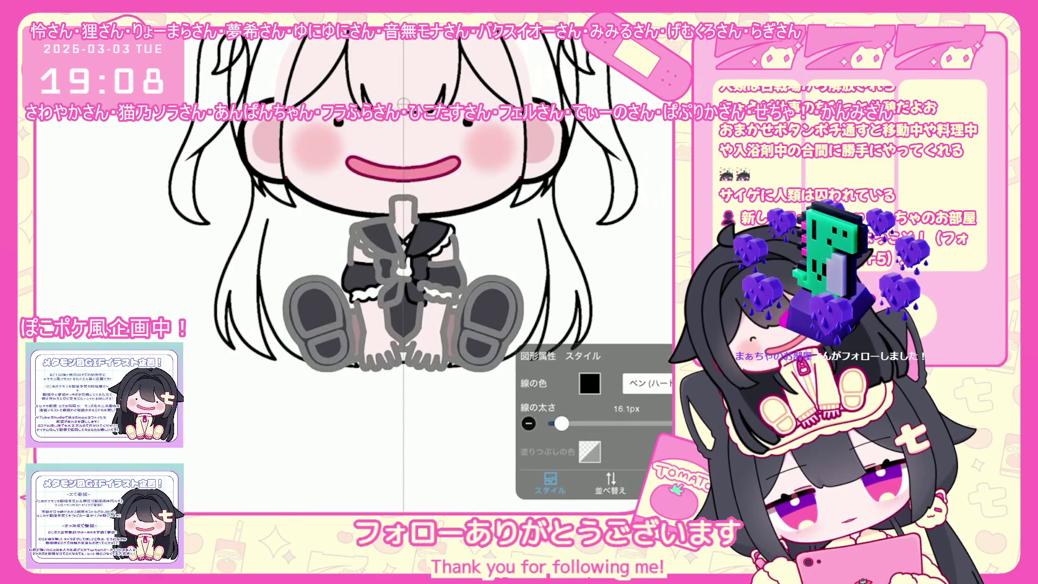
left_click_drag(560, 423, 562, 423)
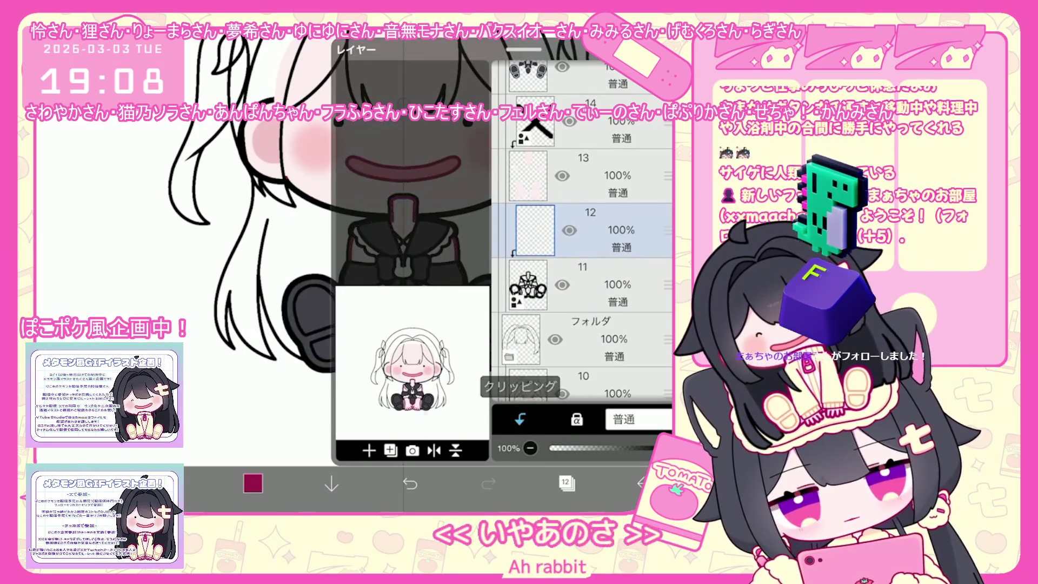
scroll(353, 268, "up", 5)
scroll(353, 281, "up", 3)
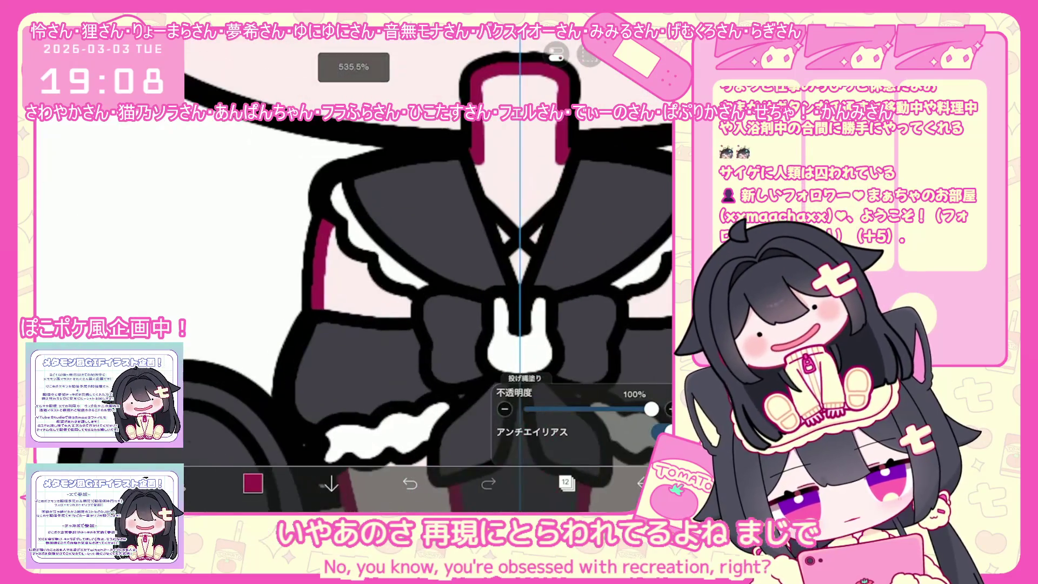
scroll(352, 282, "up", 3)
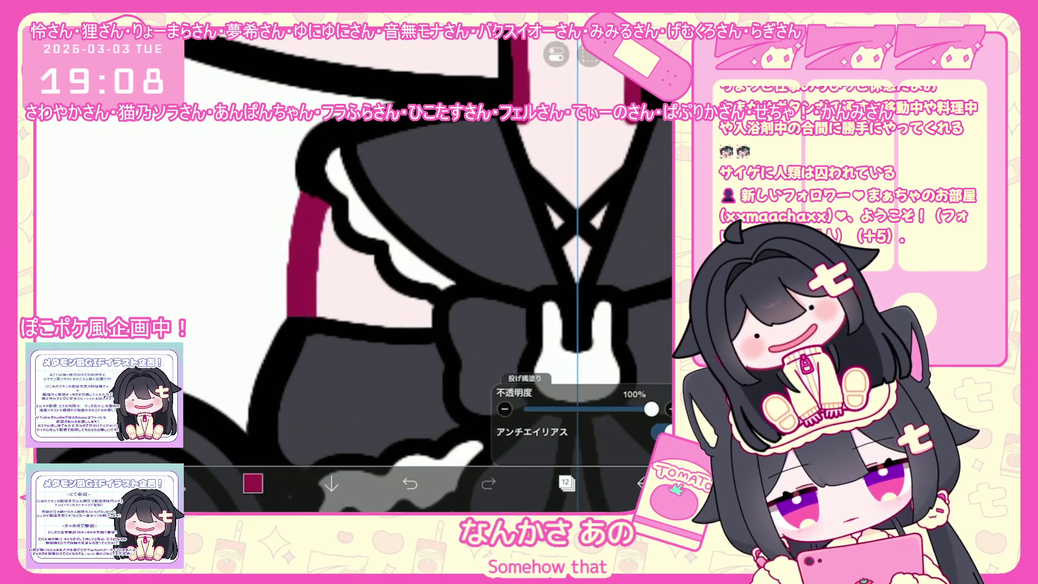
scroll(353, 267, "down", 1)
scroll(354, 272, "down", 1)
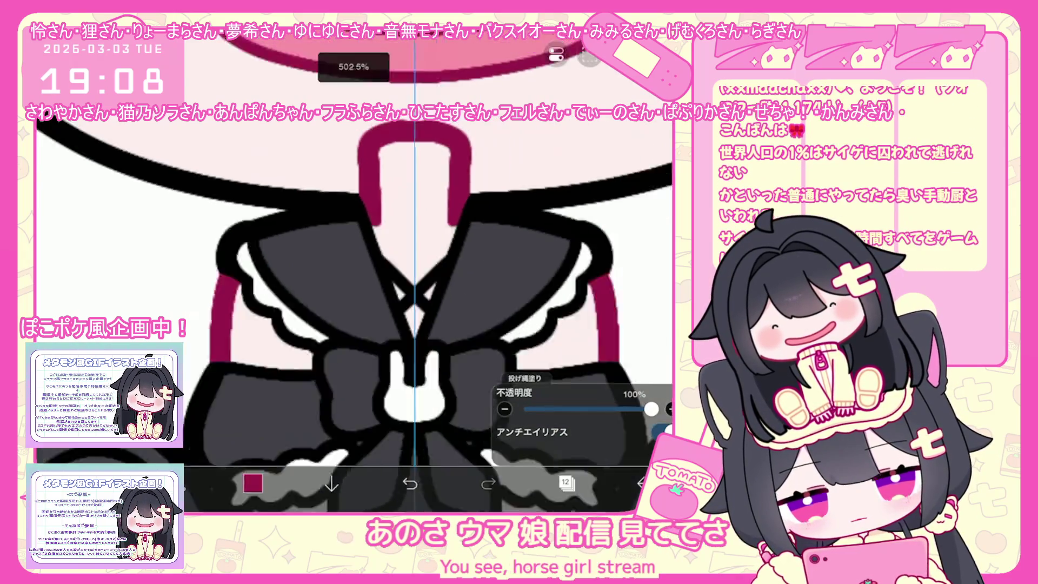
scroll(354, 271, "down", 5)
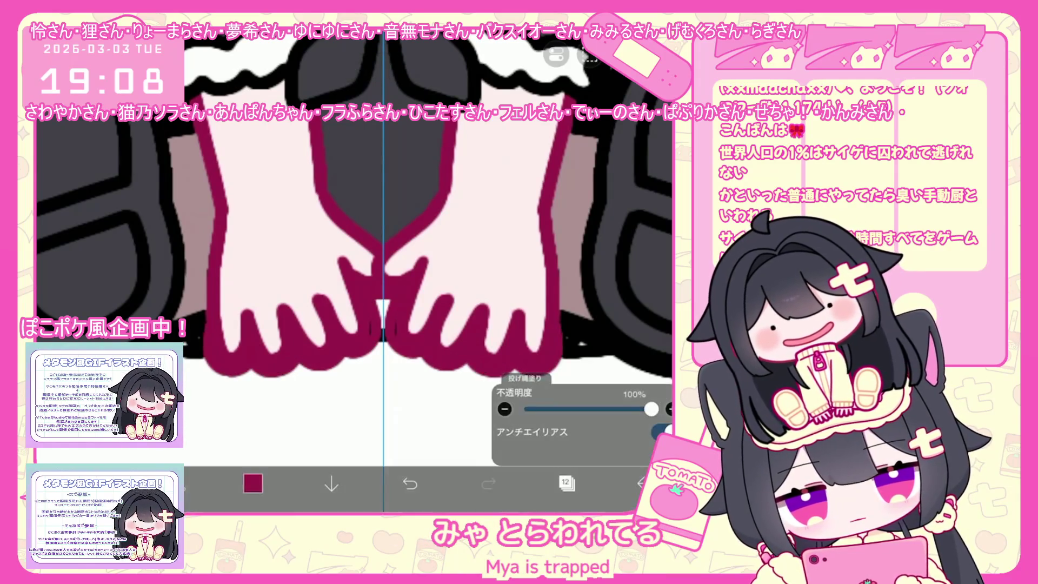
Switch to layer 19 to inspect the thick crimson rims, then reopen the layer list
left_click(566, 483)
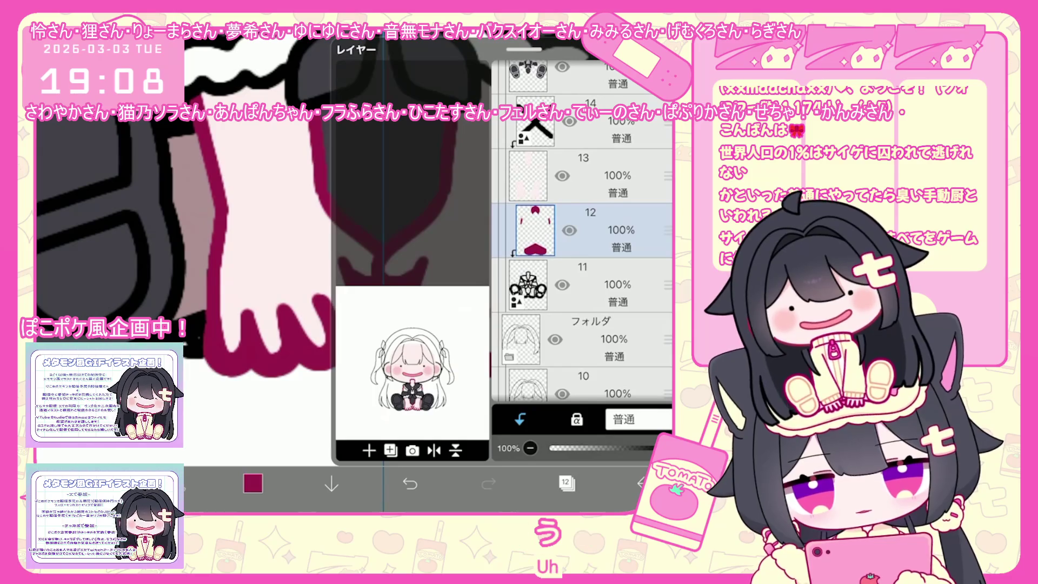
scroll(582, 243, "up", 5)
left_click(579, 220)
left_click(566, 484)
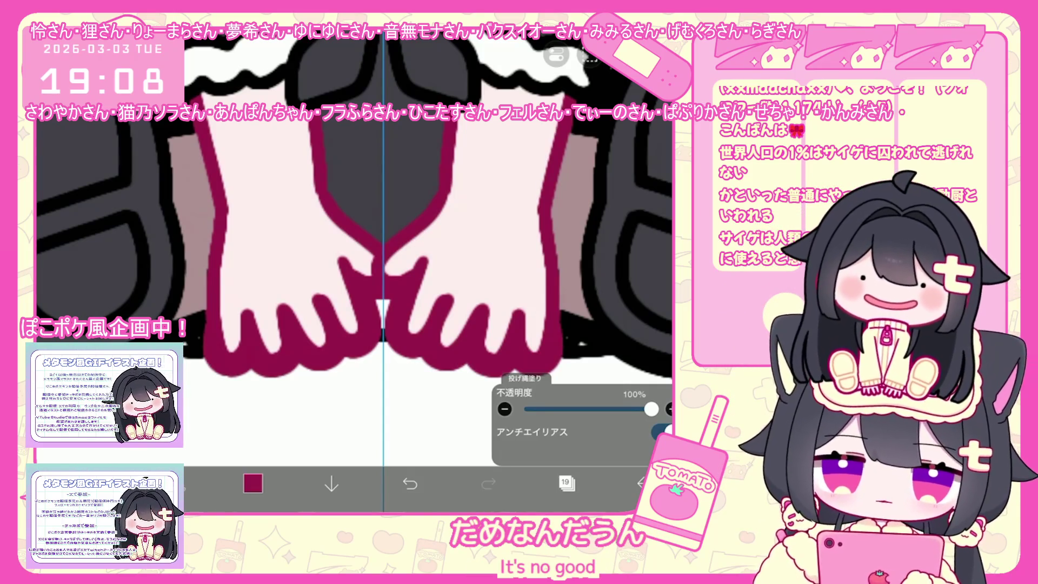
scroll(355, 268, "down", 3)
scroll(355, 268, "down", 2)
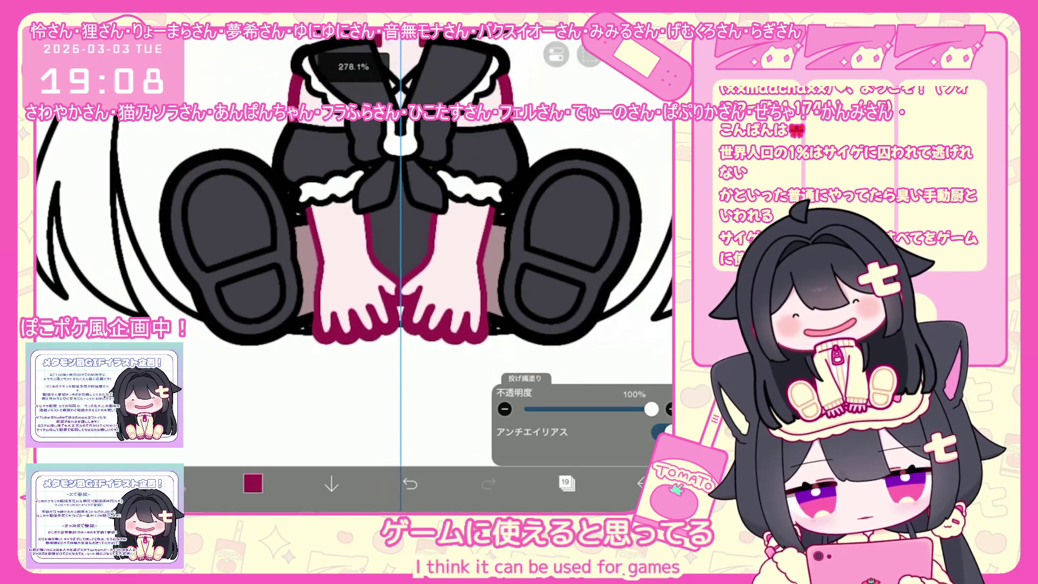
left_click(566, 484)
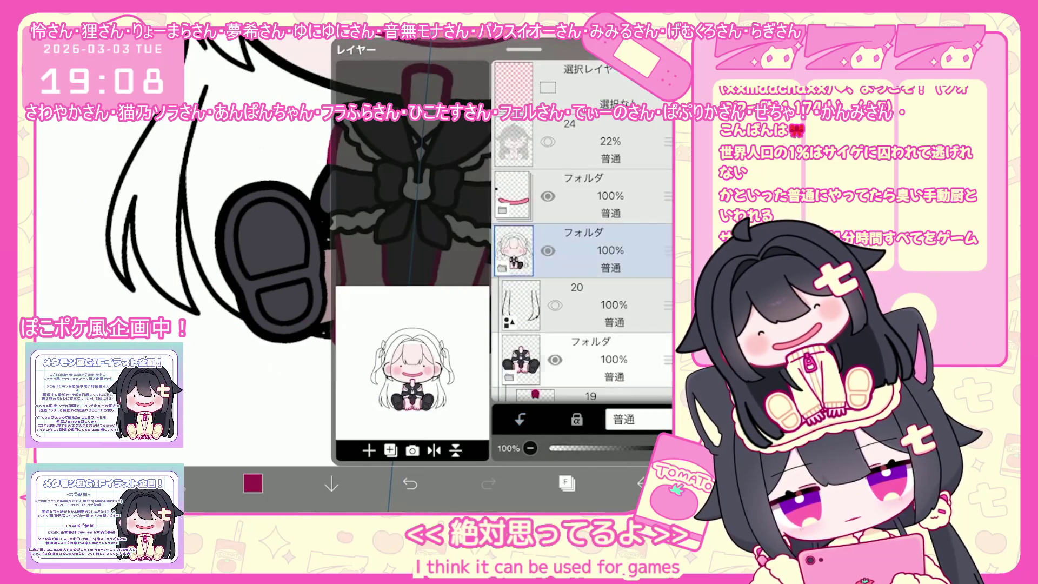
Select layer 19 and set the paint colour to dark grey #211E27
left_click(567, 358)
scroll(582, 243, "down", 2)
left_click(568, 320)
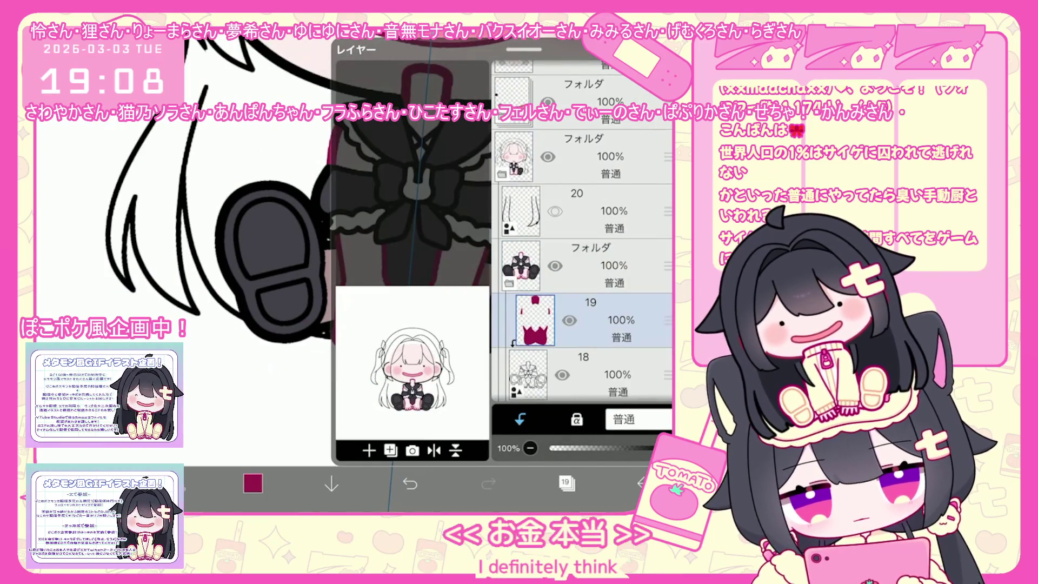
left_click(567, 483)
left_click(252, 483)
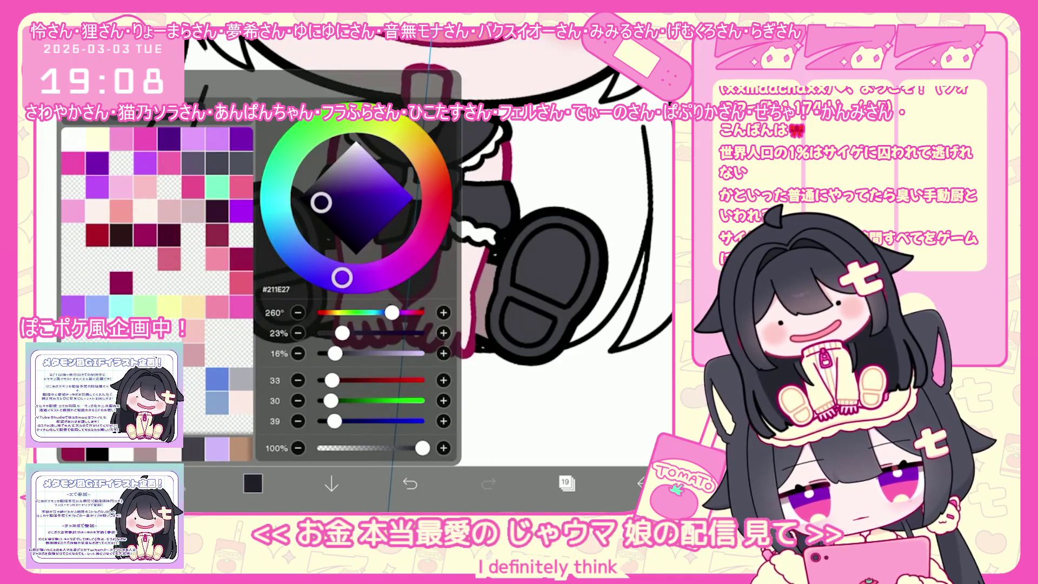
left_click(252, 484)
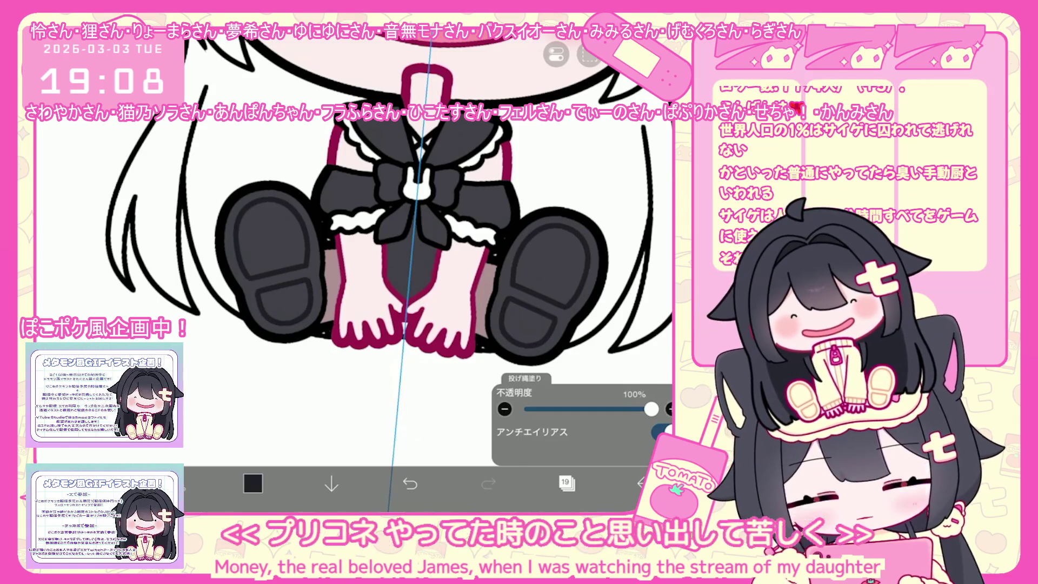
scroll(393, 271, "down", 2)
scroll(393, 271, "down", 2)
scroll(394, 271, "down", 2)
Move the character folder below the pink face folders in the layer stack
left_click(567, 484)
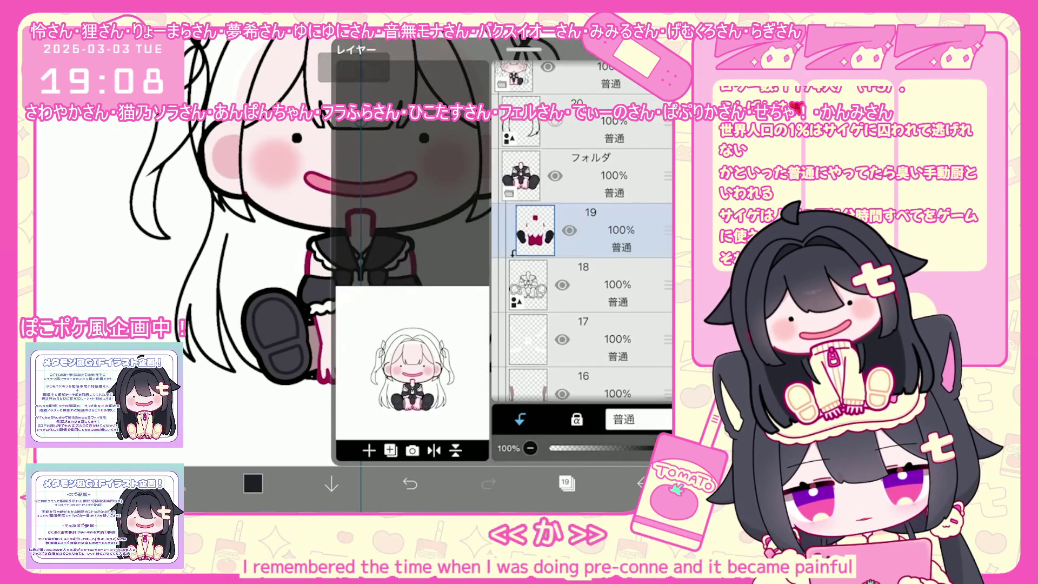
left_click_drag(667, 174, 666, 250)
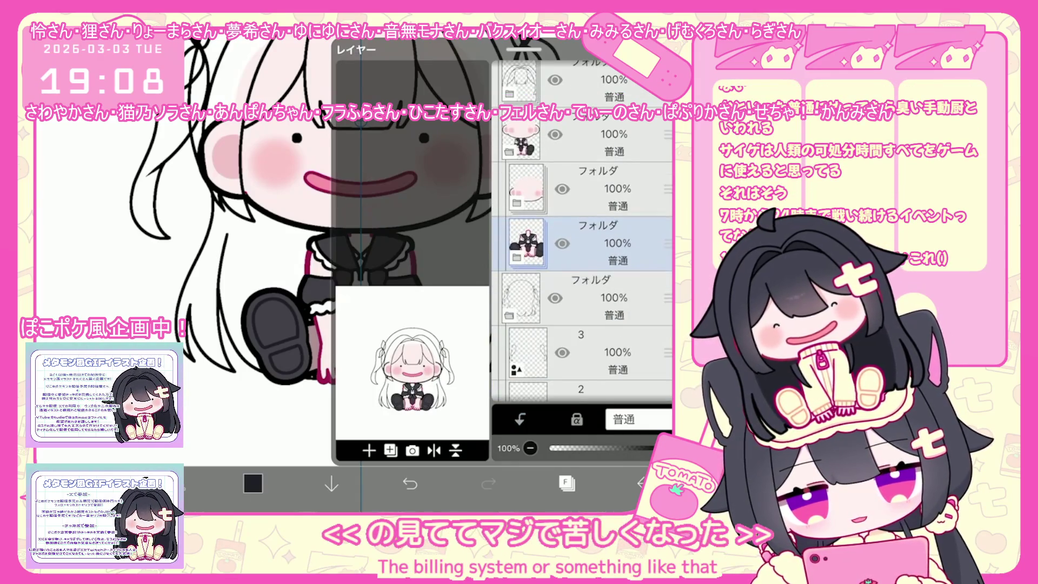
left_click(566, 484)
scroll(367, 269, "down", 2)
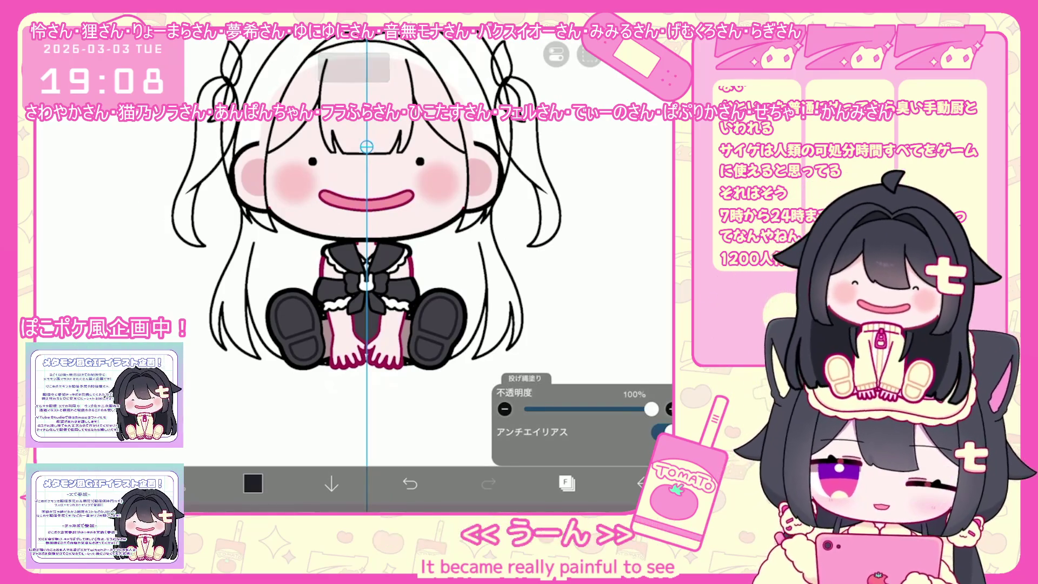
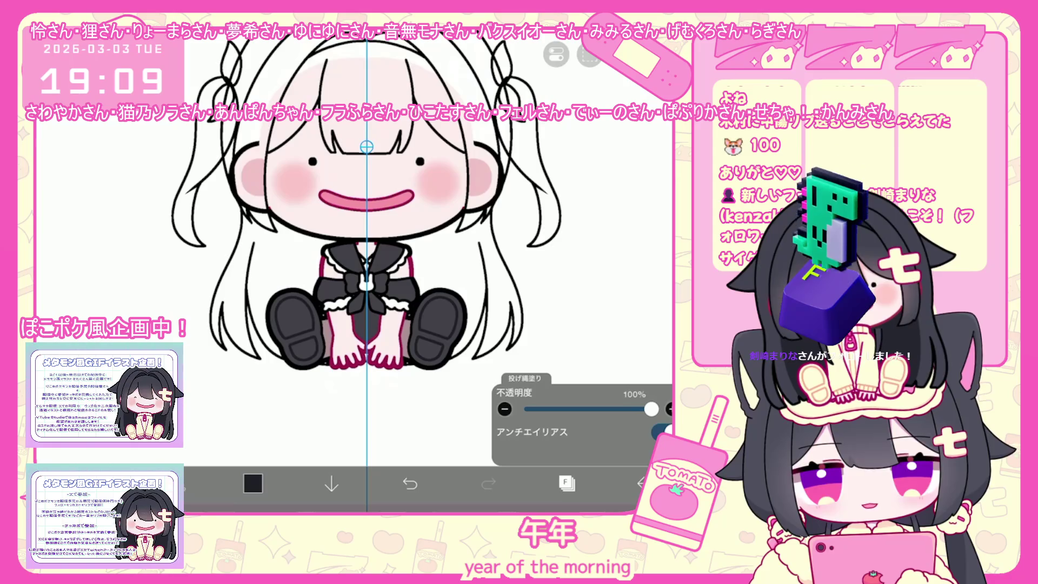
Check layers 2 and 1 in the layer list and glance at the selection tool options
left_click(565, 483)
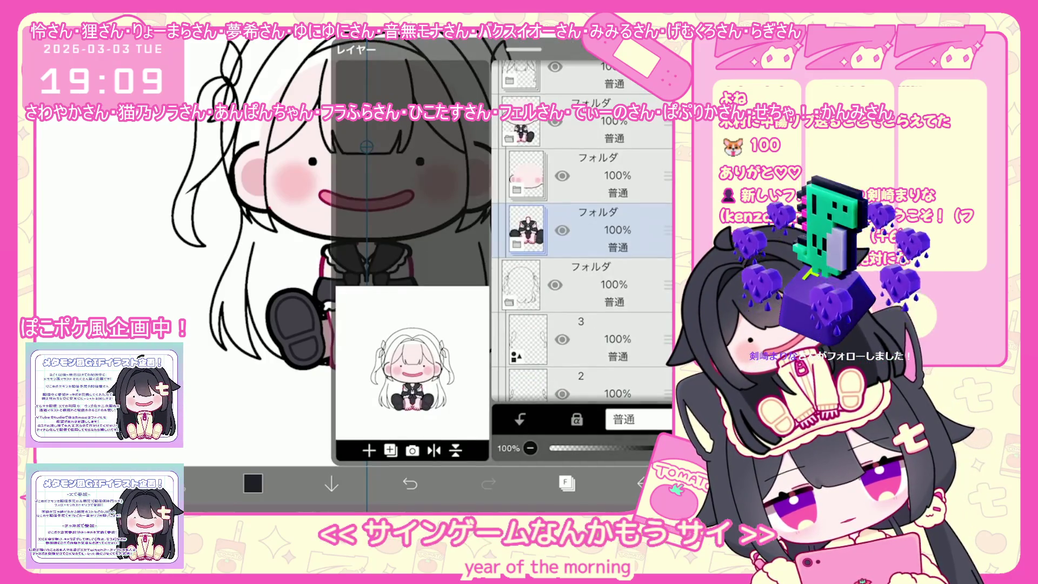
left_click(579, 339)
scroll(579, 284, "down", 2)
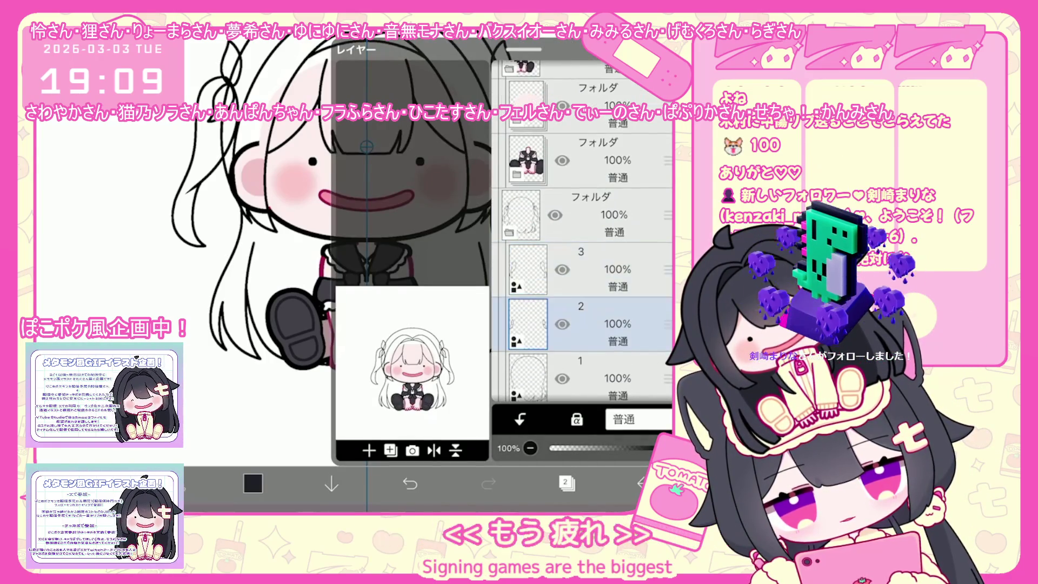
left_click(580, 348)
left_click(566, 483)
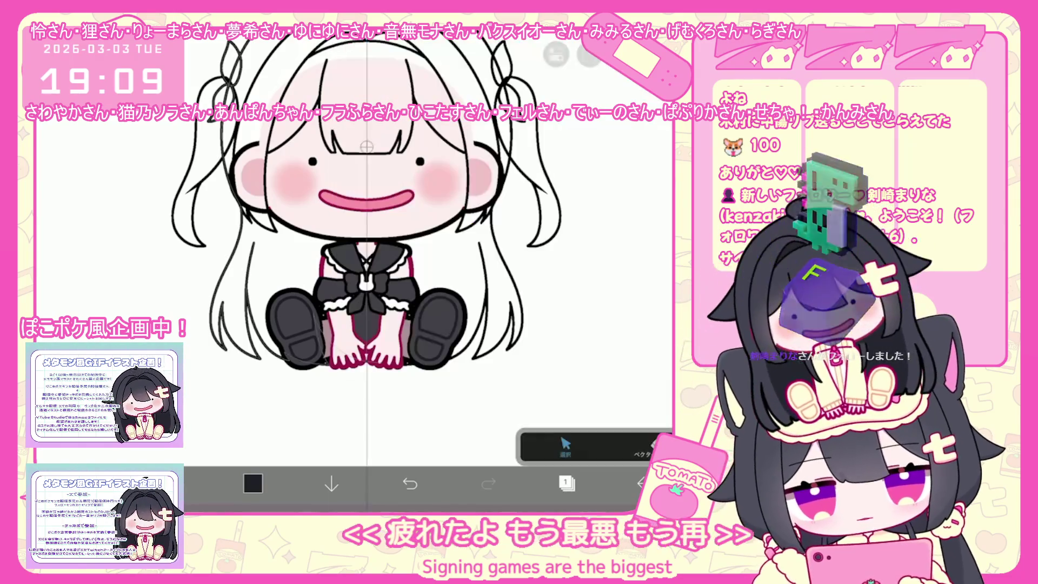
scroll(481, 312, "up", 3)
left_click(565, 443)
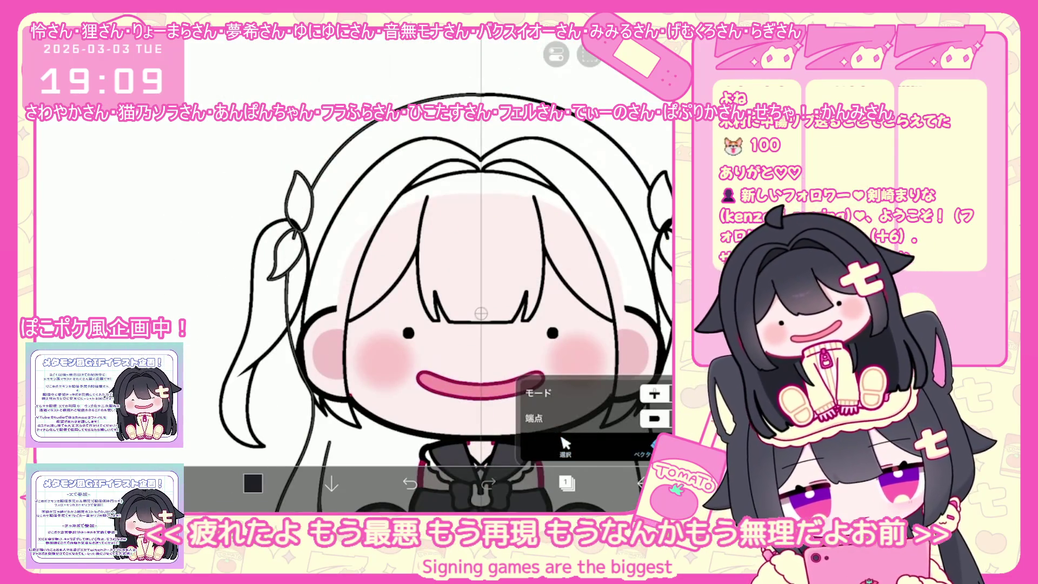
Add a new folder above layer 2 and drag layer 2 inside it
left_click(567, 483)
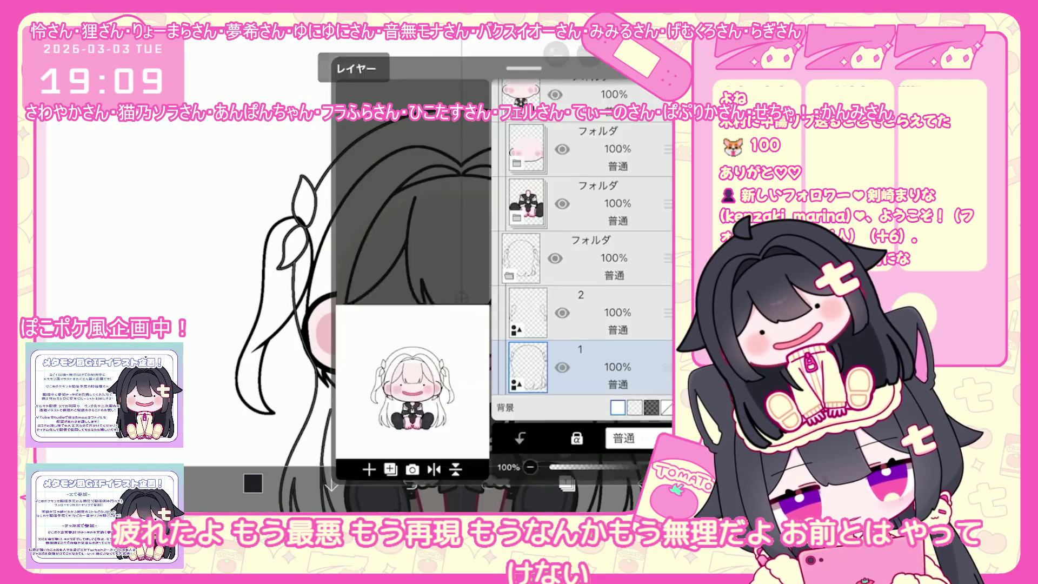
left_click(579, 294)
left_click(579, 349)
left_click(580, 293)
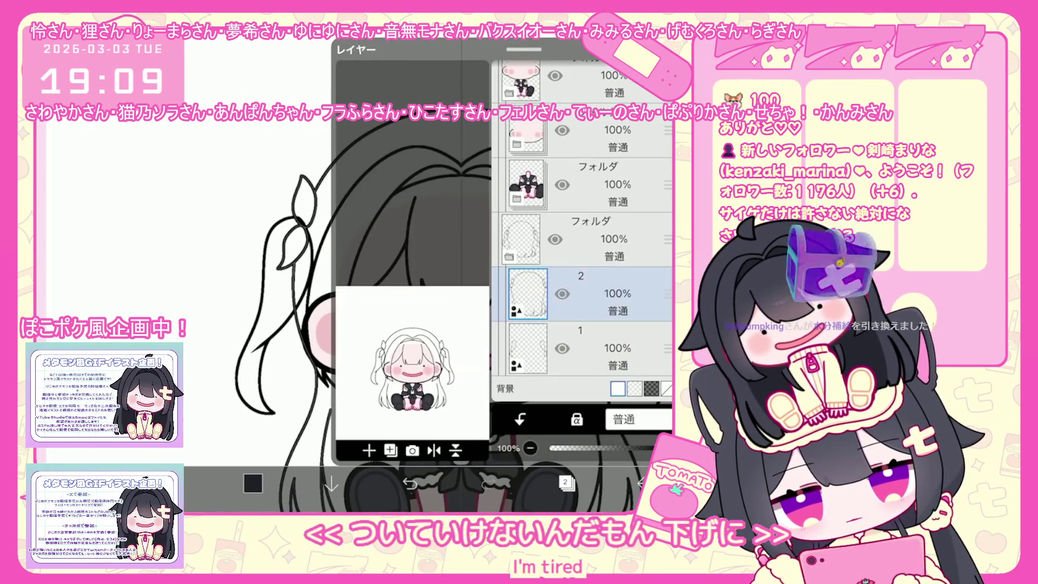
left_click_drag(390, 451, 373, 330)
left_click_drag(667, 294, 667, 244)
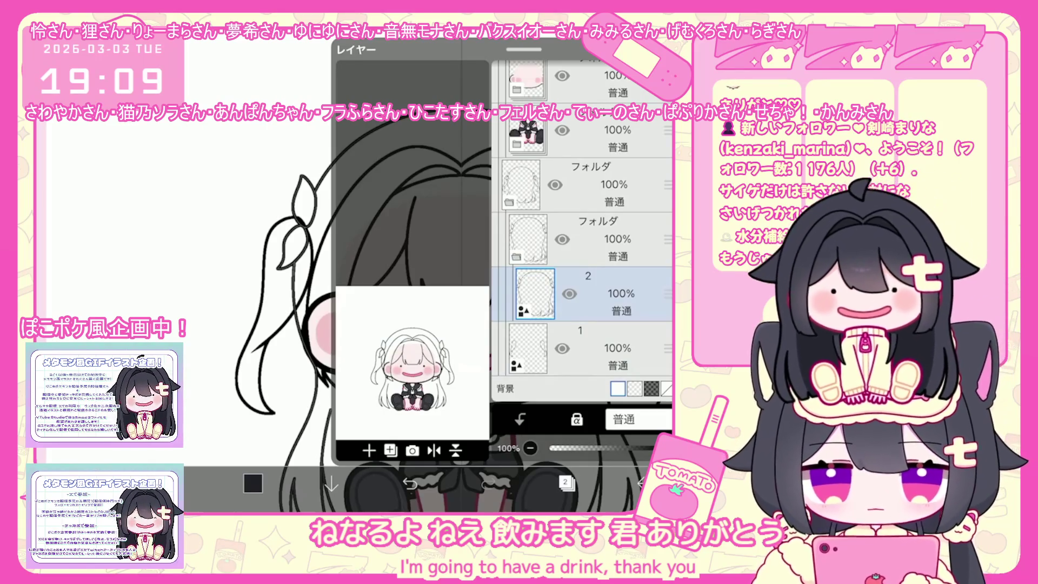
left_click(584, 239)
left_click(584, 293)
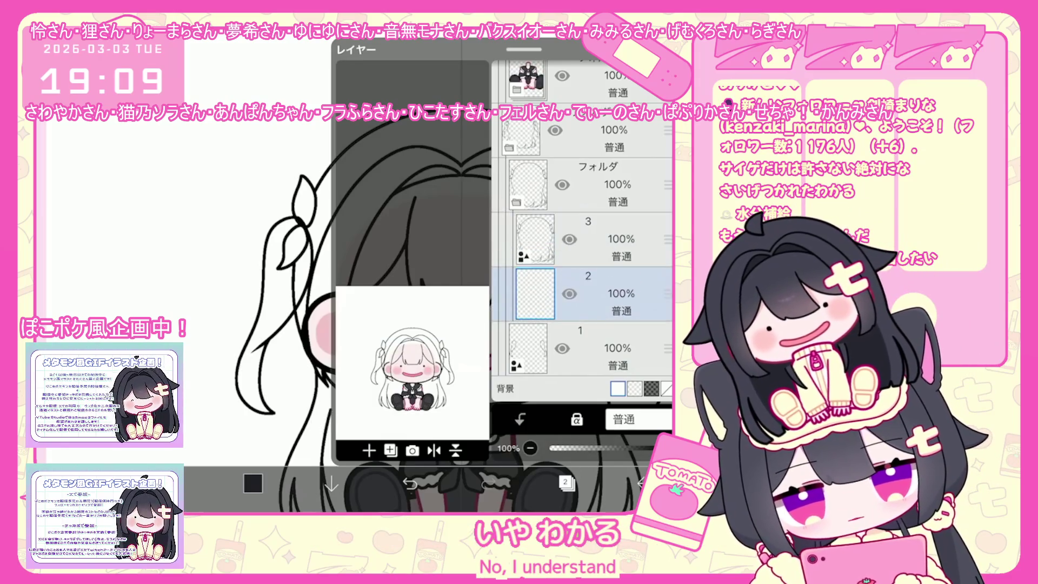
left_click(564, 483)
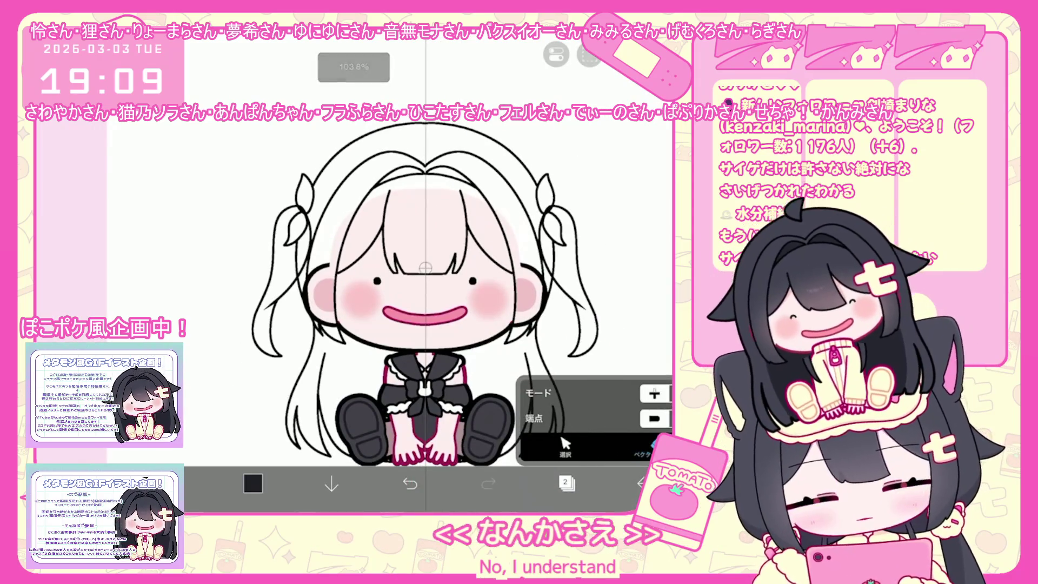
Pick a pale grayish lavender in the colour picker
left_click(253, 484)
left_click(350, 153)
Shift the hue toward blue to settle on a soft lavender and confirm layer 2
mouse_move(341, 278)
left_mouse_down()
mouse_move(303, 258)
mouse_move(316, 268)
left_mouse_up()
left_click(359, 150)
left_click(252, 485)
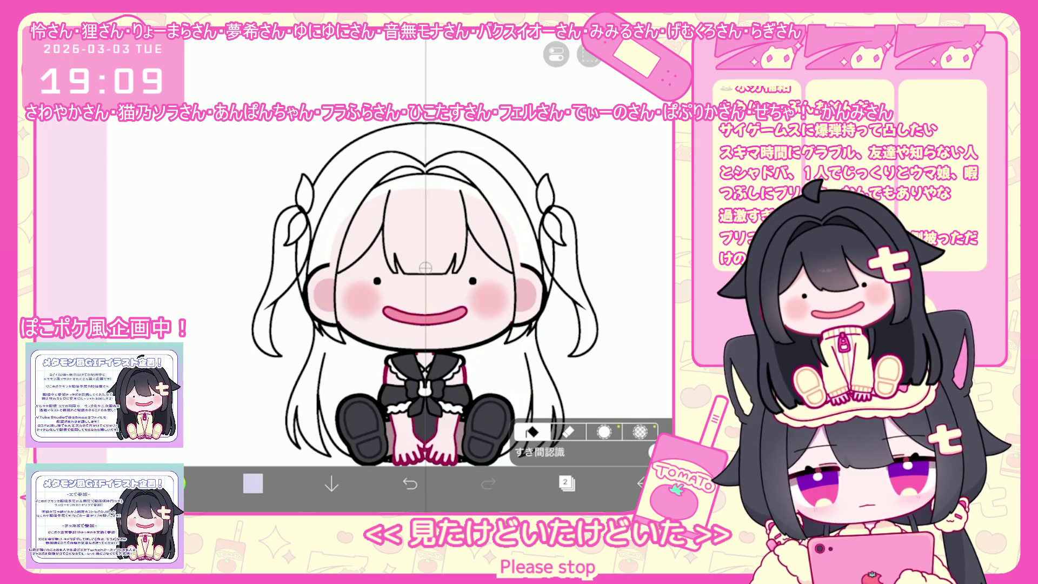
left_click(566, 484)
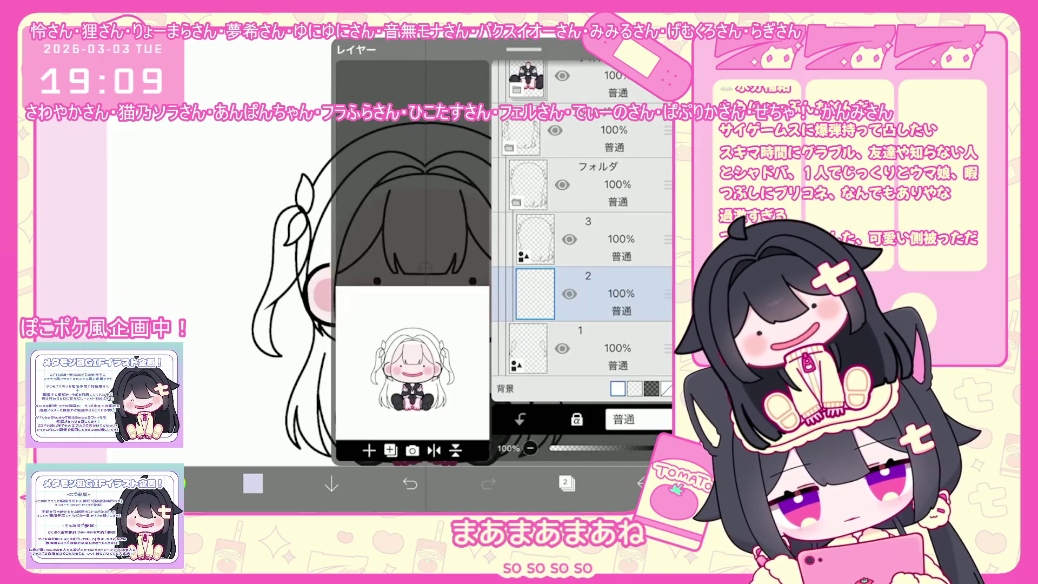
scroll(600, 244, "up", 5)
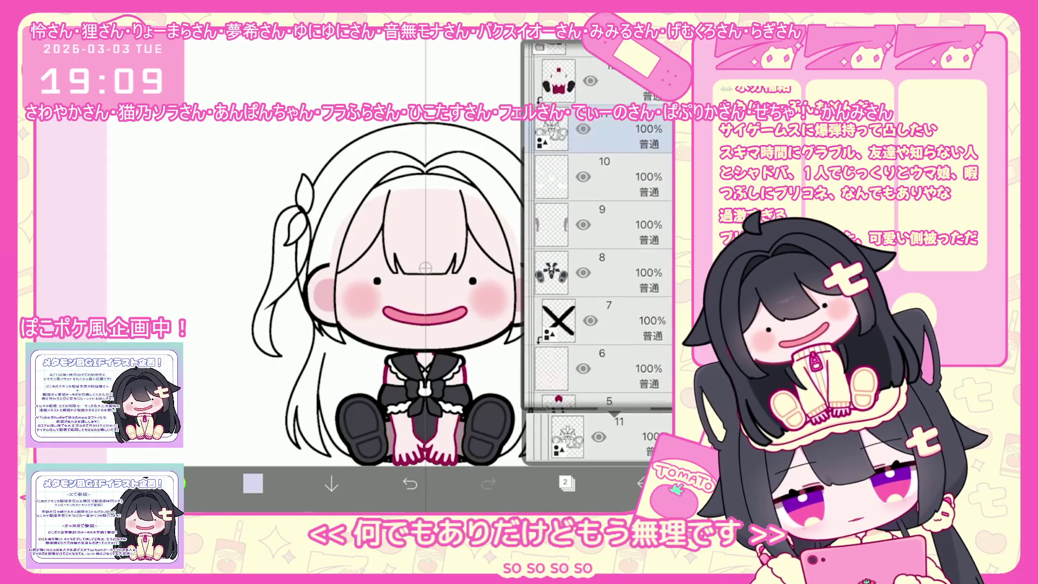
Bucket-fill the girl's hair with the lavender and check the result in the layer list
left_click(174, 484)
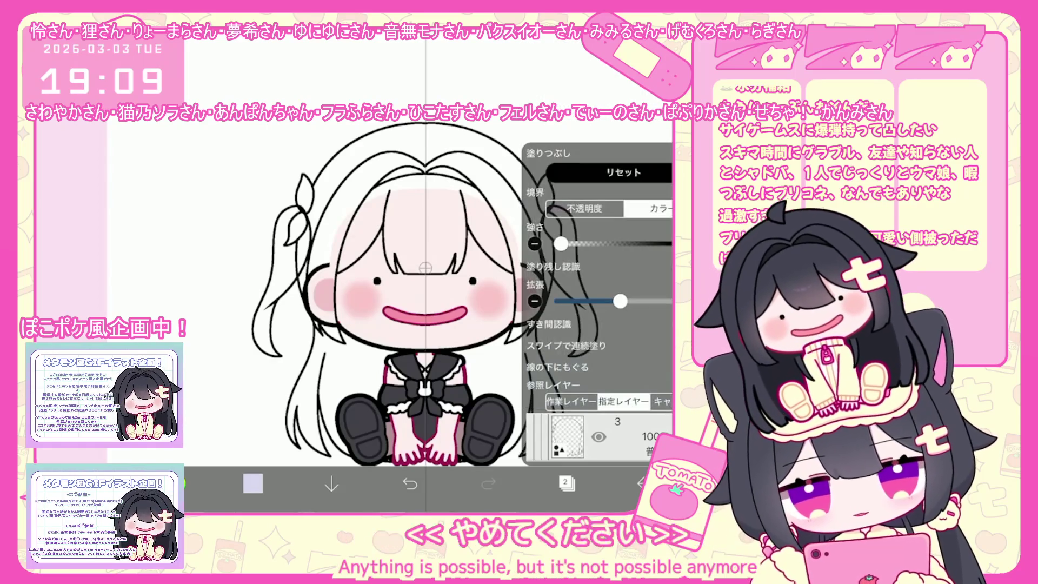
left_click(324, 243)
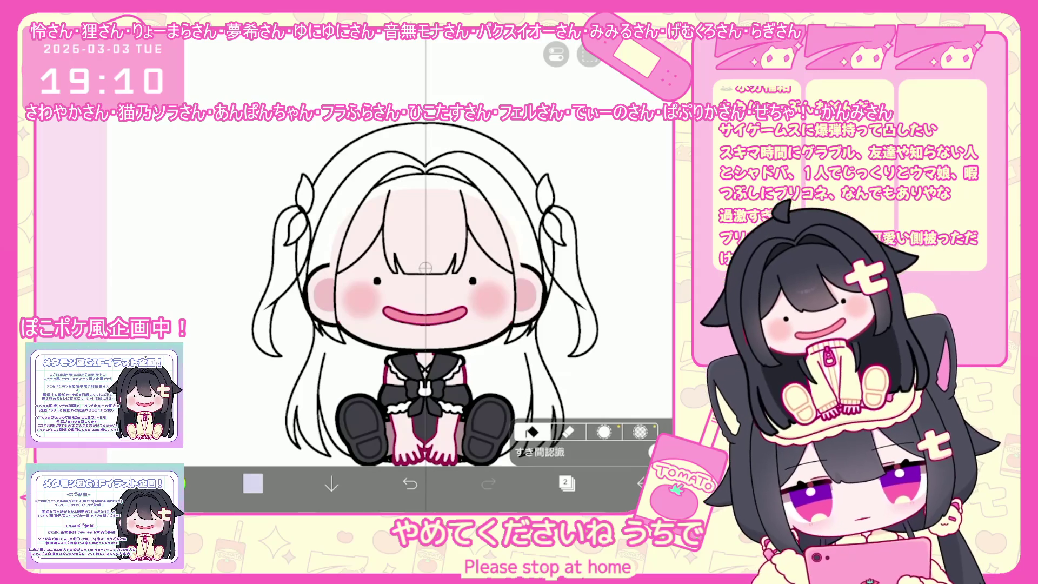
left_click(349, 187)
left_click(566, 483)
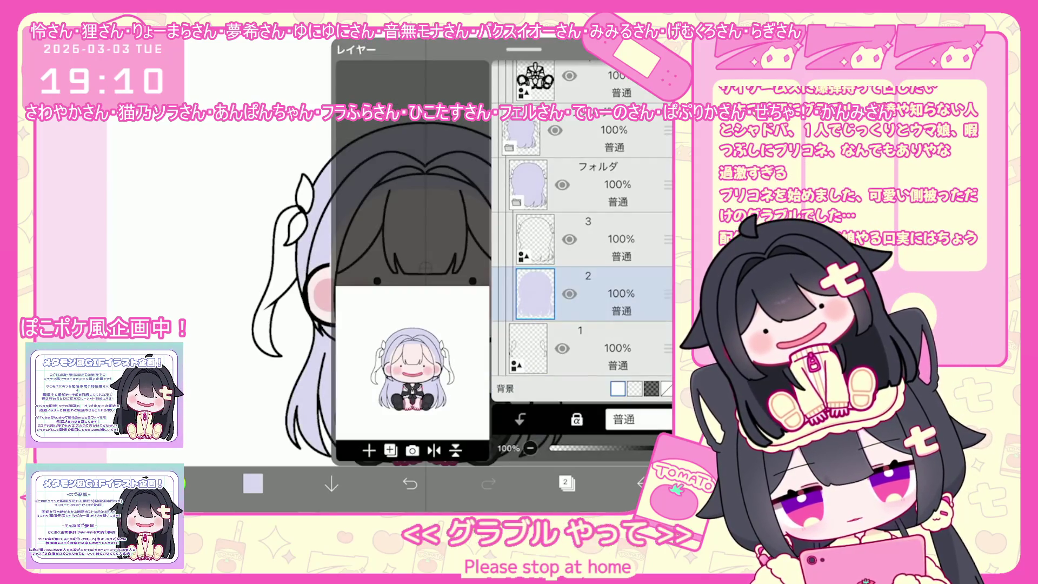
left_click(252, 484)
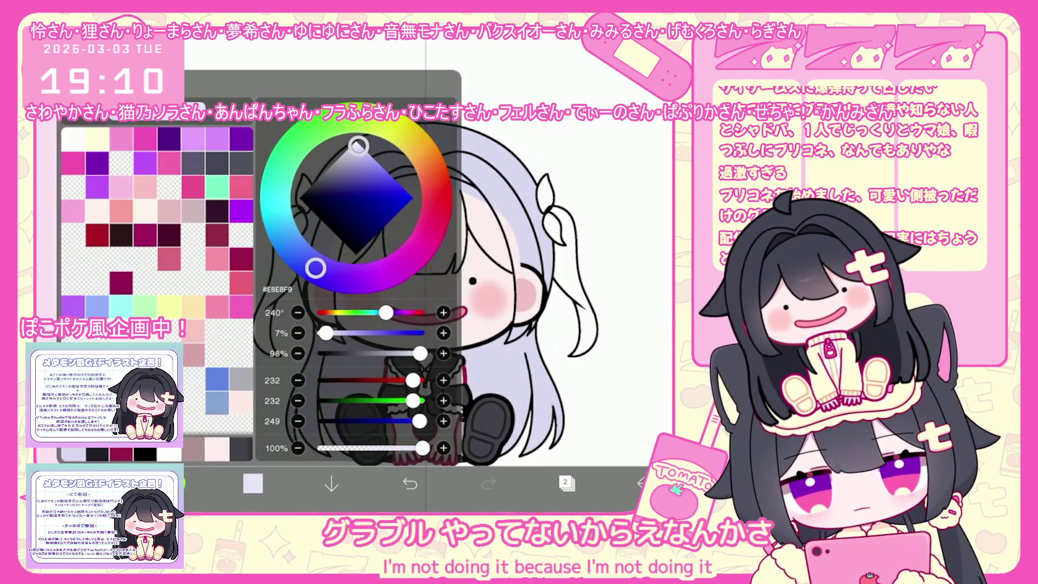
Nudge the lavender hue slightly deeper in the colour picker
left_click(252, 484)
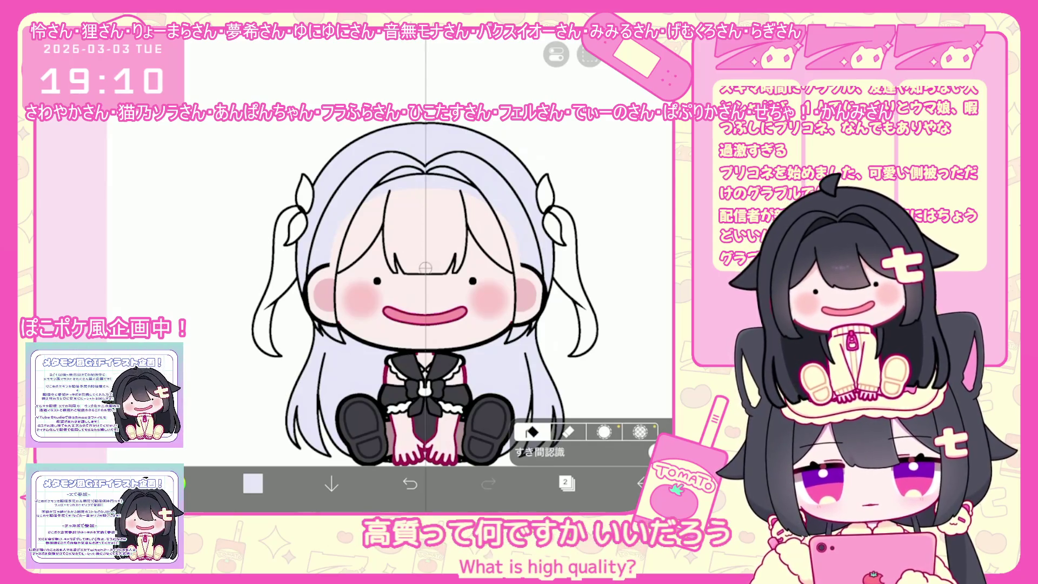
left_click(252, 484)
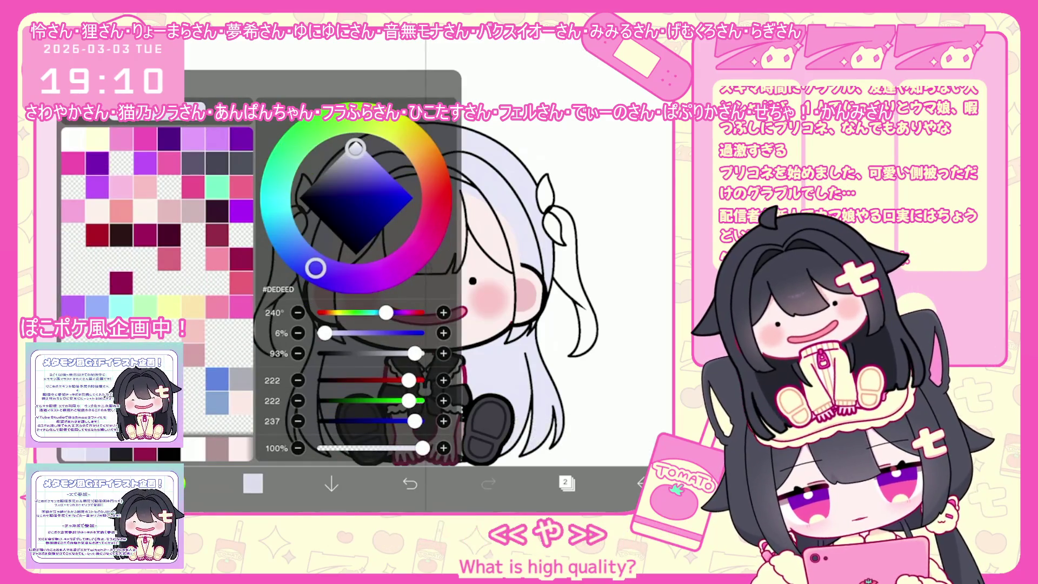
left_click(253, 484)
left_click(252, 483)
left_click_drag(320, 271, 323, 272)
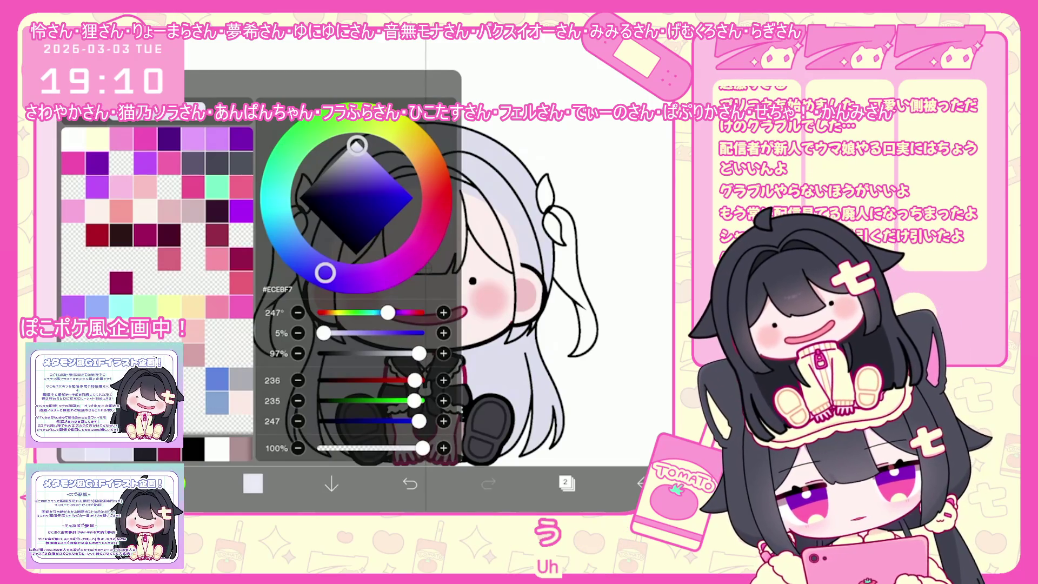
left_click(253, 483)
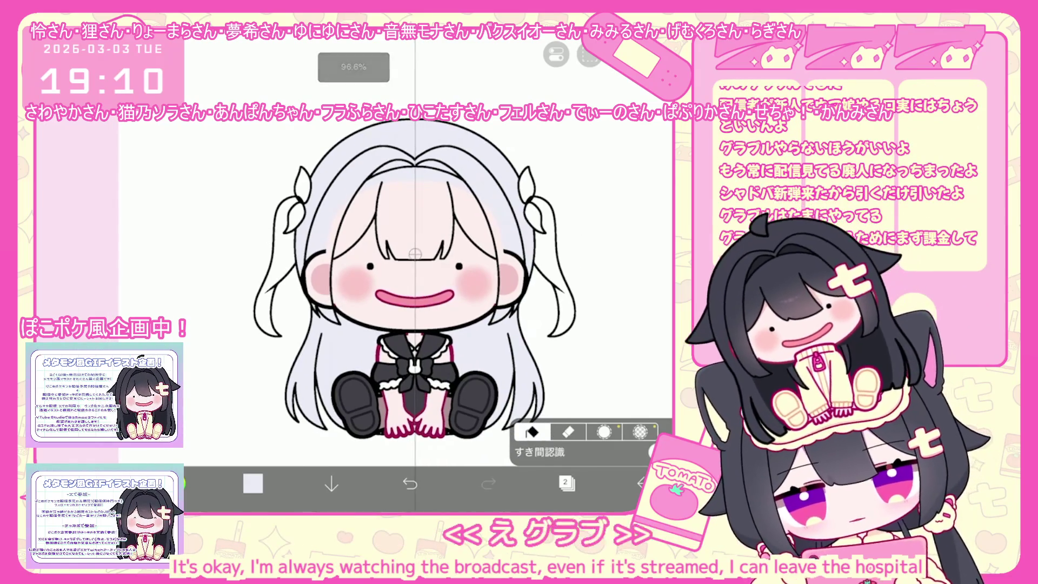
Select layer 3 for the shading and confirm the colour before lasso filling
left_click(566, 484)
left_click(584, 238)
left_click(253, 483)
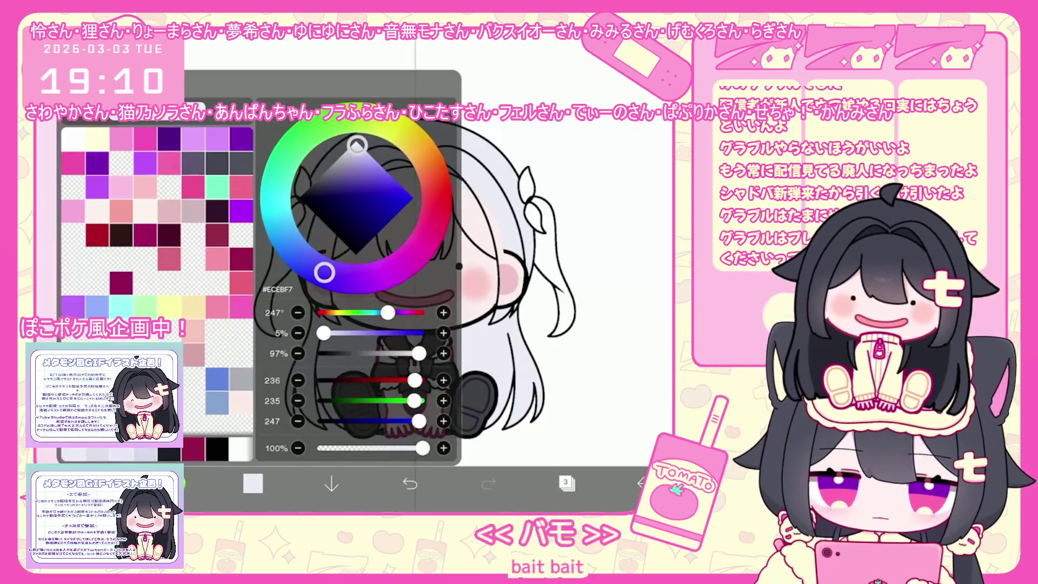
left_click(254, 483)
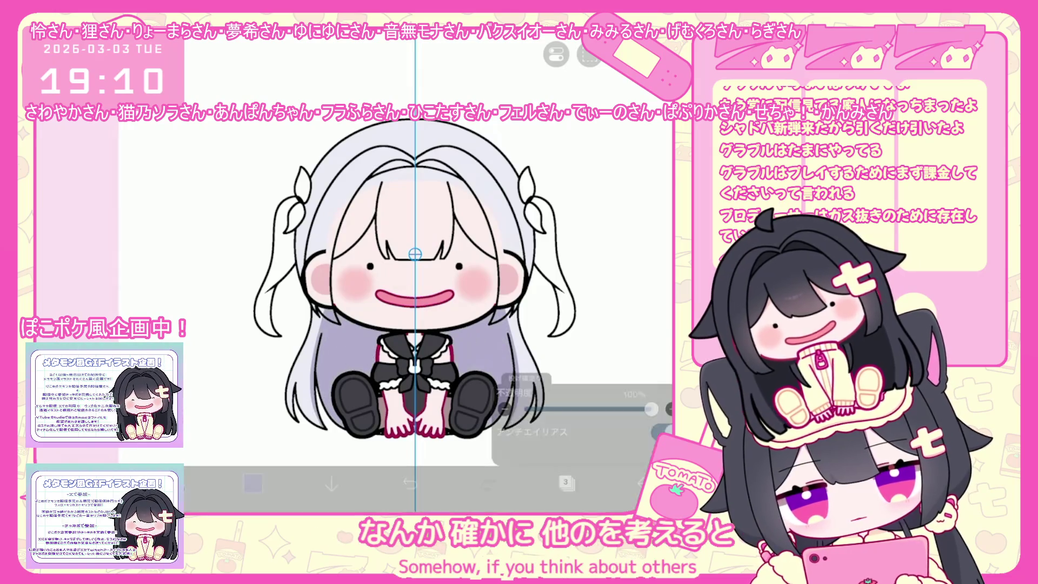
Undo the last lasso fill and refill deeper lavender behind the lower back hair
key("ctrl+z")
left_click_drag(325, 316, 329, 320)
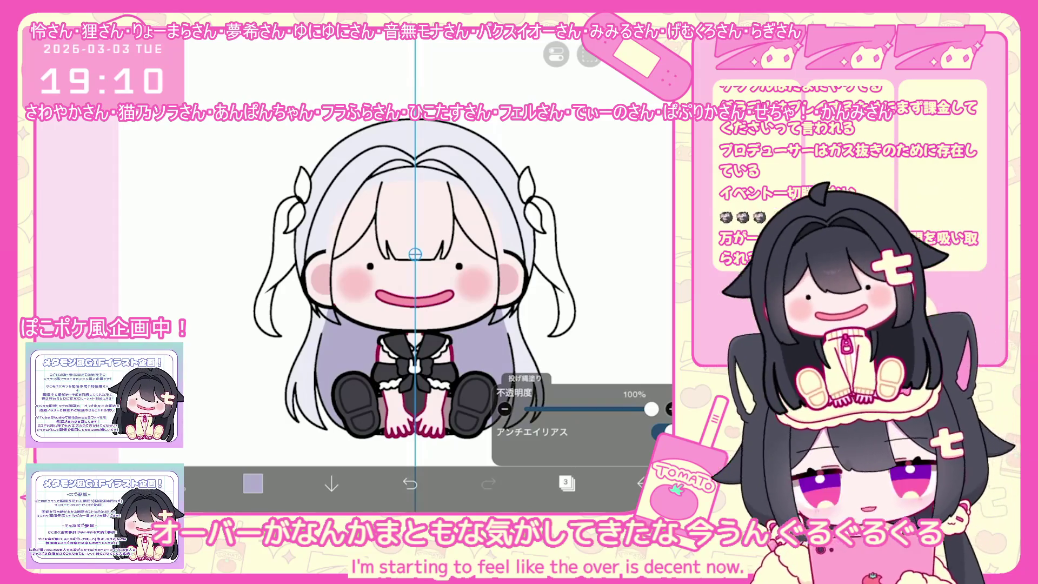
scroll(414, 259, "down", 3)
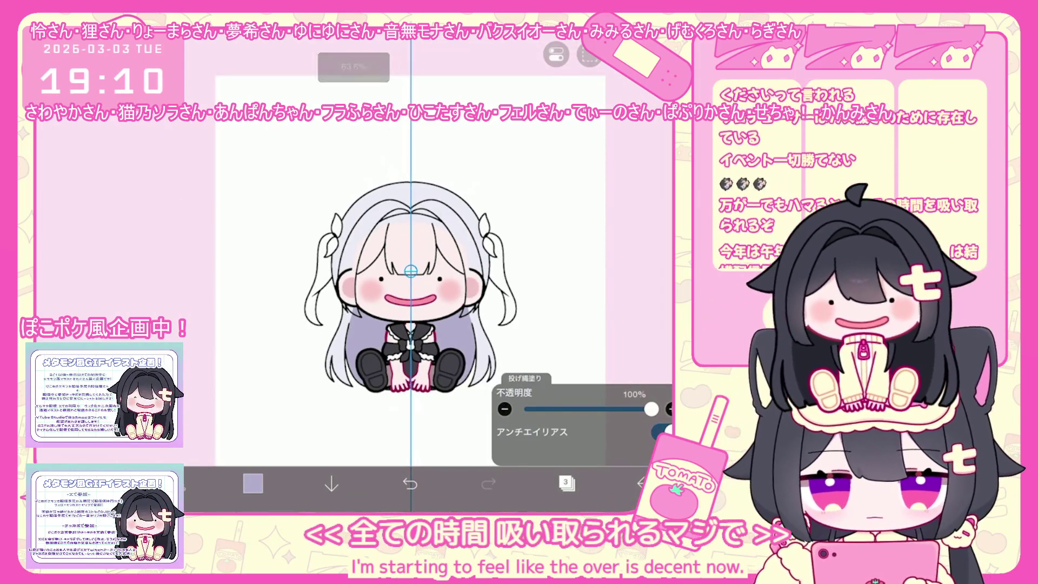
left_click(566, 483)
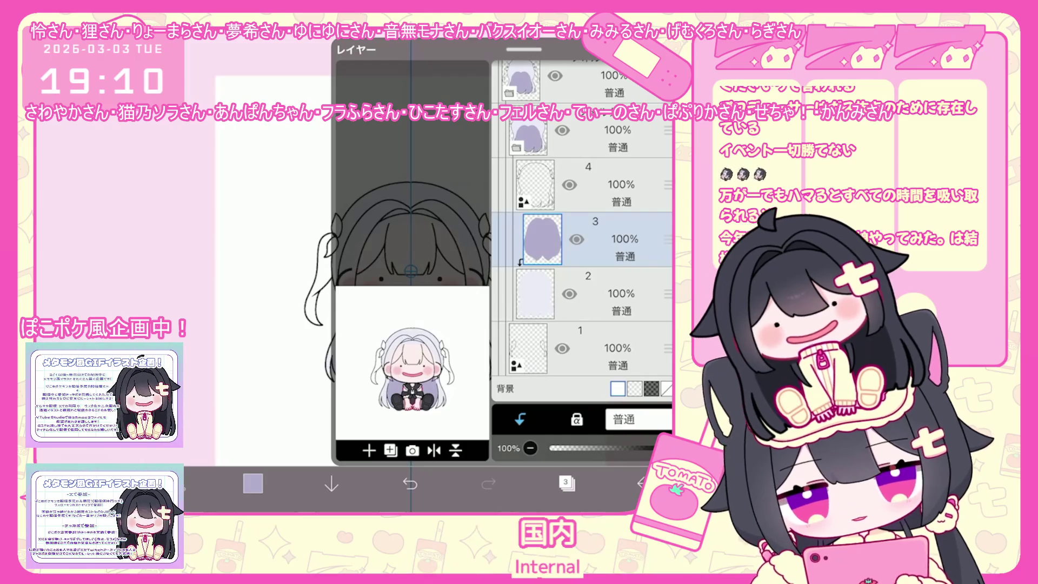
Select layer 4 and collapse the folder holding layers 2–5
left_click(600, 185)
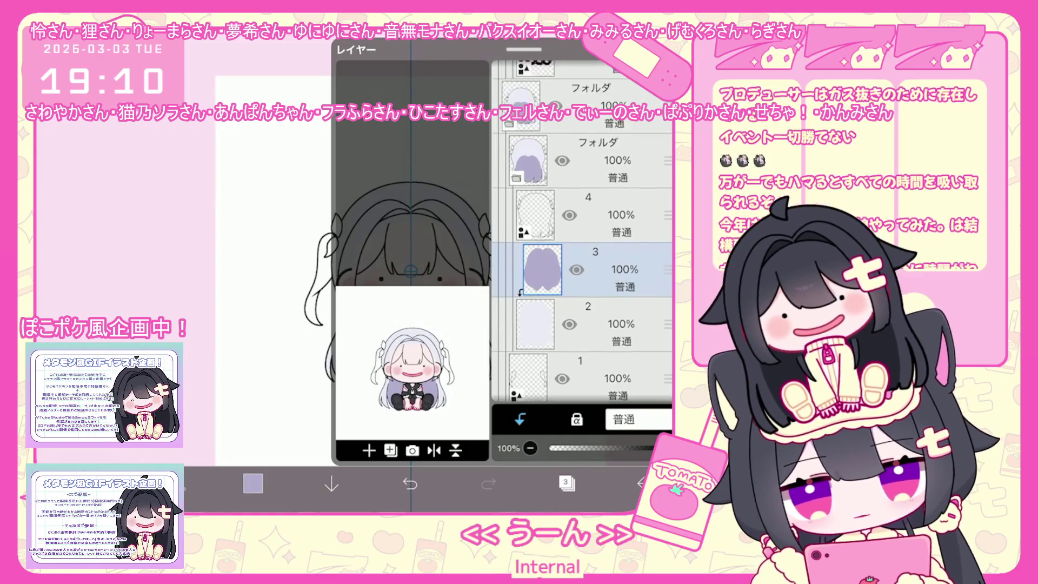
scroll(582, 244, "up", 2)
left_click(600, 318)
left_click(600, 264)
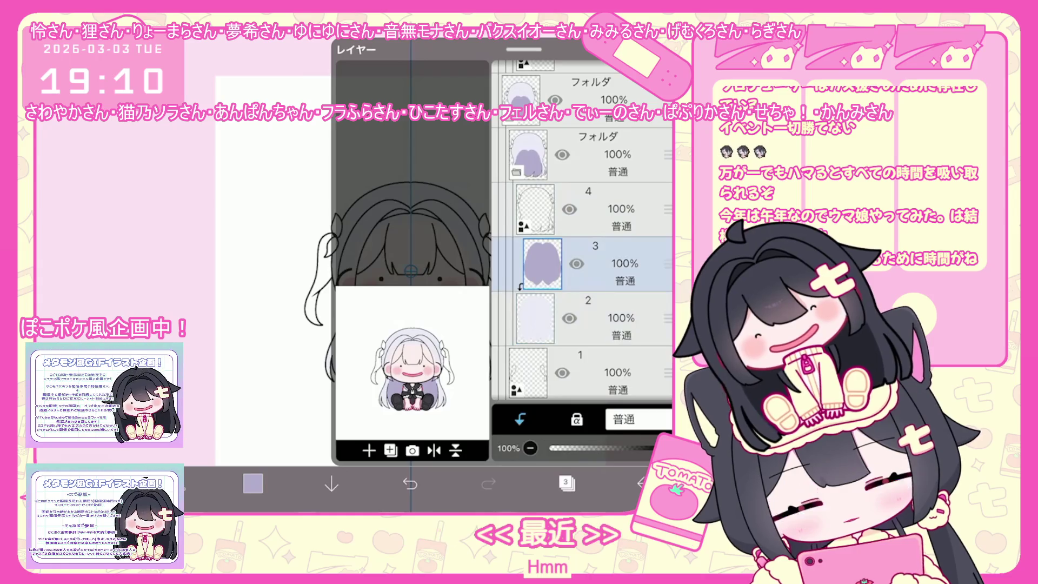
scroll(582, 260, "down", 2)
left_click(566, 484)
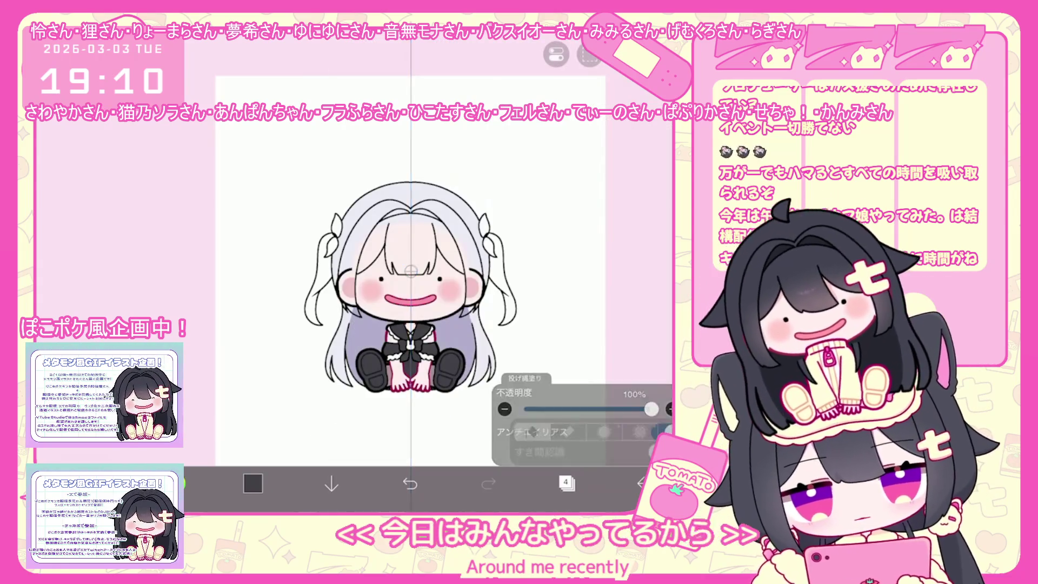
scroll(430, 349, "up", 3)
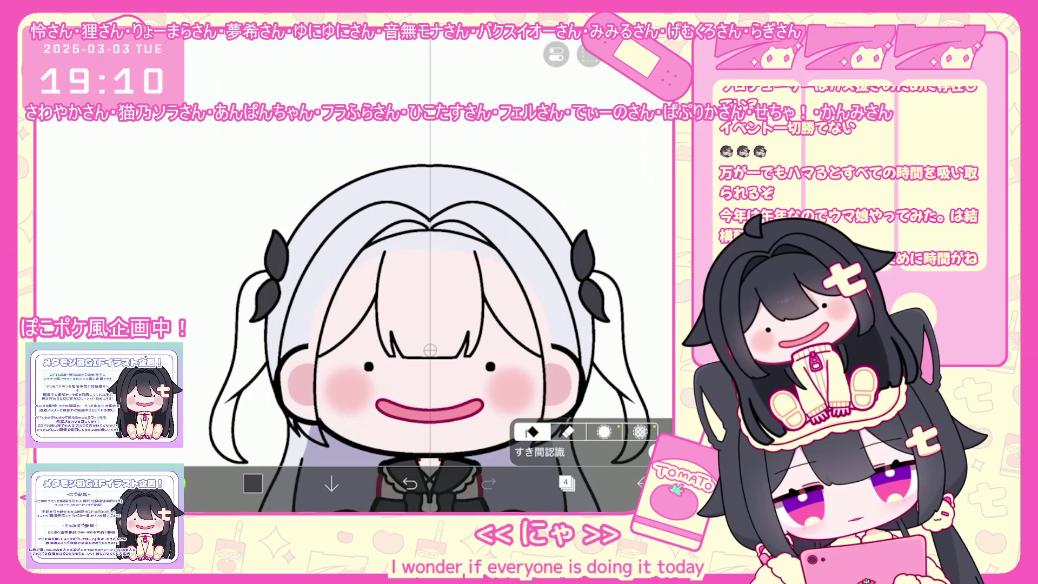
scroll(430, 349, "down", 3)
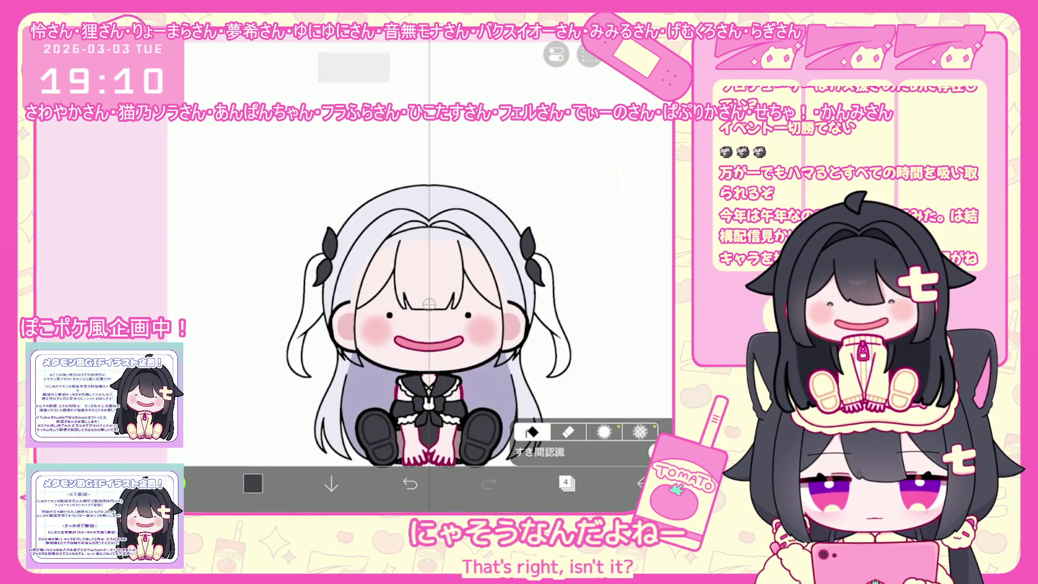
left_click(566, 484)
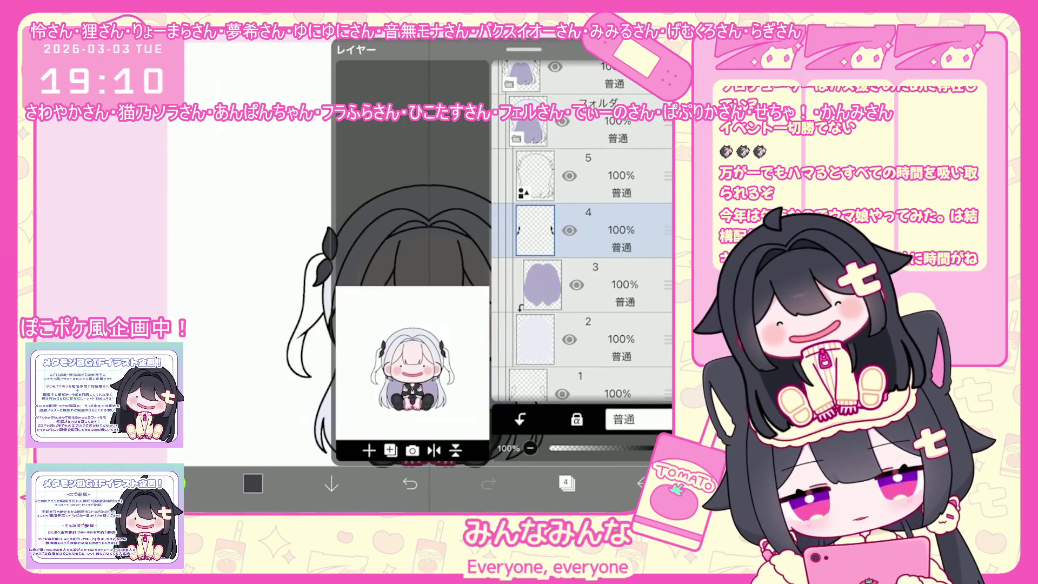
left_click(583, 122)
left_click(601, 184)
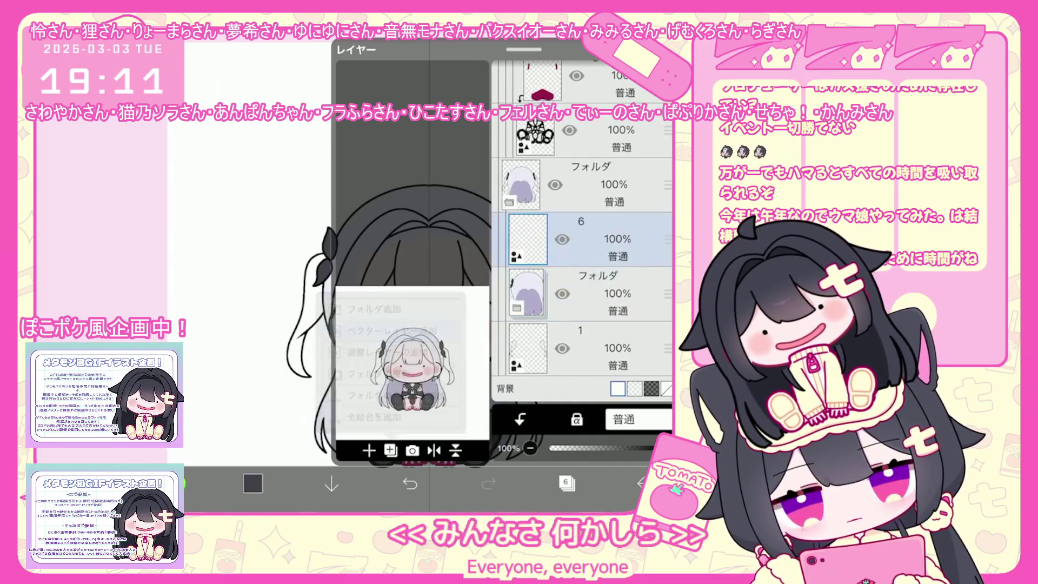
Switch the colour to black and stroke the first ear lines above the head
left_click(252, 483)
left_click(253, 483)
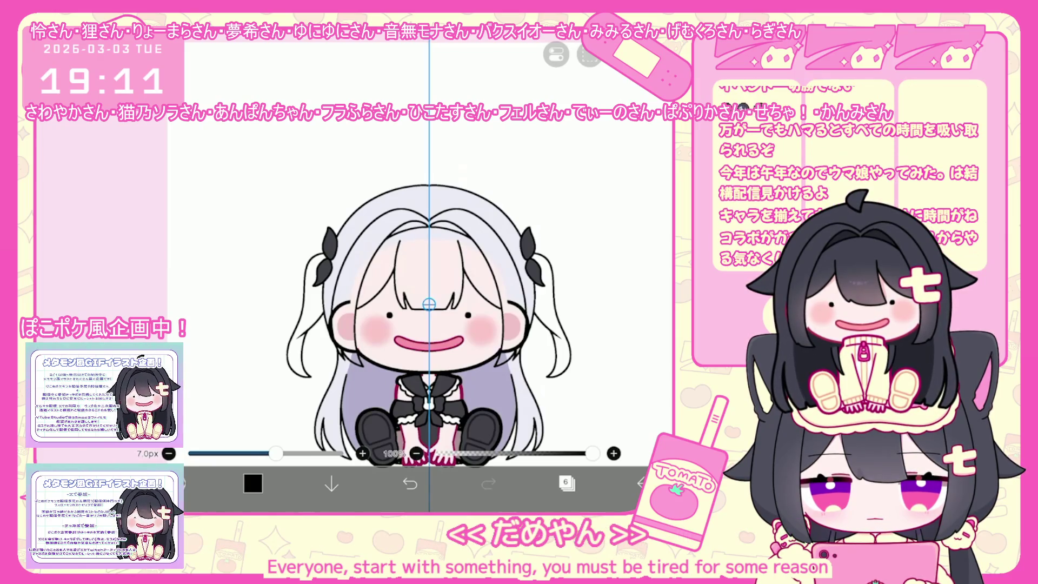
scroll(381, 324, "up", 2)
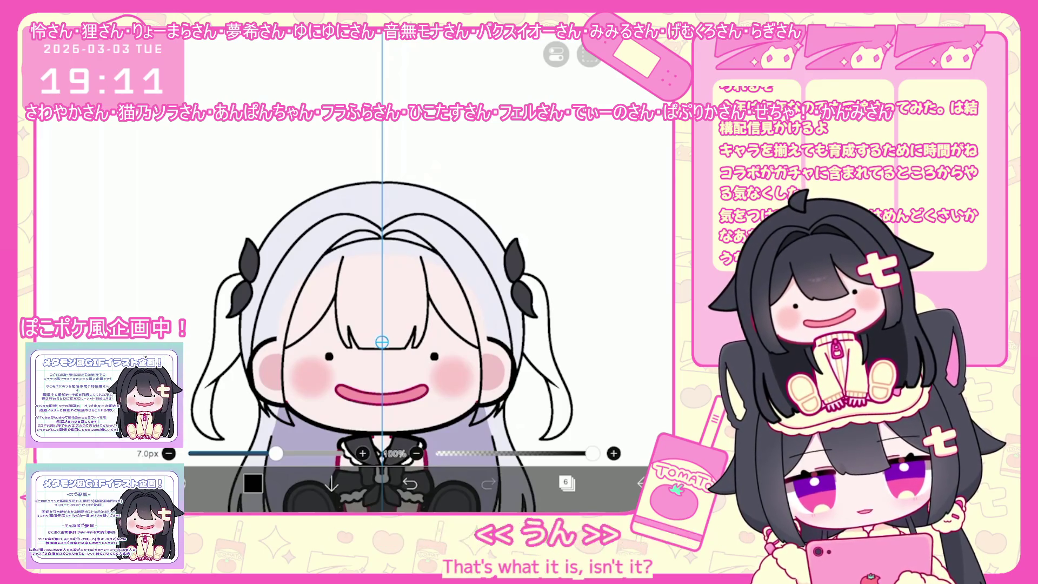
scroll(381, 325, "up", 1)
scroll(382, 324, "up", 2)
left_click_drag(375, 284, 382, 191)
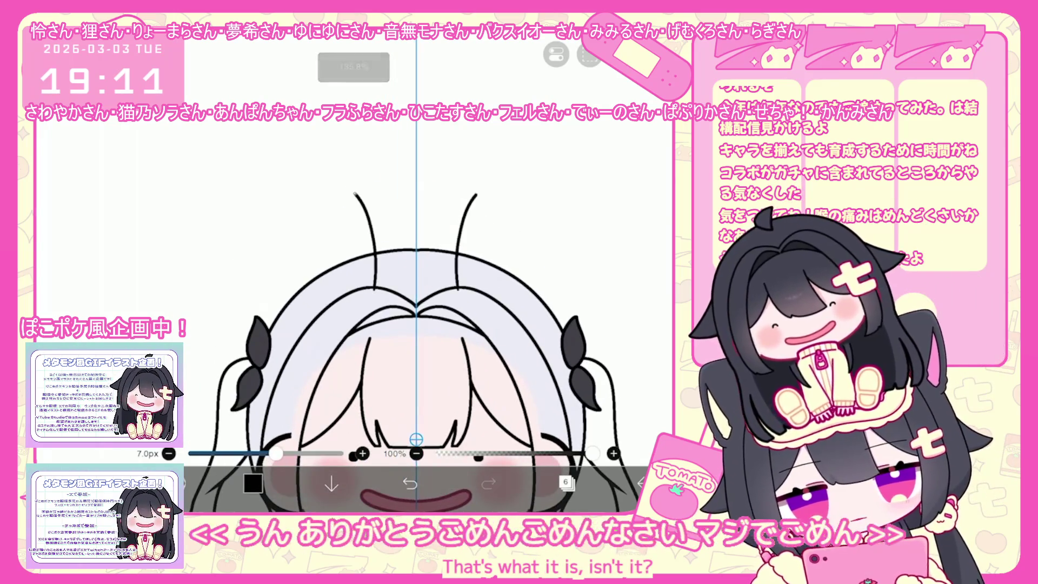
Refine the bunny ear outlines with undo/redo and an extra stroke at the ear base
key("ctrl+z")
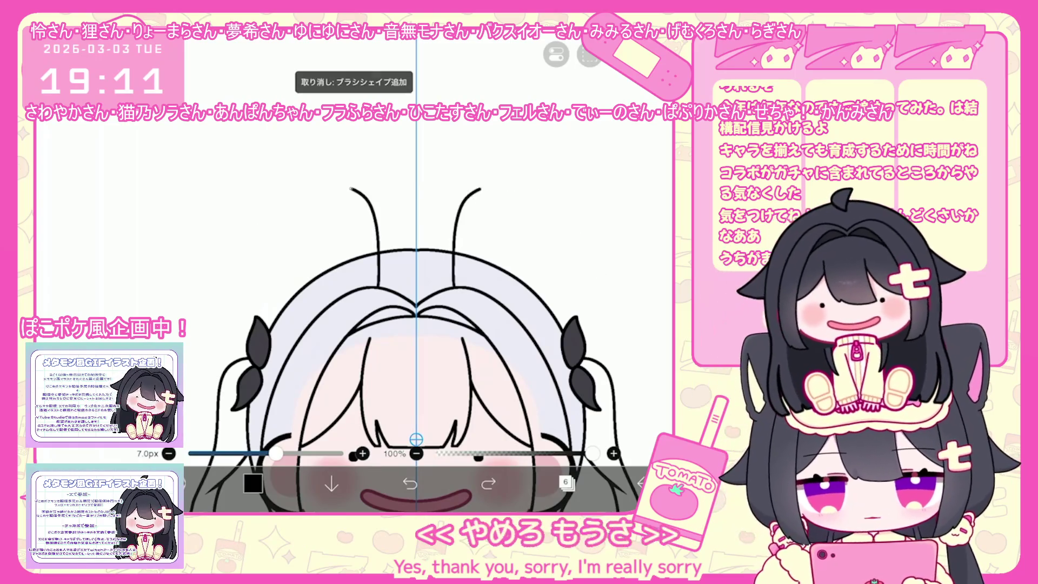
key("ctrl+y")
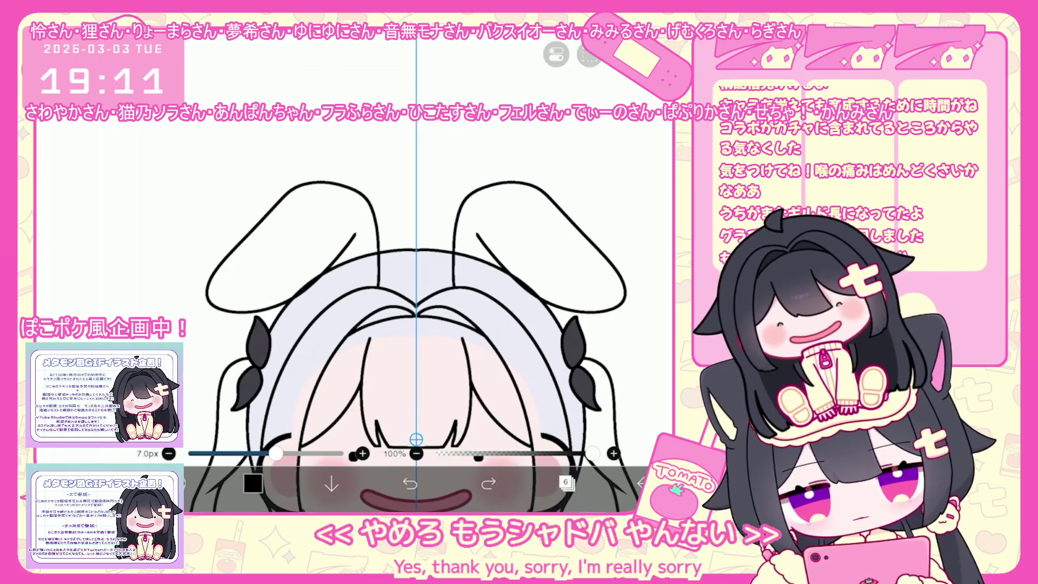
left_click_drag(335, 256, 318, 276)
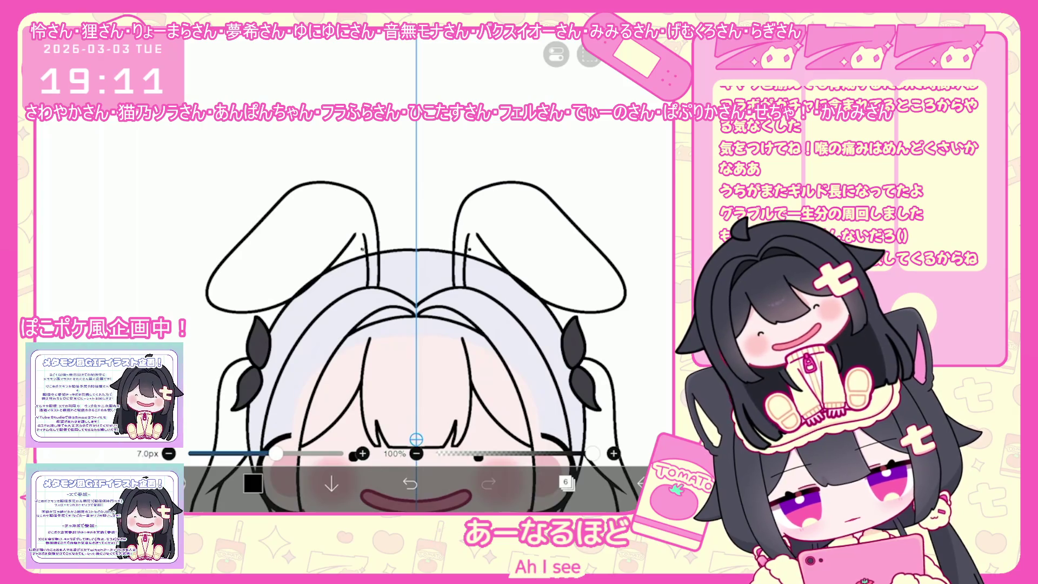
left_click(409, 485)
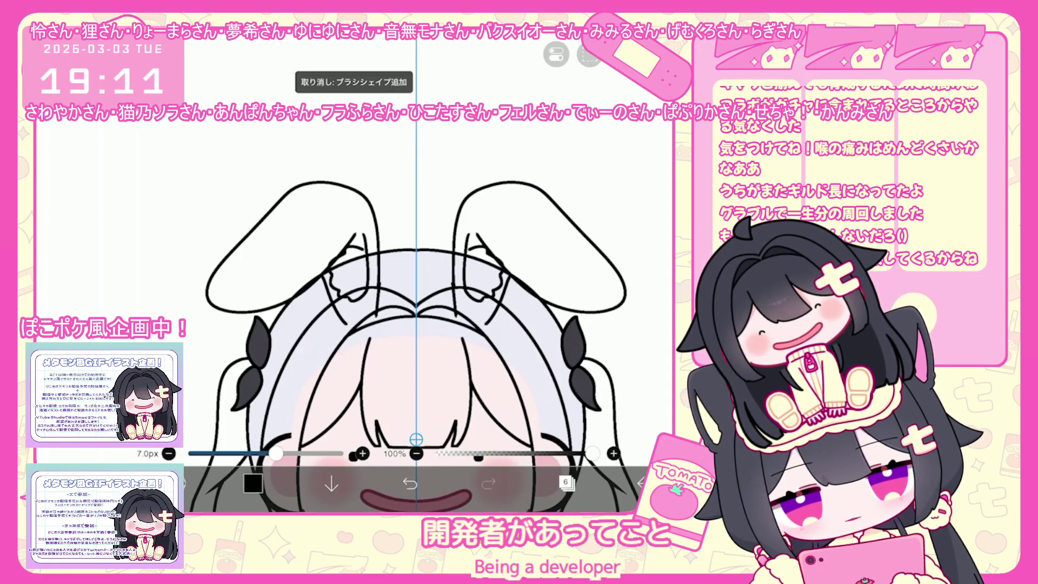
scroll(354, 272, "down", 3)
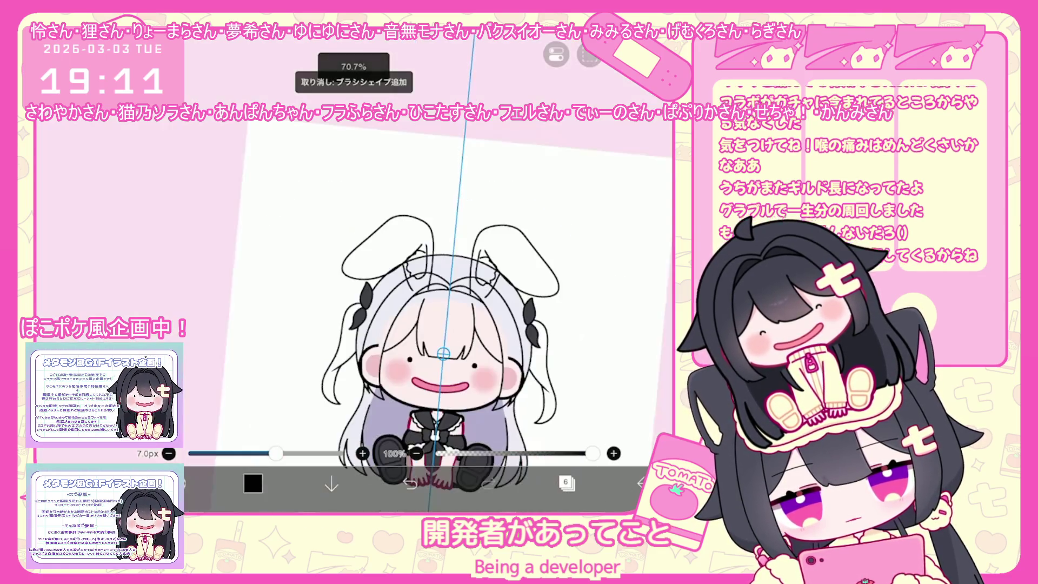
scroll(354, 276, "up", 3)
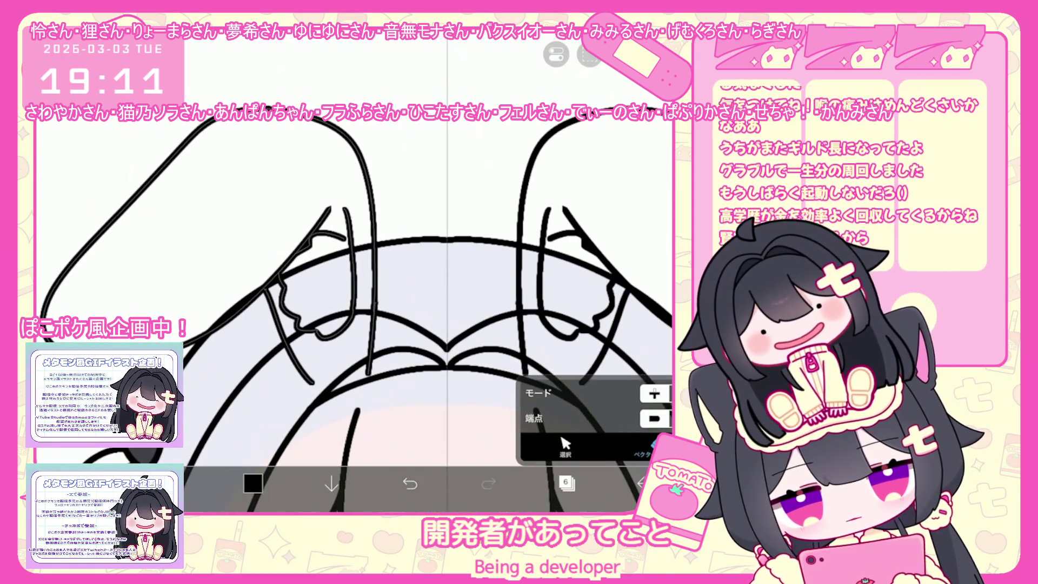
scroll(354, 312, "down", 3)
scroll(355, 311, "down", 2)
scroll(412, 311, "down", 1)
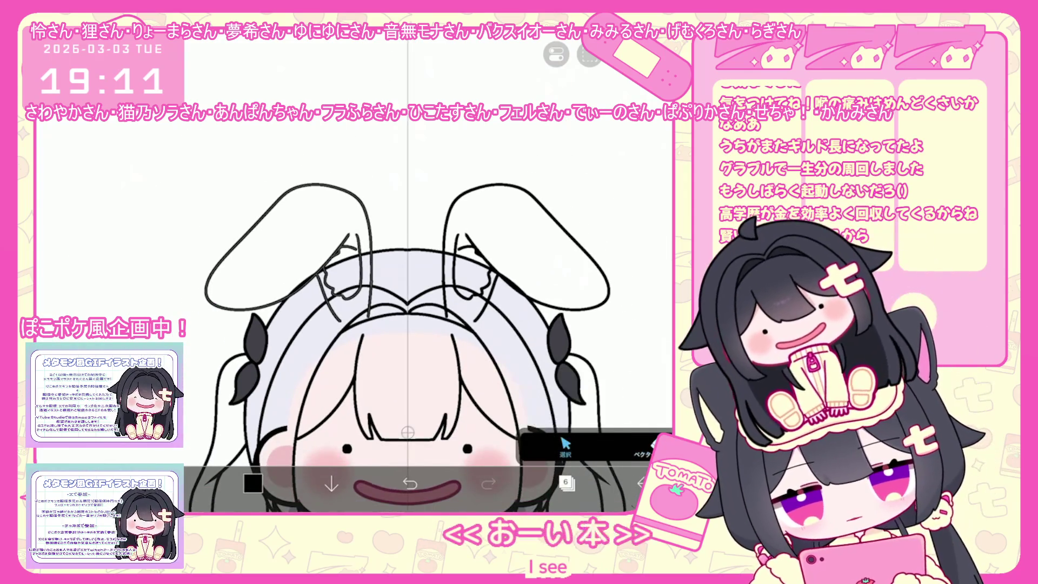
scroll(408, 313, "up", 1)
Select the left bunny ear stroke and shift it slightly left and down
left_click(283, 187)
left_click(284, 228)
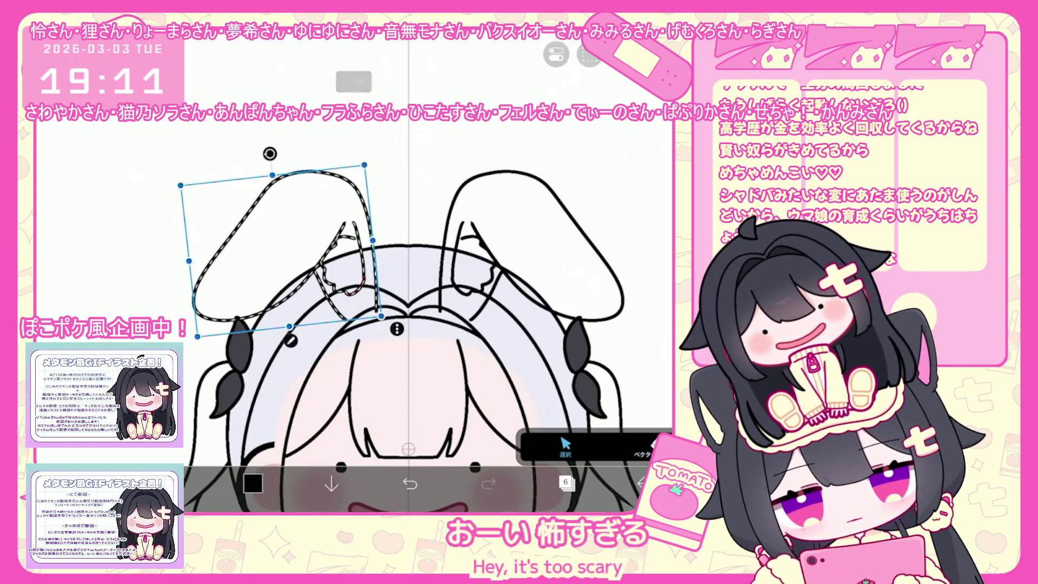
scroll(408, 313, "down", 5)
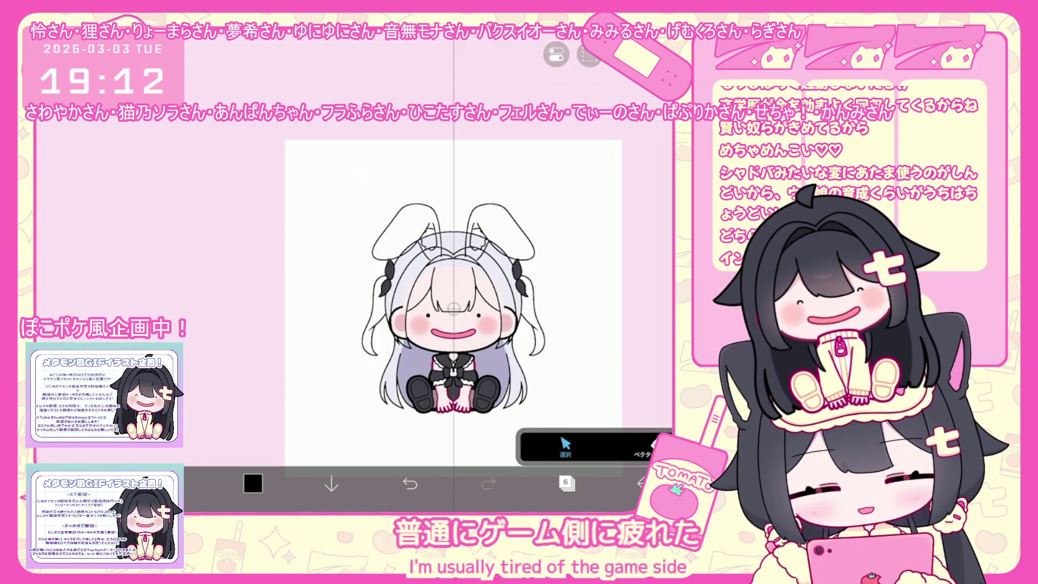
scroll(438, 316, "up", 5)
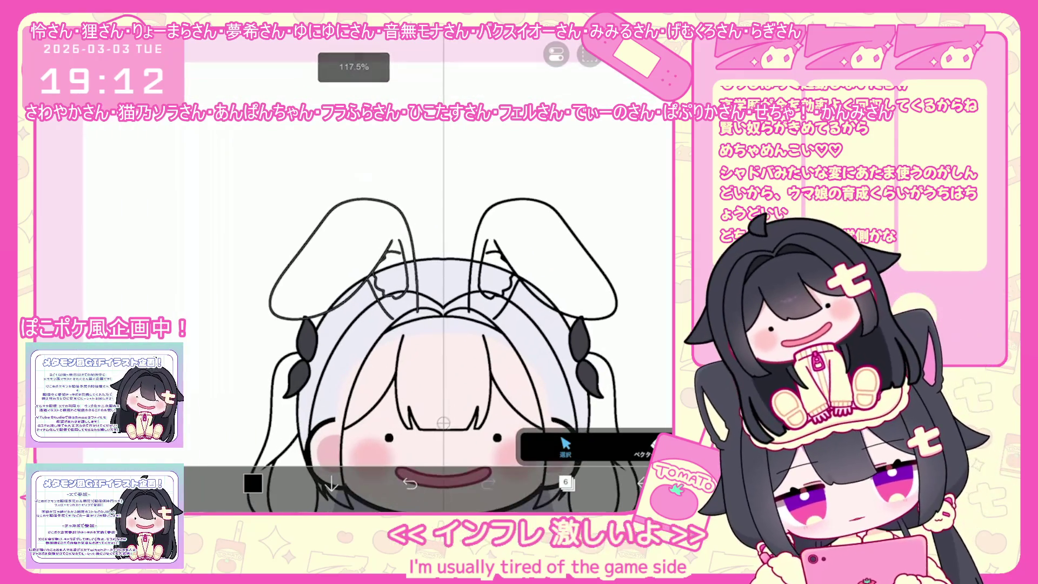
mouse_move(344, 258)
left_mouse_down()
mouse_move(334, 262)
mouse_move(381, 280)
left_mouse_up()
scroll(408, 317, "up", 5)
scroll(406, 268, "up", 3)
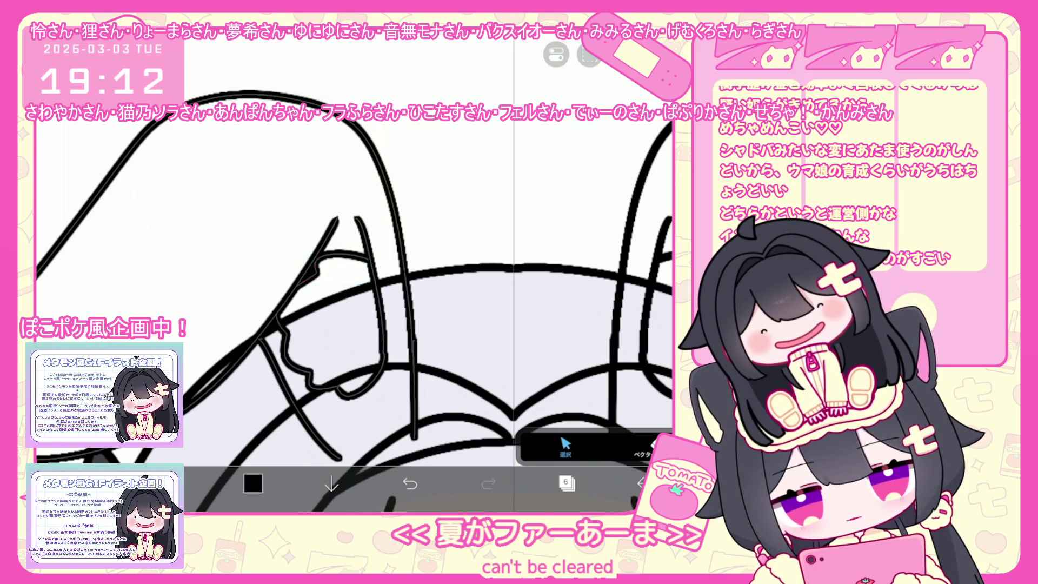
scroll(349, 277, "down", 3)
scroll(349, 277, "down", 3)
left_click(566, 484)
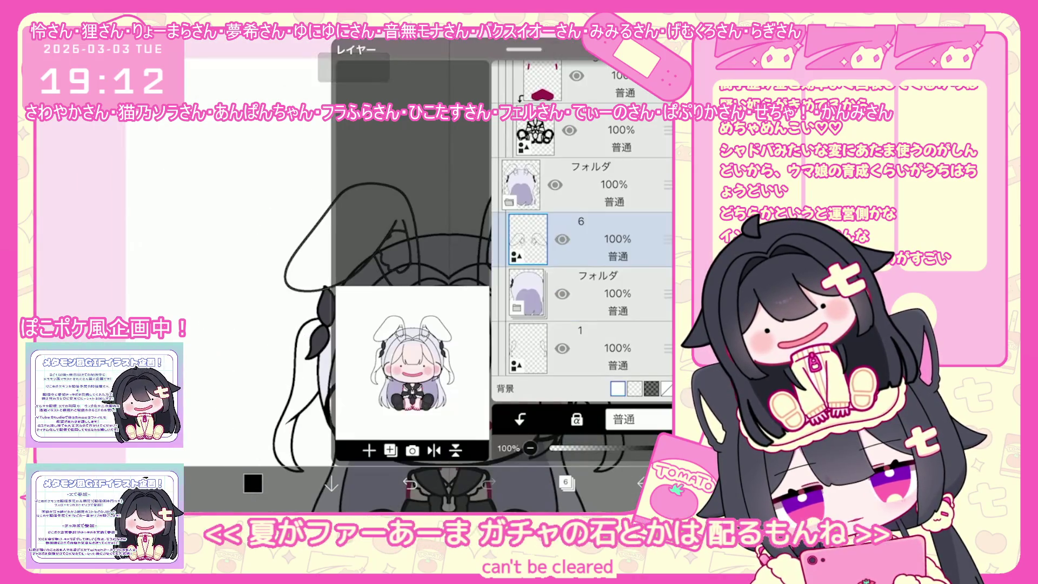
Reorder the ear layer in the layer list and return to the canvas
left_click_drag(666, 239, 666, 284)
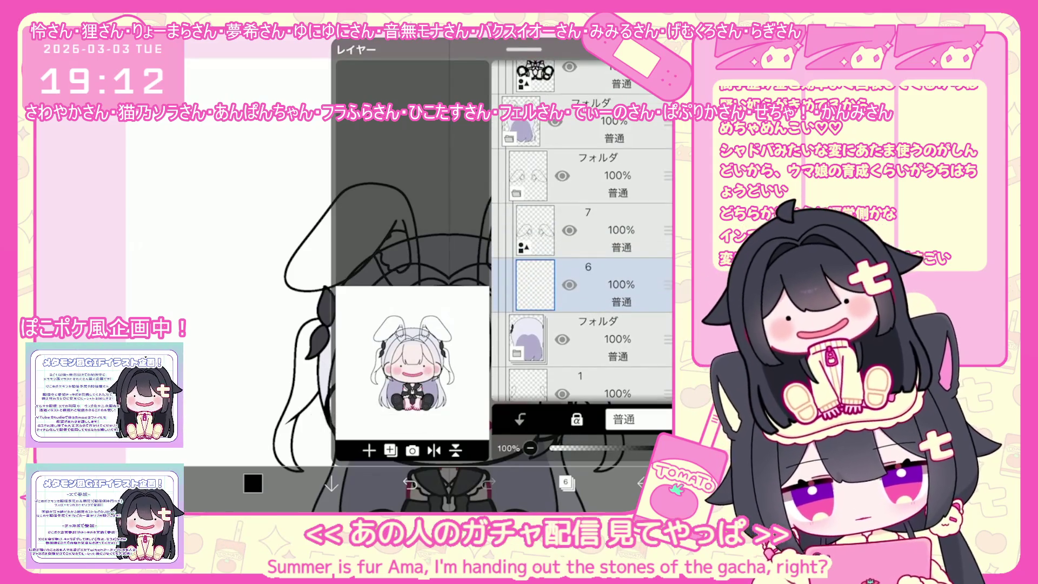
left_click(566, 484)
scroll(438, 309, "up", 3)
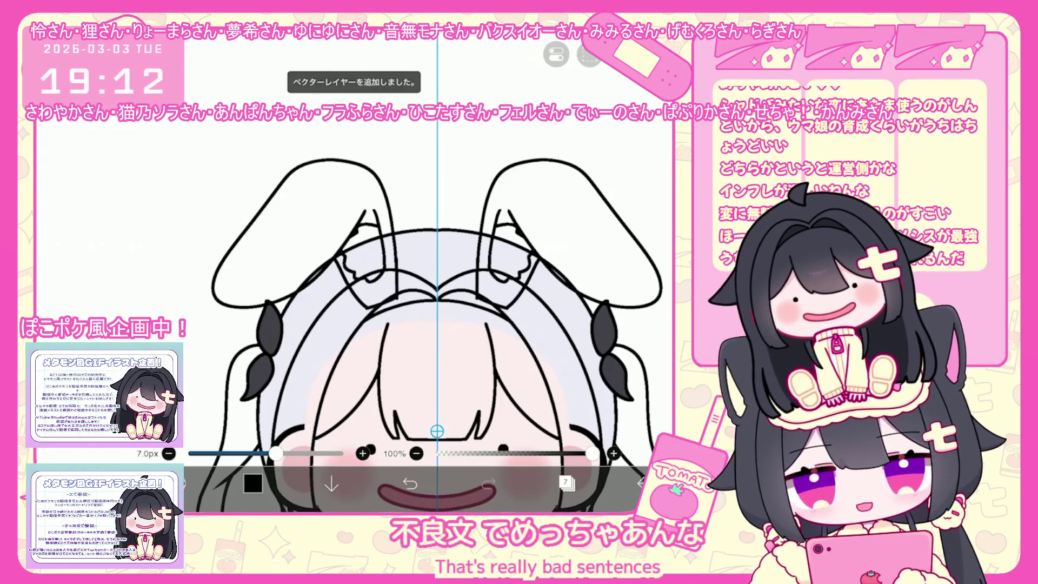
left_click(566, 483)
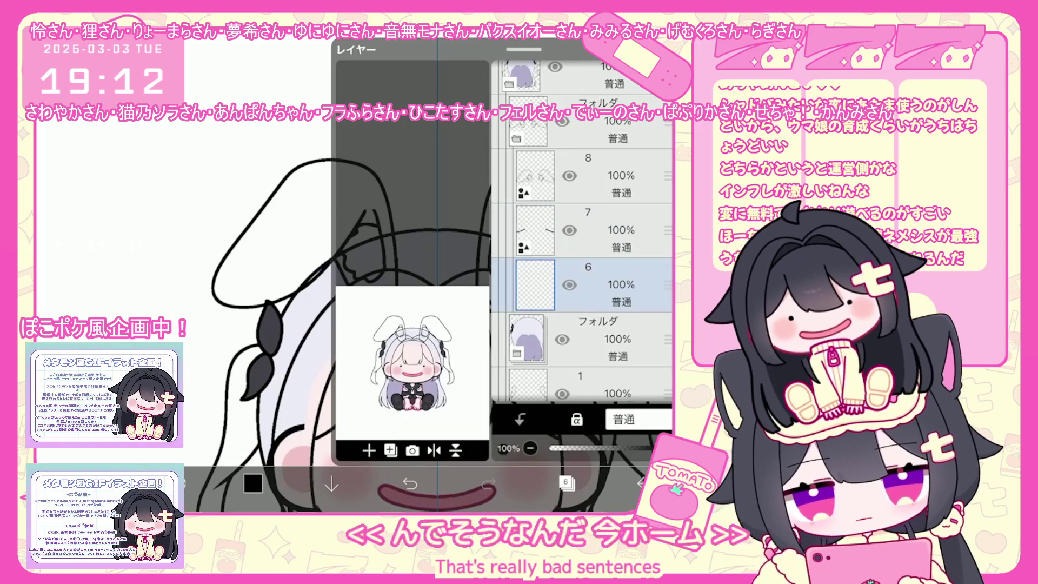
left_click(566, 483)
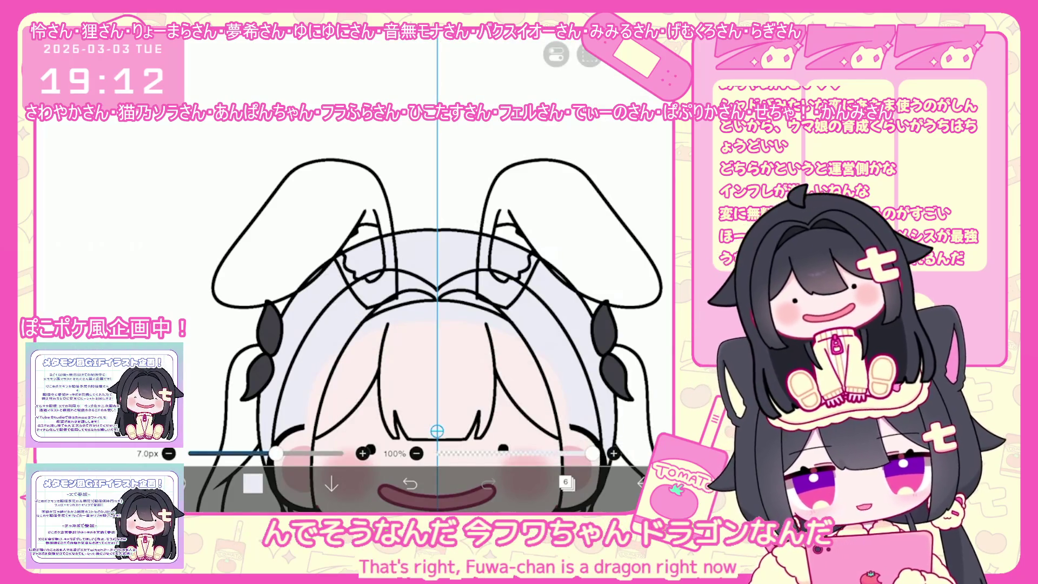
Bucket-fill both bunny ears light gray with layer 5 as the fill reference
key("g")
left_click(539, 451)
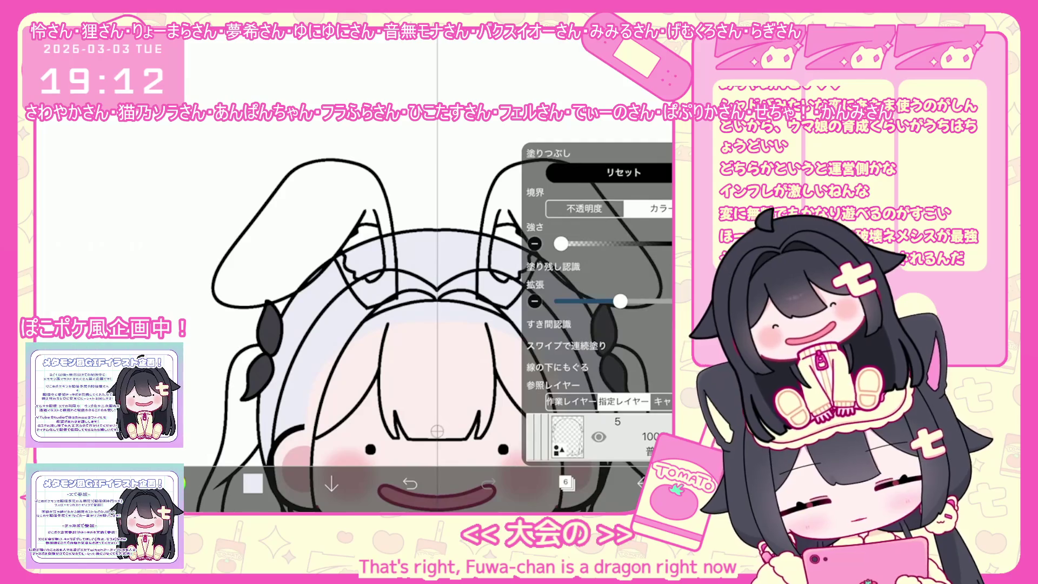
left_click(566, 483)
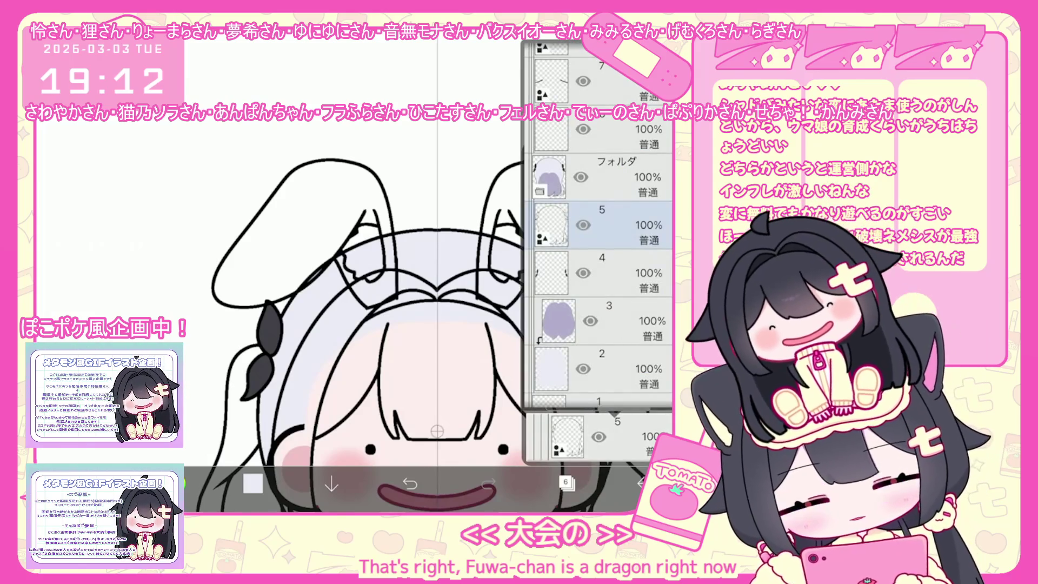
scroll(597, 243, "up", 3)
left_click(566, 483)
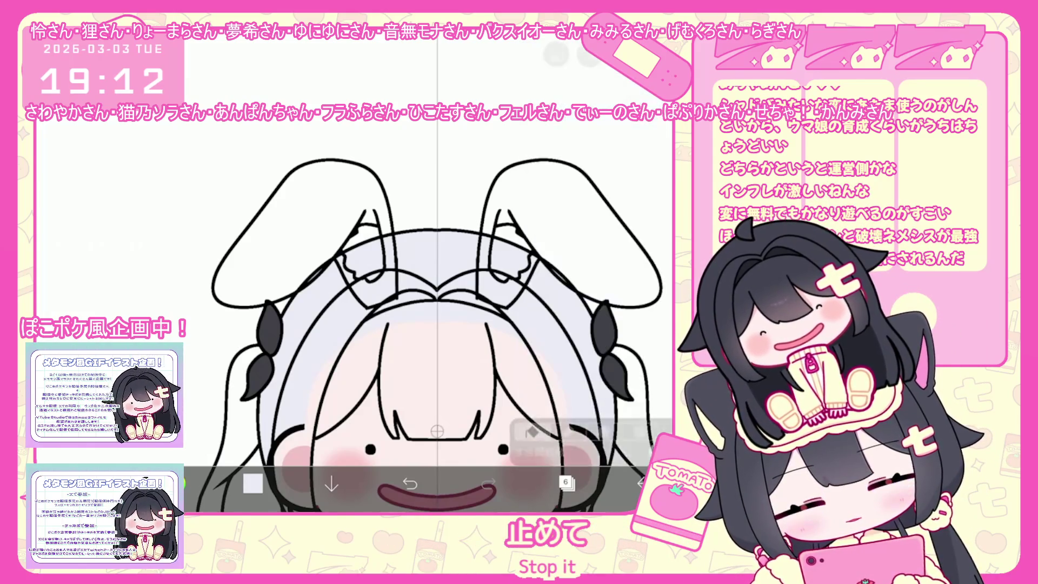
left_click(293, 223)
left_click(572, 220)
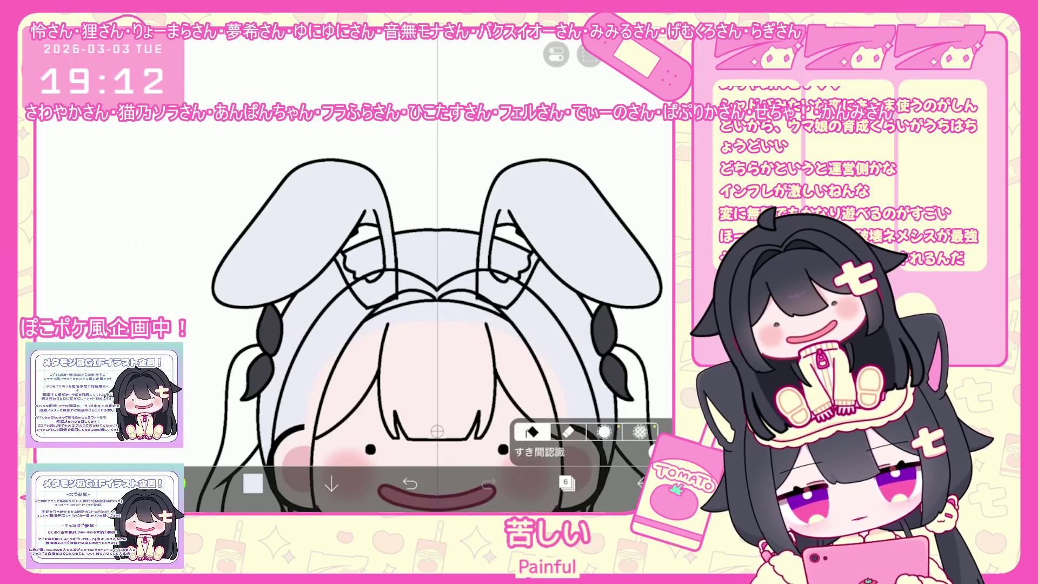
Add a new layer above layer 6 and check the current colour
left_click(566, 484)
left_click(367, 442)
left_click(253, 483)
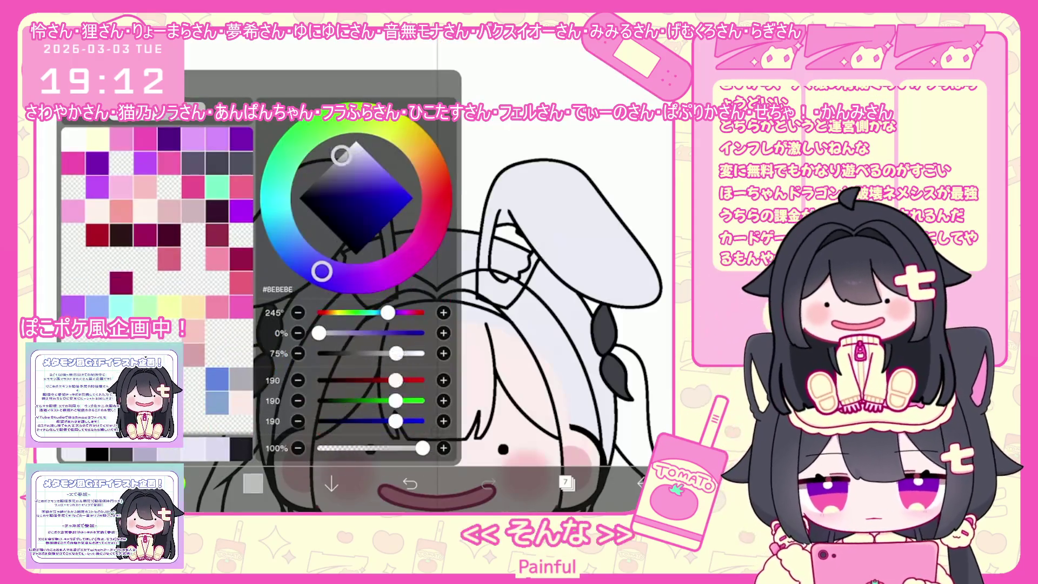
left_click(253, 483)
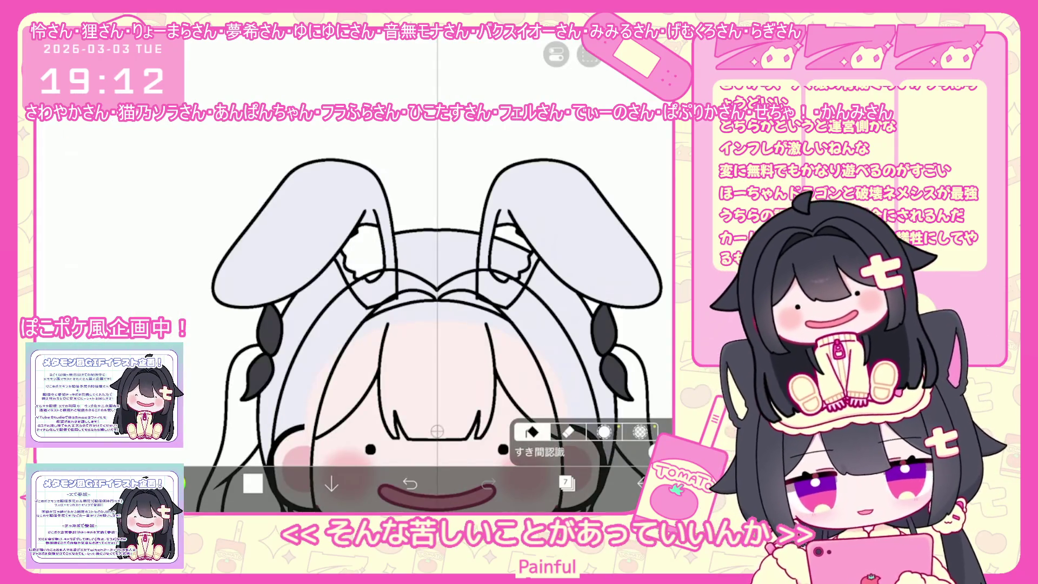
left_click(566, 484)
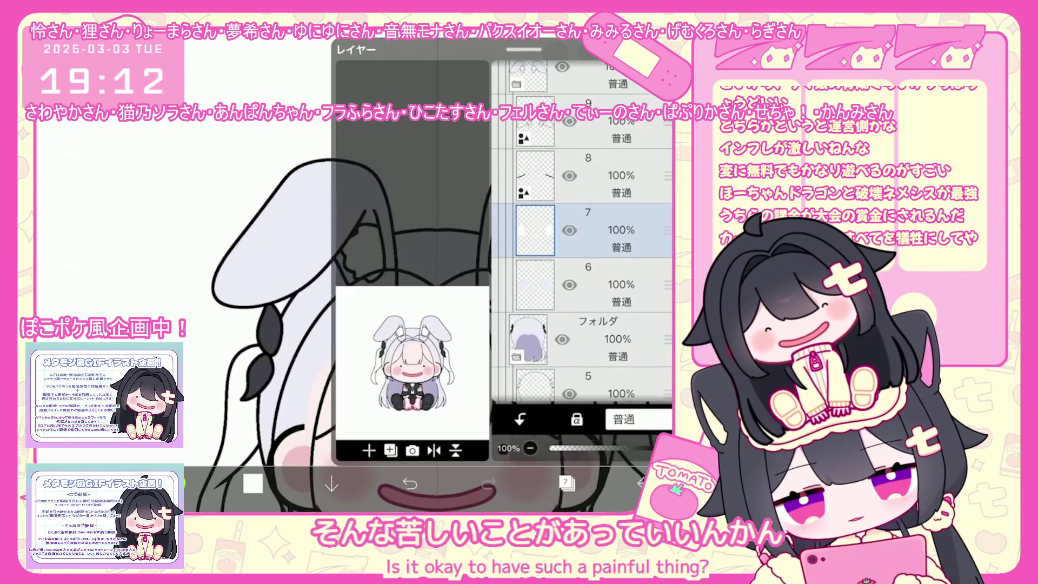
Add a layer for the inner ears, pick light pink and lasso-fill the inner ear tips
left_click(370, 450)
left_click(566, 484)
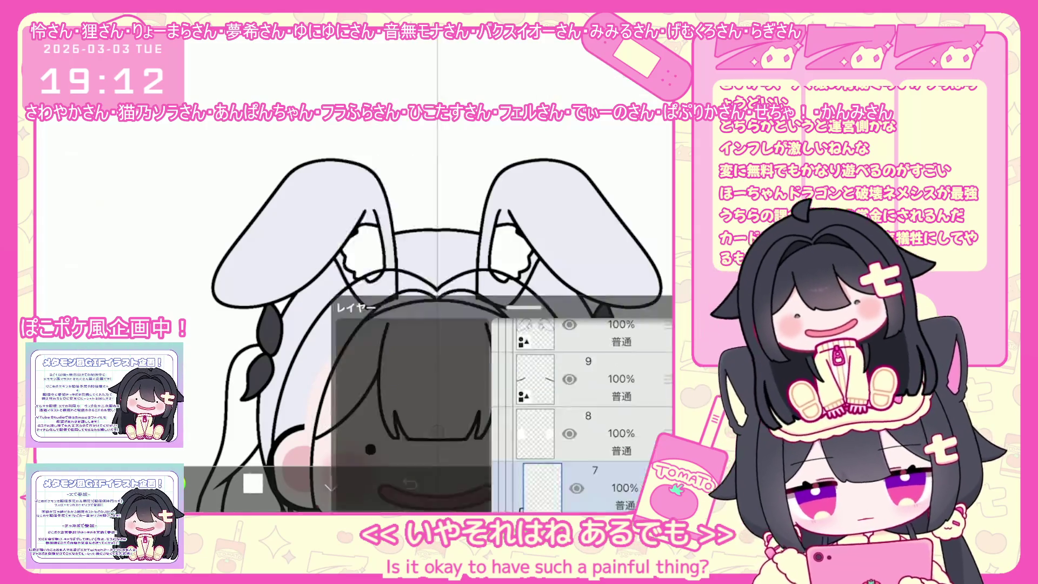
left_click(253, 484)
left_click(370, 155)
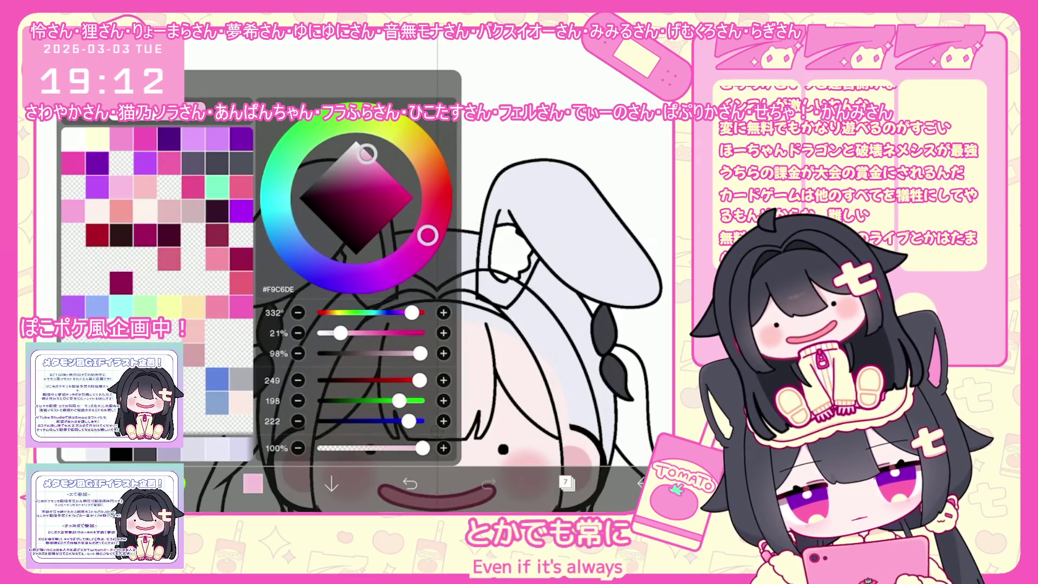
left_click(254, 483)
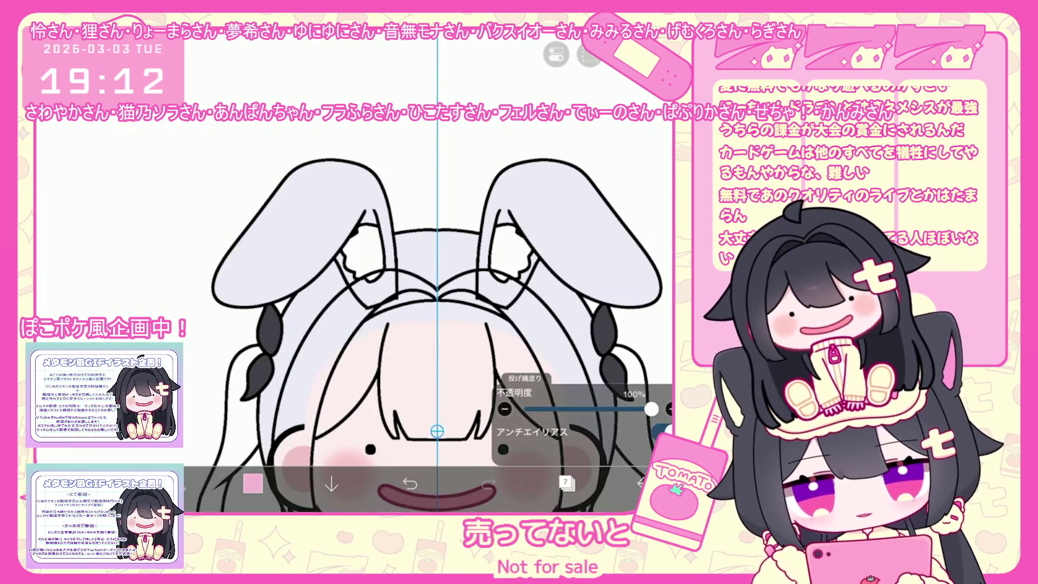
scroll(398, 268, "up", 3)
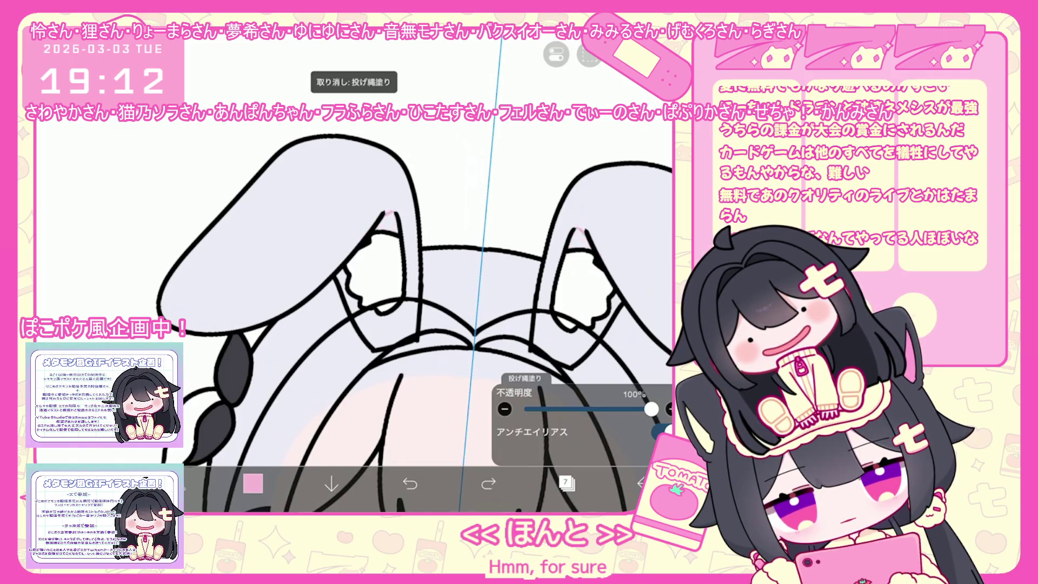
left_click_drag(380, 211, 399, 233)
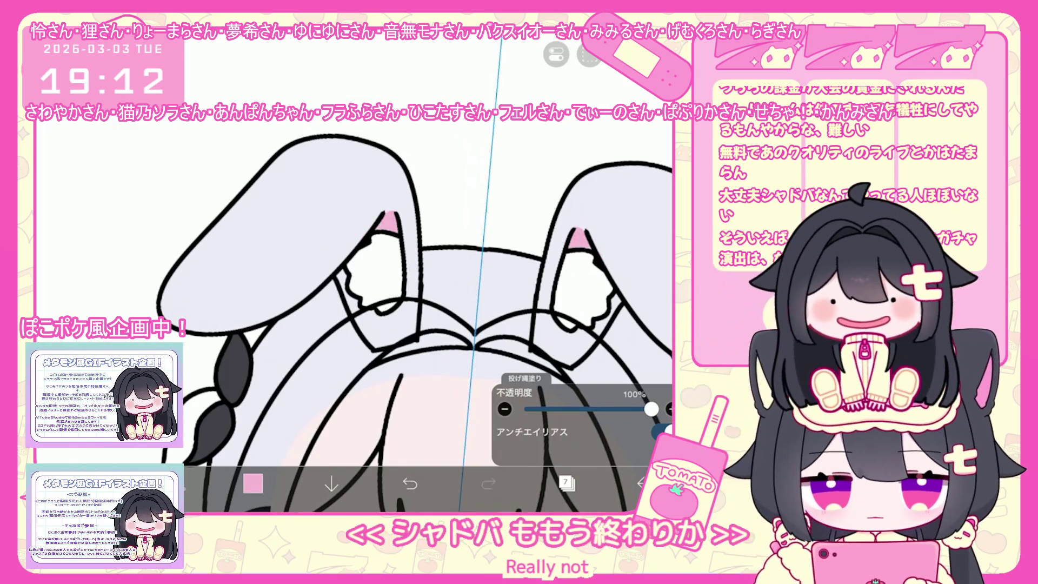